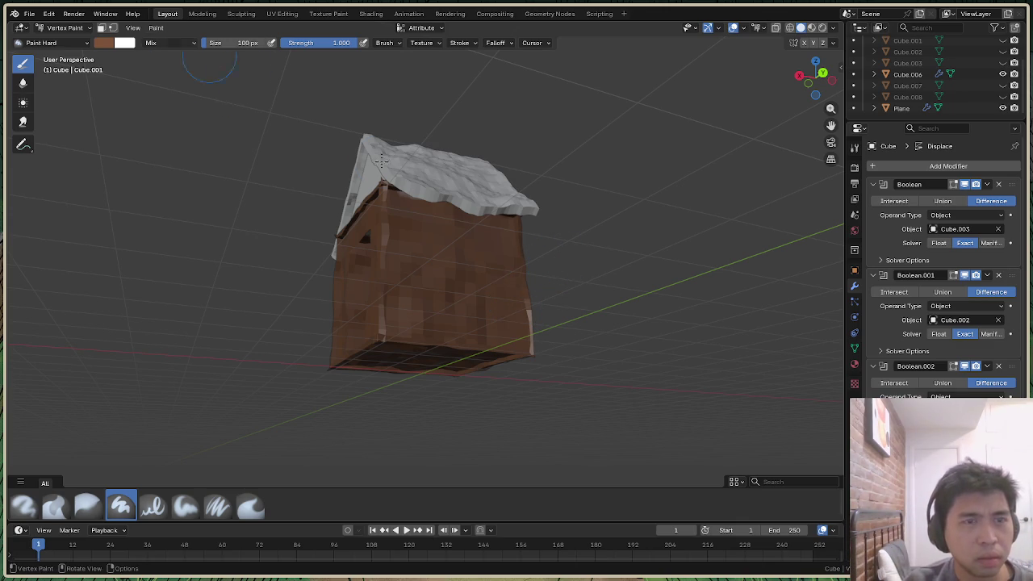
Undo the reddish roof paint and return to Object Mode with the walls selected
left_click_drag(817, 108, 798, 95)
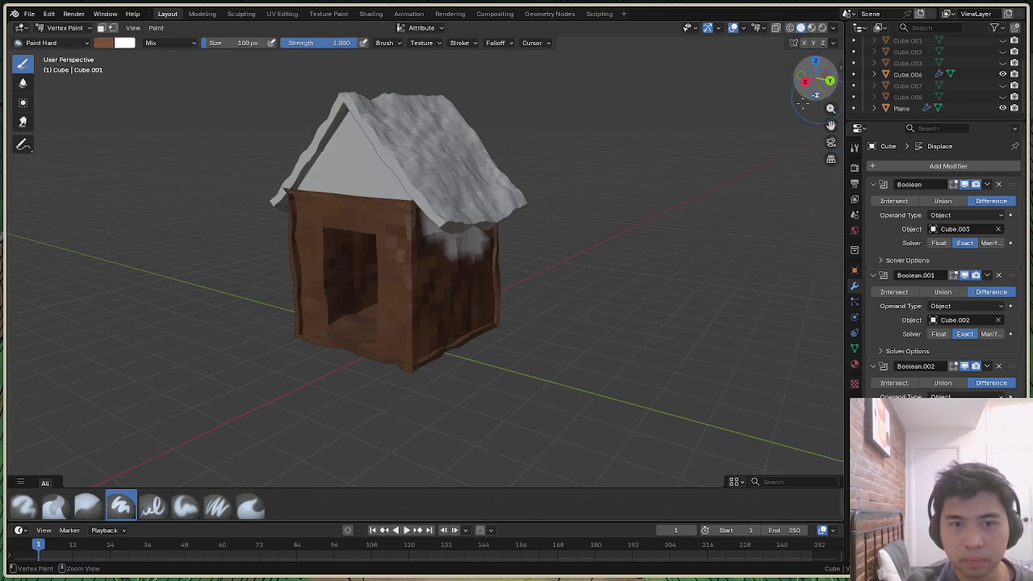
key("ctrl+z")
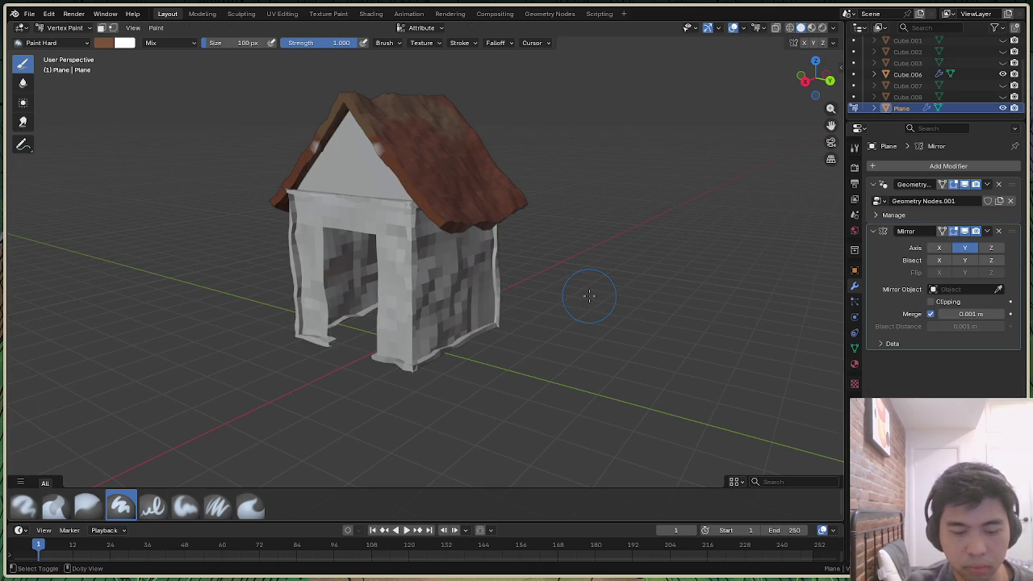
key("ctrl+z")
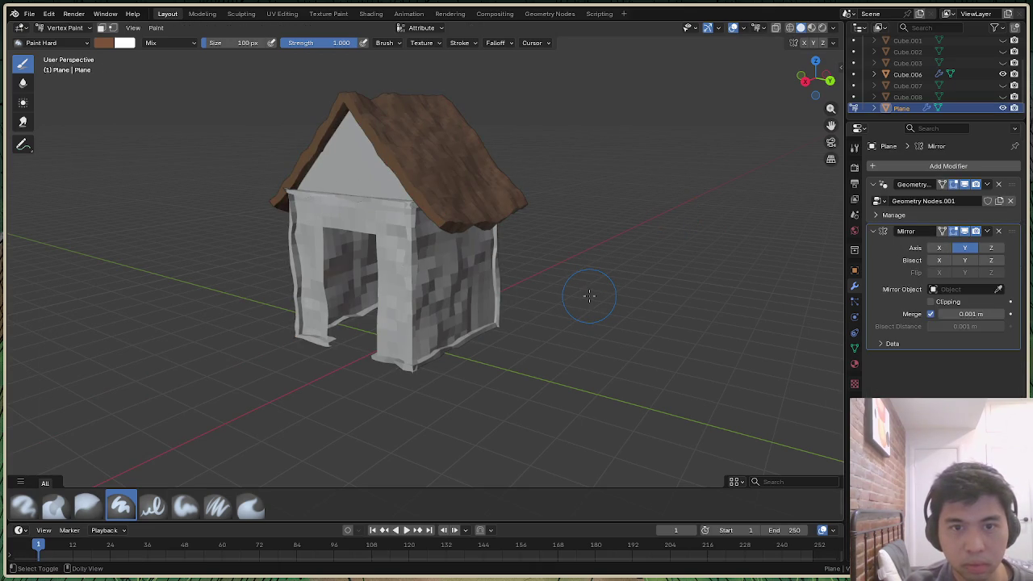
key("ctrl+z")
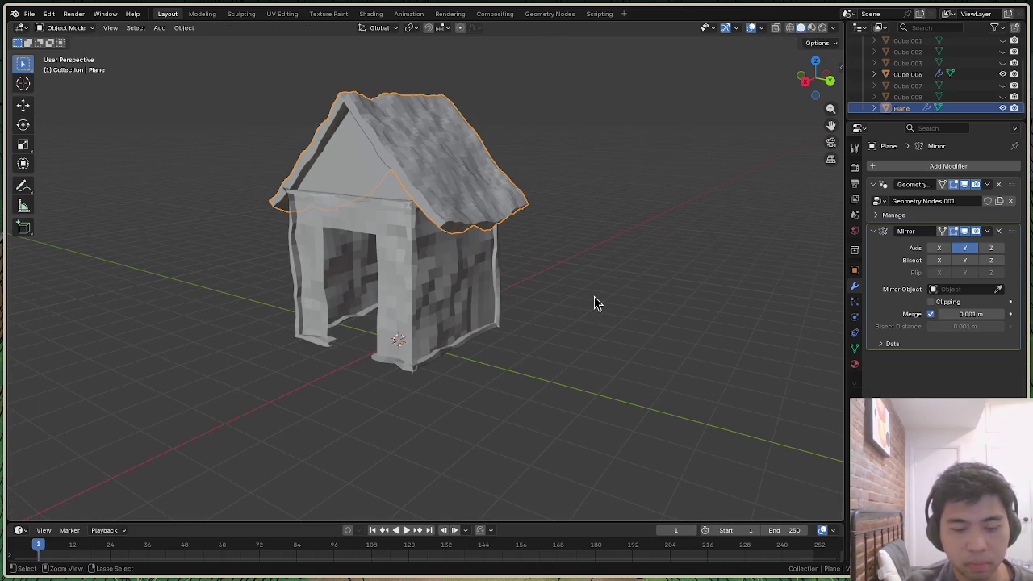
key("ctrl+z")
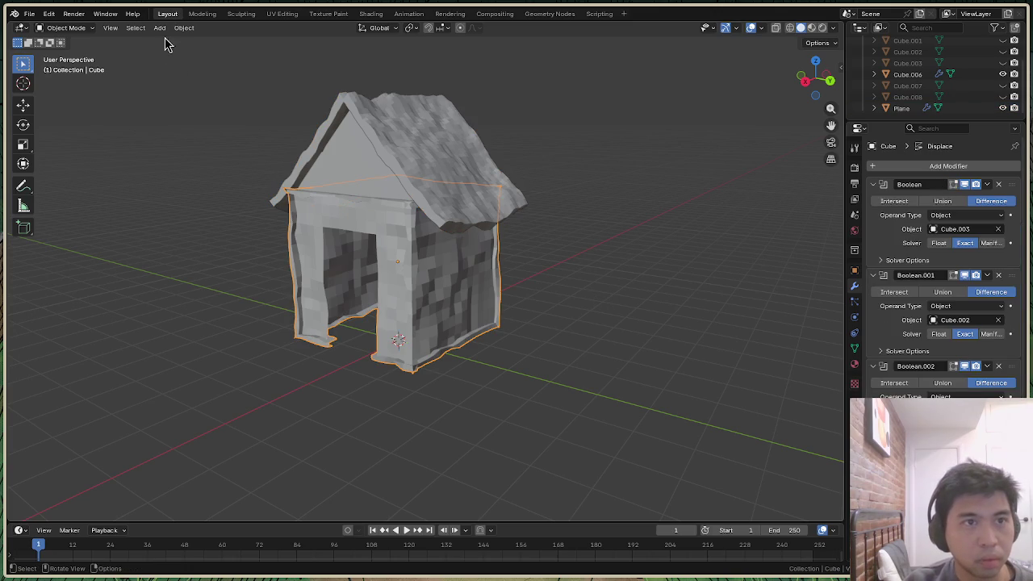
Put the walls in Vertex Paint and fill them with brown #7C5438 using Set Vertex Colors
left_click(64, 27)
left_click(80, 76)
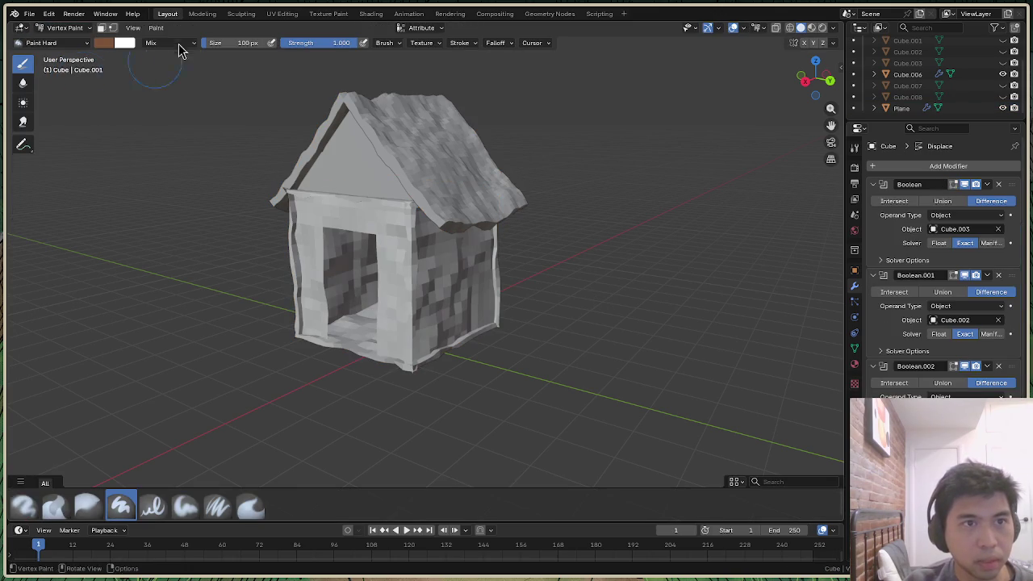
left_click(158, 27)
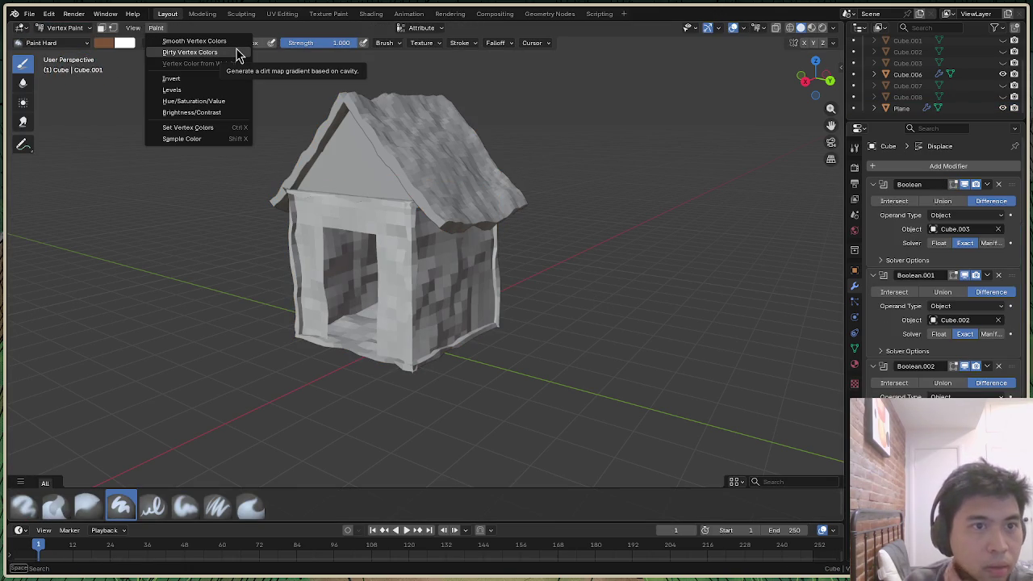
left_click(219, 129)
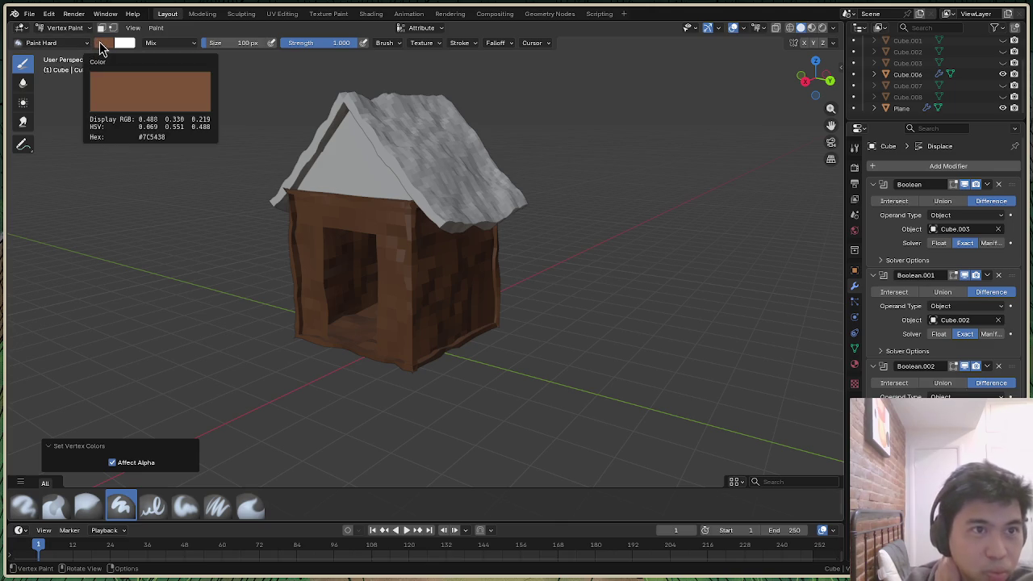
left_click(101, 44)
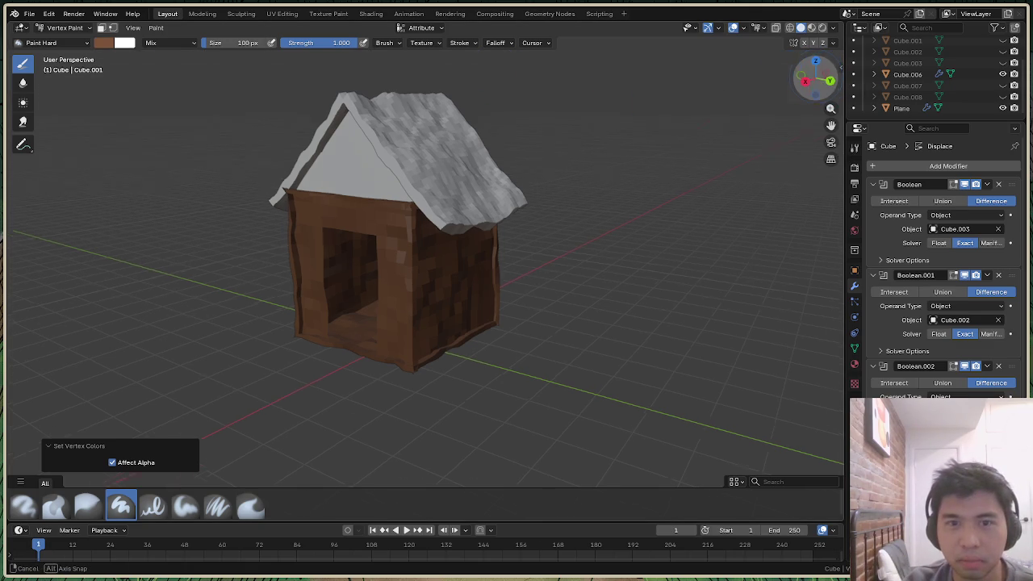
left_click_drag(816, 77, 251, 70)
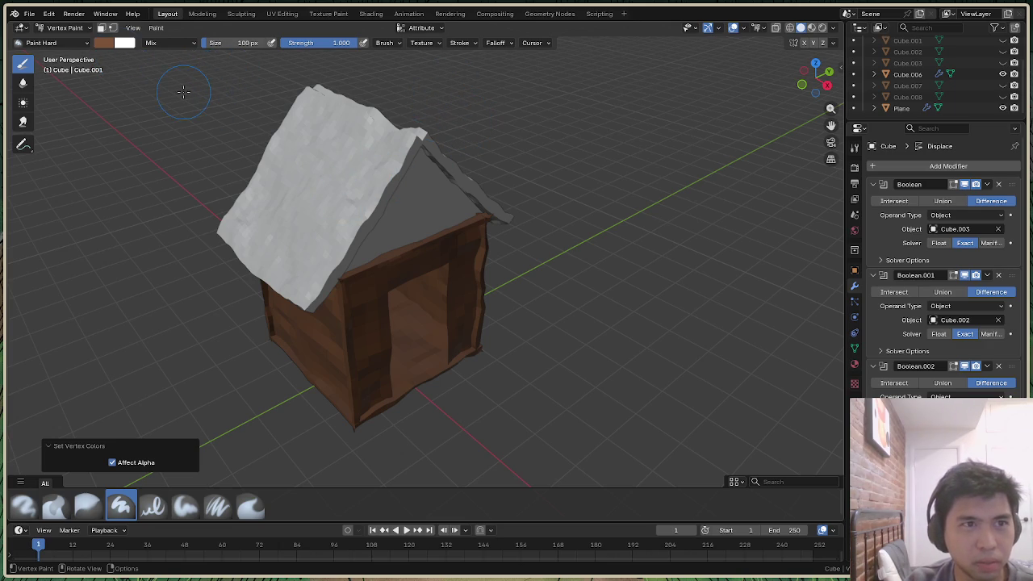
left_click(65, 29)
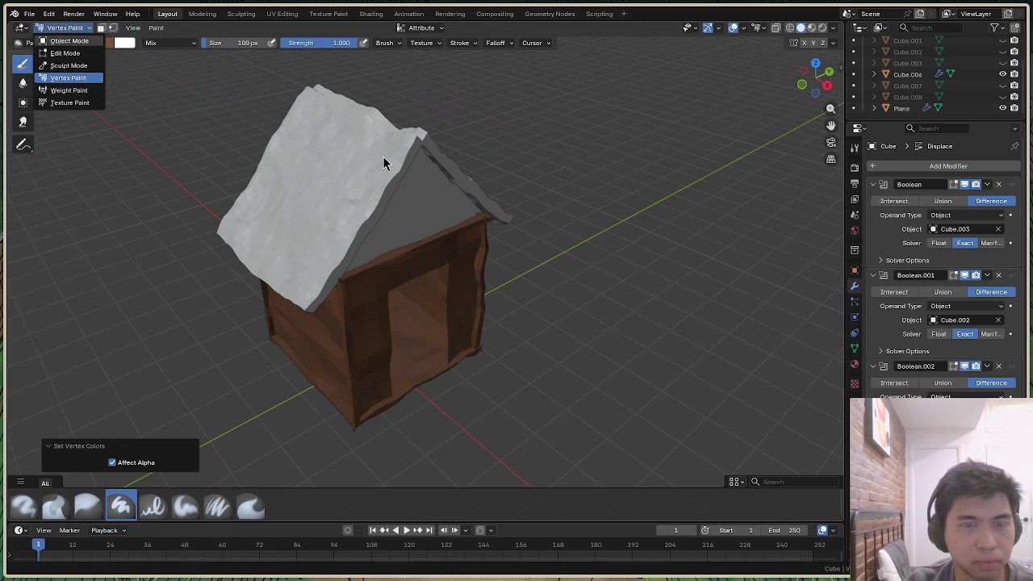
left_click(803, 71)
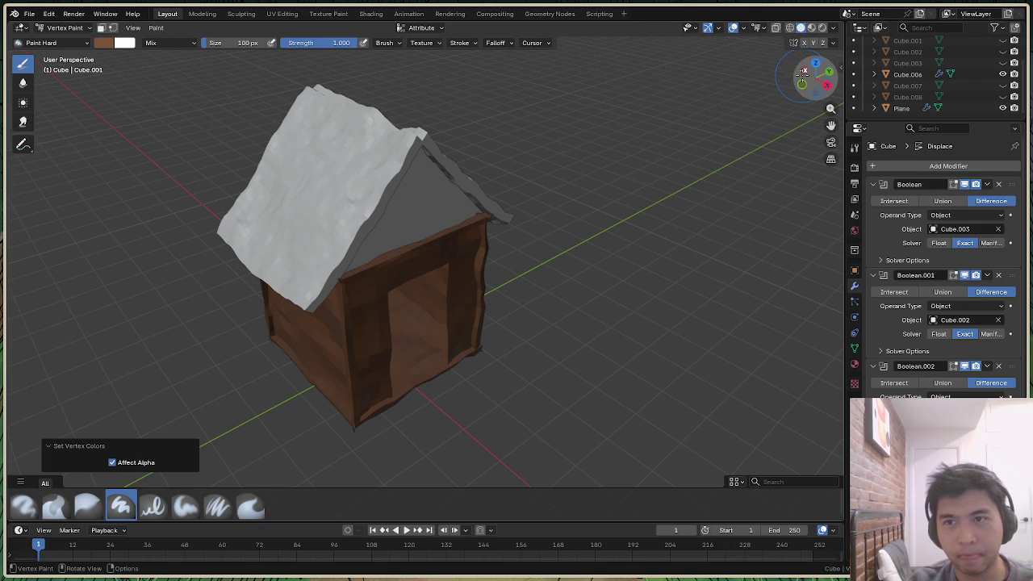
left_click_drag(816, 84, 795, 80)
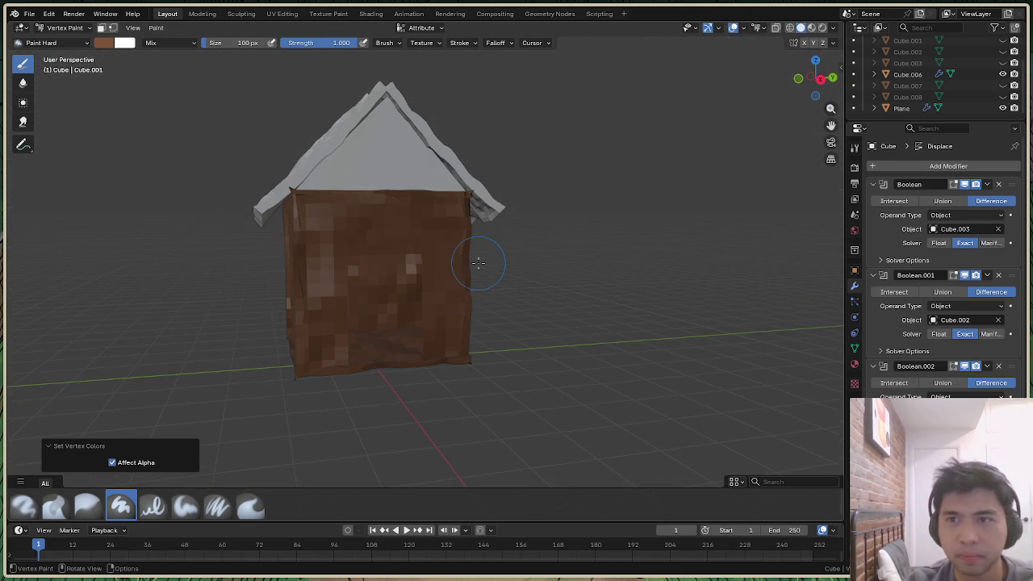
mouse_move(811, 86)
left_mouse_down()
mouse_move(807, 71)
mouse_move(832, 44)
left_mouse_up()
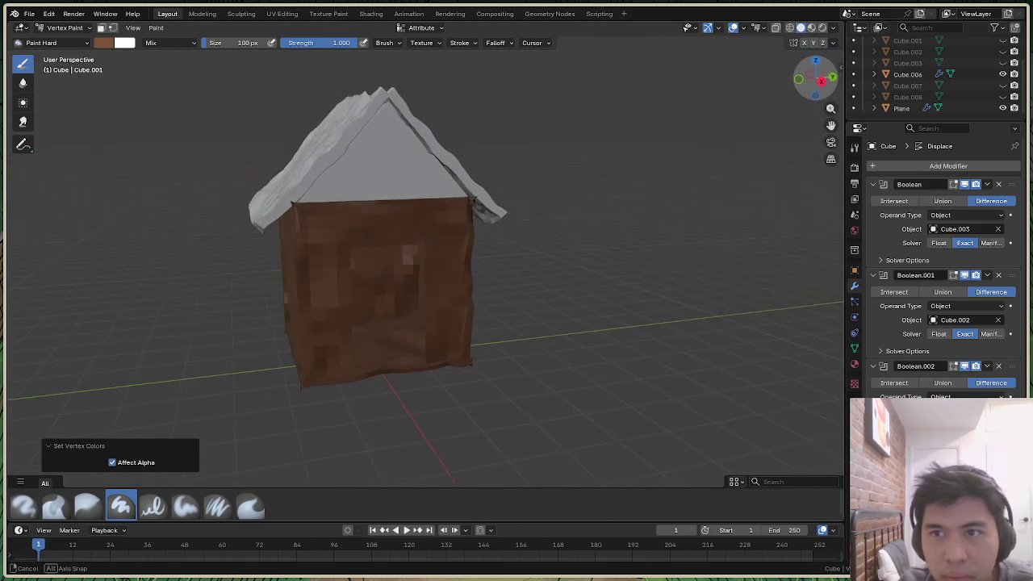
Check the overlays and Color Attributes list, then set viewport Object Color to Attribute
left_click(834, 28)
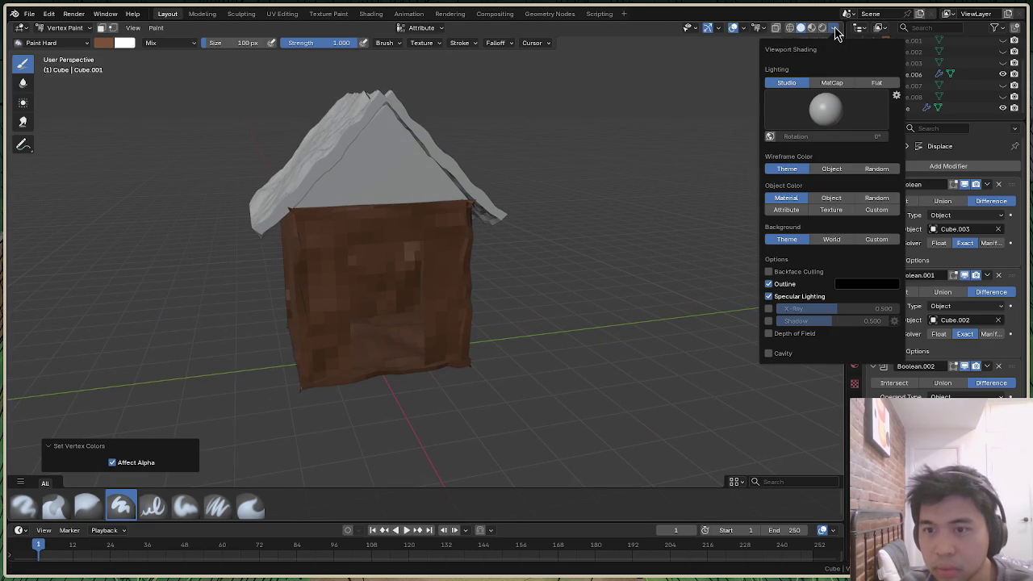
left_click(834, 28)
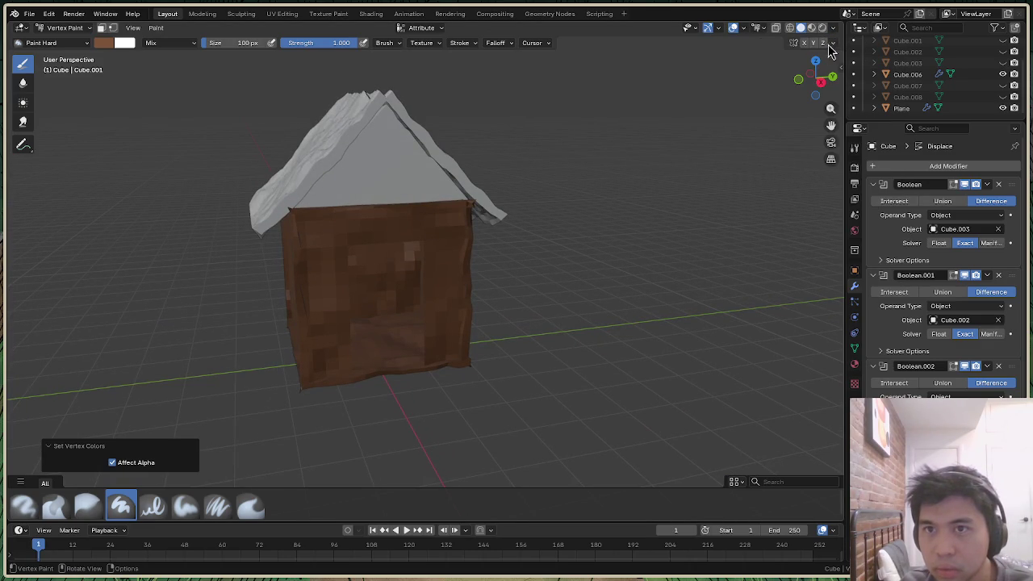
left_click(765, 33)
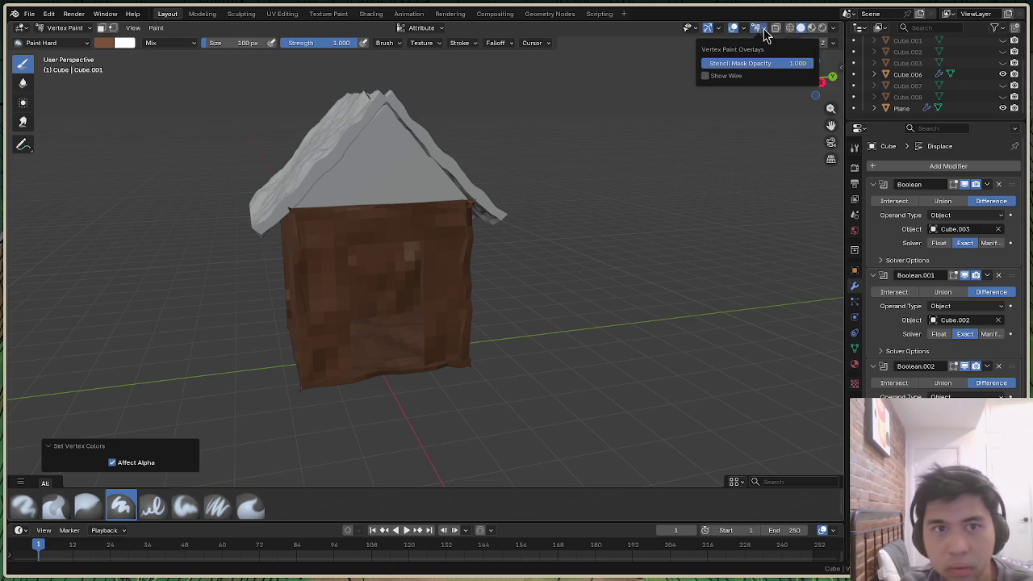
left_click(436, 28)
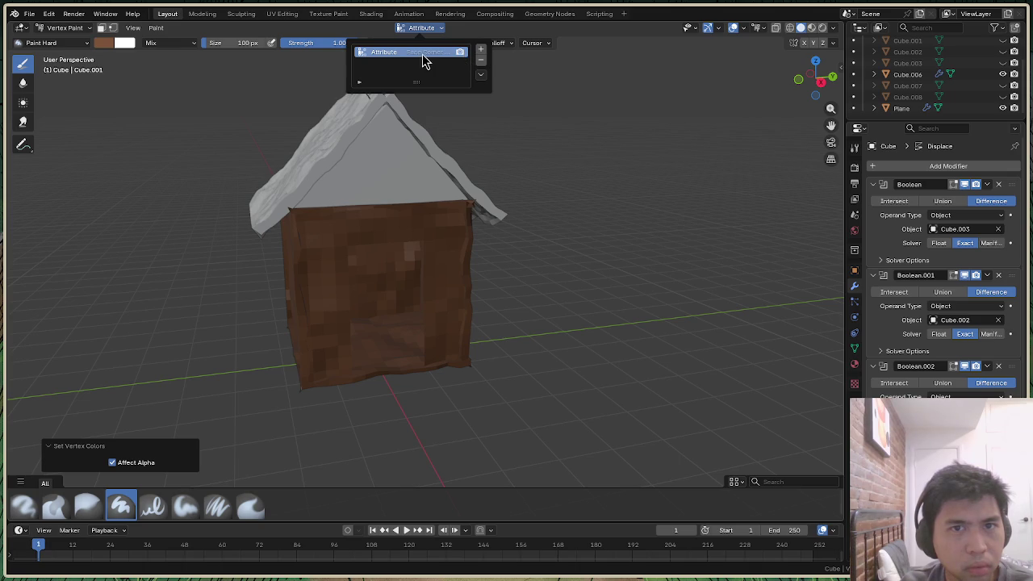
left_click(481, 50)
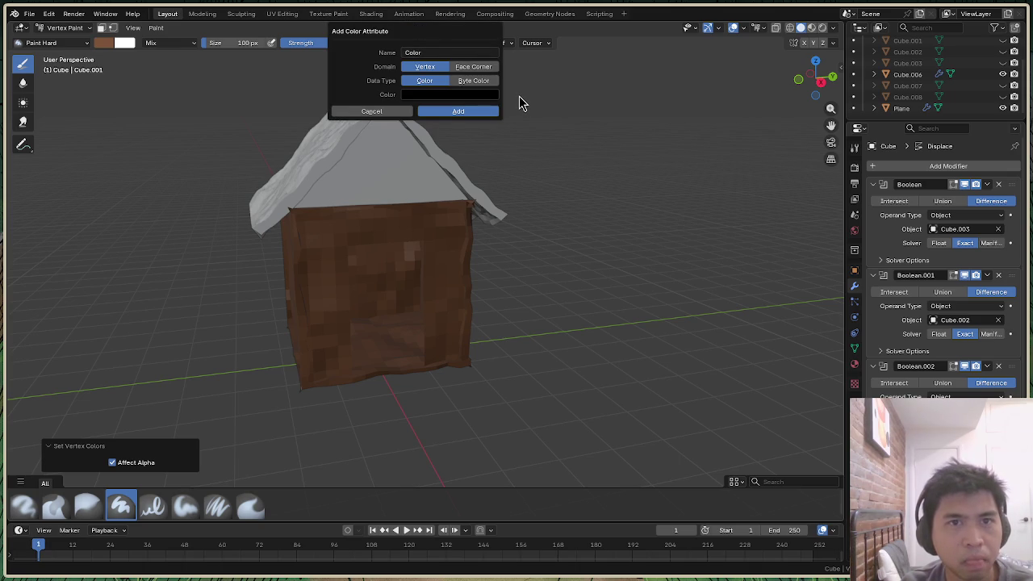
left_click(376, 112)
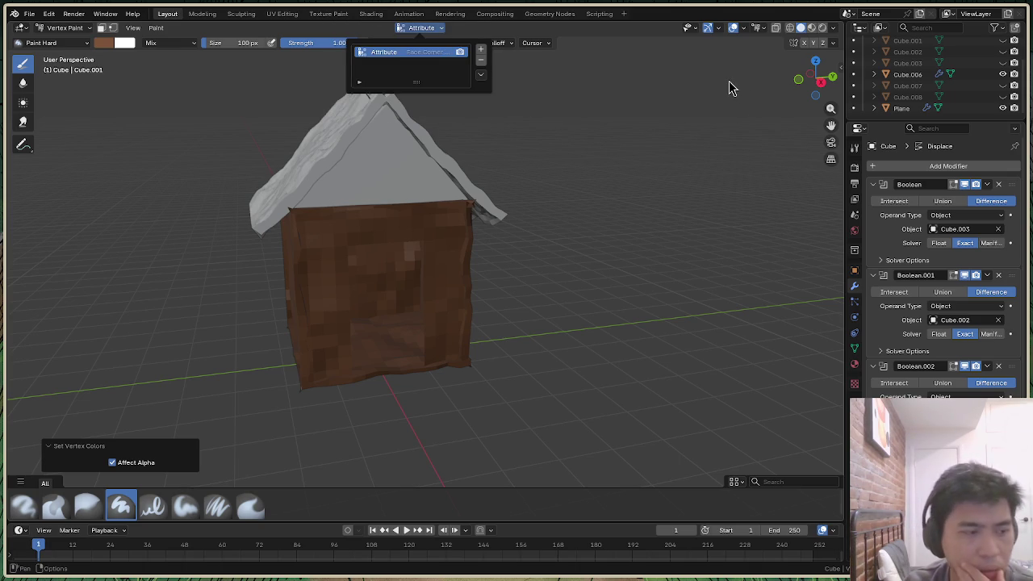
left_click(833, 32)
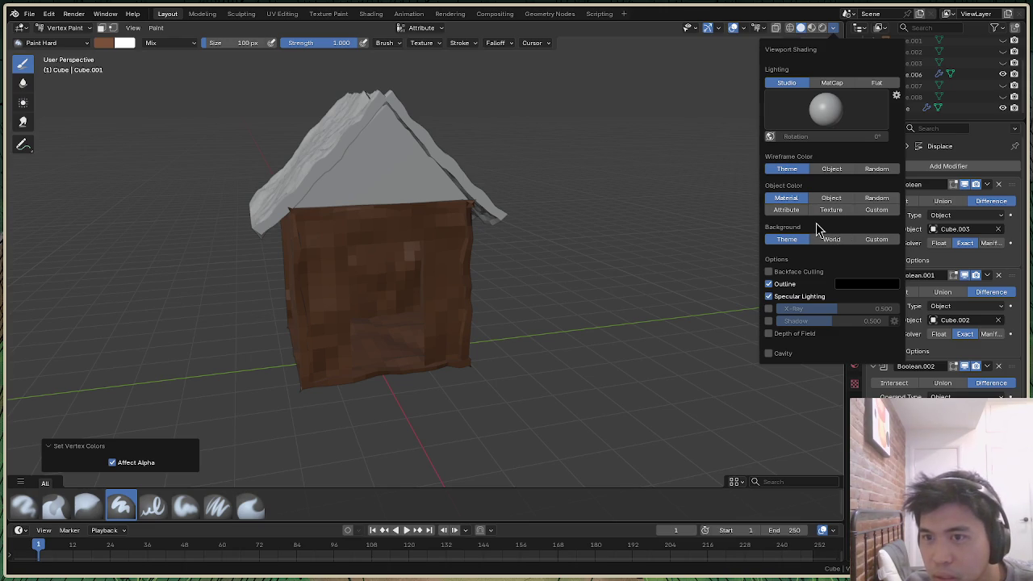
left_click(783, 210)
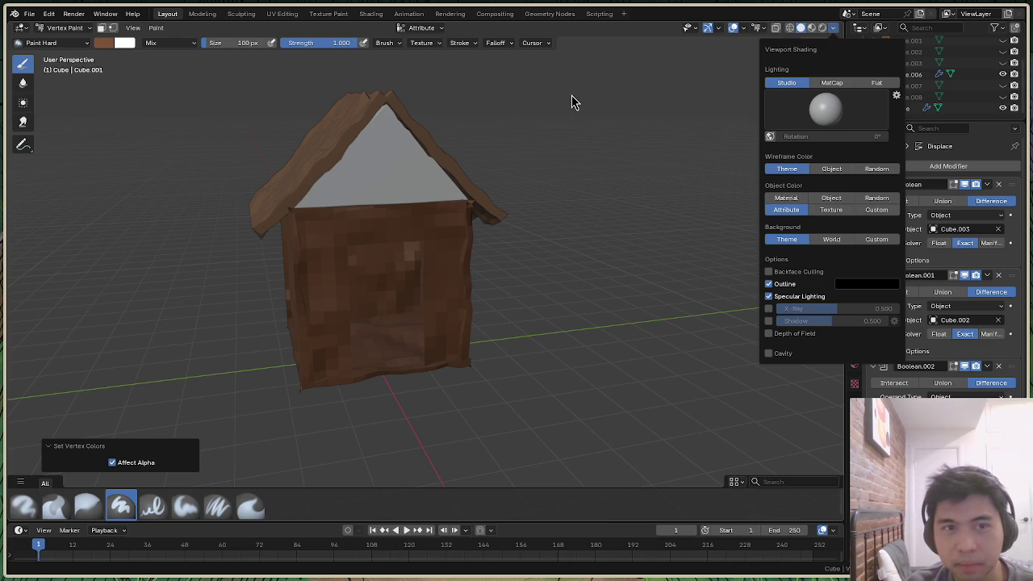
Orbit and zoom around the brown vertex-coloured house
left_click_drag(817, 79, 814, 84)
scroll(511, 288, "down", 8)
scroll(412, 282, "up", 4)
scroll(355, 250, "up", 4)
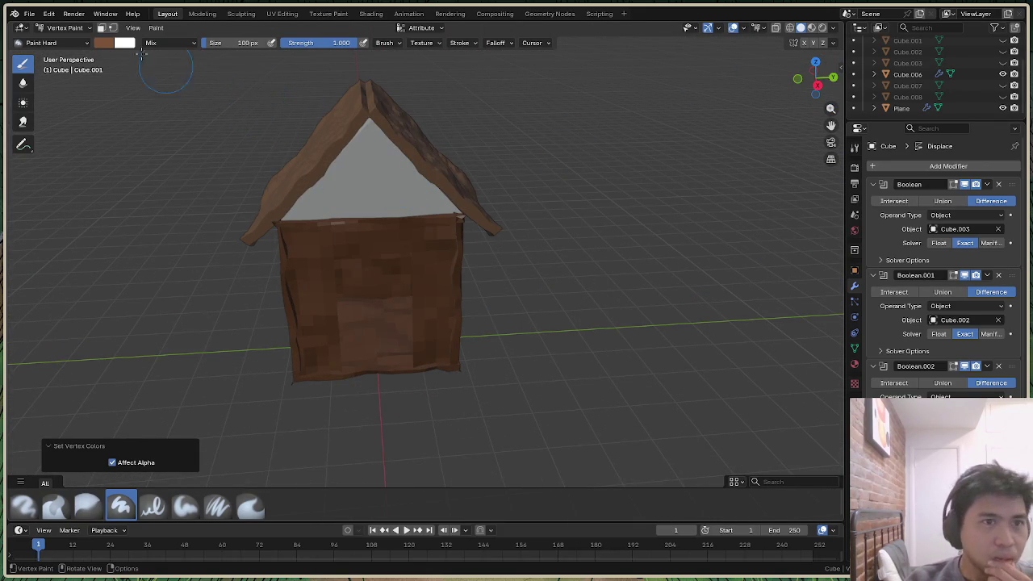
left_click(69, 27)
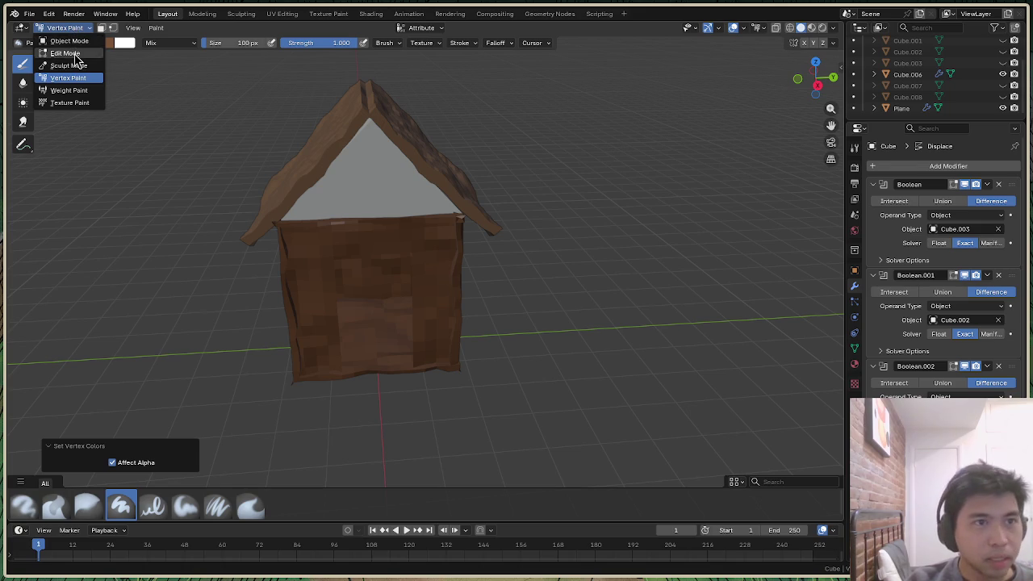
Briefly enter Edit Mode, return to Object Mode, and select the gable piece Cube.006
left_click(64, 53)
left_click(65, 27)
left_click(70, 39)
left_click(365, 161)
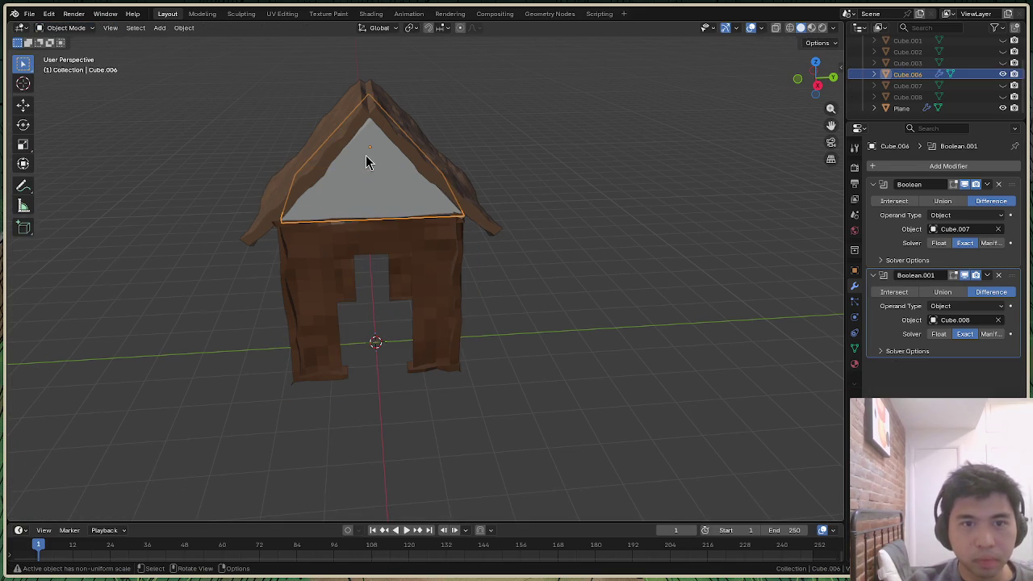
Select Cube.006's whole mesh in Edit Mode, inspect it from above, then return to Object Mode
left_click(66, 27)
left_click(64, 53)
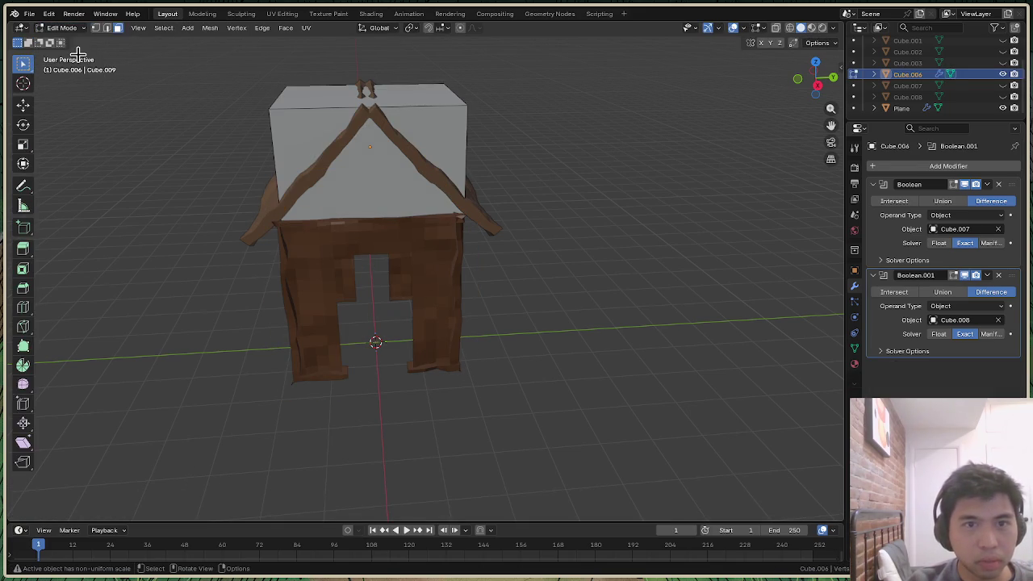
key("a")
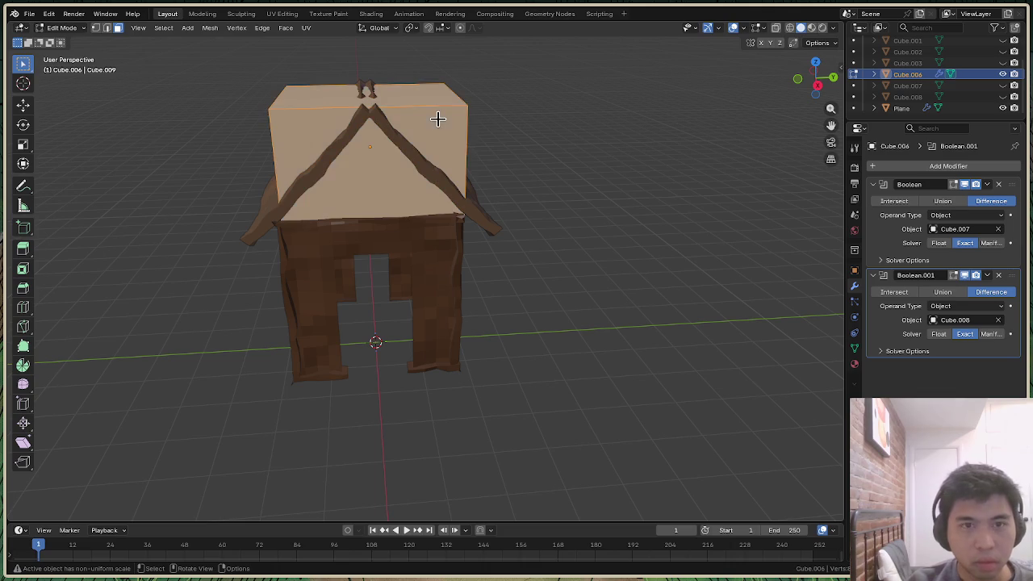
left_click_drag(816, 81, 799, 89)
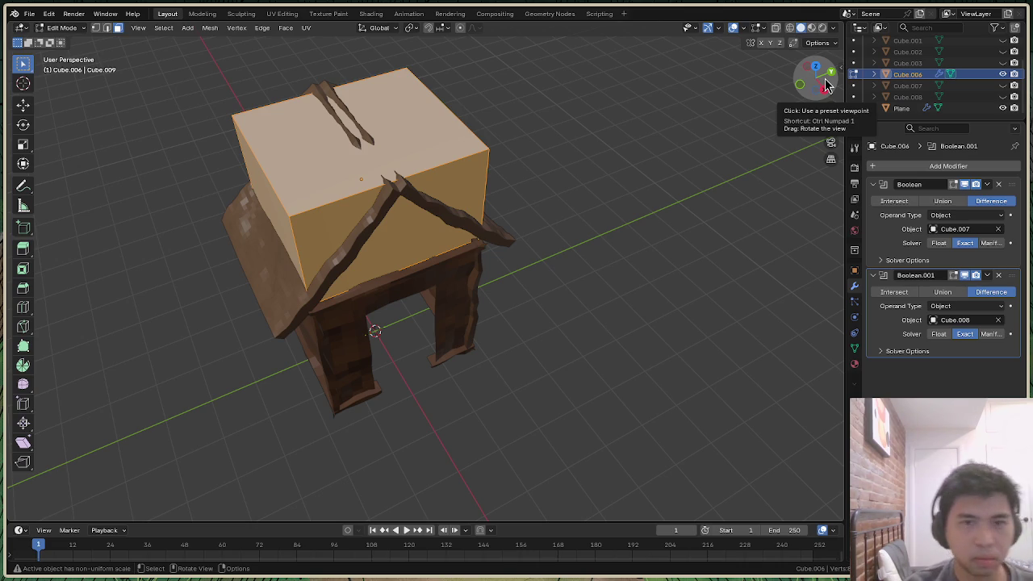
left_click(63, 28)
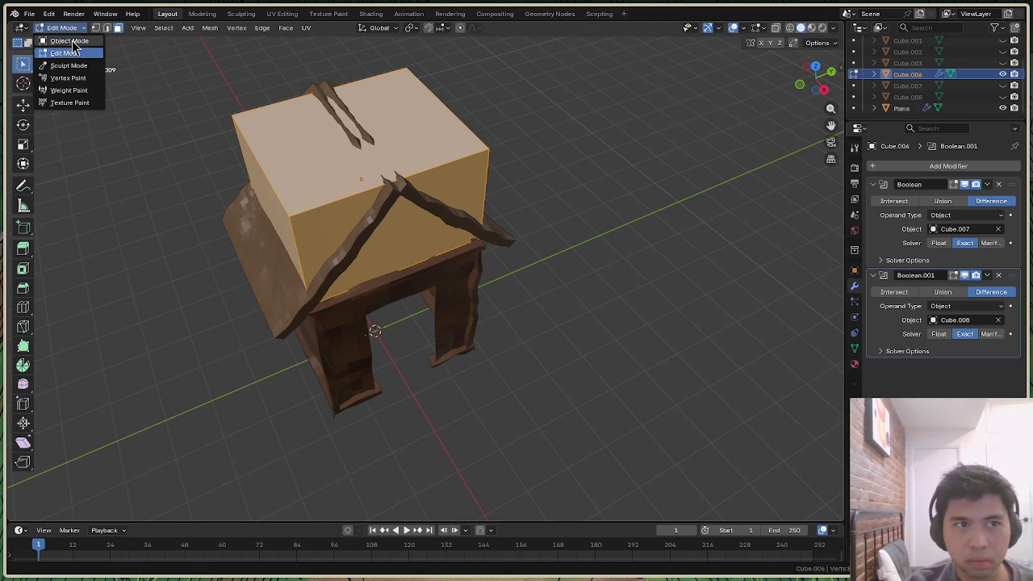
left_click(71, 40)
left_click(266, 319)
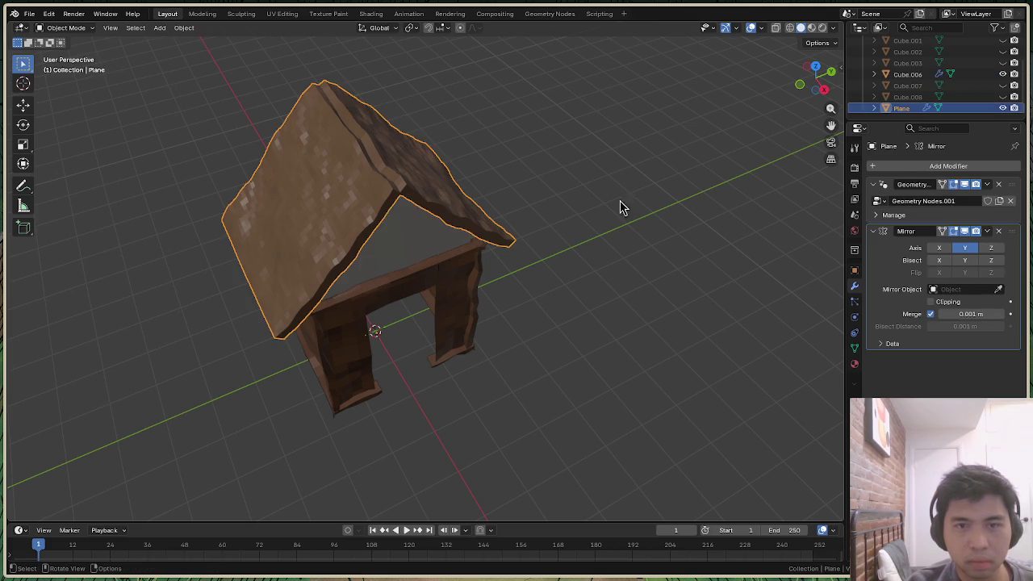
Switch viewport lighting to Flat and orbit to look down on the house
left_click(833, 29)
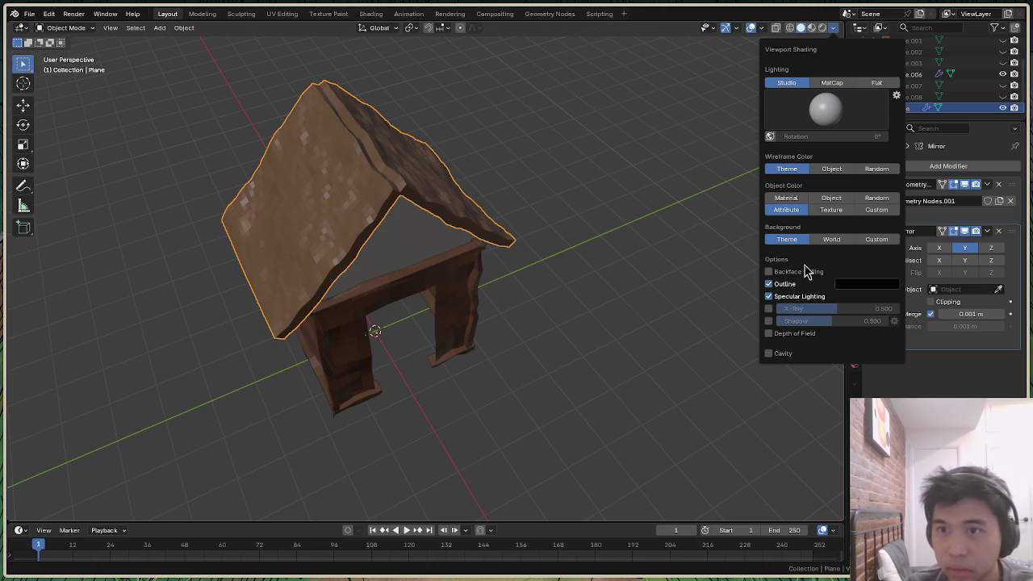
left_click(876, 84)
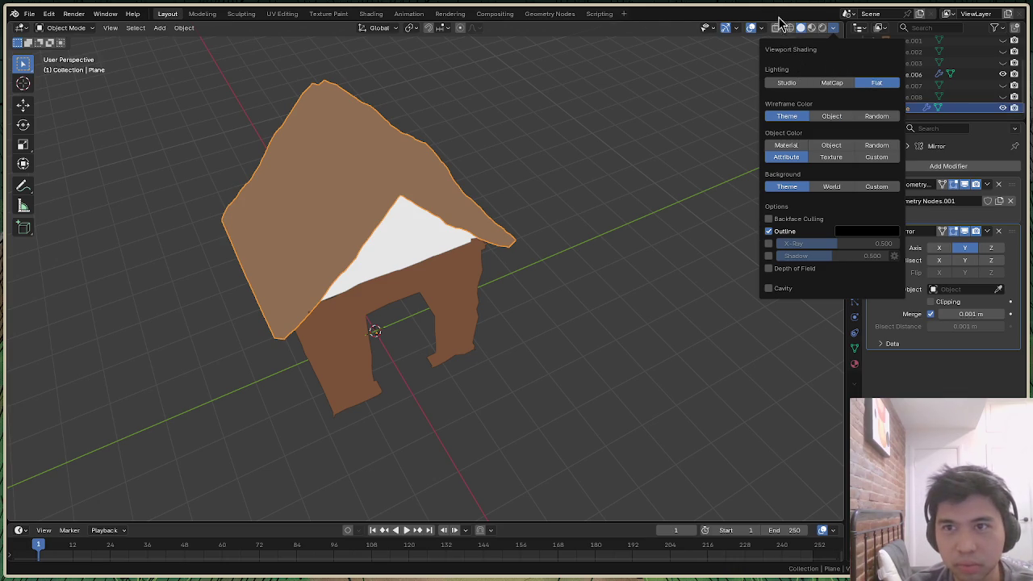
key("Escape")
left_click_drag(804, 69, 806, 242)
middle_click_drag(419, 283, 436, 283)
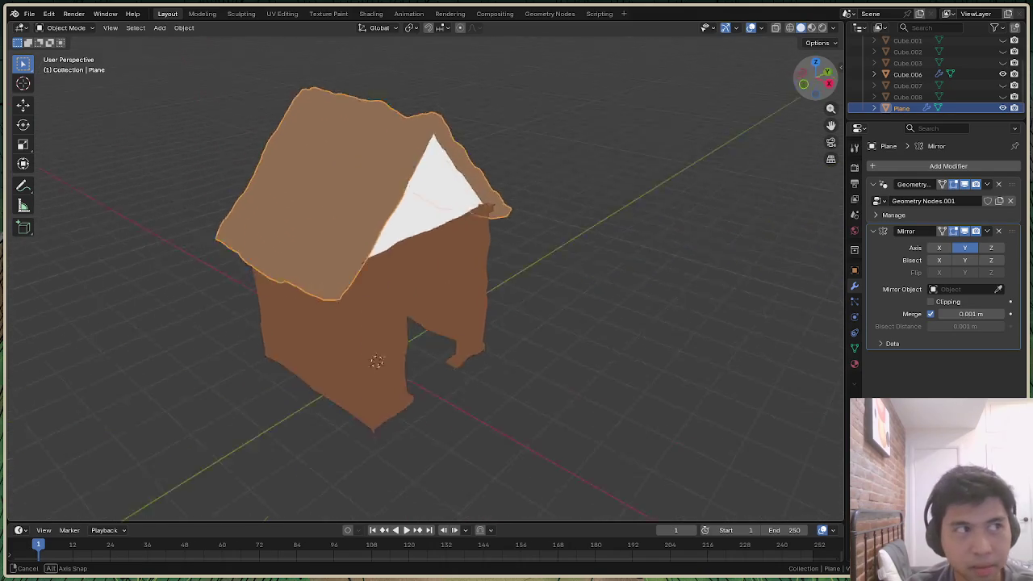
Try MatCap lighting, settle on Studio, and put the roof into Edit Mode
left_click(833, 27)
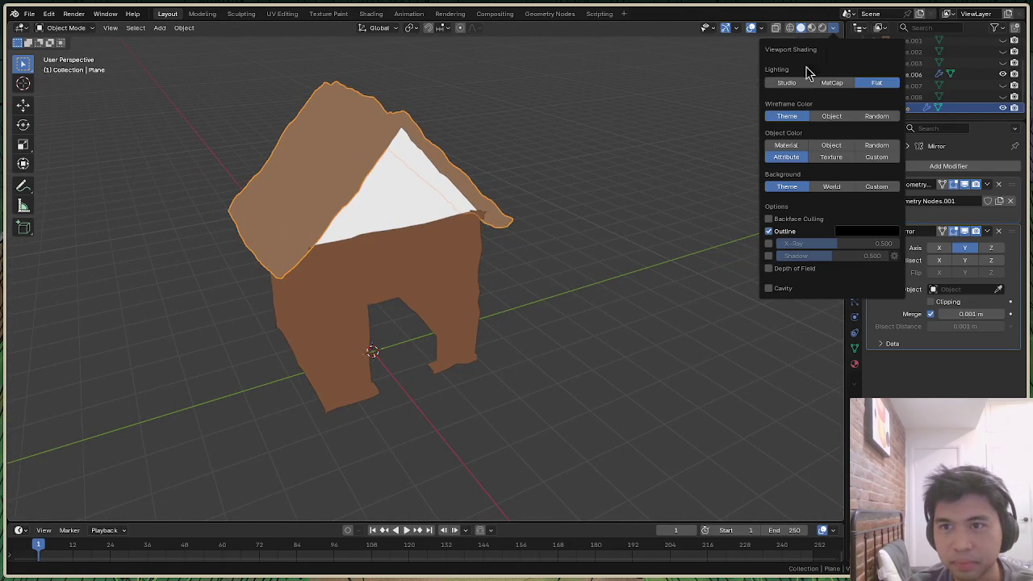
left_click(787, 83)
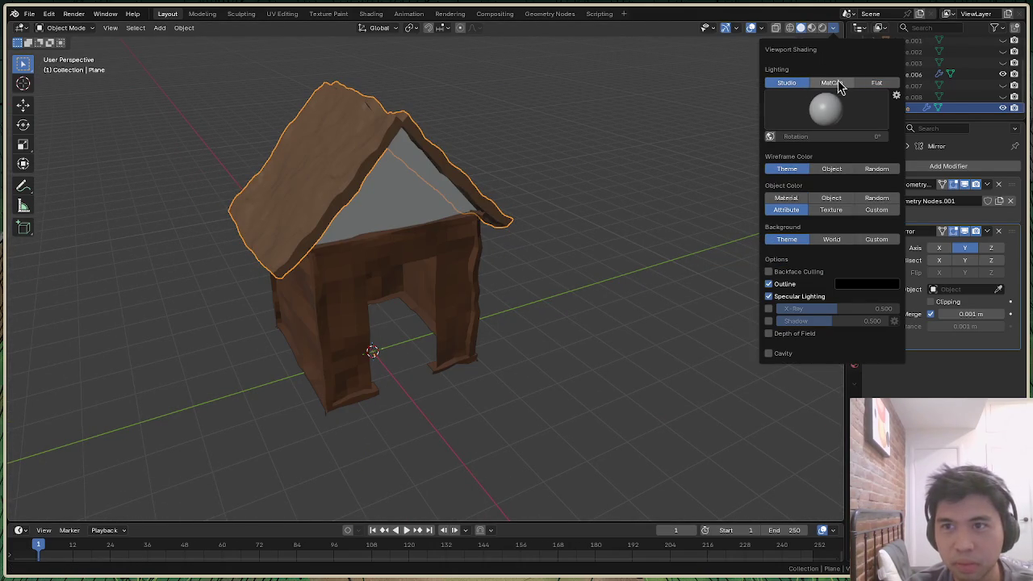
left_click(839, 85)
left_click(788, 84)
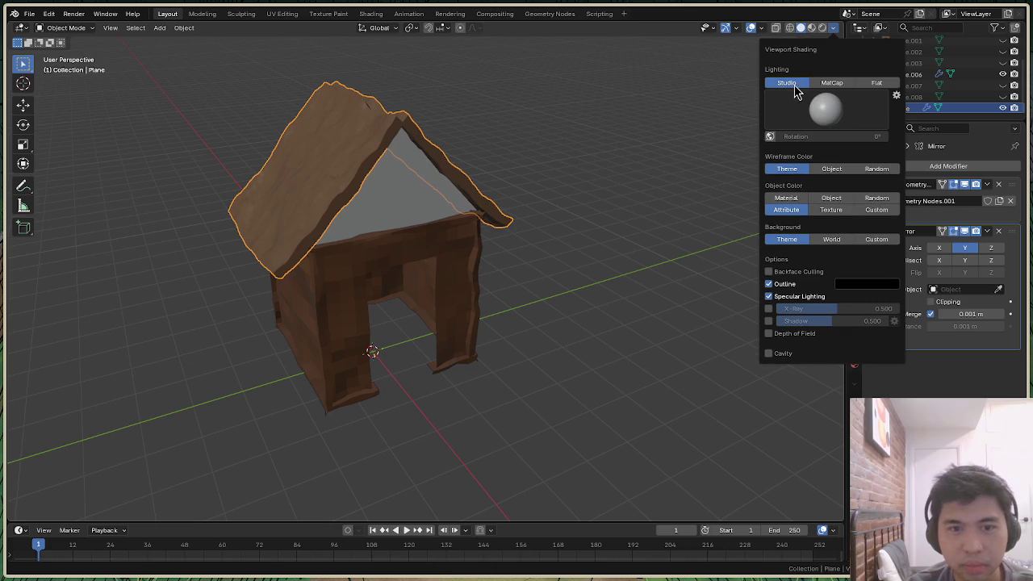
left_click(69, 28)
left_click(64, 53)
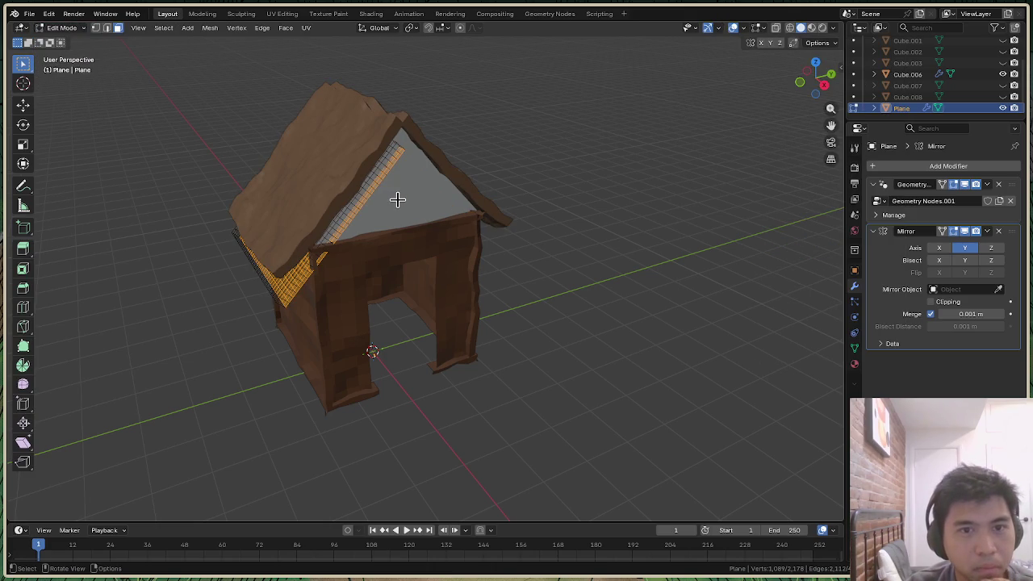
Deselect the roof geometry and switch to editing the walls mesh Cube.006
key("alt+a")
left_click(65, 27)
left_click(65, 40)
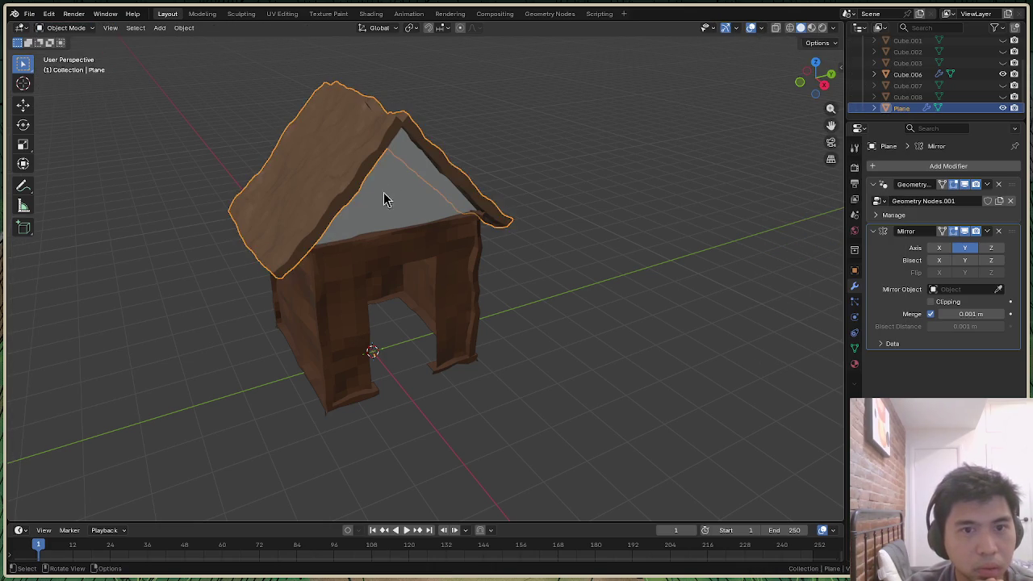
left_click(386, 204)
left_click(64, 27)
left_click(64, 53)
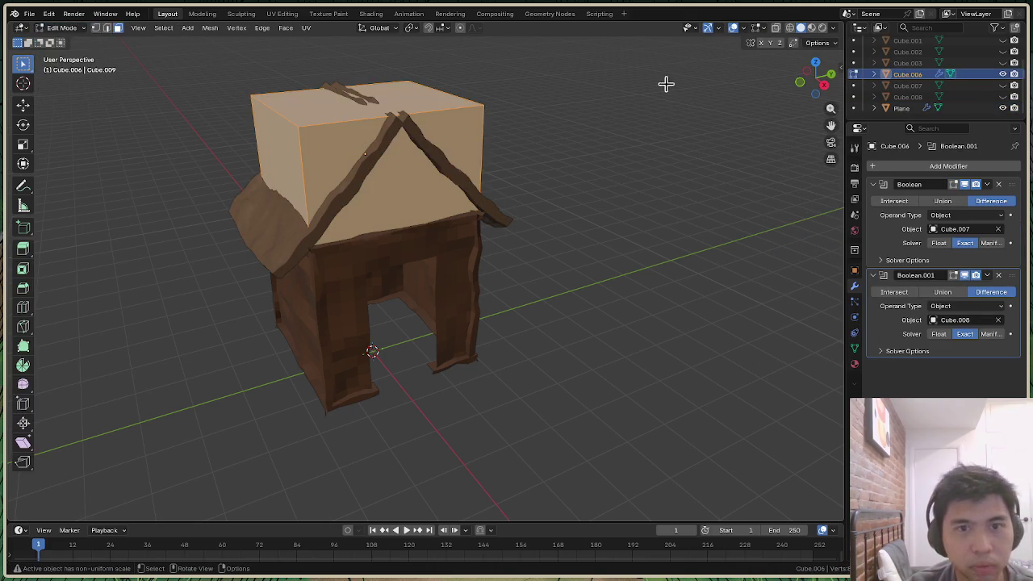
left_click_drag(816, 88, 815, 81)
Subdivide the selected wall faces four times
right_click(445, 163)
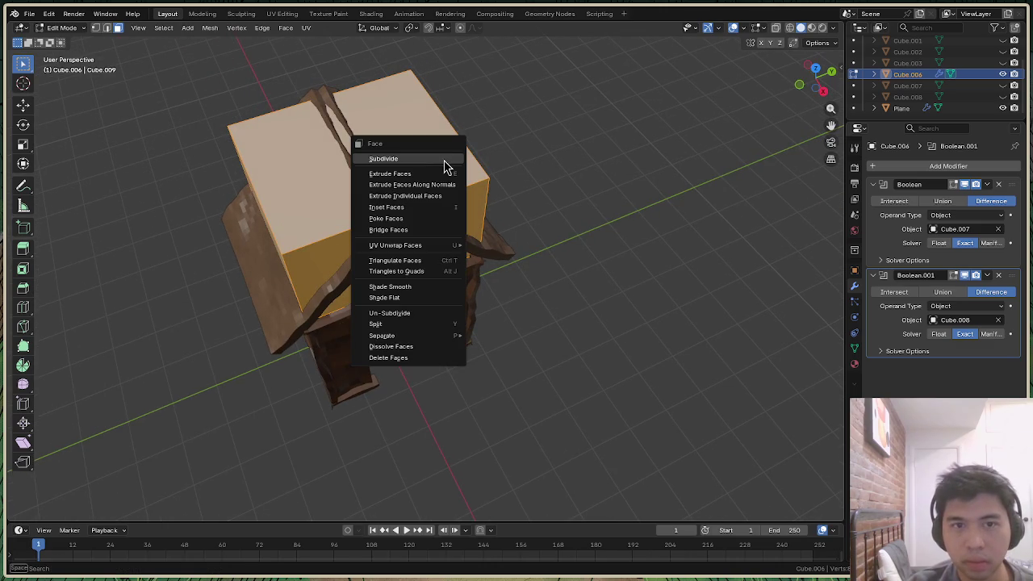
left_click(444, 160)
right_click(444, 161)
left_click(437, 164)
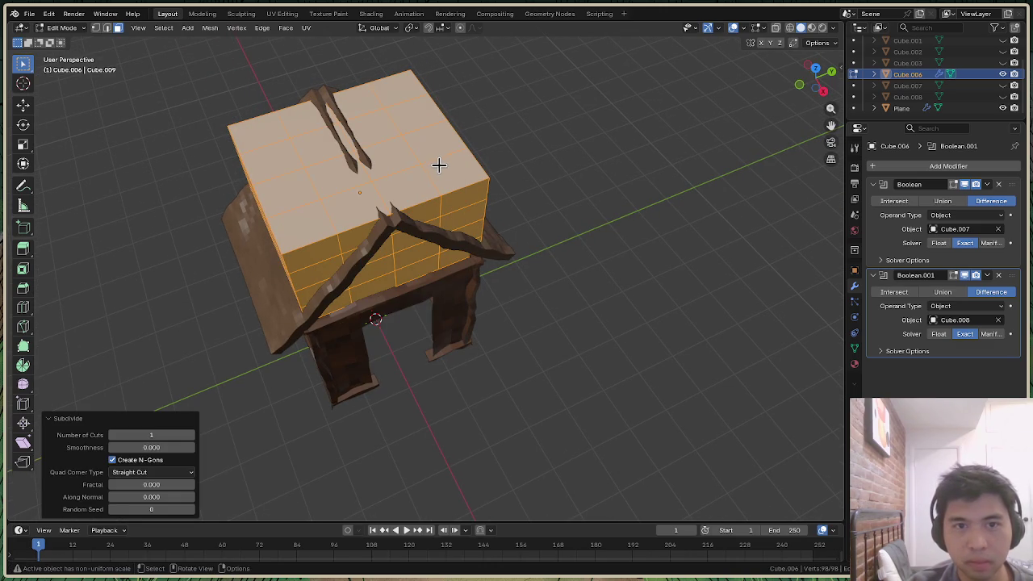
right_click(447, 167)
left_click(444, 166)
right_click(438, 169)
left_click(442, 167)
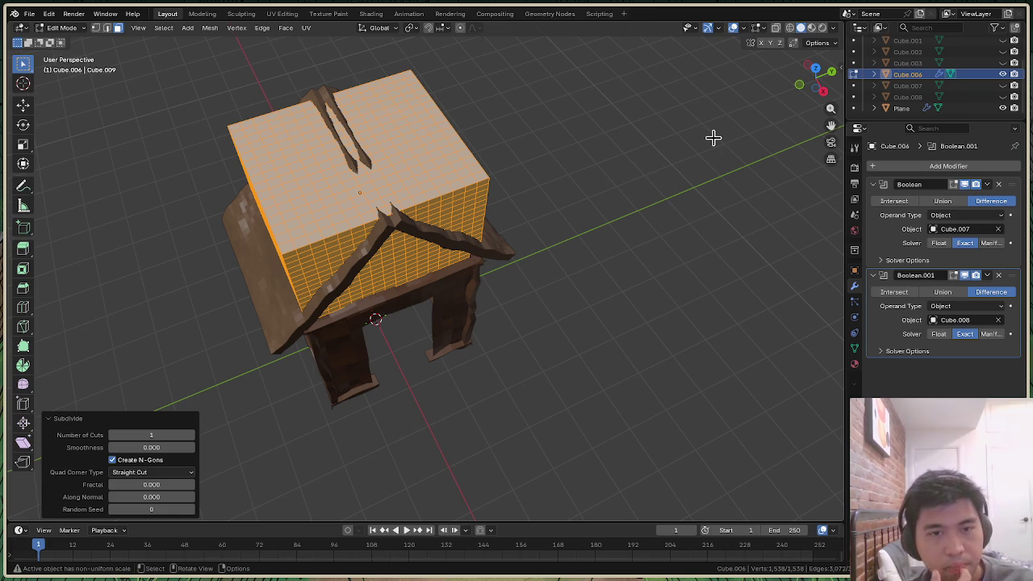
Undo the subdivision, return to Object Mode, and orbit to a front view of the house
left_click_drag(814, 79, 659, 245)
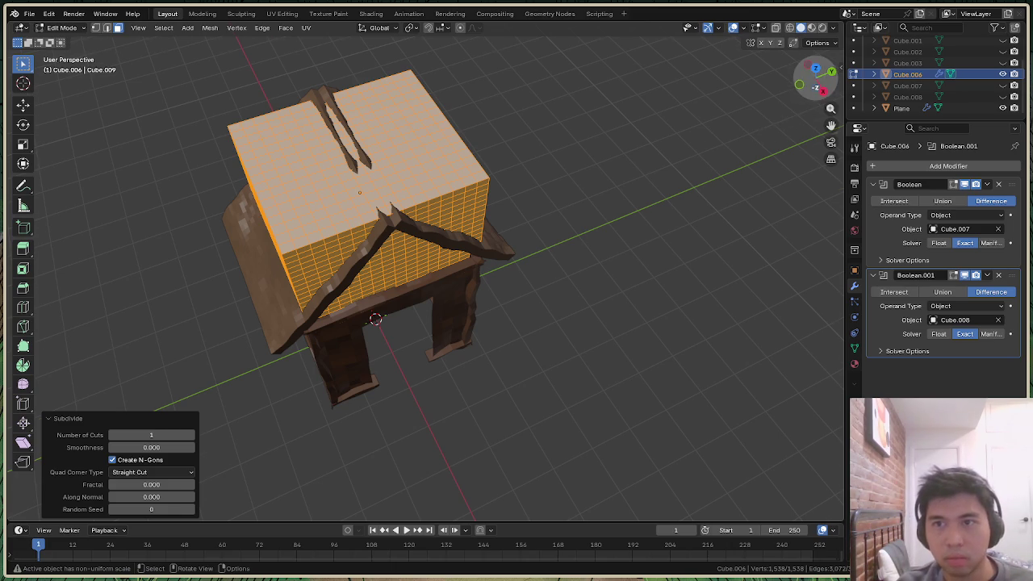
key("ctrl+z")
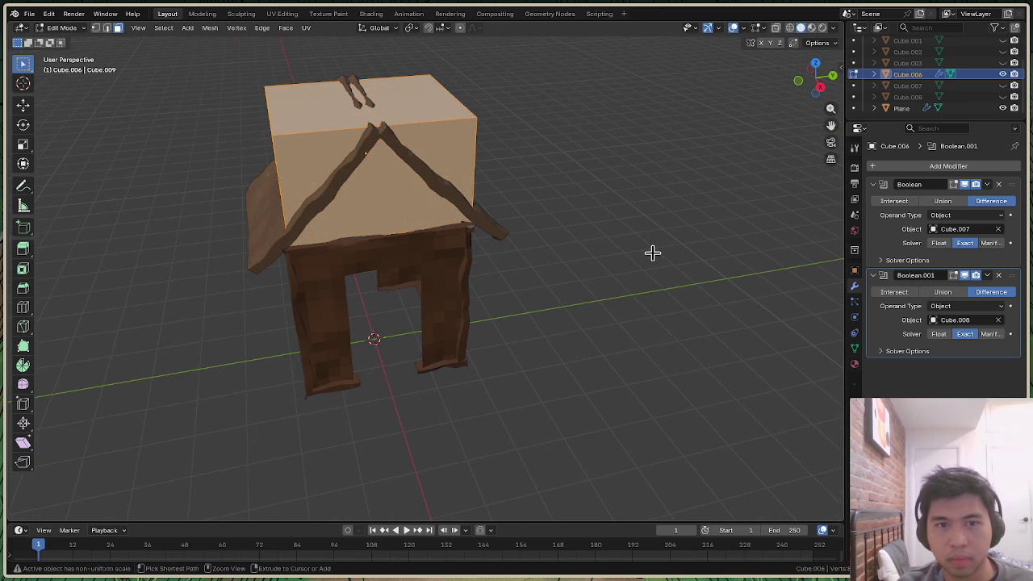
key("Tab")
mouse_move(813, 79)
left_mouse_down()
mouse_move(805, 90)
mouse_move(817, 80)
left_mouse_up()
left_click(693, 197)
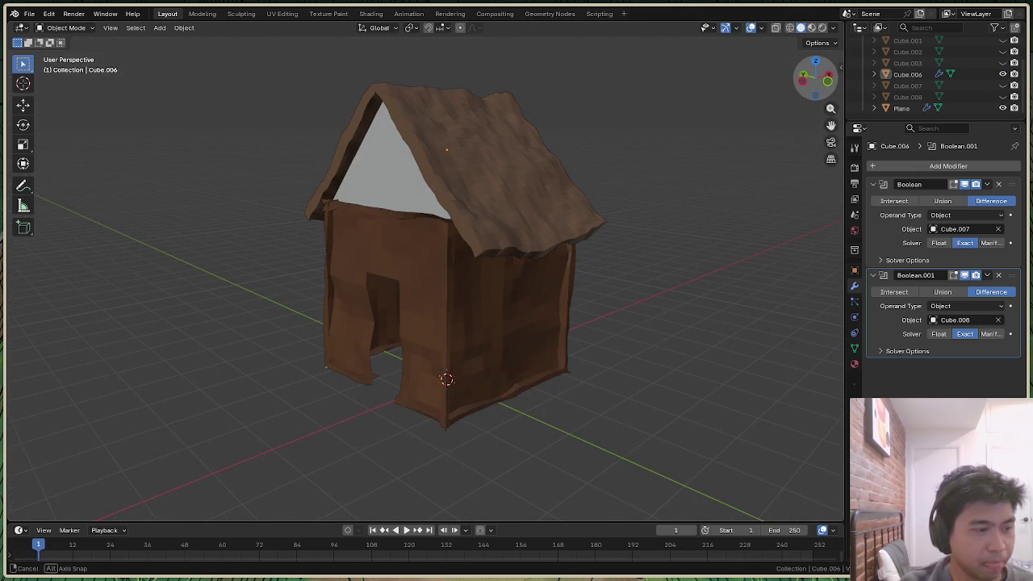
left_click_drag(814, 79, 814, 79)
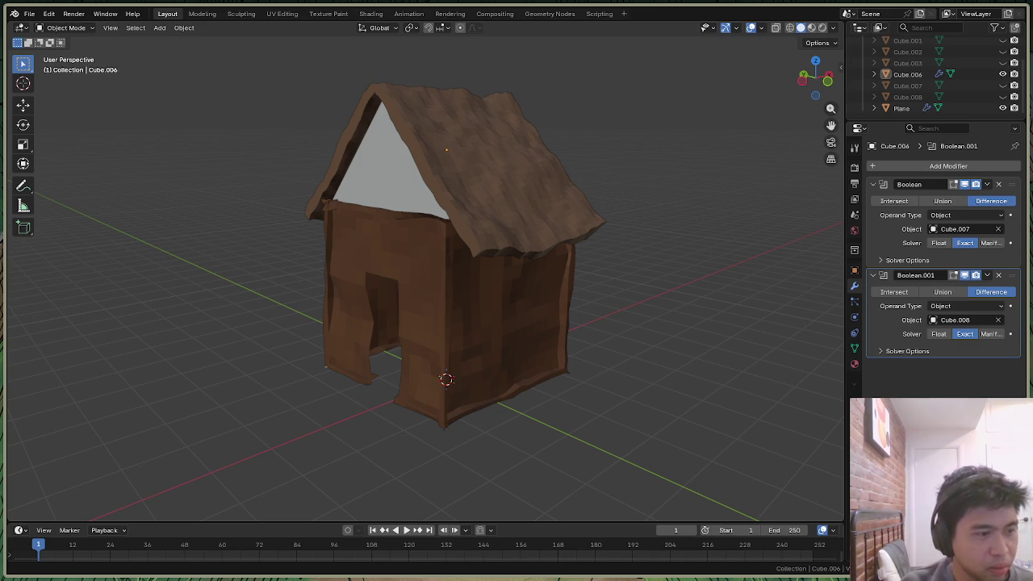
key("alt+Tab")
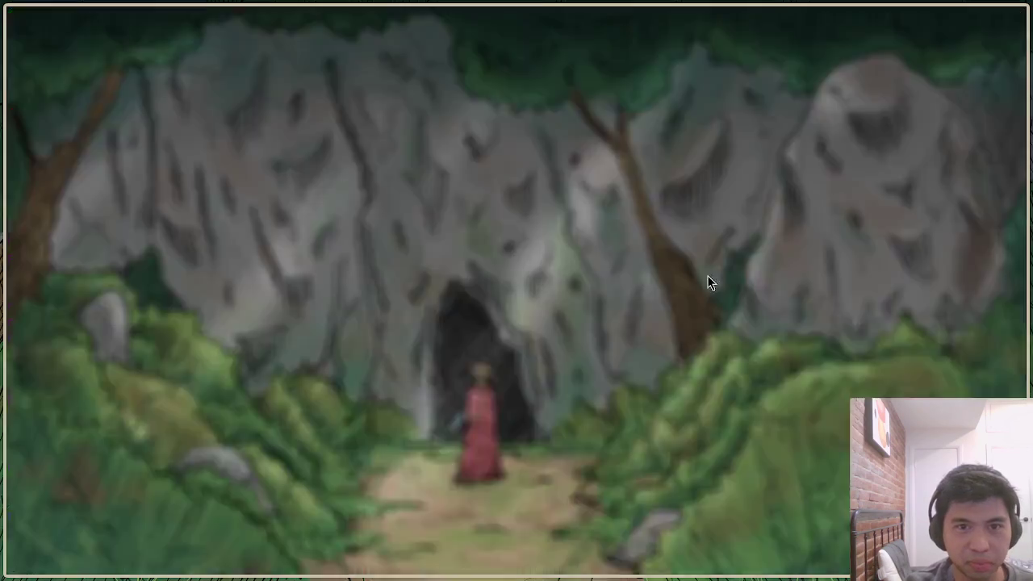
left_click(606, 17)
left_click(603, 38)
type("https://i.gyazo.com/4ec9141f5b8ab5b4319e97bf8733914c.mp4")
key("Return")
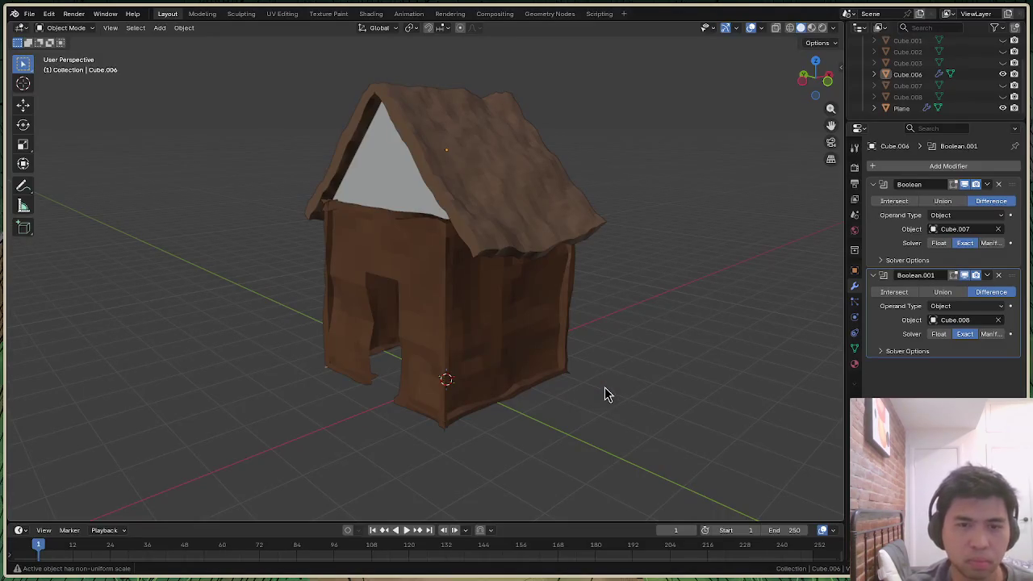
Subdivide the front gable face of Cube.006 with 8 cuts in Edit Mode
mouse_move(820, 84)
left_mouse_down()
mouse_move(813, 90)
mouse_move(814, 81)
left_mouse_up()
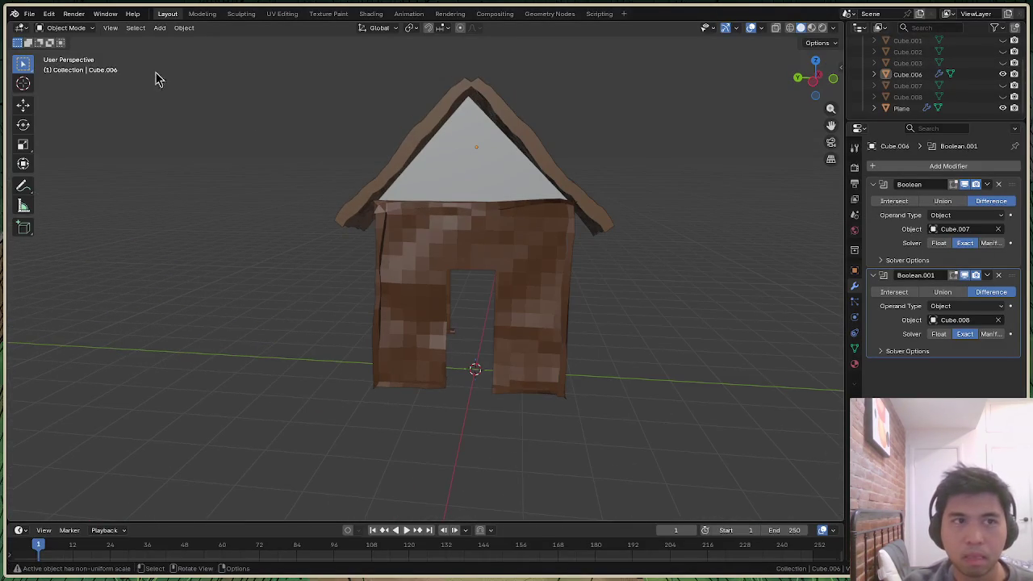
left_click(462, 186)
right_click(468, 188)
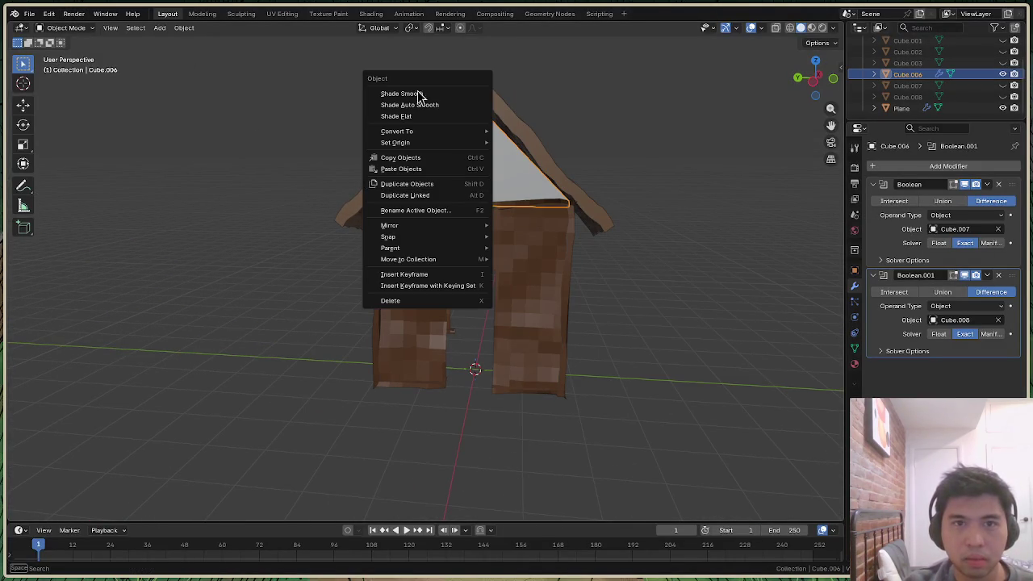
key("Tab")
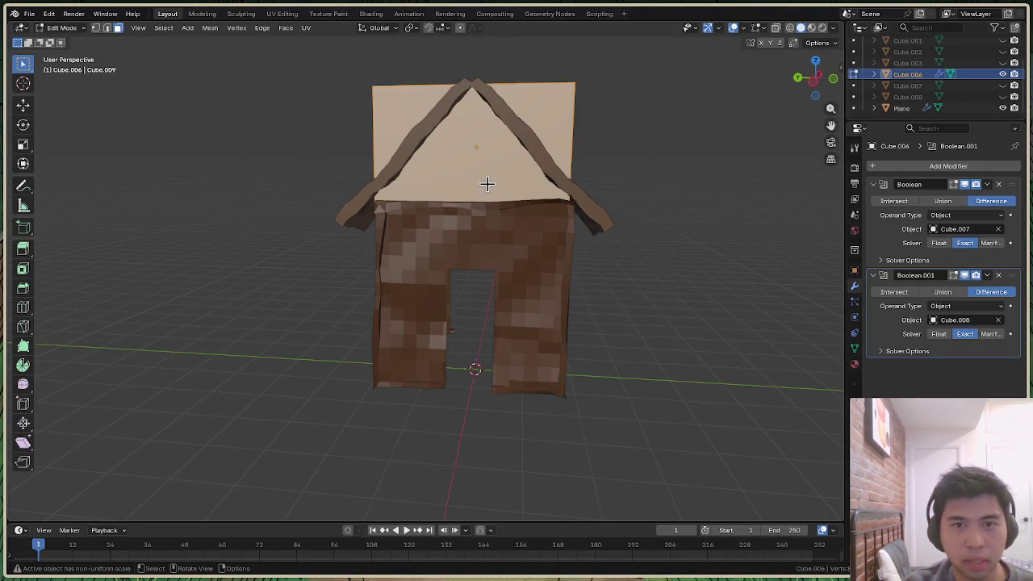
right_click(487, 184)
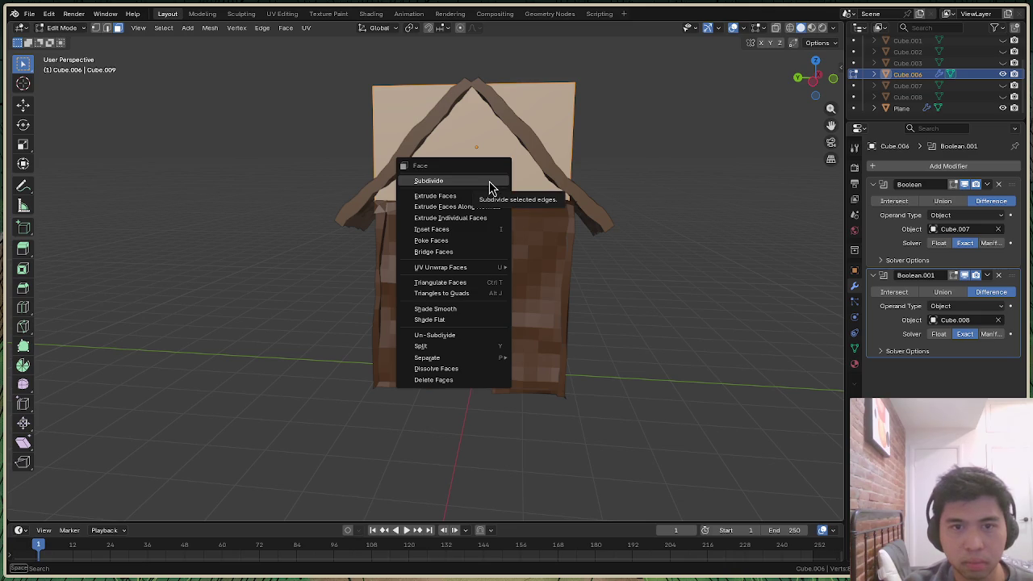
left_click(488, 182)
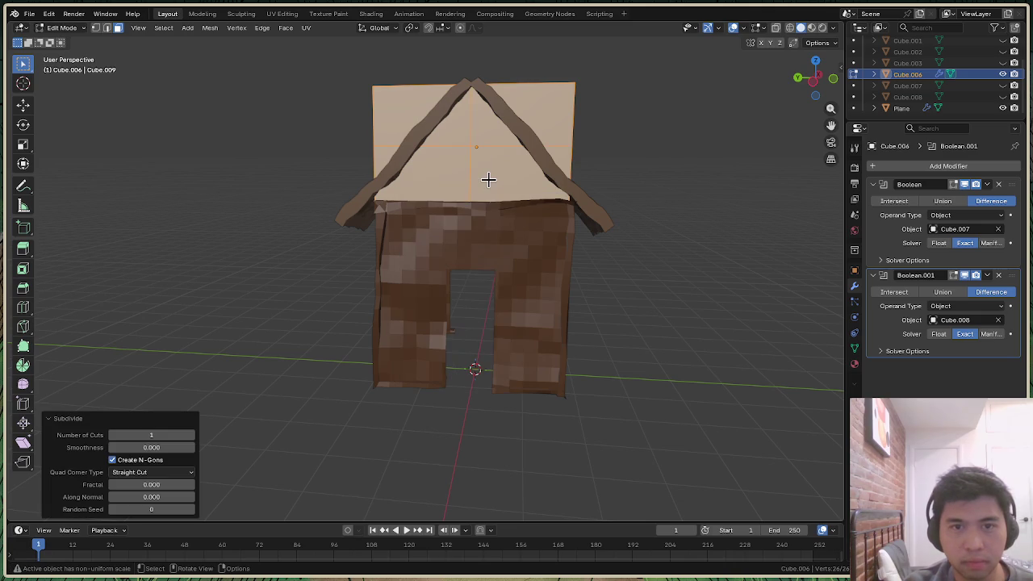
left_click(173, 435)
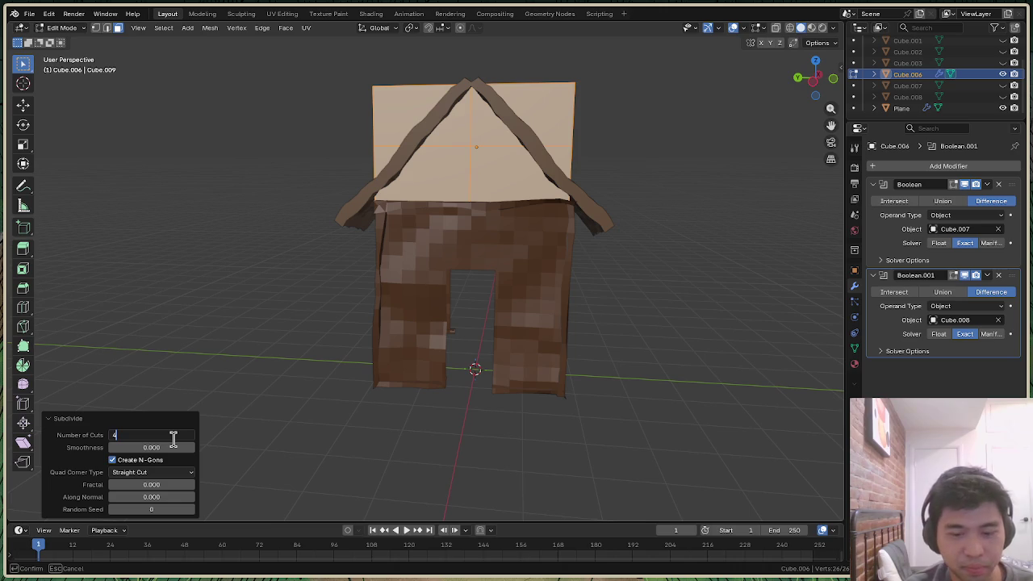
type("8")
key("Return")
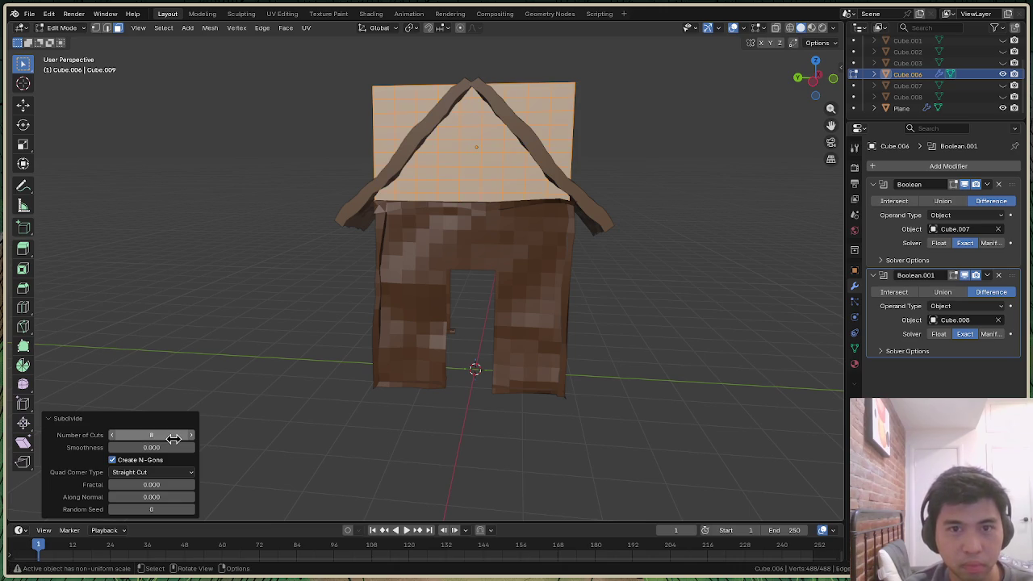
left_click(298, 271)
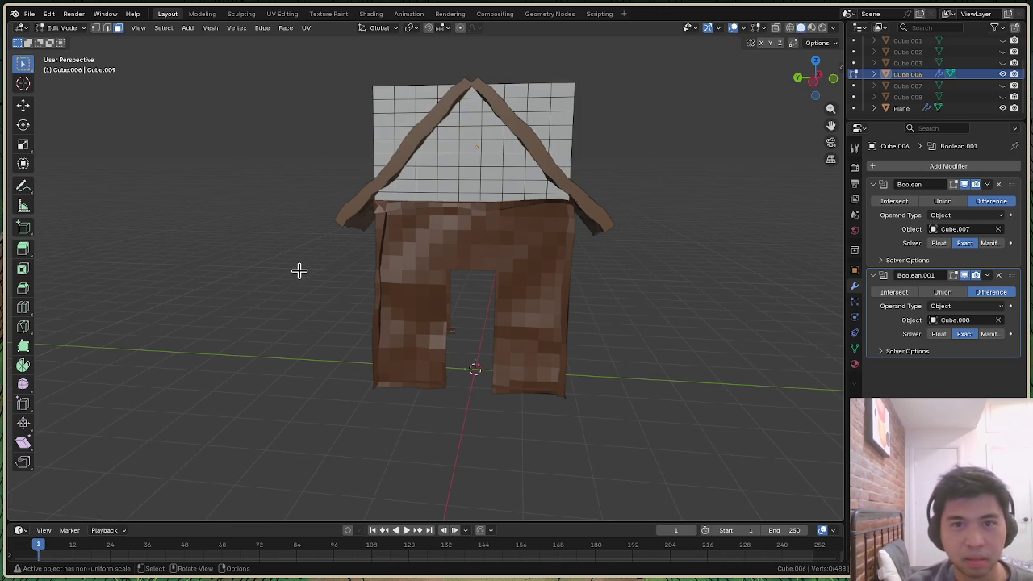
key("ctrl+z")
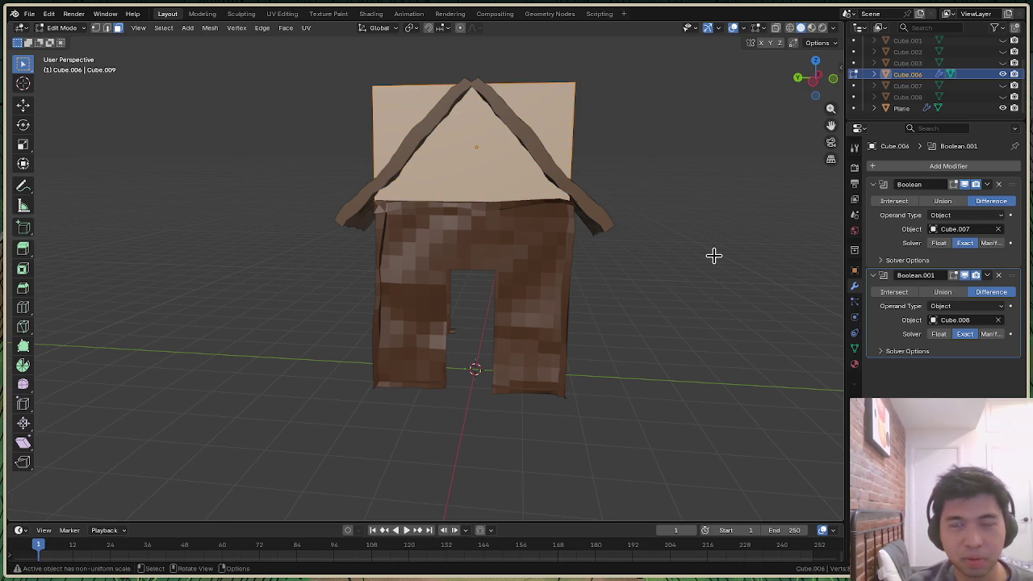
Return to Object Mode and orbit around the gridded house
left_click(62, 28)
left_click(68, 41)
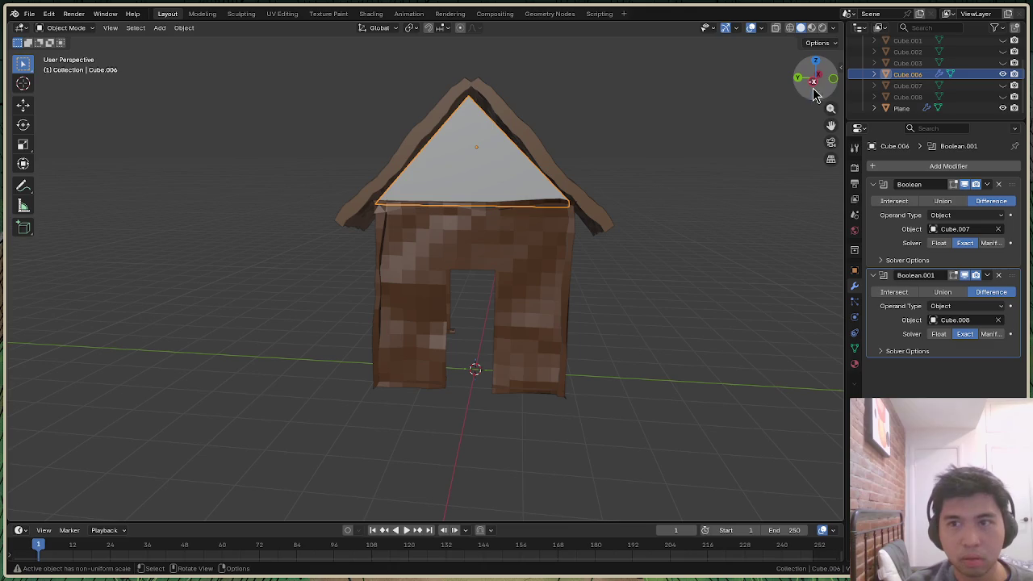
left_click_drag(822, 92, 795, 129)
left_click_drag(824, 91, 695, 186)
key("alt+Tab")
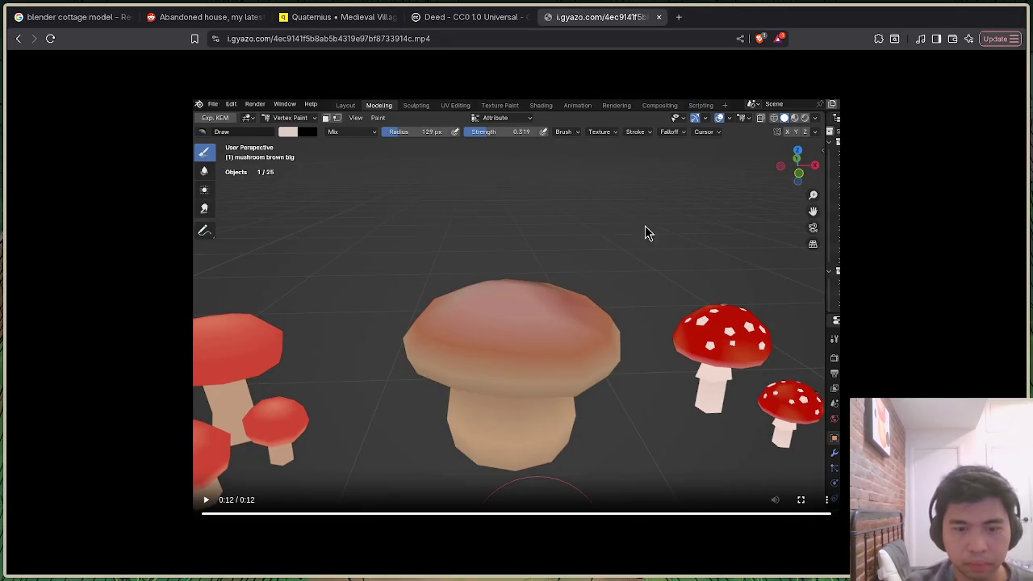
Rewind the mushroom vertex-painting clip to its beginning and play it again
left_click(554, 456)
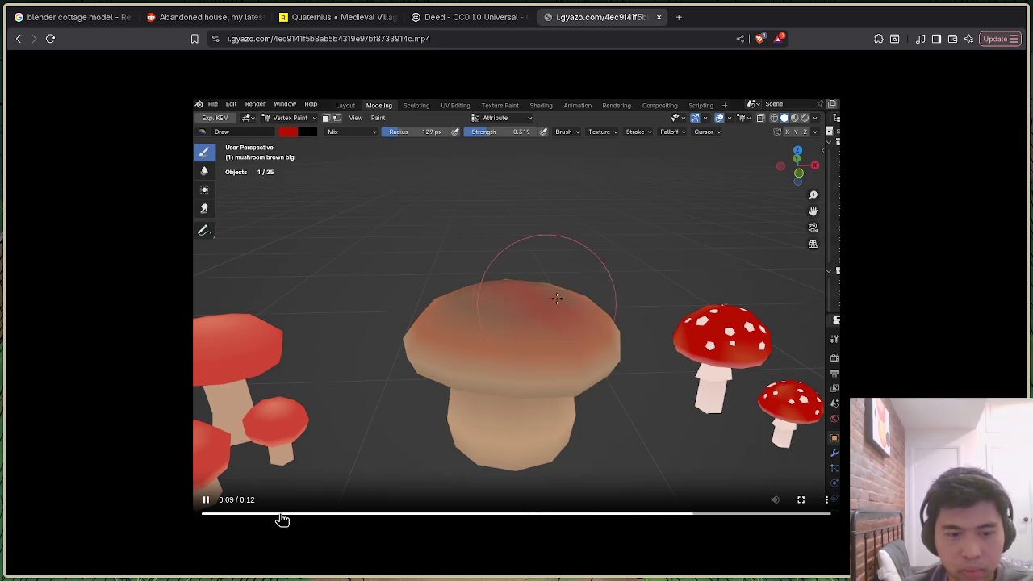
left_click(282, 515)
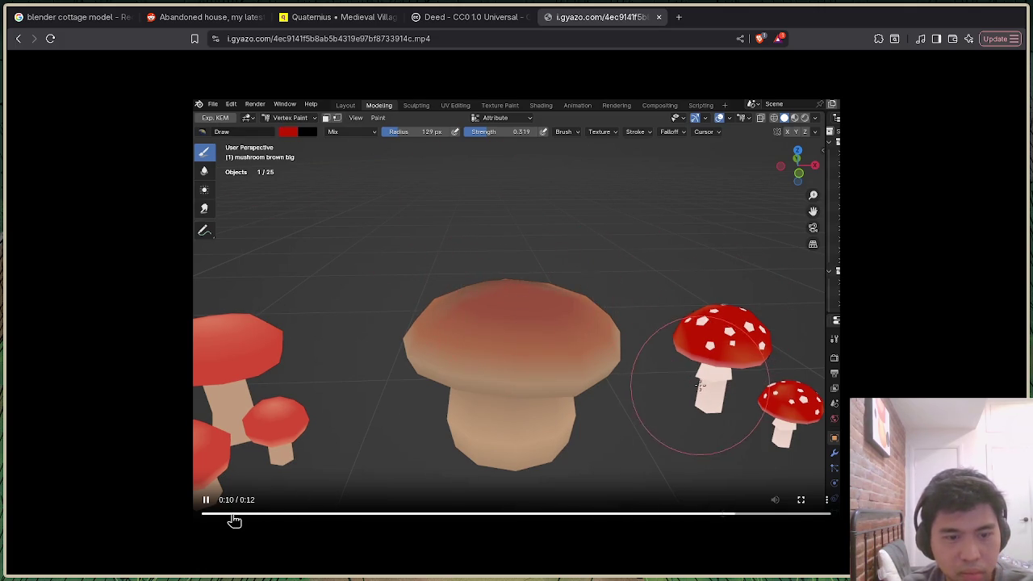
left_click(233, 515)
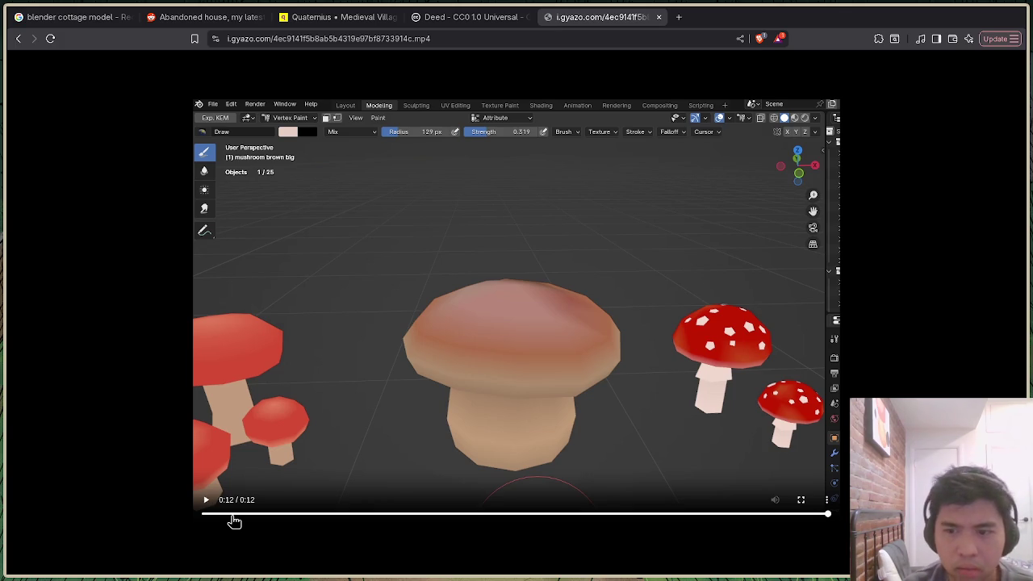
left_click(218, 514)
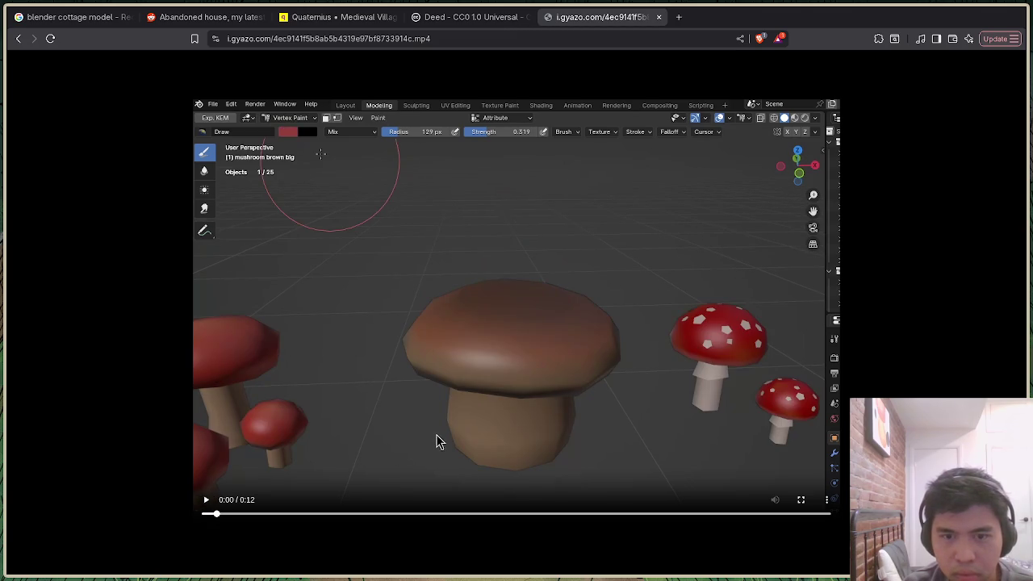
left_click(474, 376)
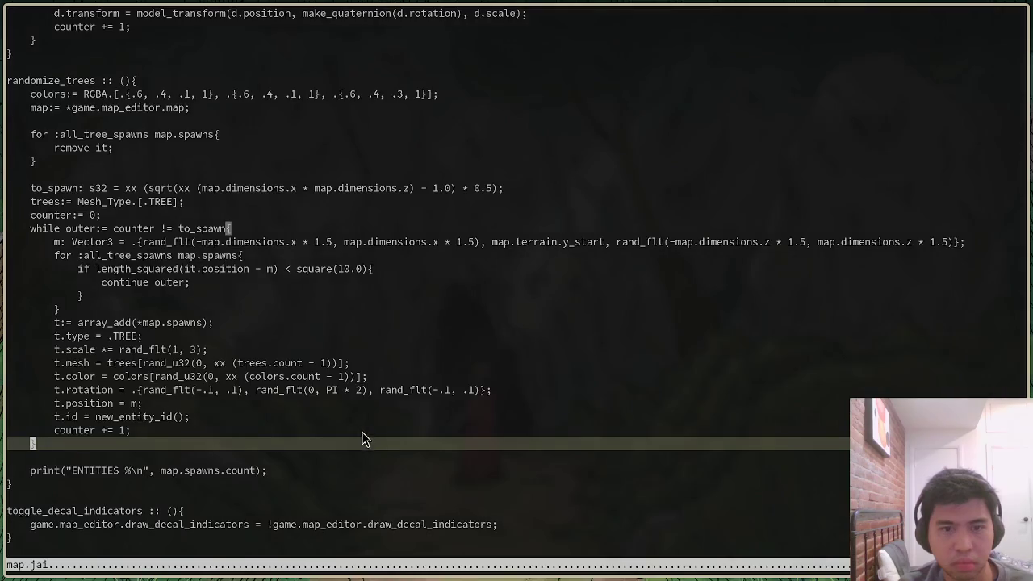
Run ./main to launch the game build
type("./main")
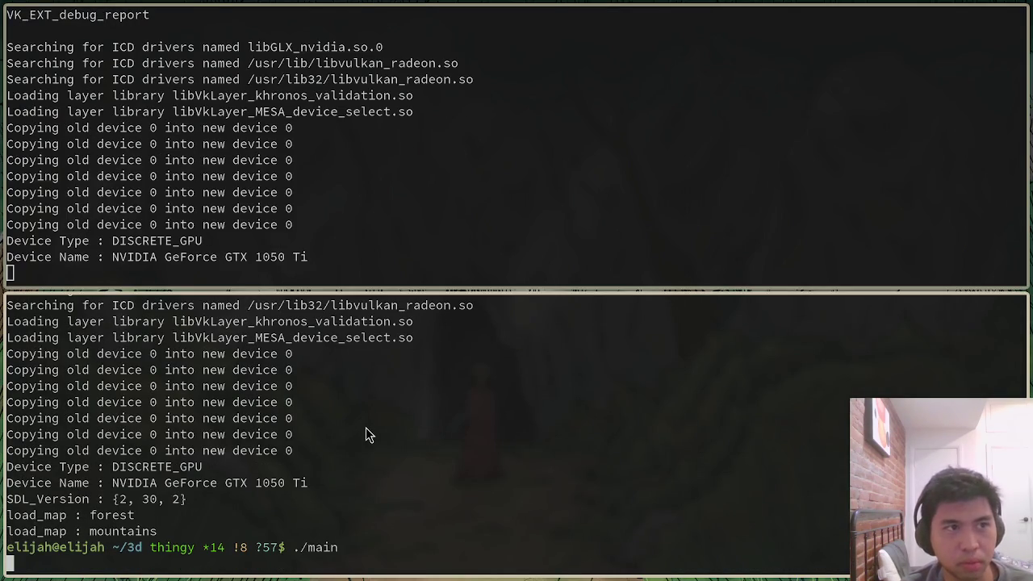
key("Return")
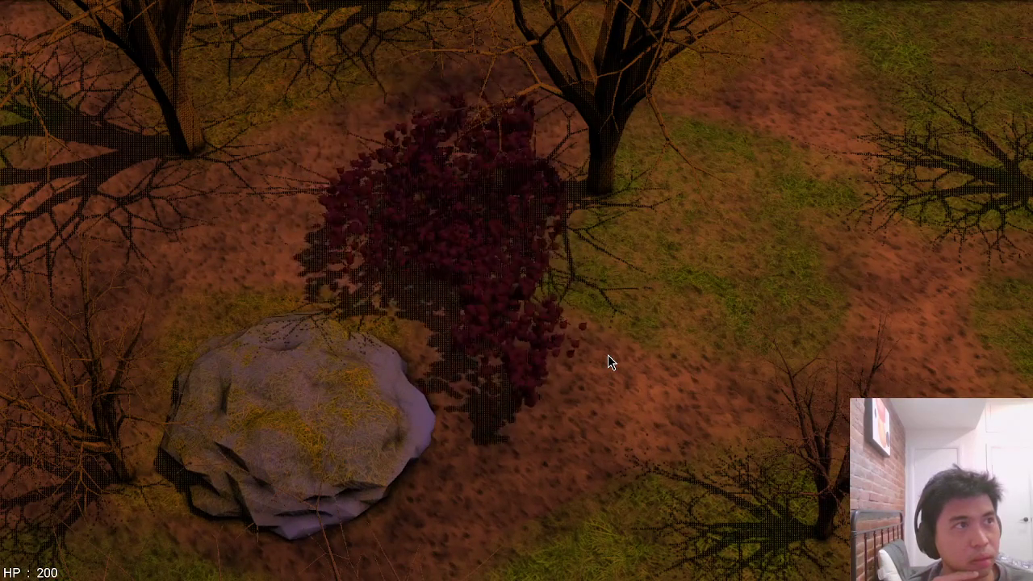
Turn on the FPS counter with the fps console command, then close the console
key("grave")
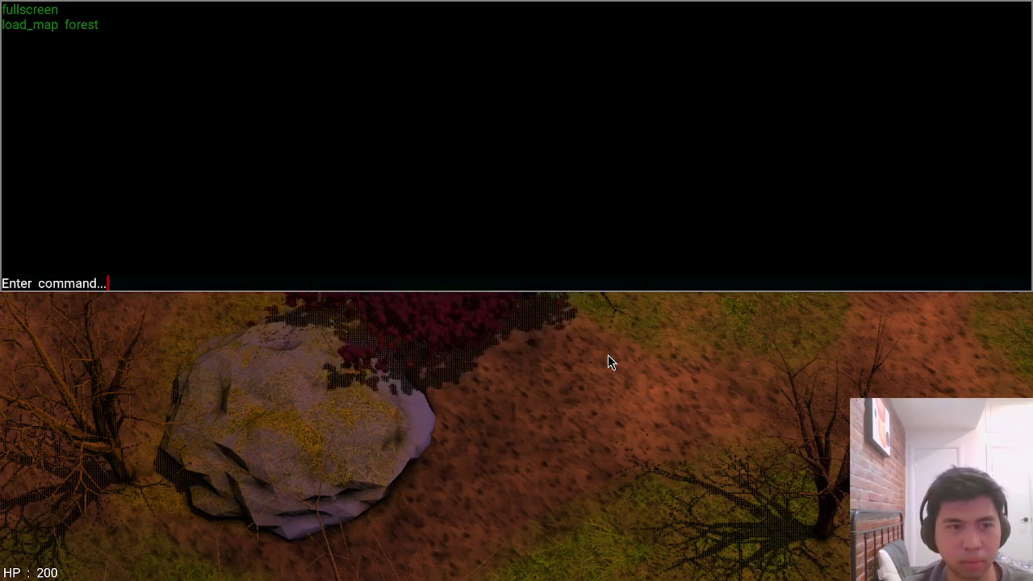
type("fps")
key("Return")
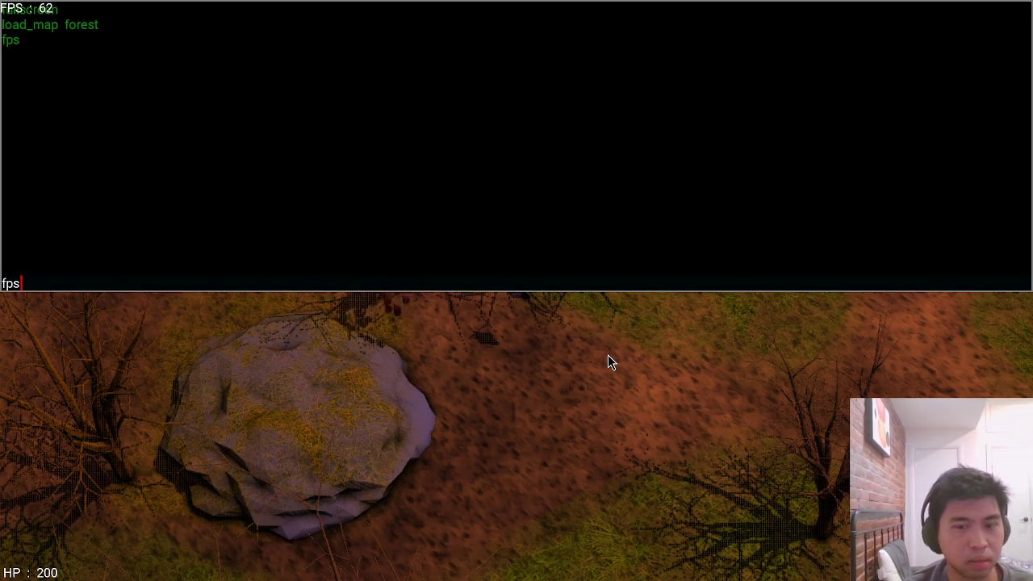
key("grave")
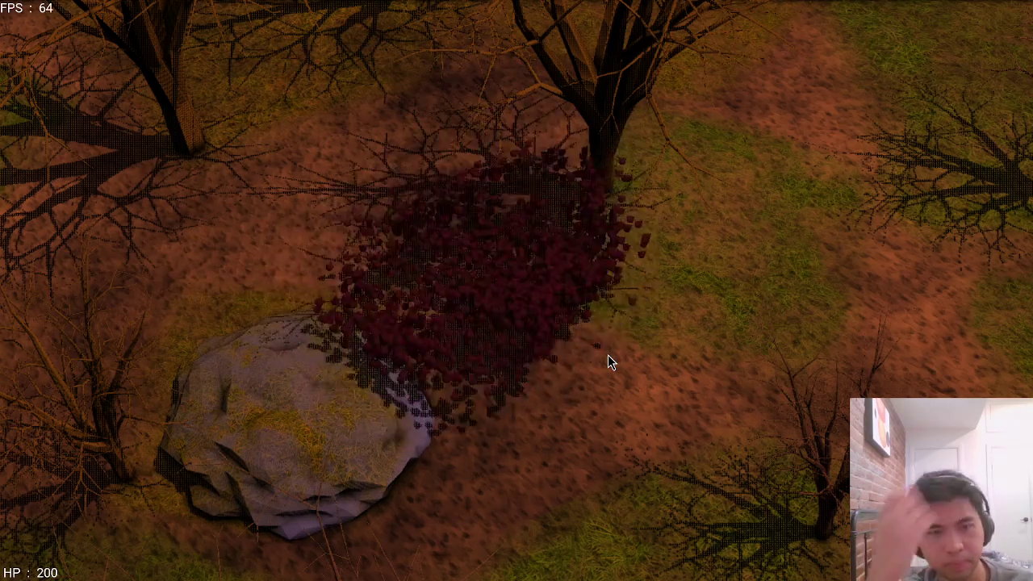
Walk the character down-left through the forest using A and S
key("a")
key("s")
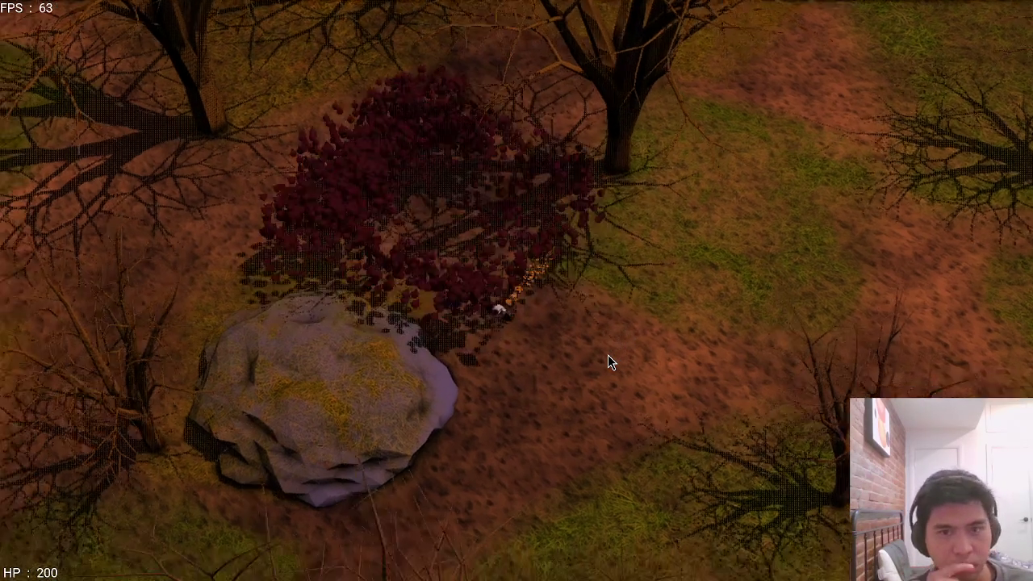
key("a")
key("s")
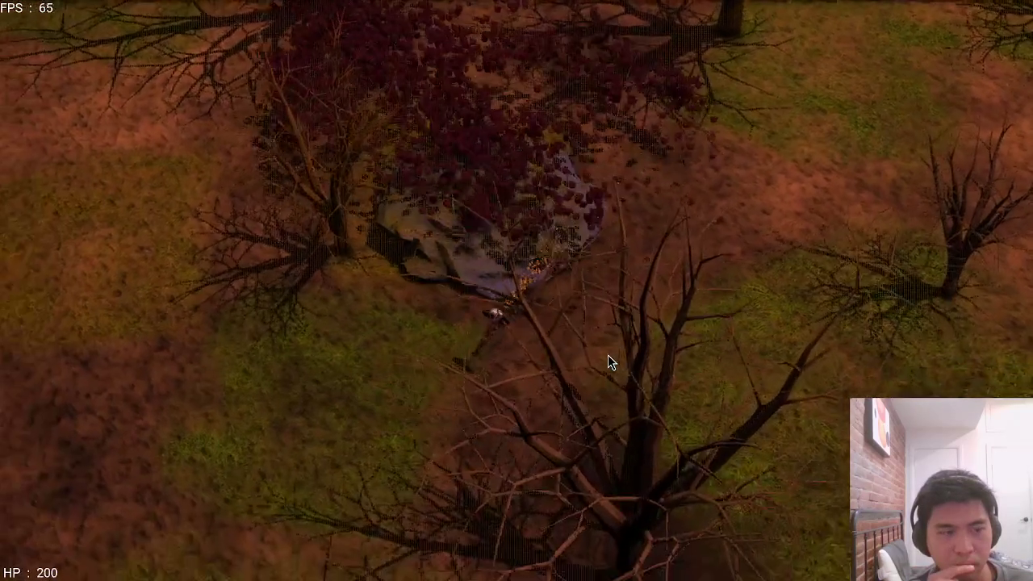
key("a")
key("s")
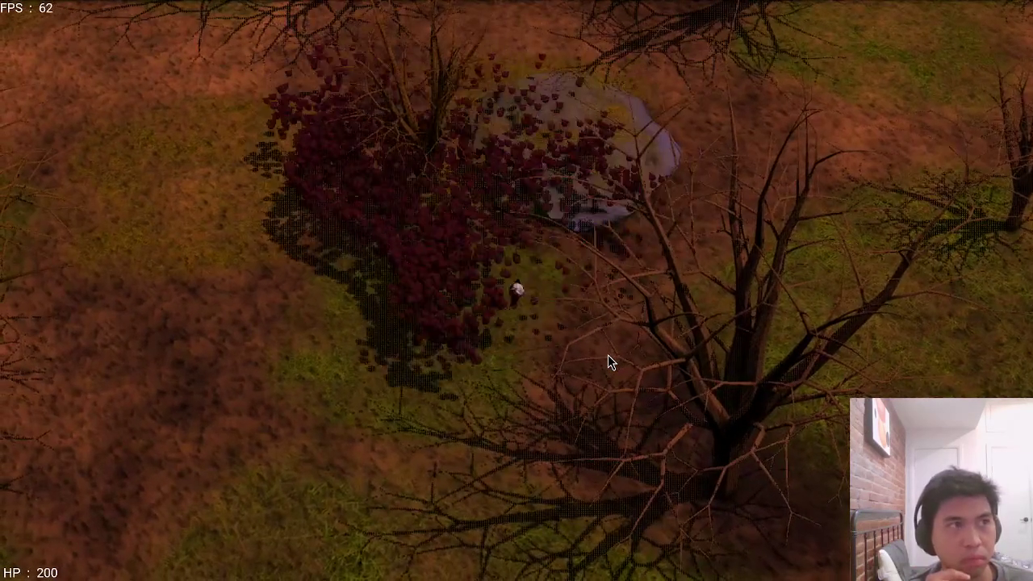
Quit the game and return to the browser's gyazo clip tab
key("Escape")
key("alt+Tab")
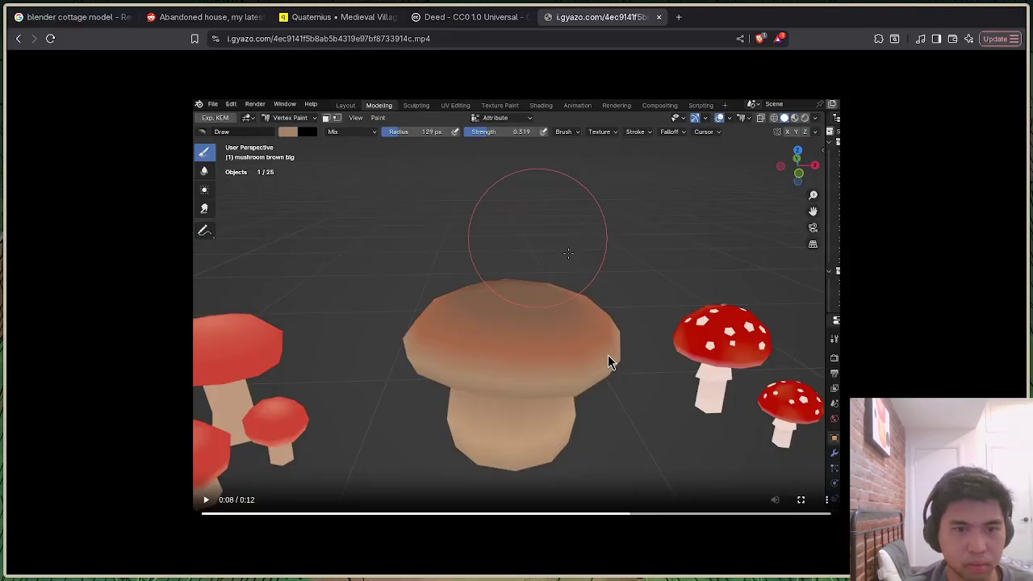
left_click(474, 18)
left_click(586, 23)
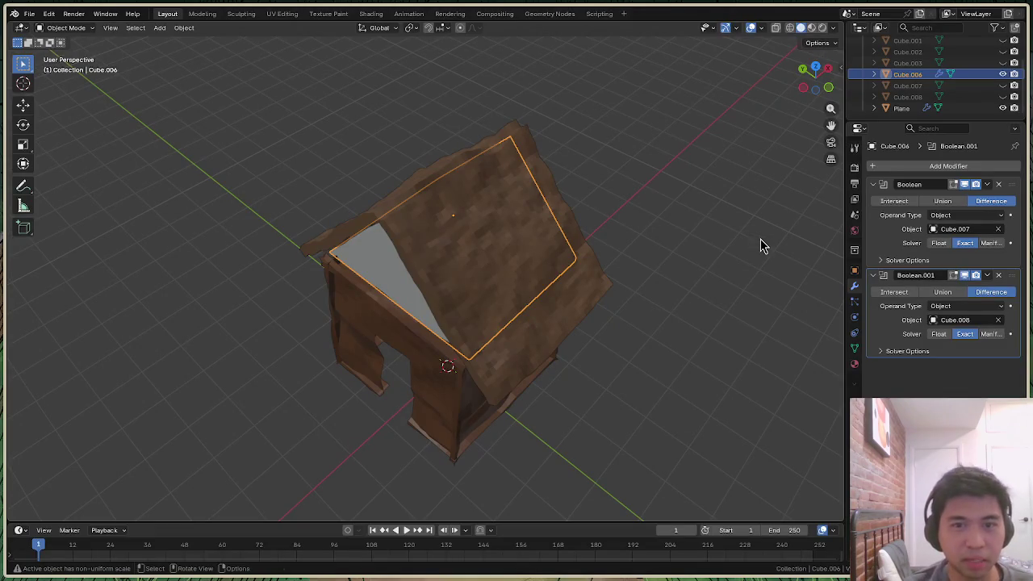
Snap the Blender viewport to a straight side view of the house via the navigation gizmo
left_click(827, 92)
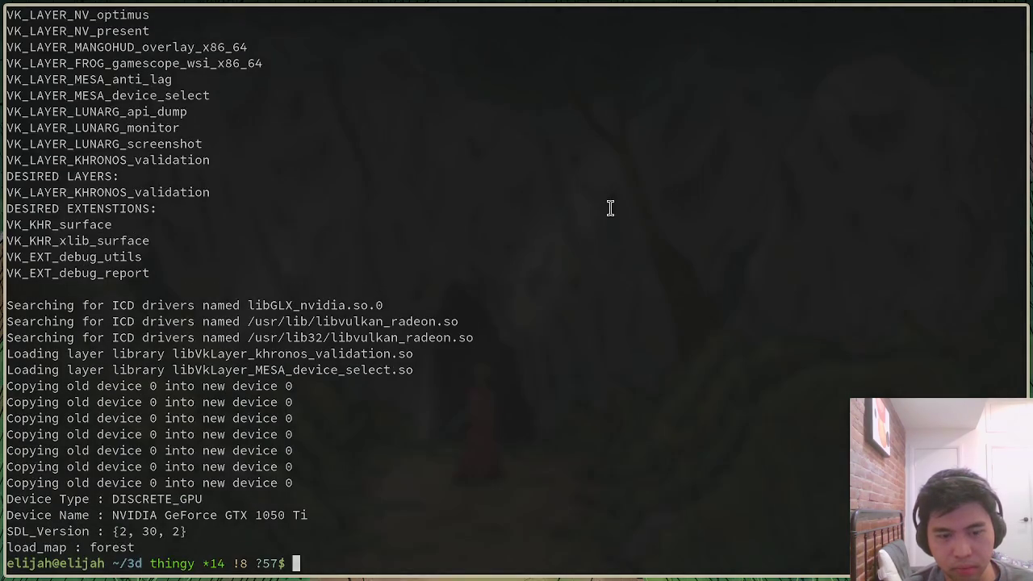
Relaunch ./main with 'fps 1' and 'vsync 0' entered in the console
type("./main")
key("Return")
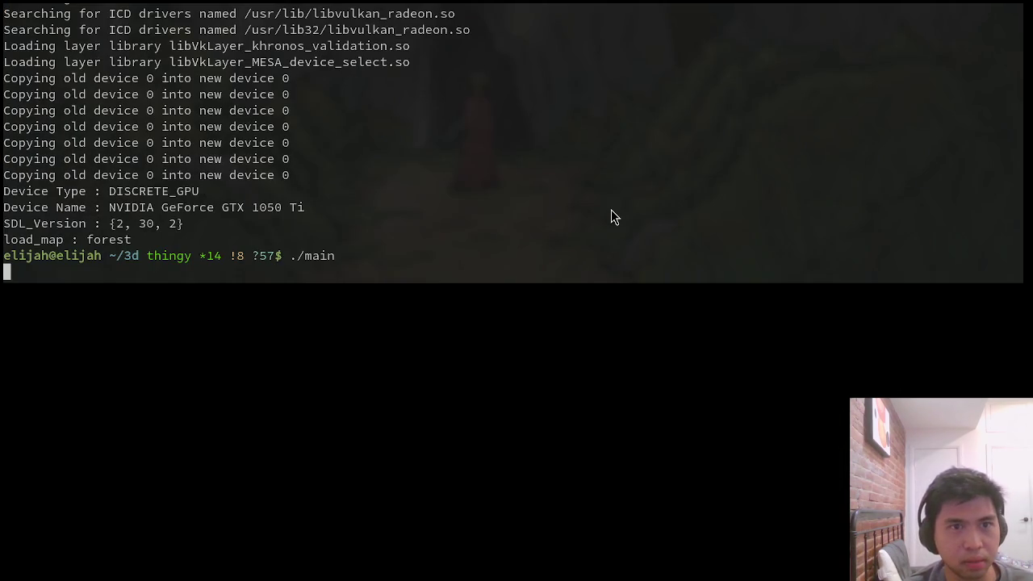
type("fps 1")
key("Return")
key("BackSpace")
key("BackSpace")
key("BackSpace")
key("BackSpace")
key("BackSpace")
type("vsync 0")
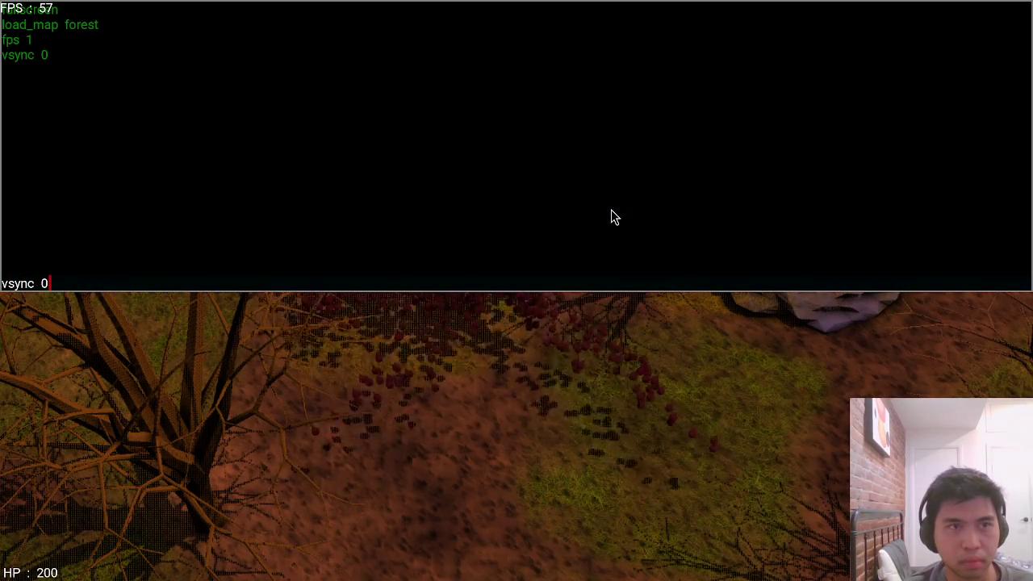
key("grave")
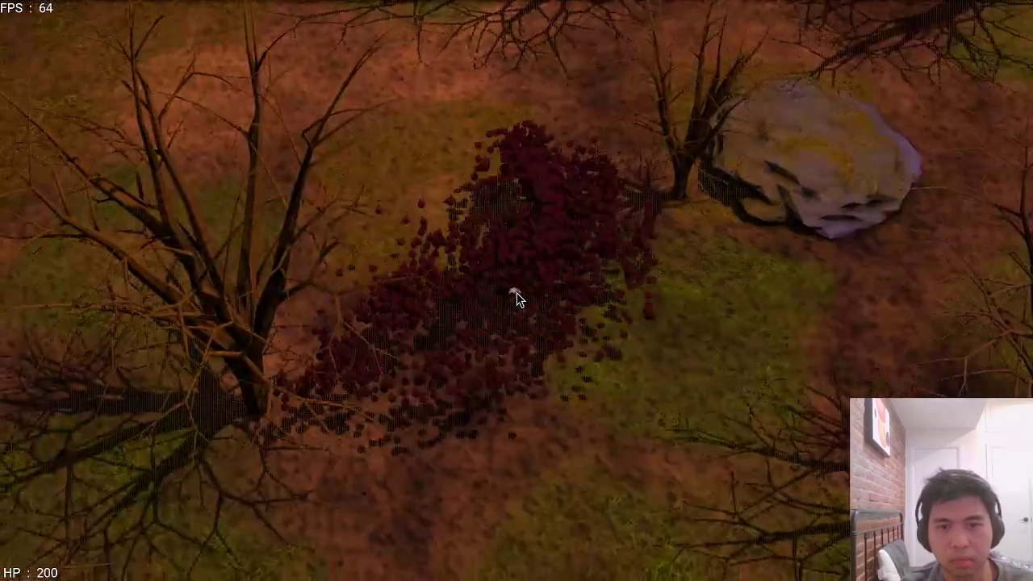
Reload the forest map with R, quit the game, and switch back to the terminal
key("r")
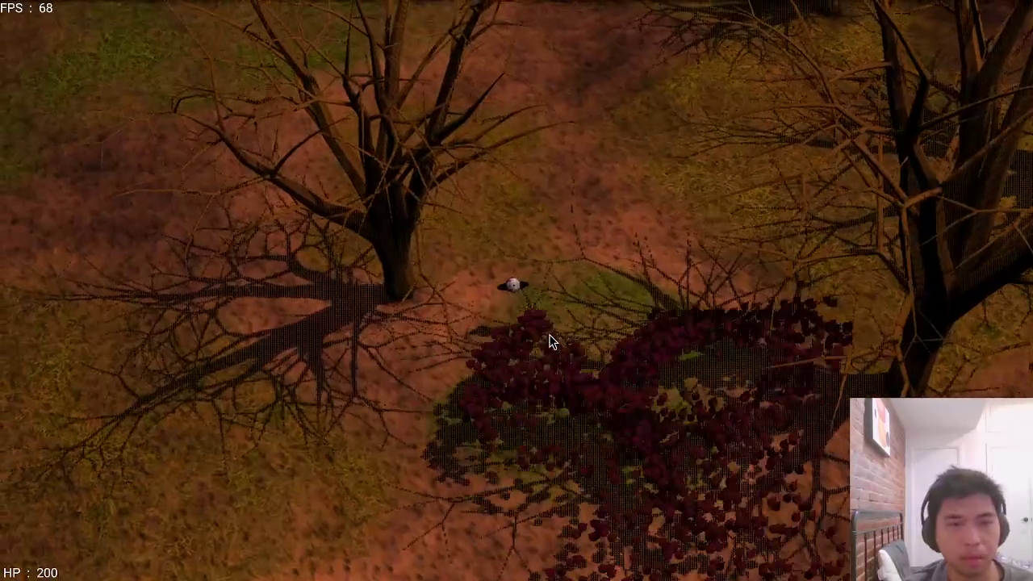
key("Escape")
key("alt+Tab")
key("alt+Tab")
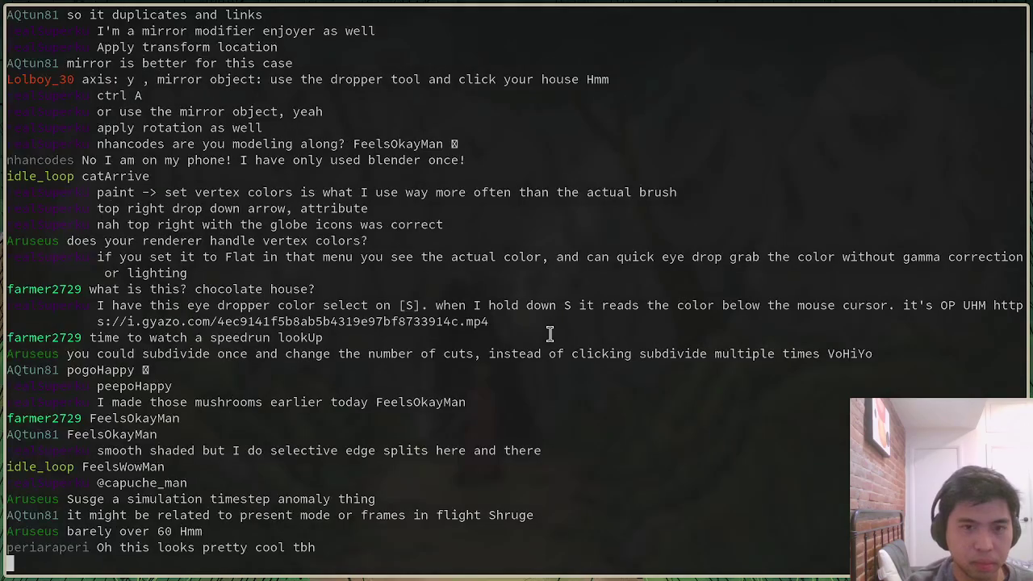
key("alt+Tab")
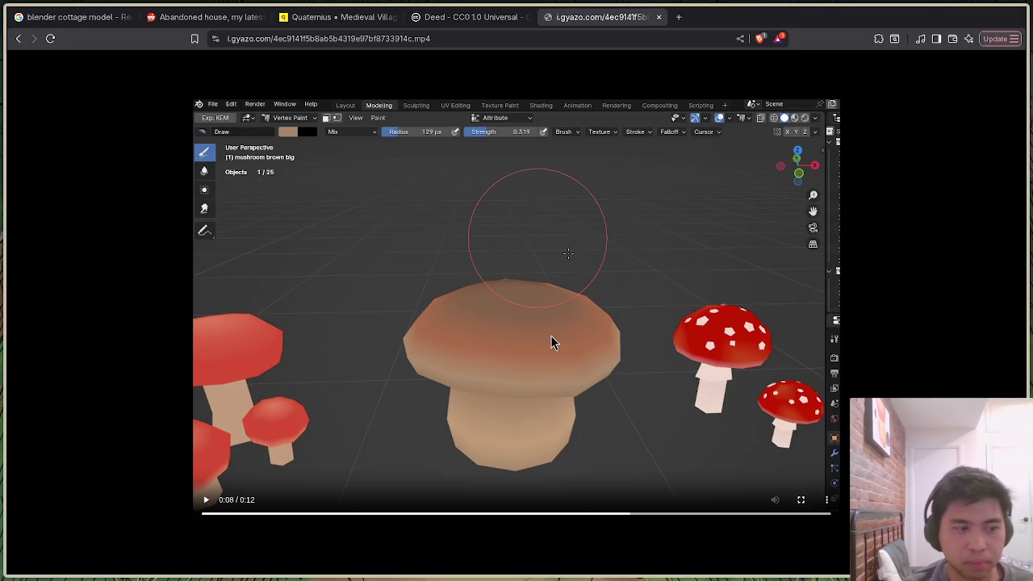
left_click(508, 18)
key("alt+Tab")
key("alt+Tab")
key("alt+Tab")
key("alt+Tab")
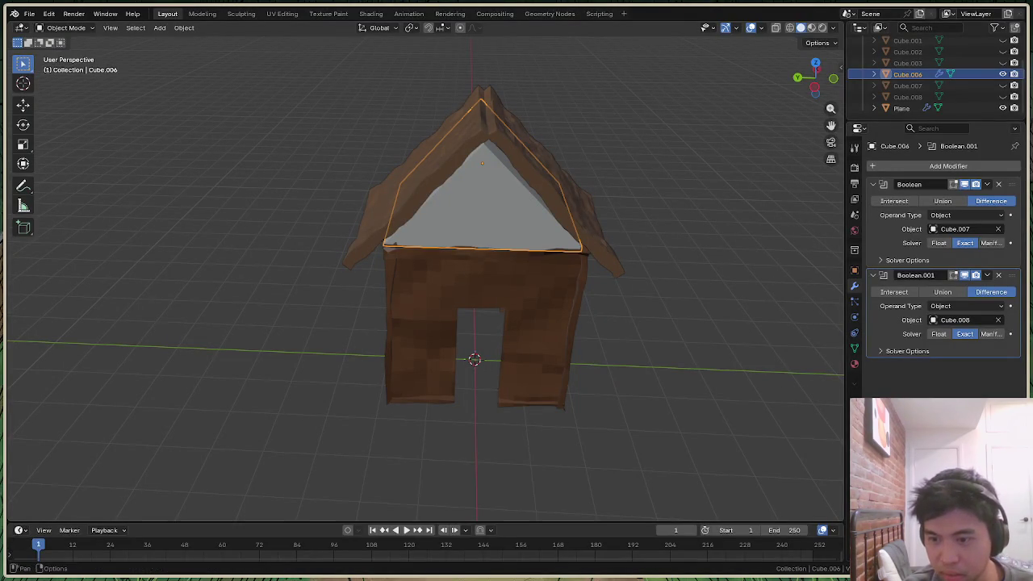
Select the house walls plus roof by box-selecting, then click empty space to deselect everything
left_click(554, 278)
left_click_drag(696, 424, 336, 113)
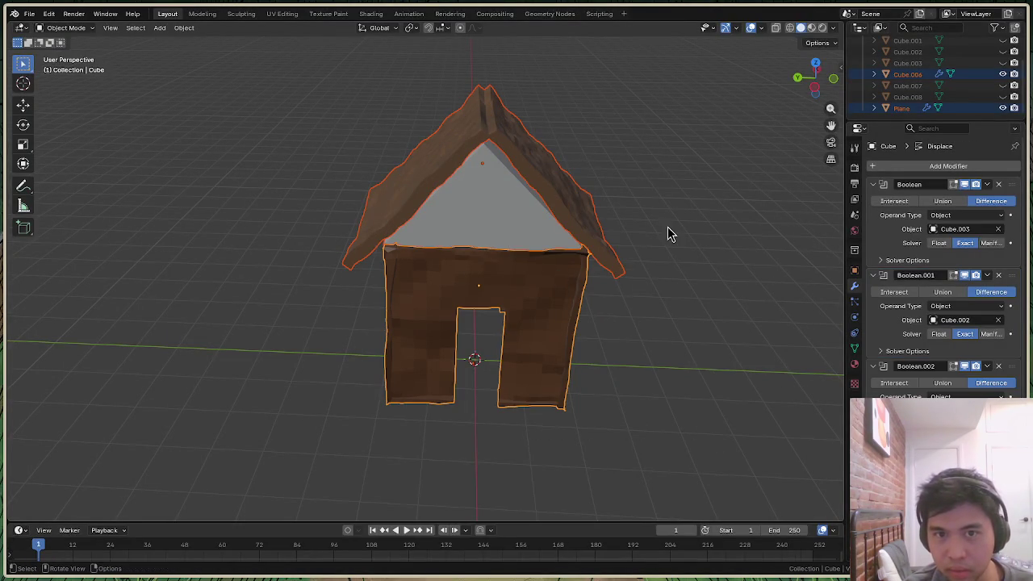
left_click_drag(695, 441, 449, 148)
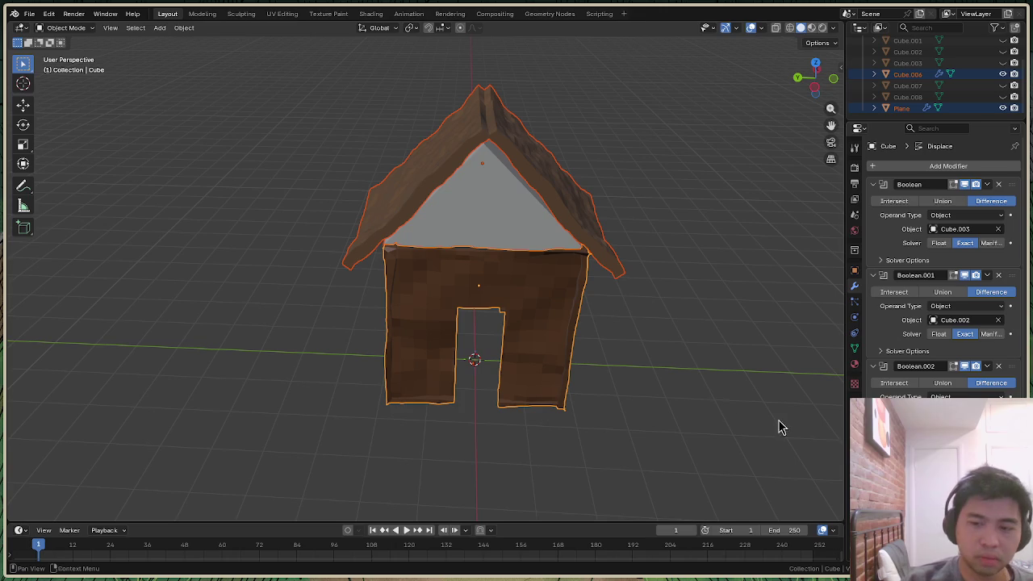
left_click_drag(708, 457, 334, 108)
left_click_drag(288, 68, 716, 429)
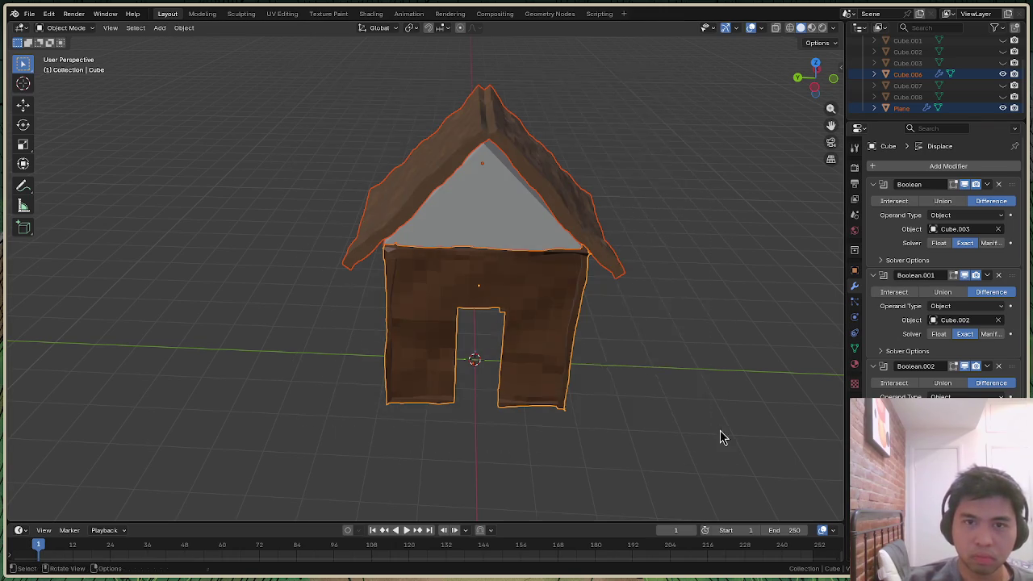
mouse_move(307, 56)
left_mouse_down()
mouse_move(748, 430)
mouse_move(279, 51)
mouse_move(727, 449)
mouse_move(716, 423)
left_mouse_up()
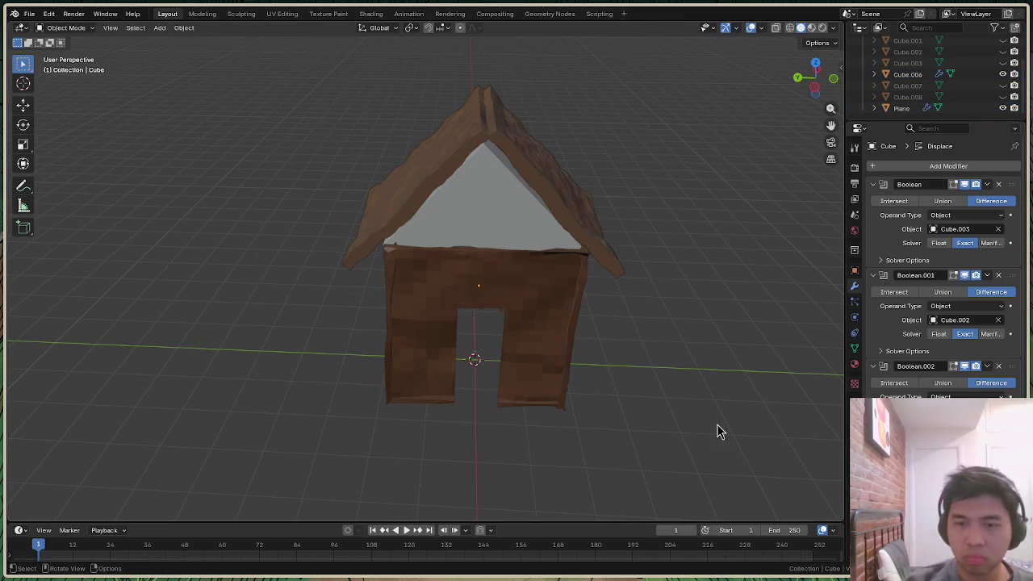
left_click(501, 269)
left_click(710, 309)
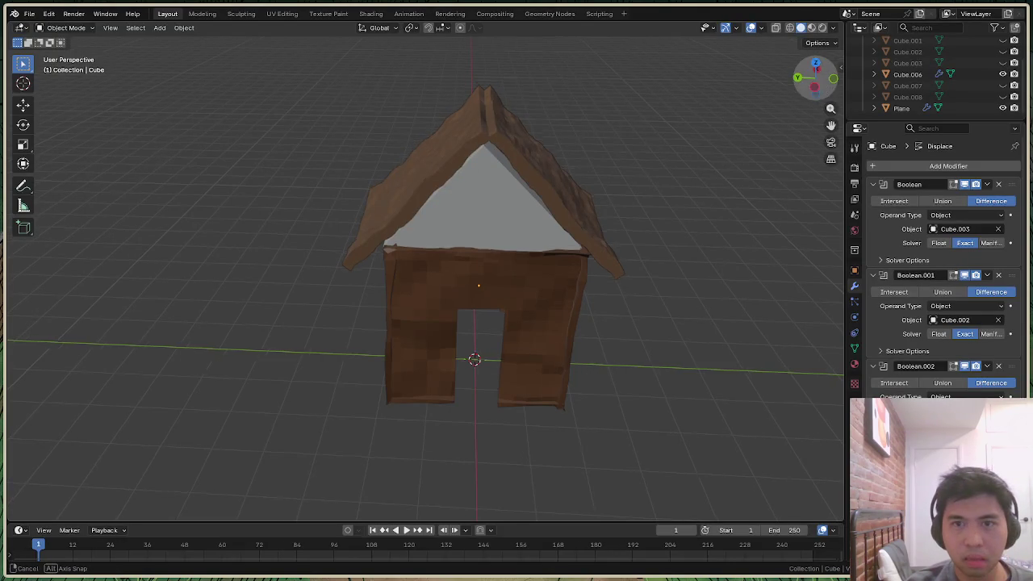
Box-select every house object and orbit to look down on the roof
middle_click_drag(475, 359, 491, 317)
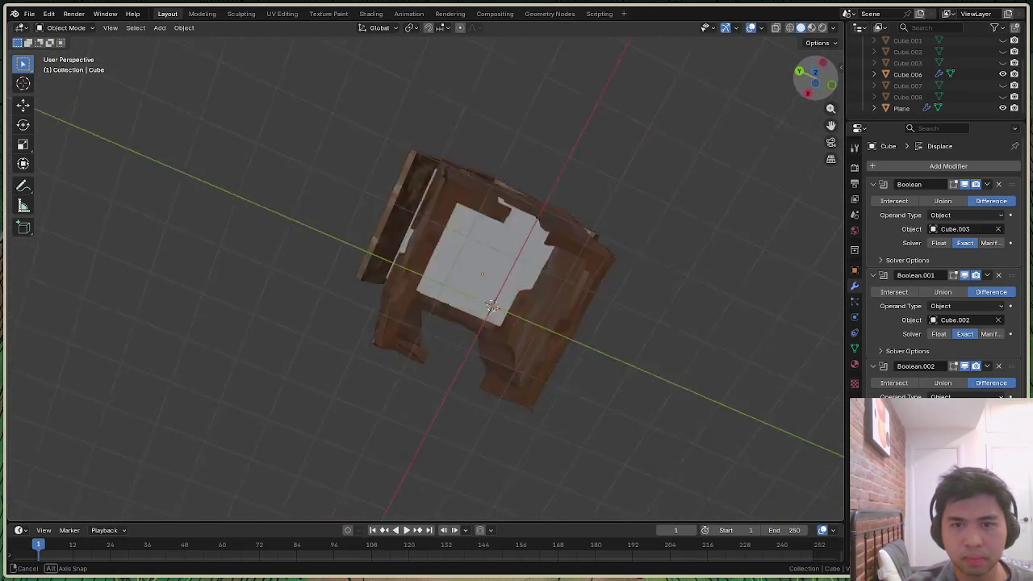
middle_click_drag(491, 317, 699, 300)
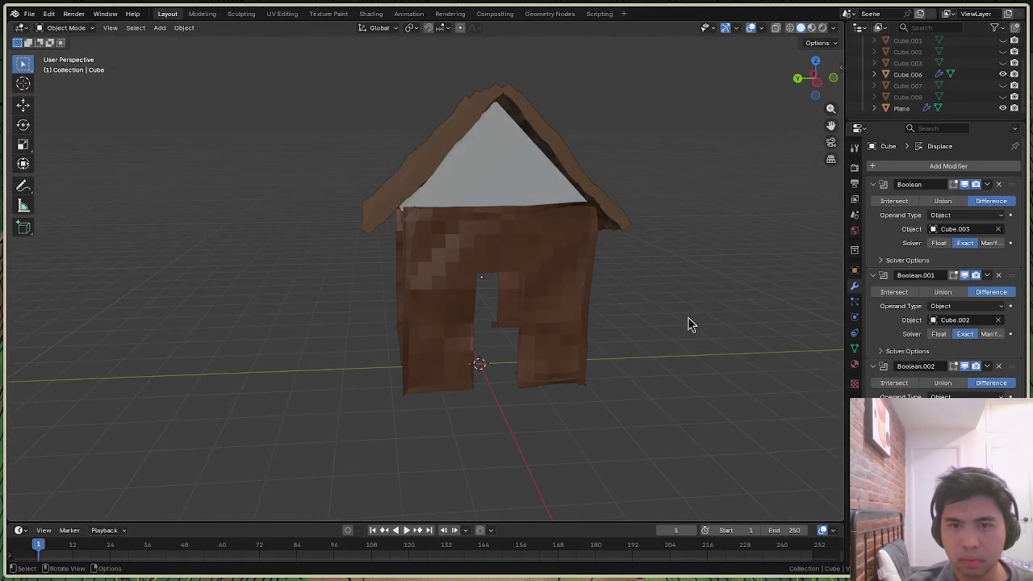
left_click_drag(555, 295, 300, 62)
left_click_drag(824, 86, 799, 153)
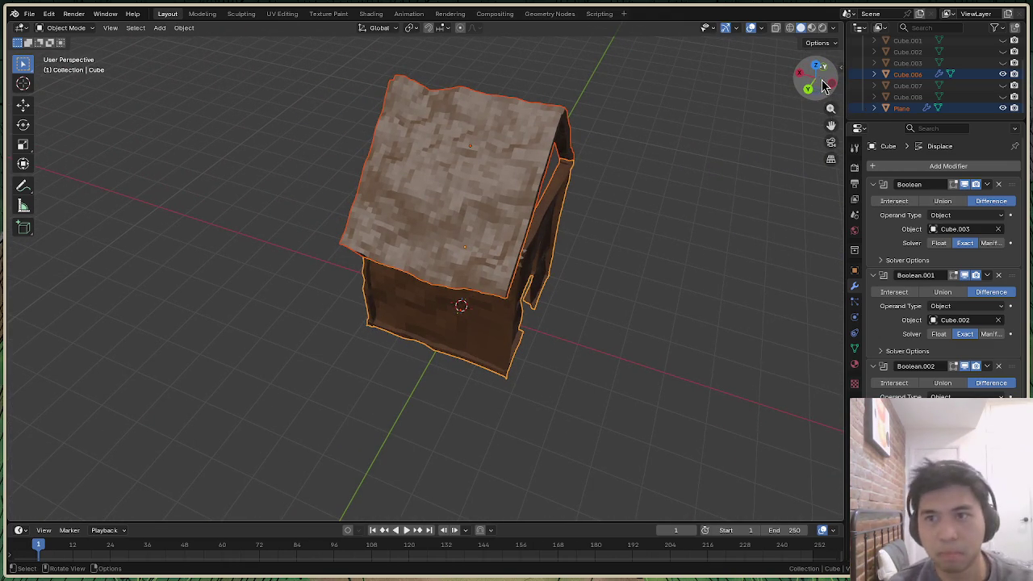
left_click_drag(818, 85, 795, 97)
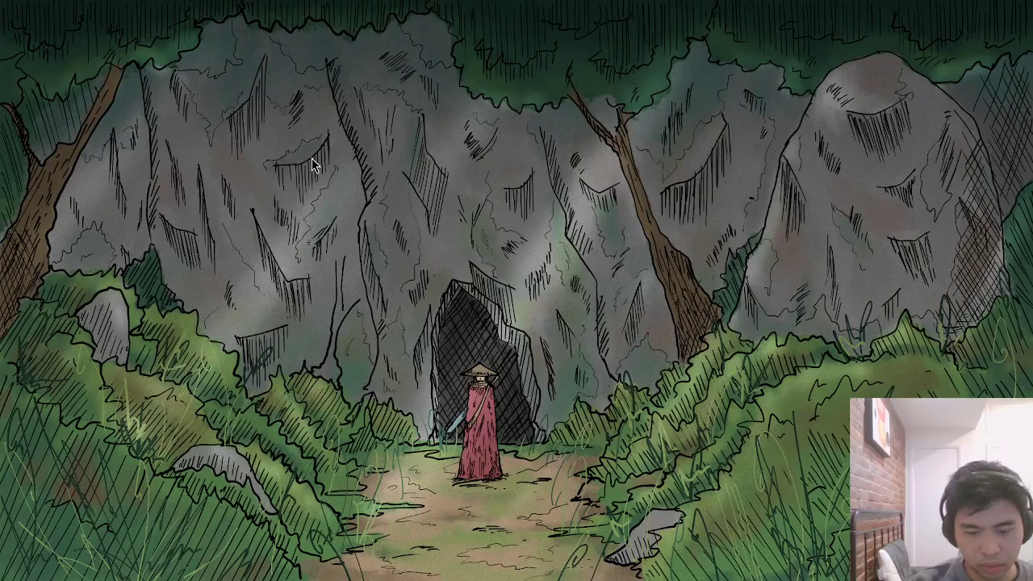
Start RenderDoc, launch the game from Launch Application, and capture a frame with F12
key("super+d")
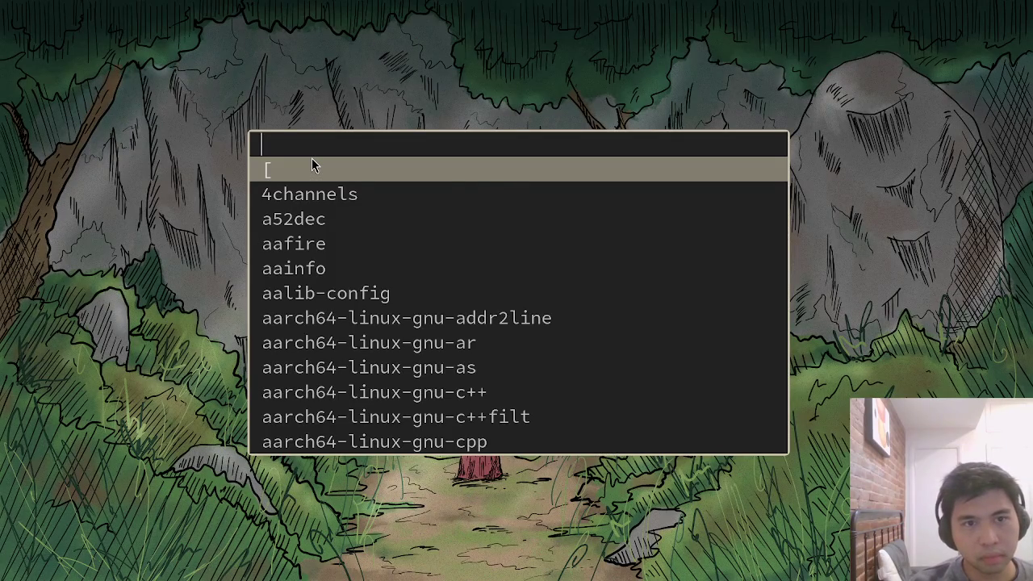
type("qr")
key("Return")
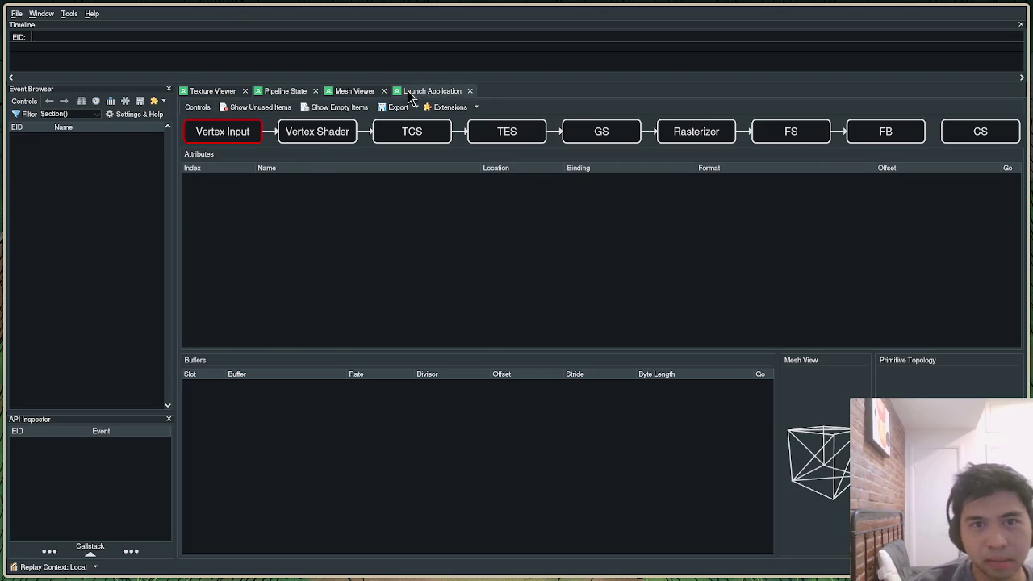
left_click(409, 93)
left_click(994, 284)
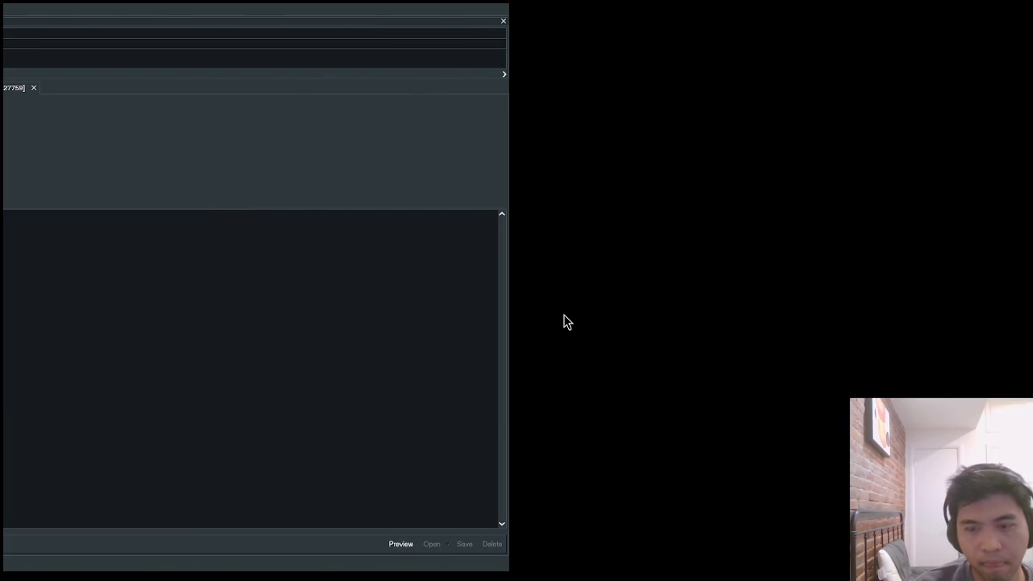
key("F12")
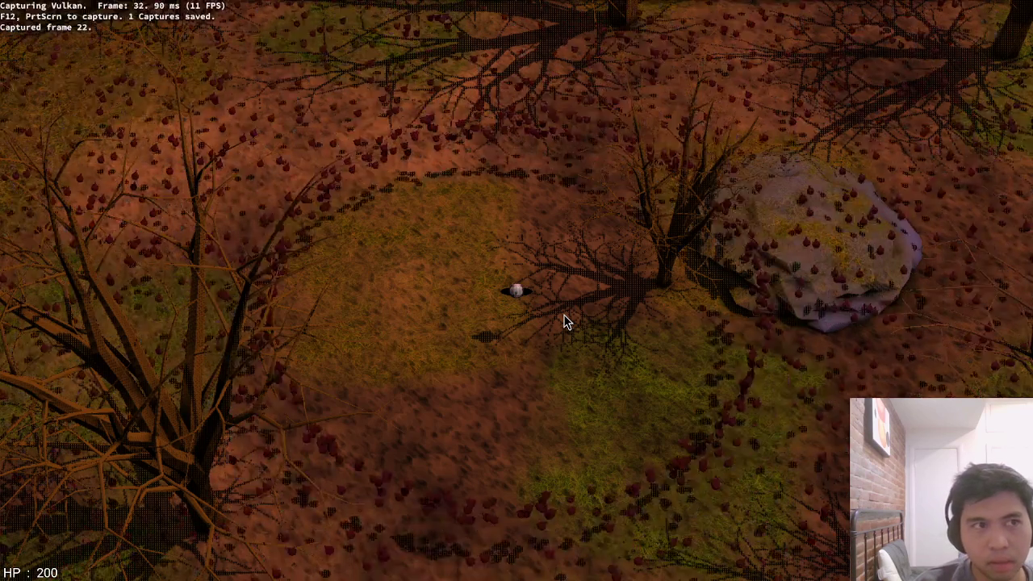
key("Escape")
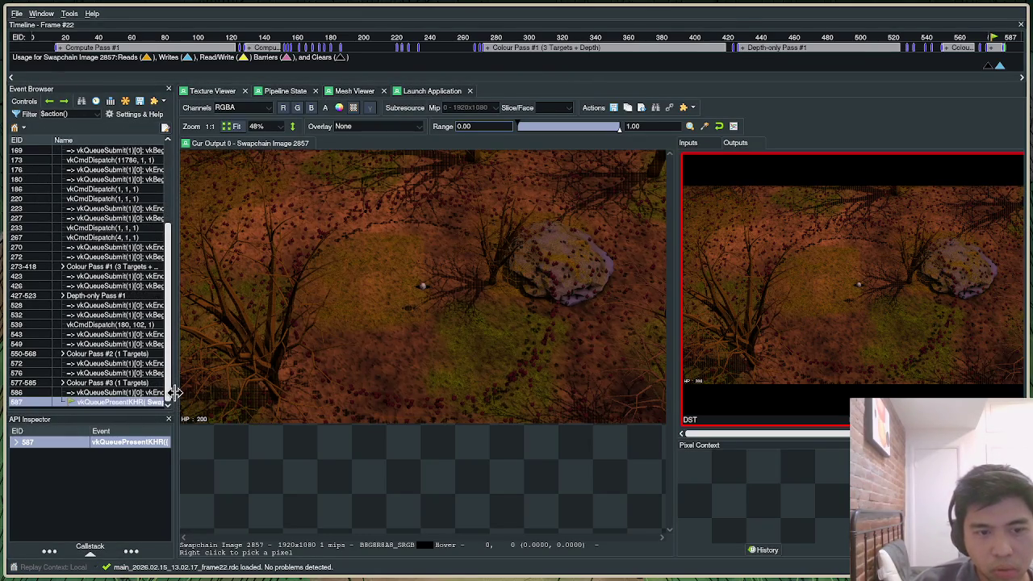
Widen the Event Browser, expand Colour Pass #1, and show draw 294's Pipeline State
left_click_drag(174, 392, 241, 393)
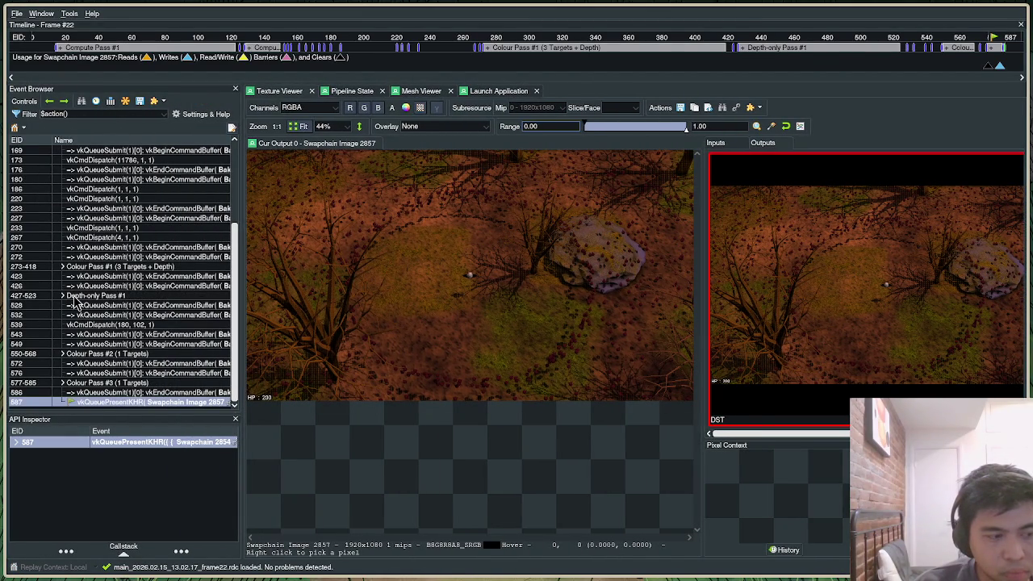
left_click(62, 267)
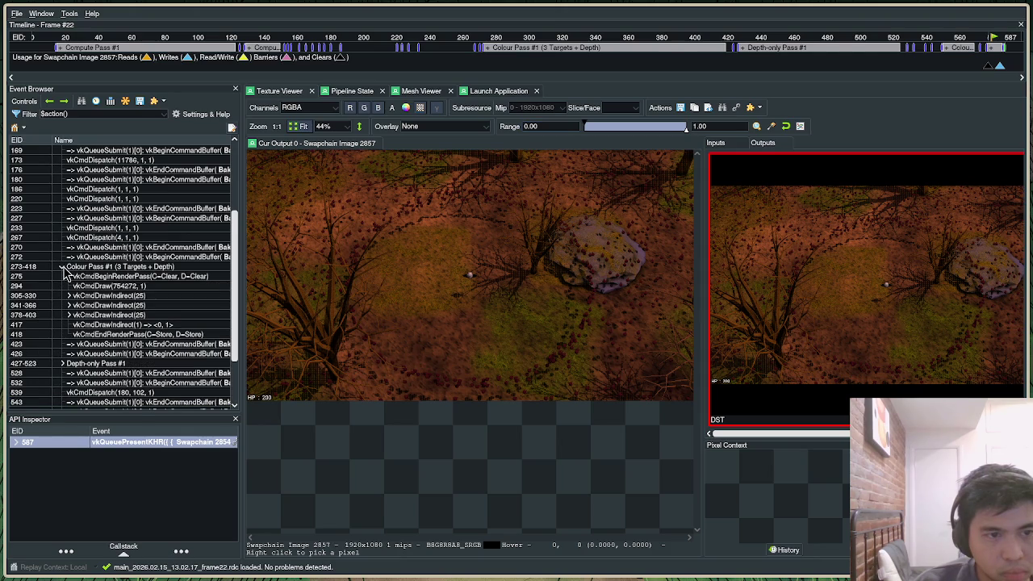
scroll(484, 307, "down", 2)
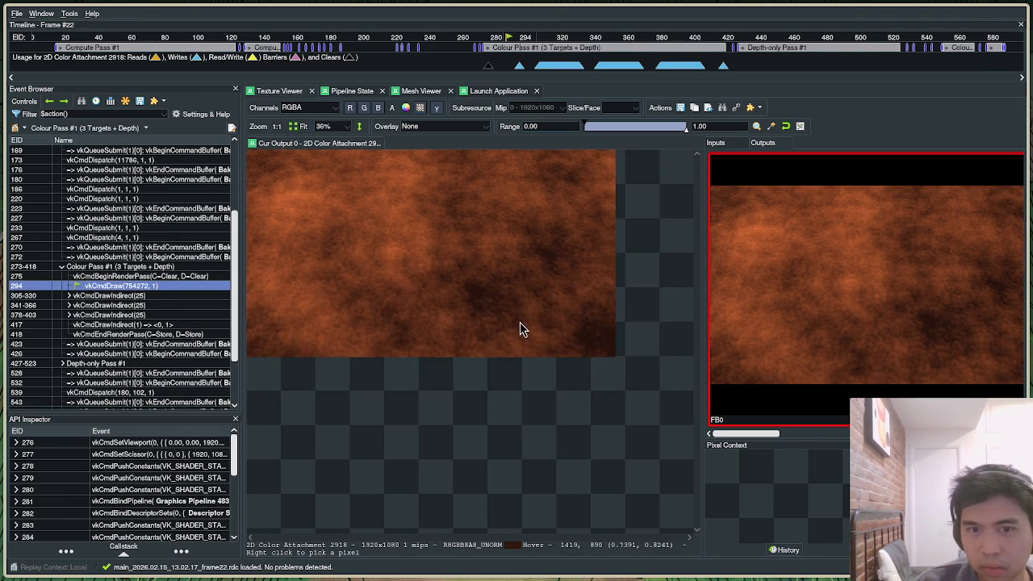
scroll(516, 323, "up", 1)
scroll(466, 287, "up", 3)
scroll(457, 288, "up", 2)
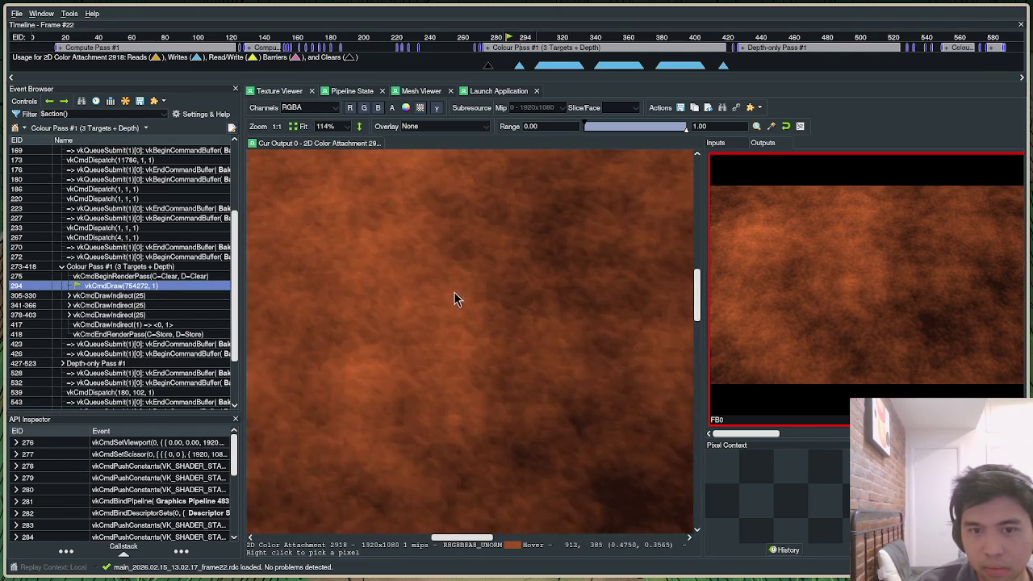
scroll(448, 303, "up", 2)
scroll(468, 319, "down", 1)
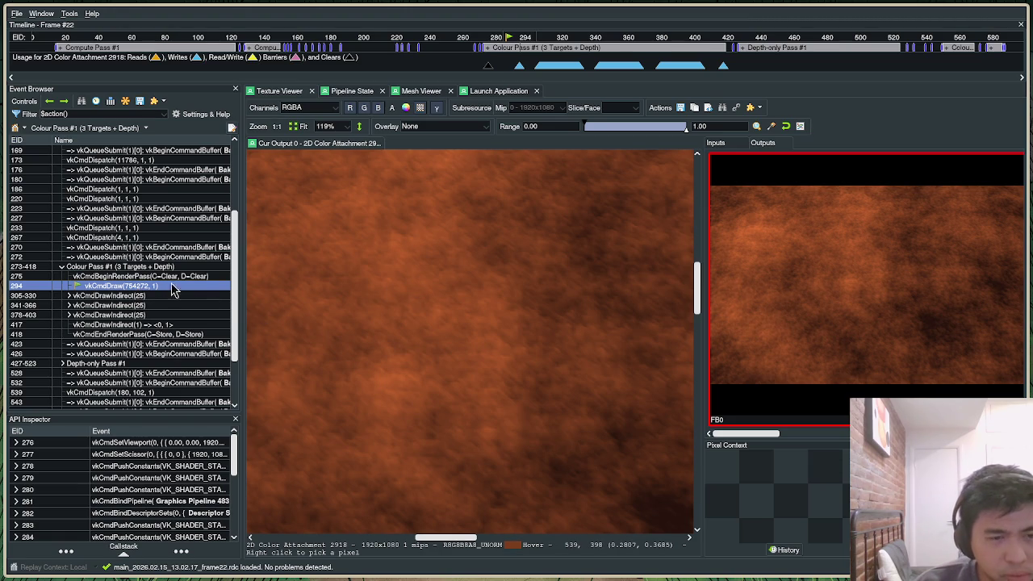
scroll(136, 327, "up", 3)
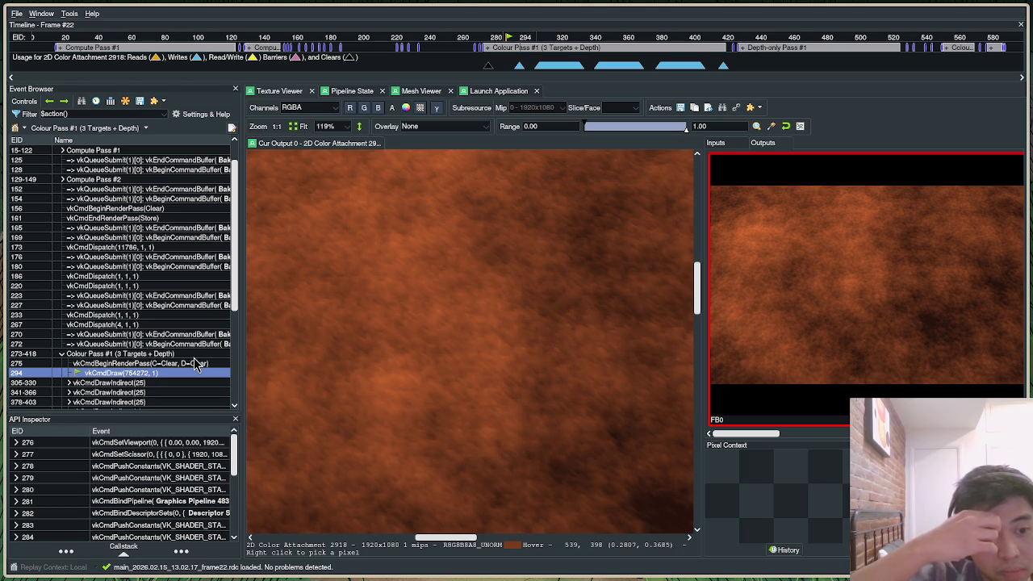
left_click(361, 94)
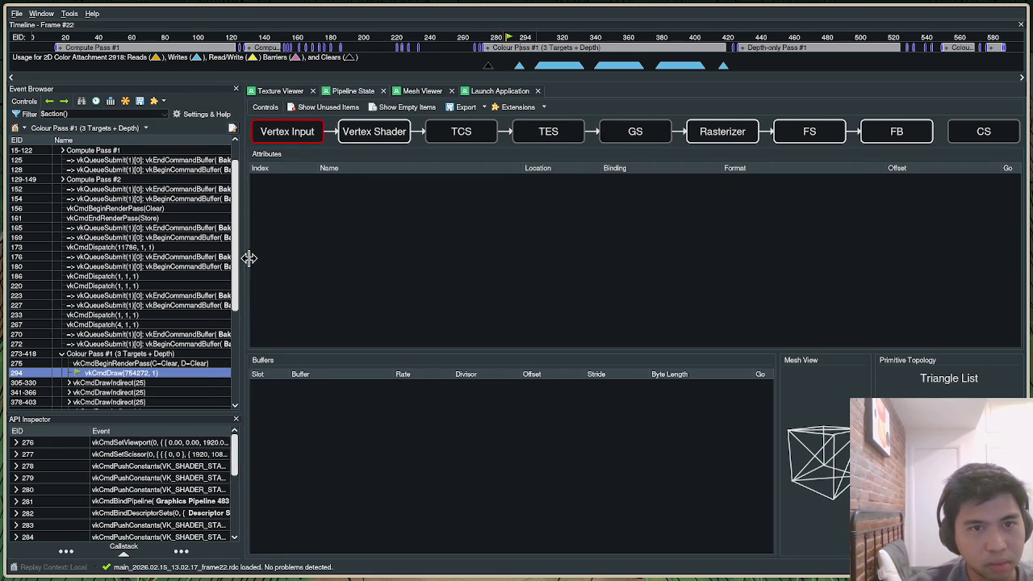
Show the draw in the Mesh Viewer with preview controls set to Flycam
left_click_drag(246, 259, 255, 256)
left_click(428, 91)
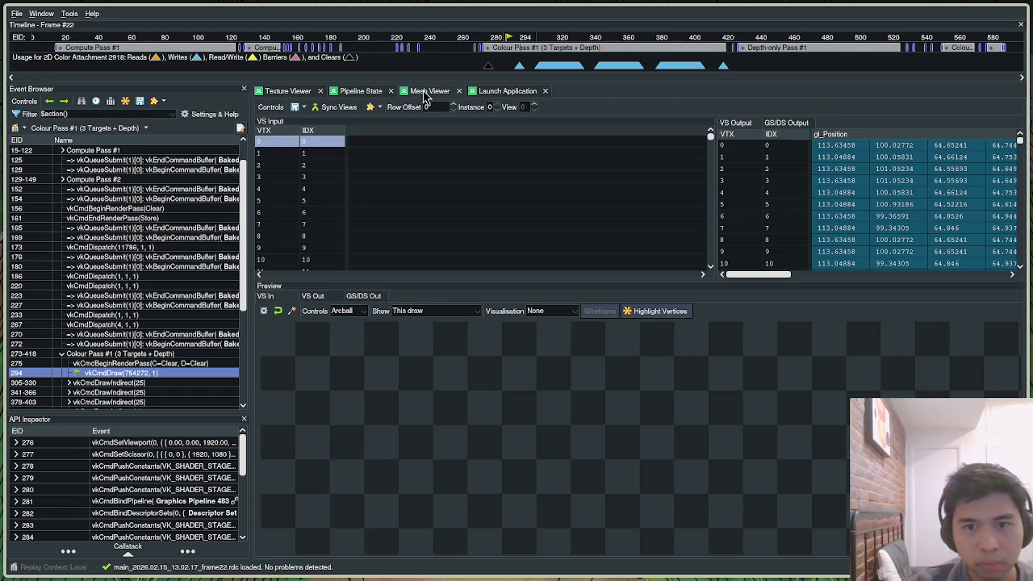
left_click(359, 311)
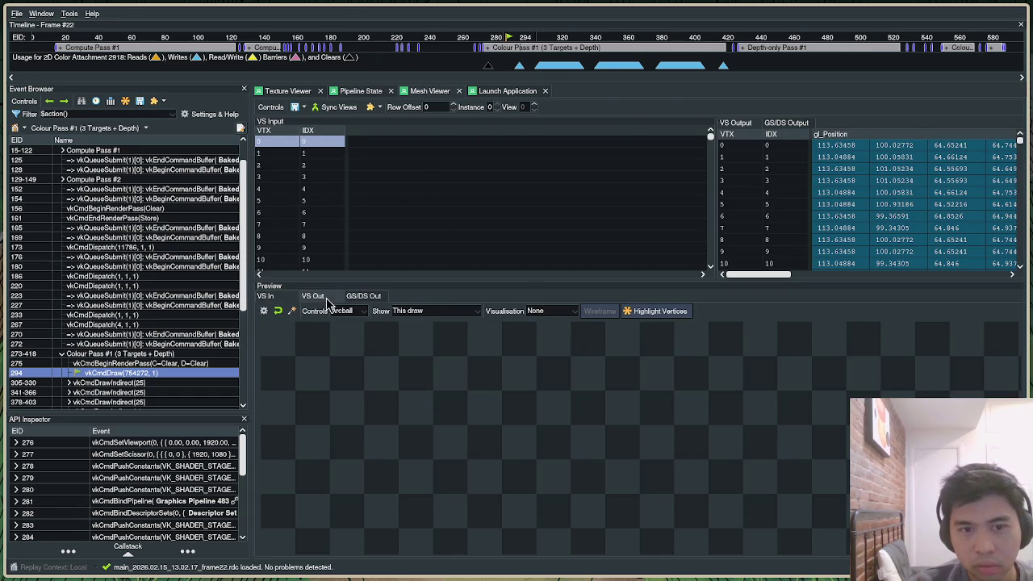
left_click(330, 309)
Fly the preview camera around and through the flat pink plane
mouse_move(811, 358)
left_mouse_down()
mouse_move(613, 436)
mouse_move(807, 392)
left_mouse_up()
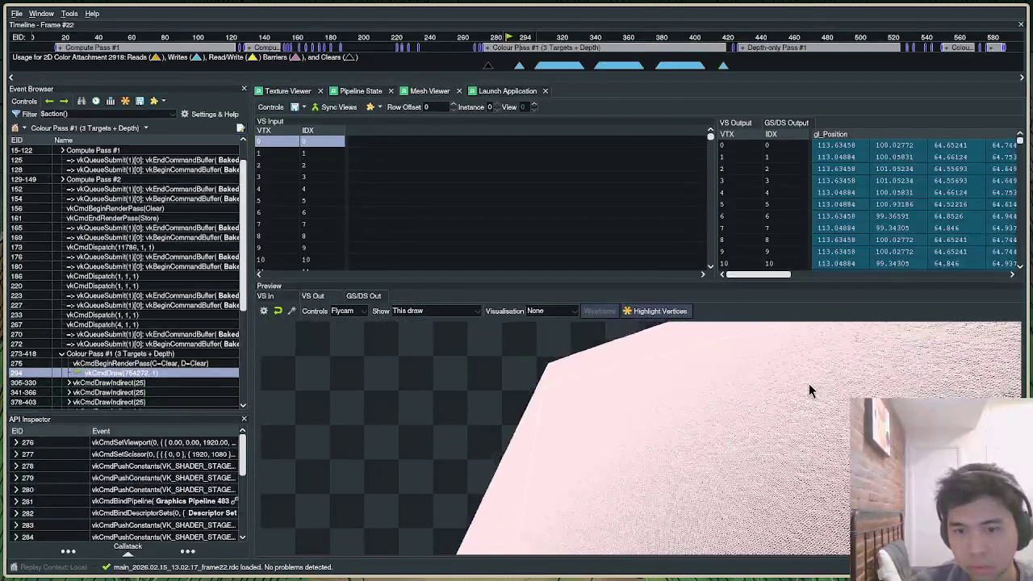
left_click_drag(637, 451, 627, 456)
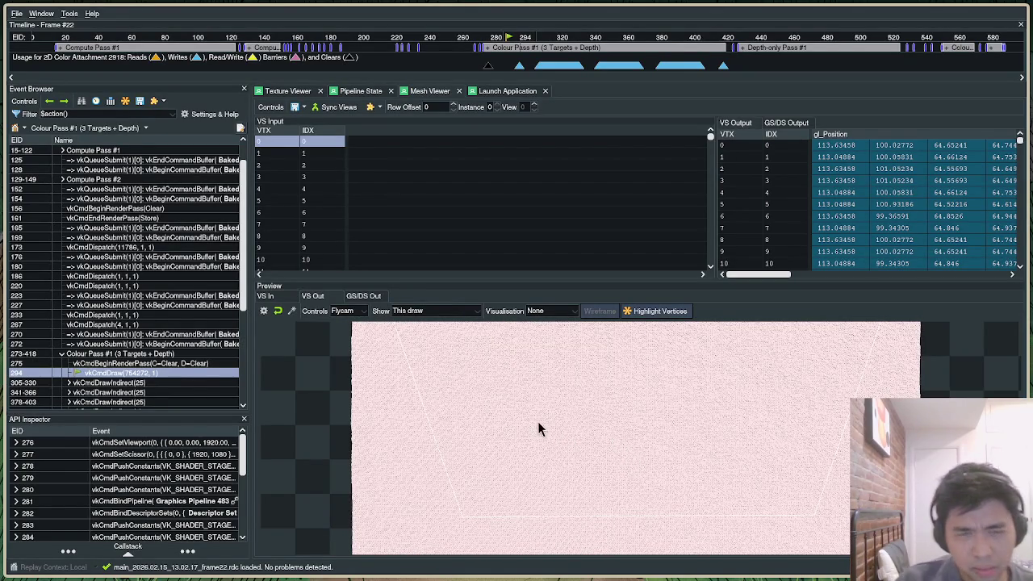
mouse_move(557, 395)
left_mouse_down()
mouse_move(622, 422)
mouse_move(609, 391)
mouse_move(557, 458)
mouse_move(555, 447)
mouse_move(545, 495)
mouse_move(635, 479)
mouse_move(634, 438)
mouse_move(618, 452)
mouse_move(618, 438)
mouse_move(620, 494)
mouse_move(686, 454)
mouse_move(637, 442)
mouse_move(682, 468)
mouse_move(449, 506)
mouse_move(404, 491)
mouse_move(683, 433)
mouse_move(756, 424)
mouse_move(765, 444)
mouse_move(717, 404)
mouse_move(707, 339)
mouse_move(657, 365)
mouse_move(742, 376)
mouse_move(736, 341)
mouse_move(685, 385)
mouse_move(732, 384)
mouse_move(726, 367)
mouse_move(690, 359)
mouse_move(635, 384)
mouse_move(823, 408)
mouse_move(686, 396)
left_mouse_up()
key("w")
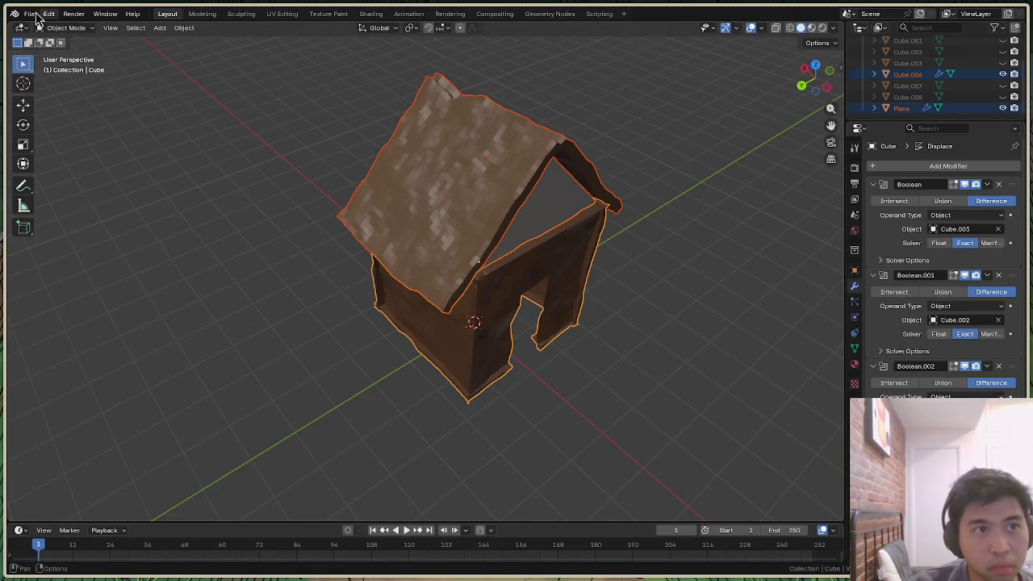
left_click(29, 14)
mouse_move(47, 184)
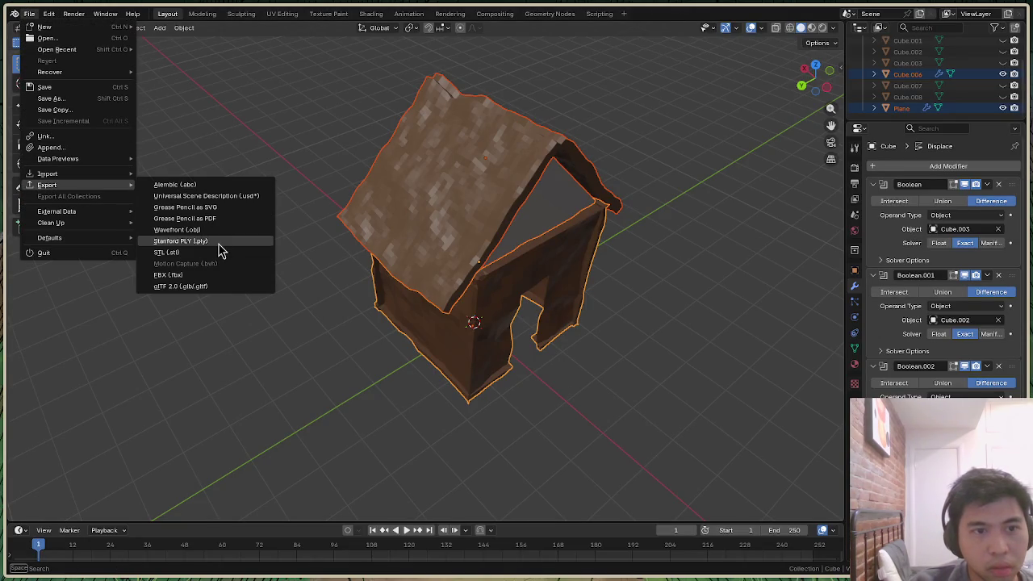
left_click(220, 242)
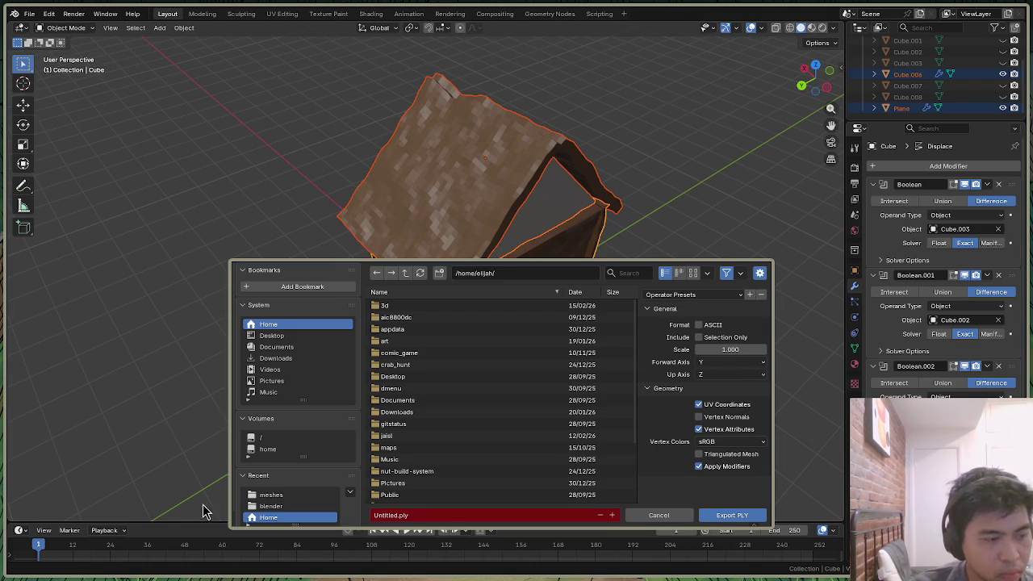
left_click(663, 517)
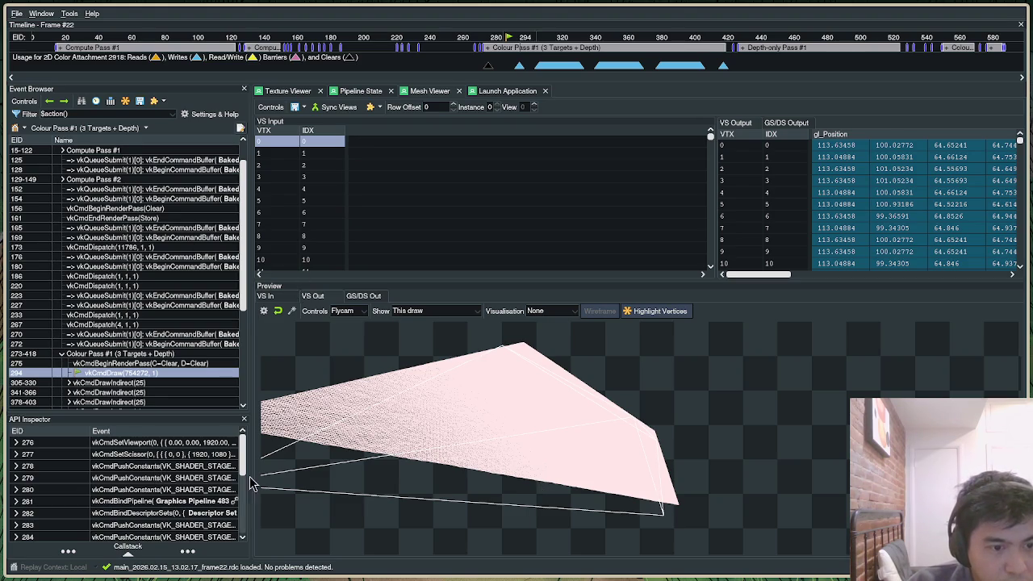
Set the Event Browser filter to 'Section() -Copy -Clear -RenderPass -Queue'
left_click_drag(250, 443, 346, 442)
scroll(229, 508, "down", 4)
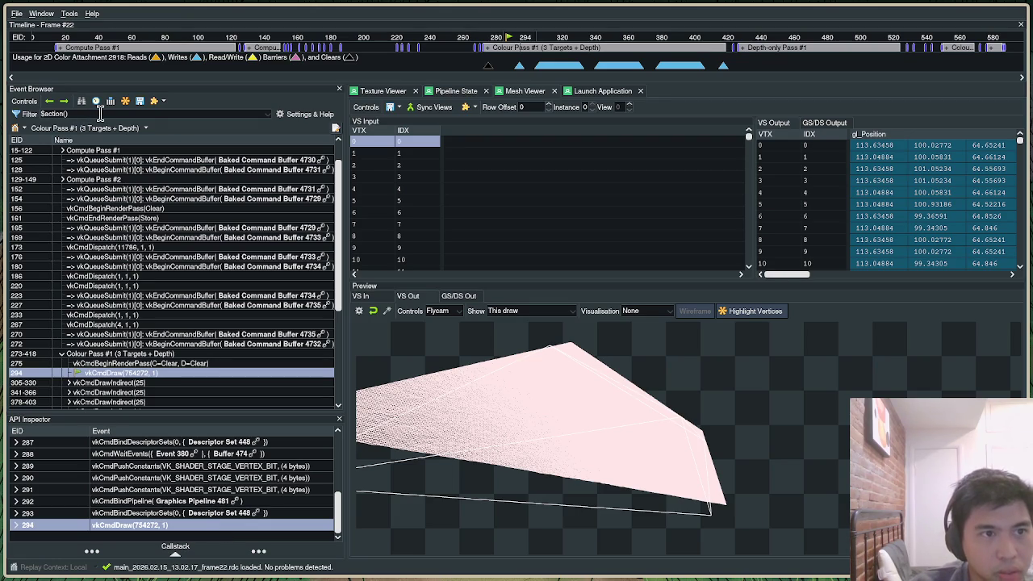
key("ctrl+f")
type("$action() -Copy -Clear -RenderPass -Queue")
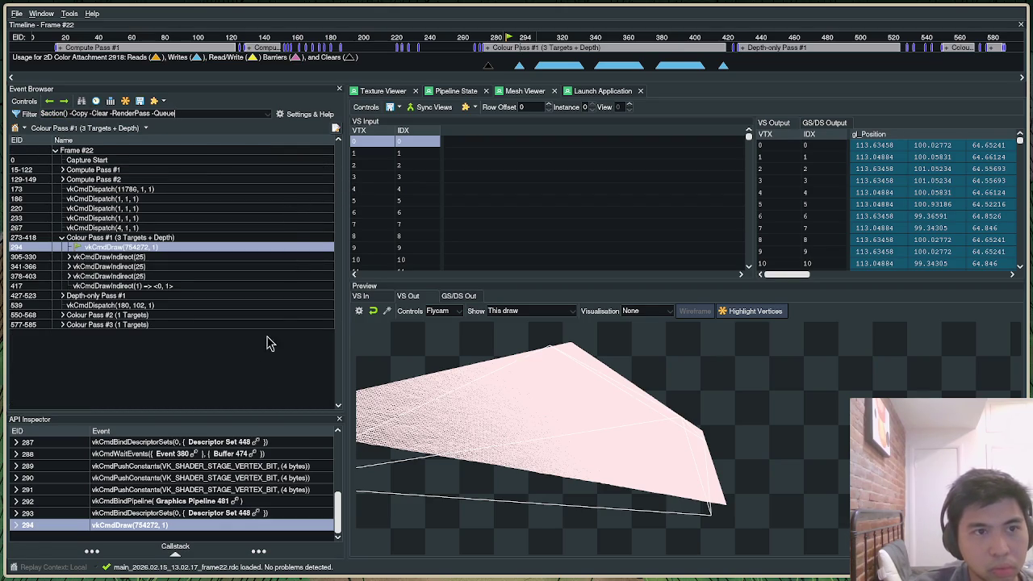
Expand the compute passes, reselect draw 294, and rotate its mesh preview
left_click(253, 379)
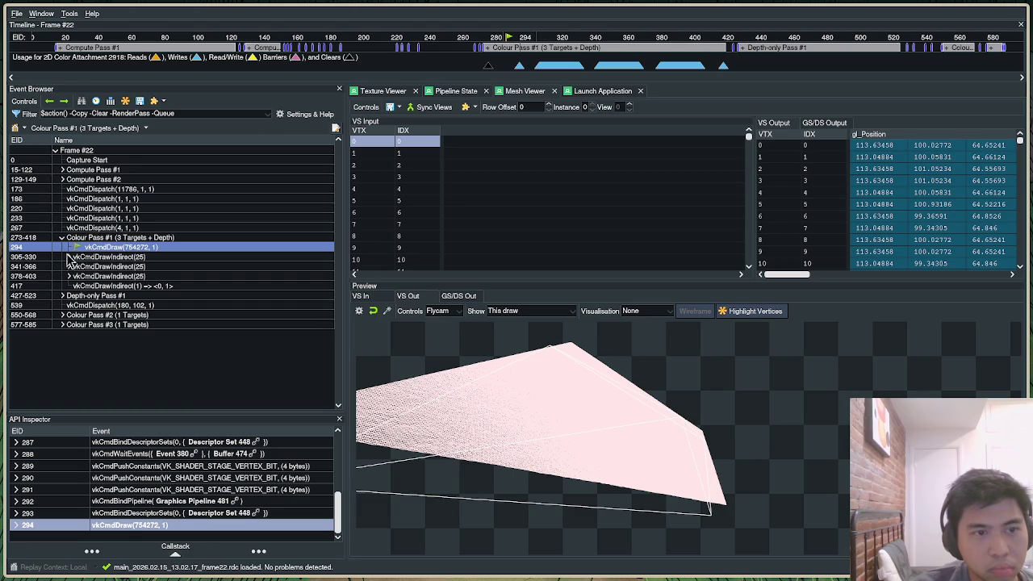
left_click(63, 180)
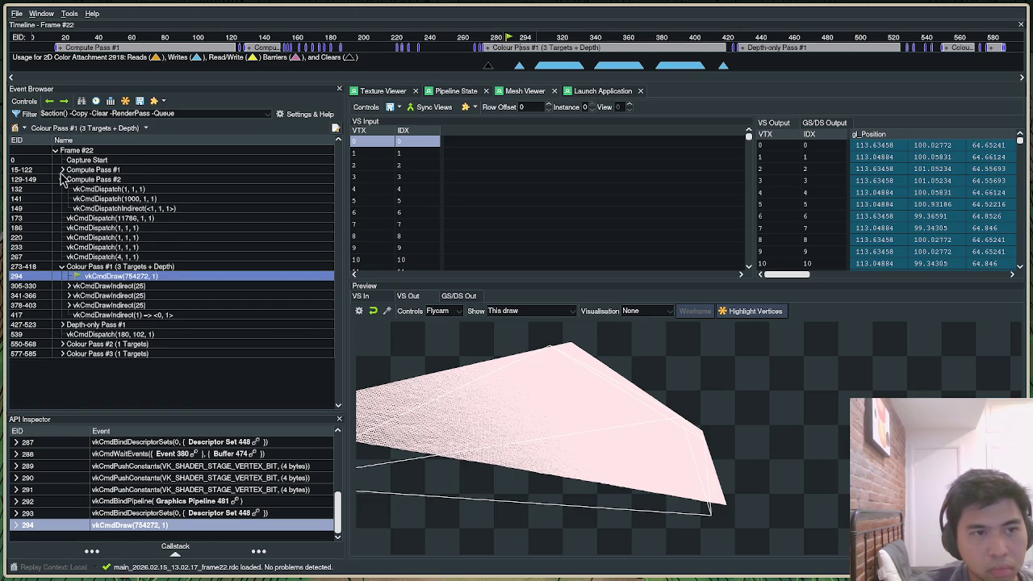
left_click(62, 171)
left_click(62, 170)
key("Up")
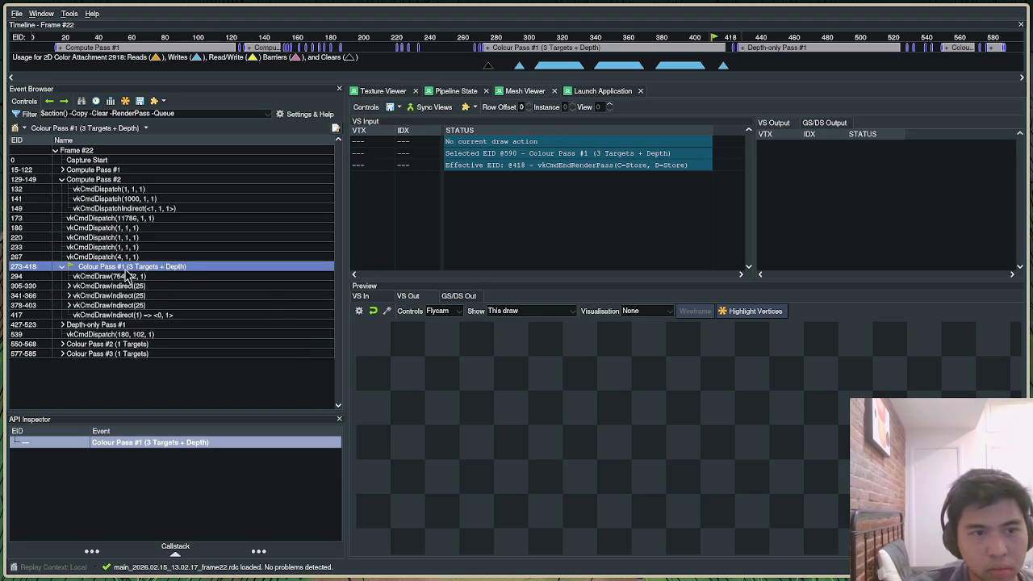
left_click(125, 275)
mouse_move(618, 411)
left_mouse_down()
mouse_move(742, 384)
mouse_move(787, 441)
mouse_move(589, 441)
mouse_move(666, 448)
left_mouse_up()
key("alt+Tab")
key("alt+Tab")
key("alt+Tab")
key("alt+Tab")
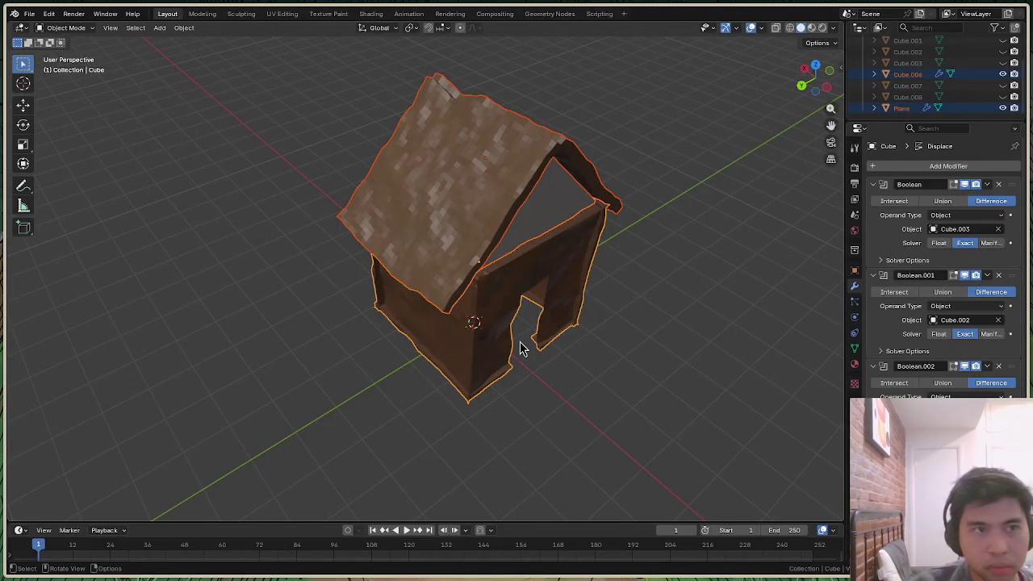
Save the scene as house.blend in the blender folder
key("ctrl+s")
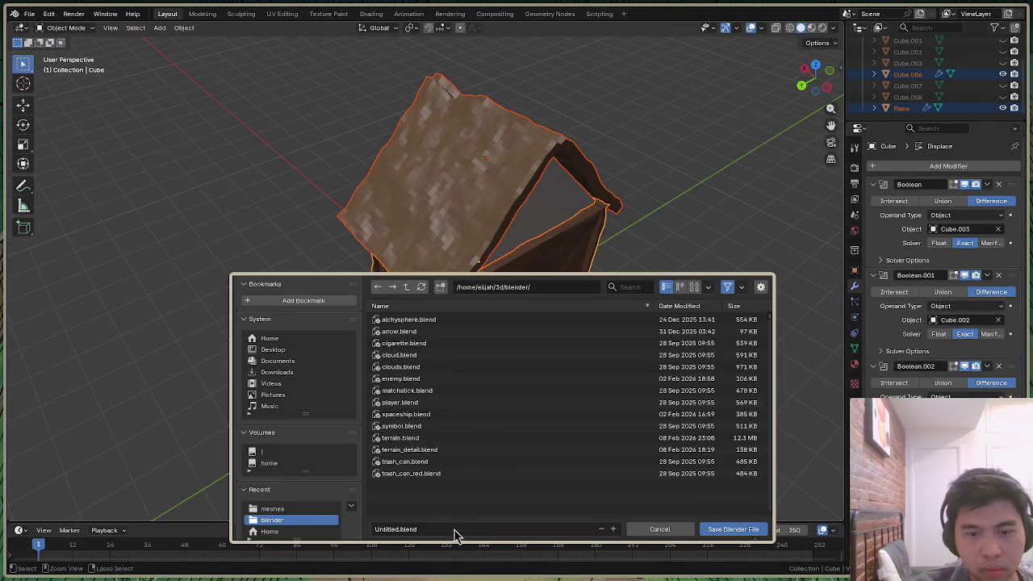
left_click(388, 530)
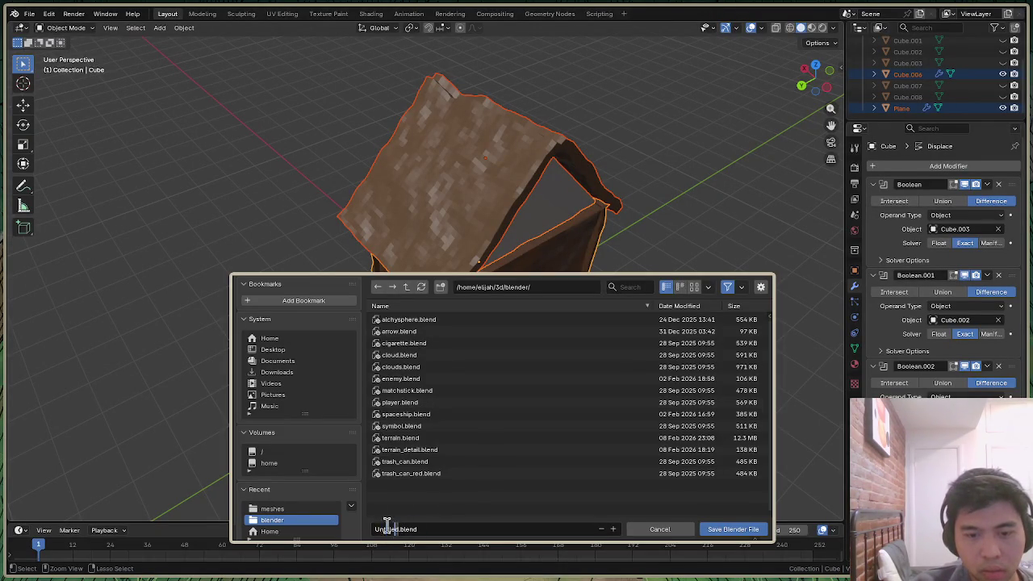
key("ctrl+BackSpace")
type("hous")
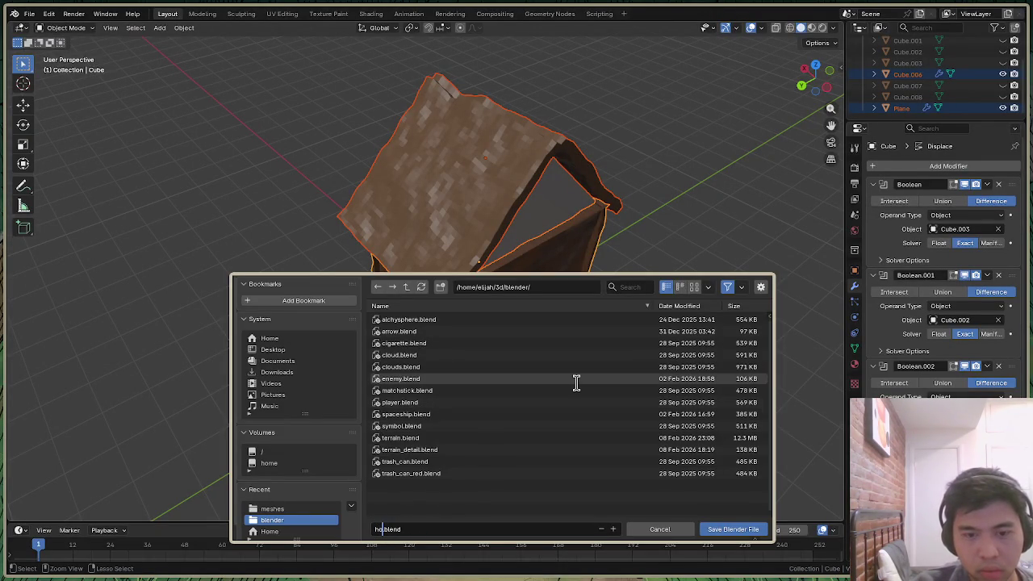
left_click(739, 528)
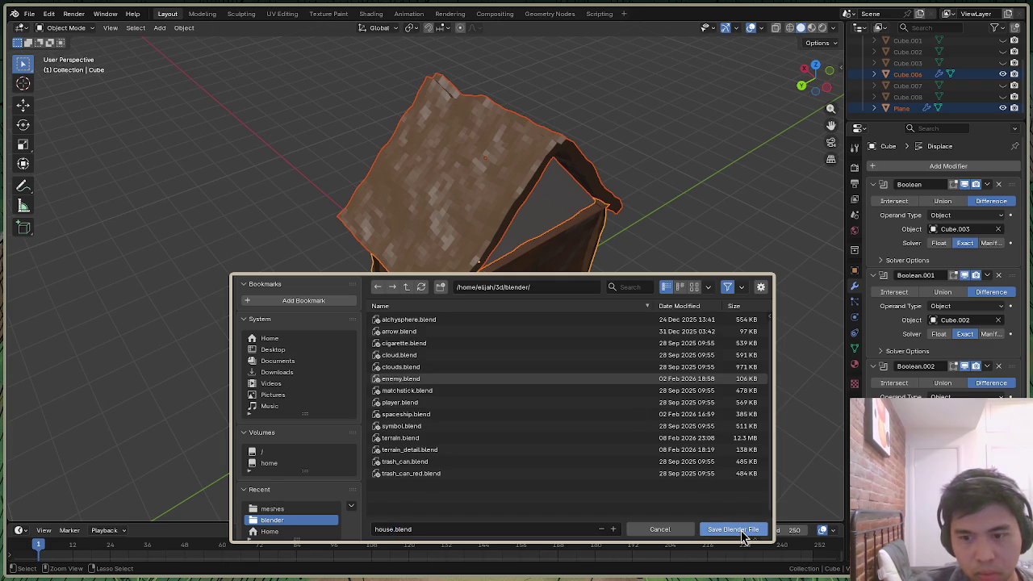
Switch to the front view and enter Edit Mode on the house walls mesh
left_click(822, 86)
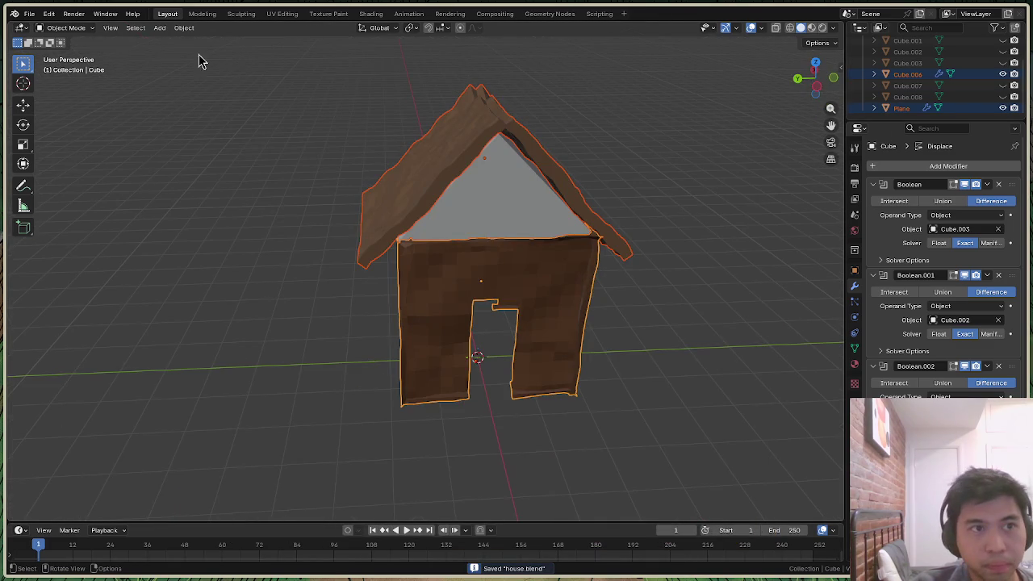
left_click(64, 27)
left_click(74, 51)
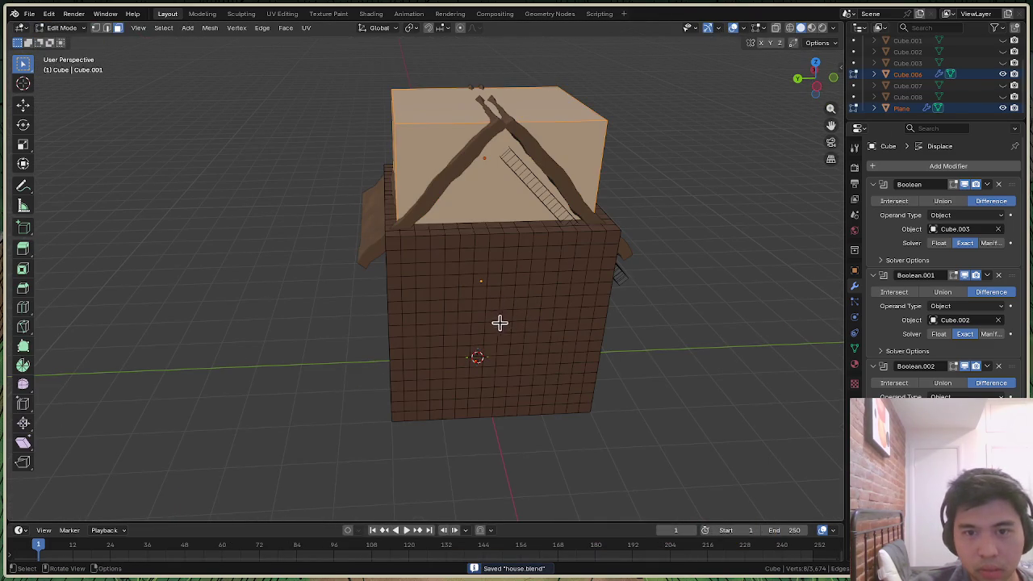
Return to Object Mode, select the house walls, and switch them to Vertex Paint
left_click(62, 27)
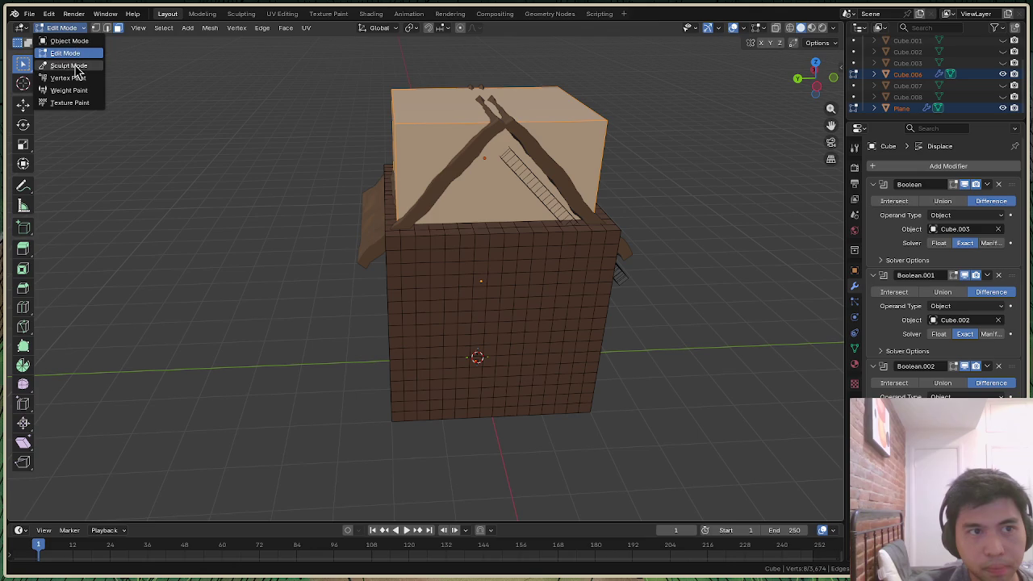
left_click(69, 66)
left_click(64, 28)
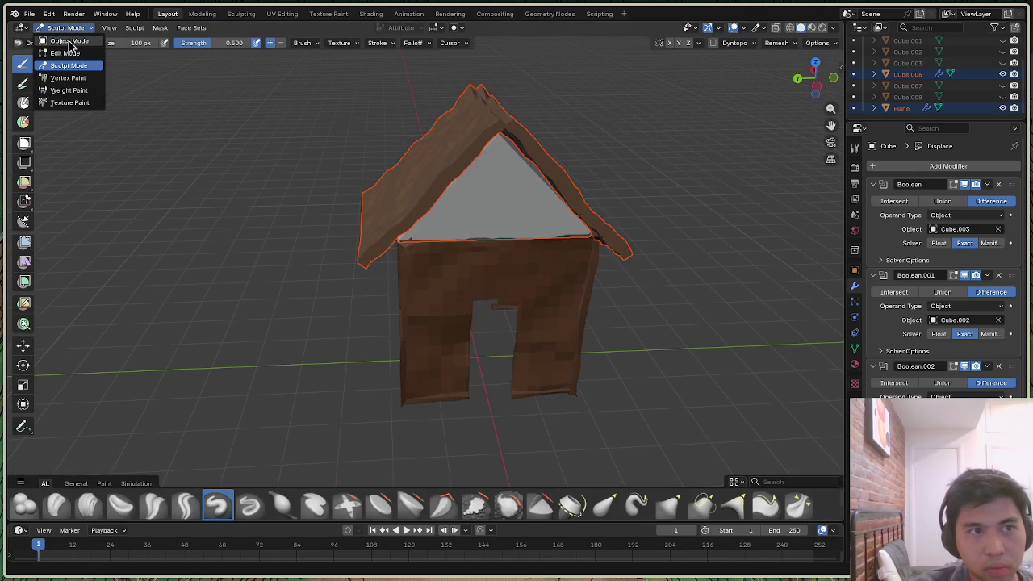
left_click(69, 41)
left_click(425, 340)
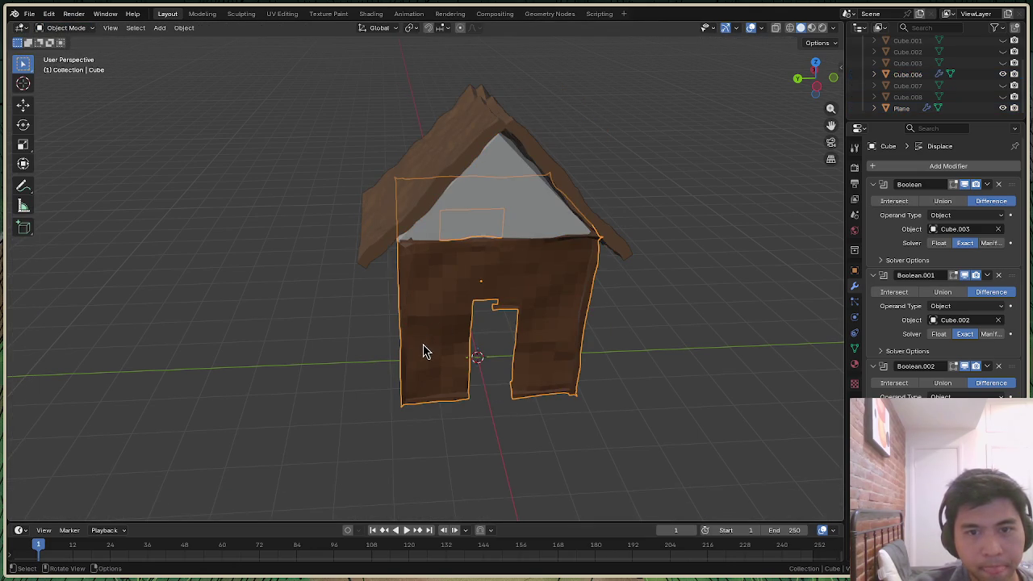
left_click(64, 27)
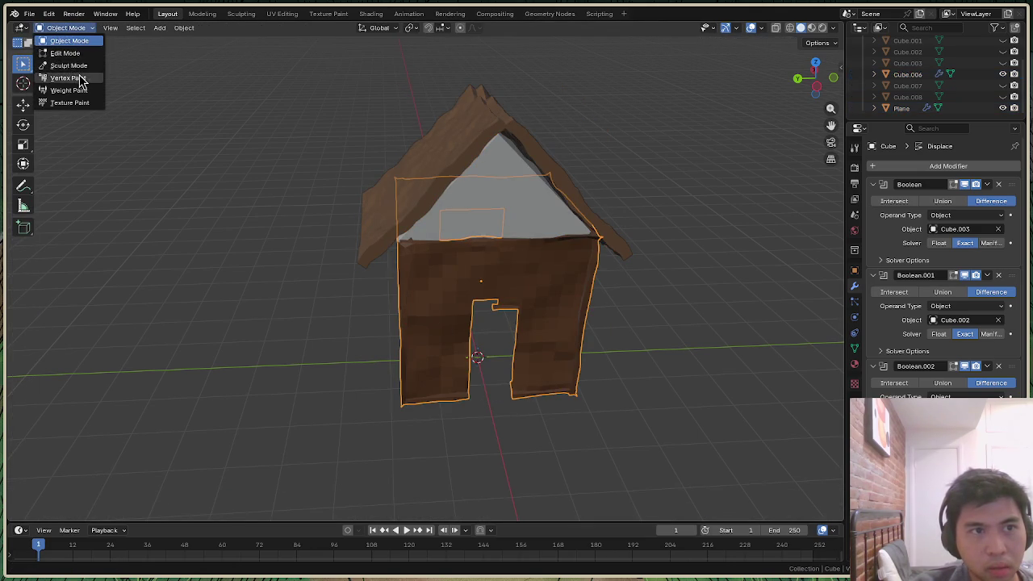
left_click(67, 77)
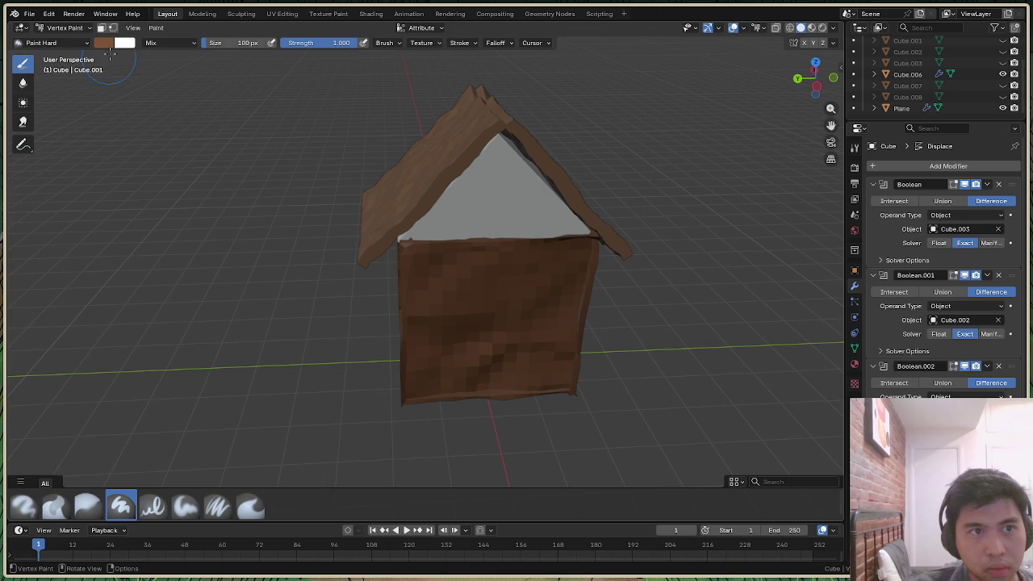
Set the vertex paint brush colour to slate grey-blue #63707B
left_click(156, 27)
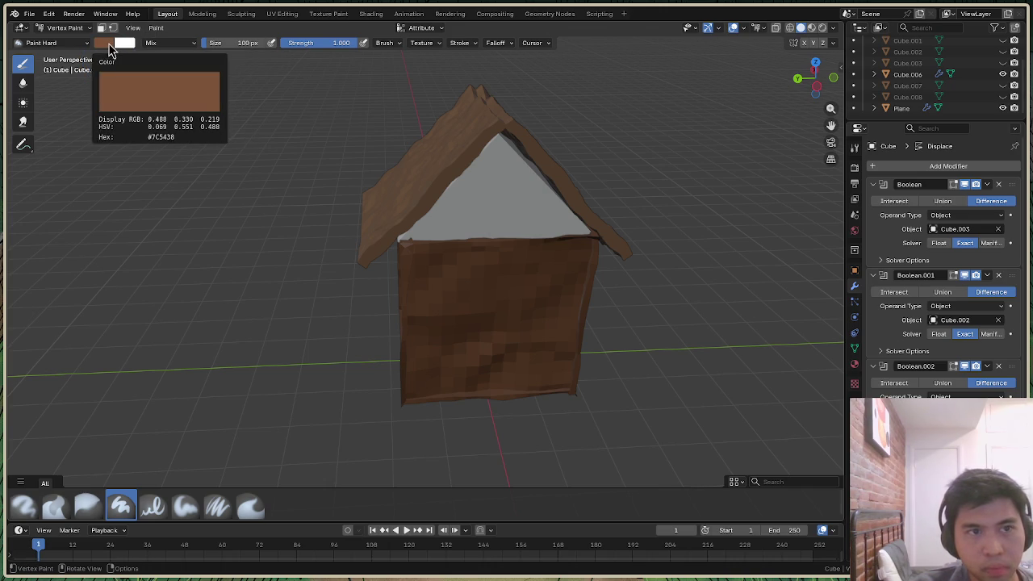
left_click(109, 46)
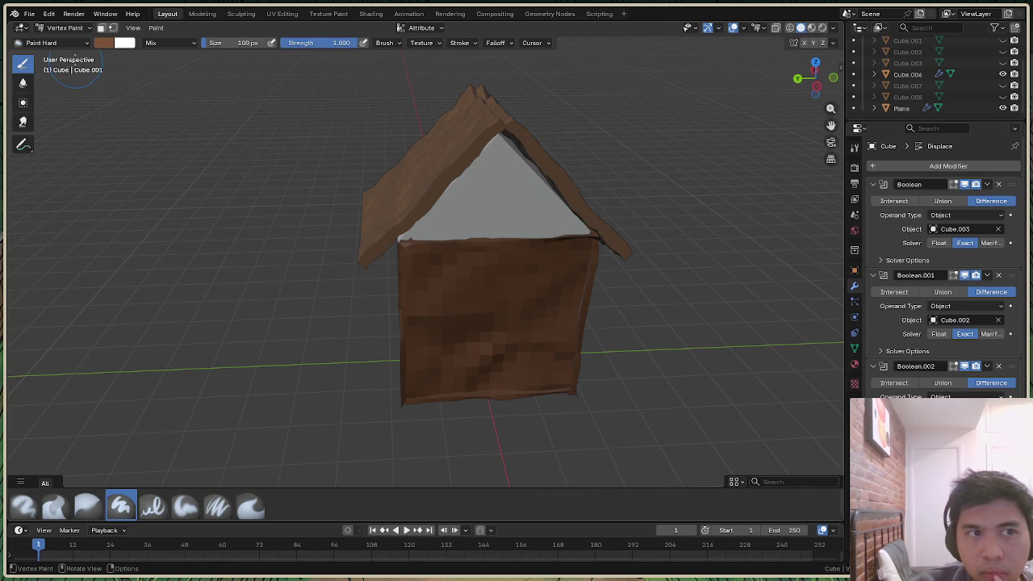
right_click(448, 300)
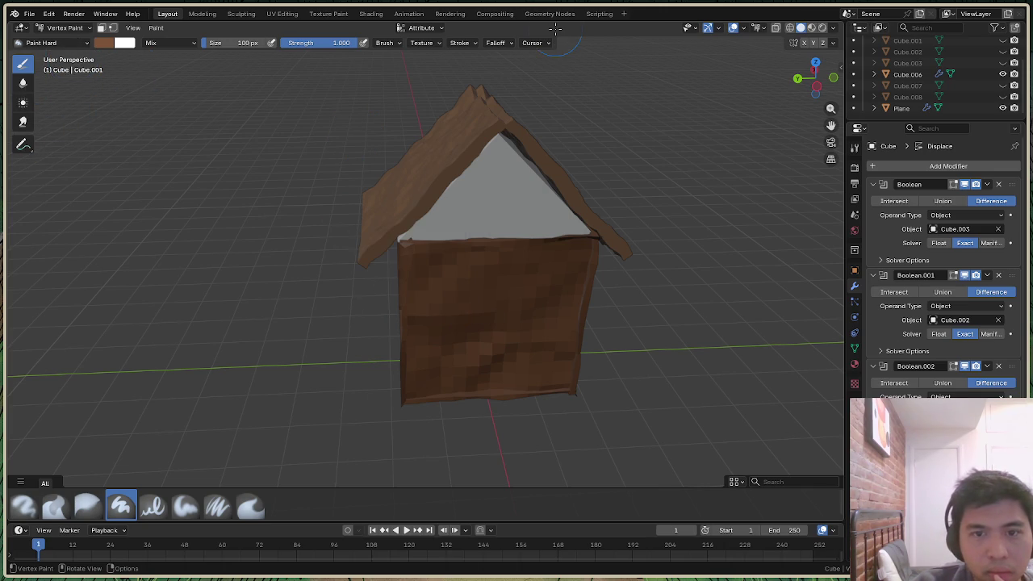
left_click(110, 45)
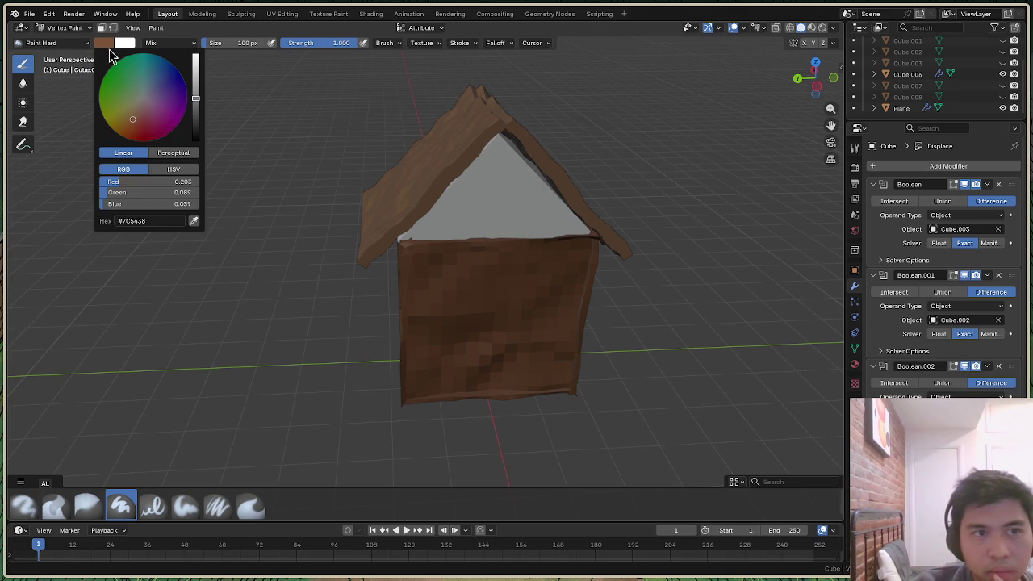
mouse_move(139, 126)
left_mouse_down()
mouse_move(127, 108)
mouse_move(140, 121)
mouse_move(157, 94)
left_mouse_up()
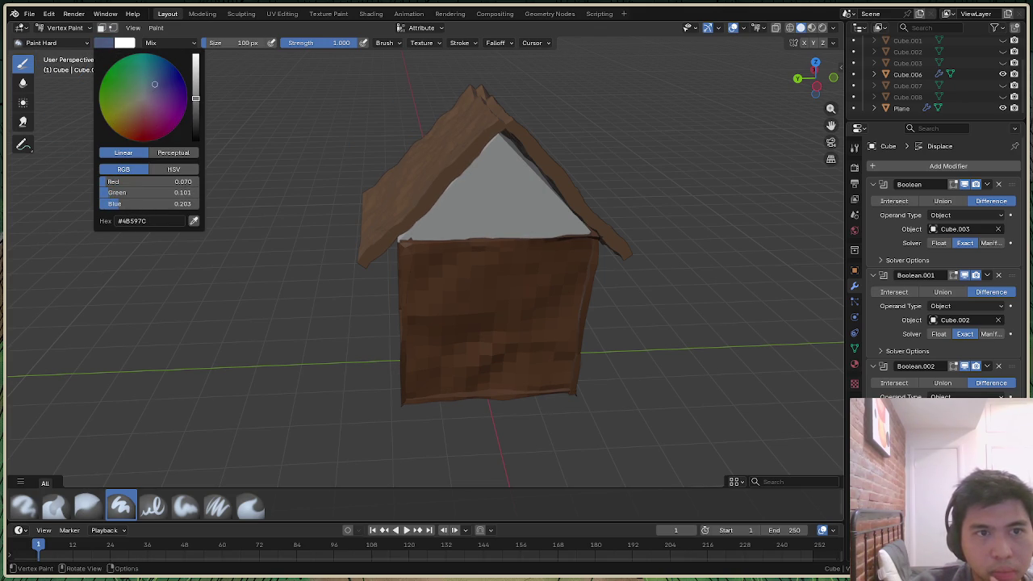
mouse_move(196, 97)
left_mouse_down()
mouse_move(159, 102)
mouse_move(146, 90)
left_mouse_up()
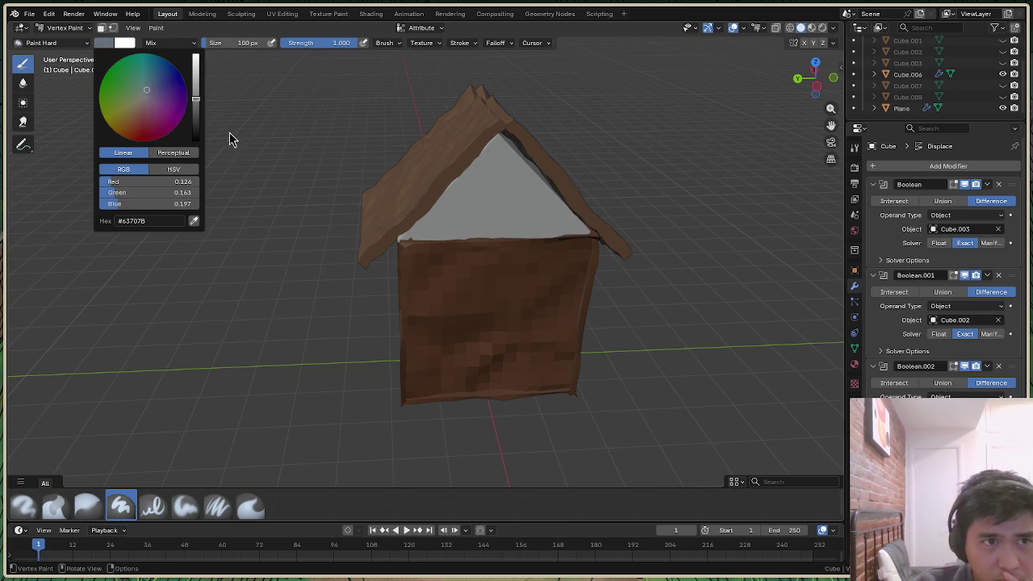
left_click(157, 29)
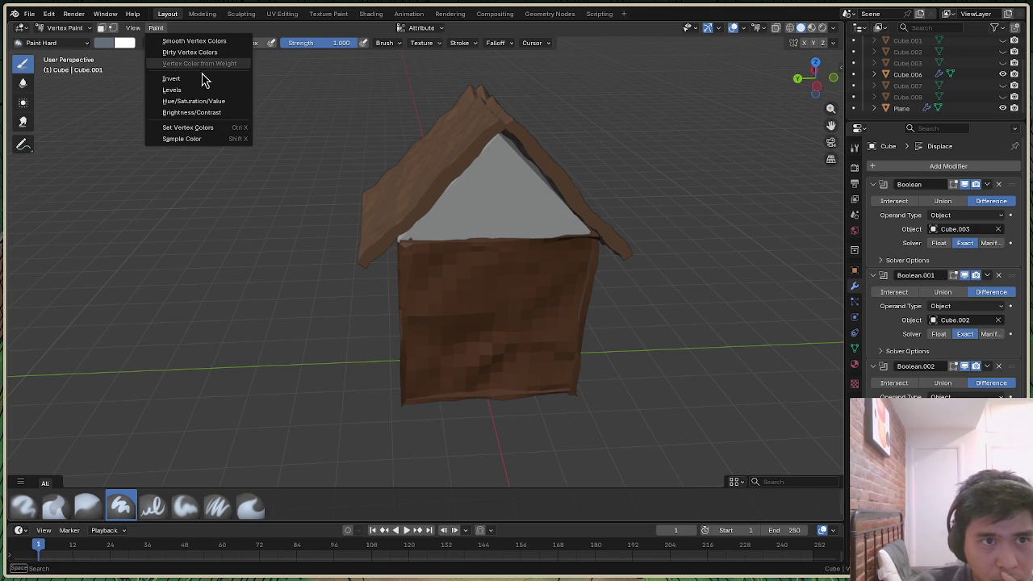
Fill the walls with grey-blue using Set Vertex Colors, then eyedrop the roof's brown as paint colour
left_click(202, 127)
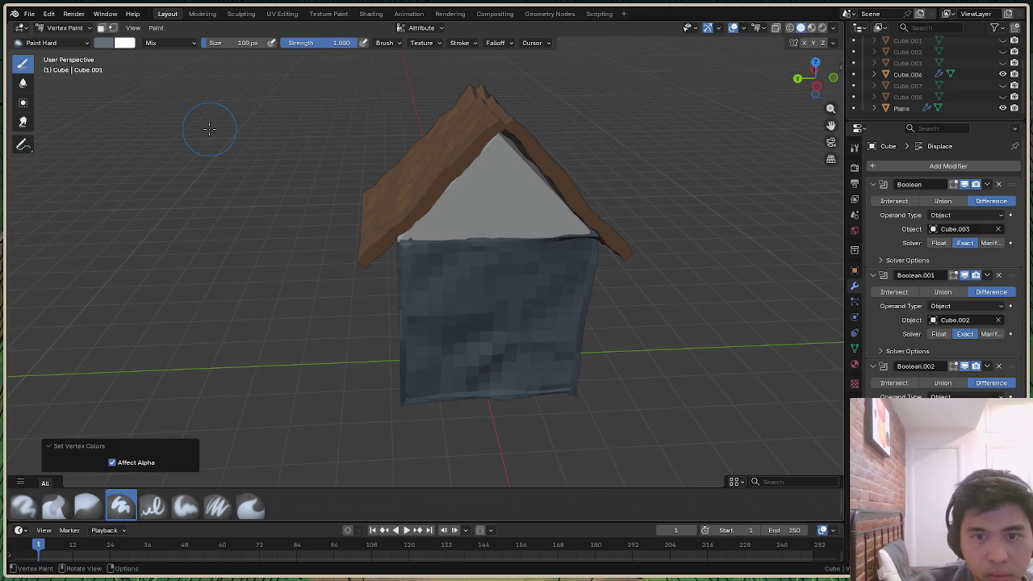
mouse_move(815, 76)
left_mouse_down()
mouse_move(806, 80)
mouse_move(816, 80)
left_mouse_up()
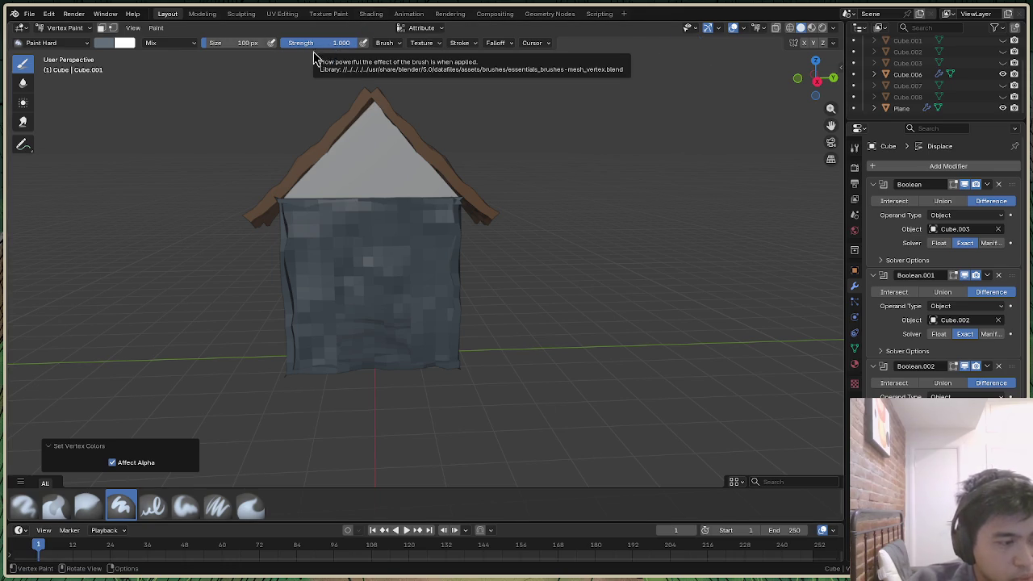
left_click(105, 45)
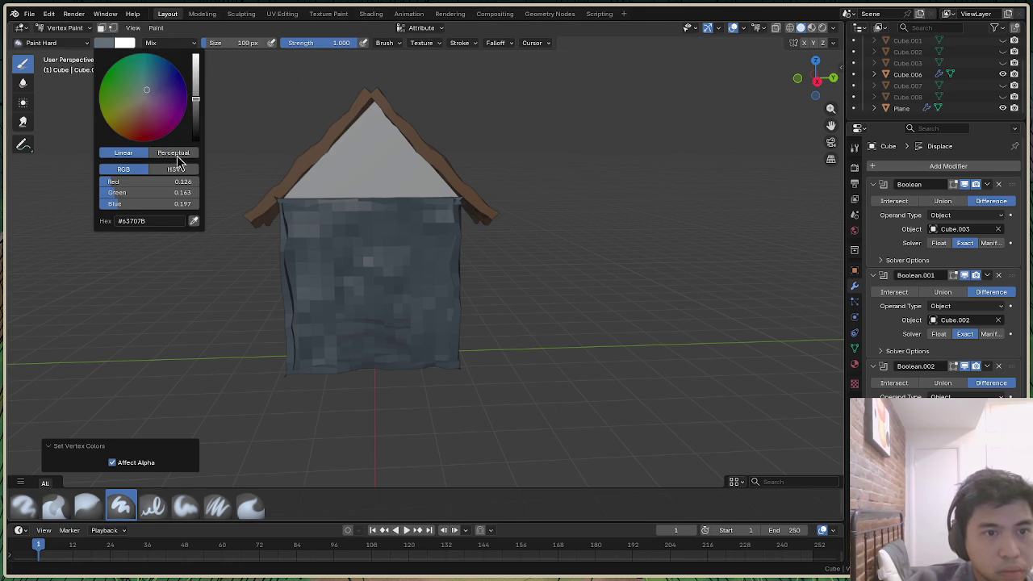
left_click(194, 222)
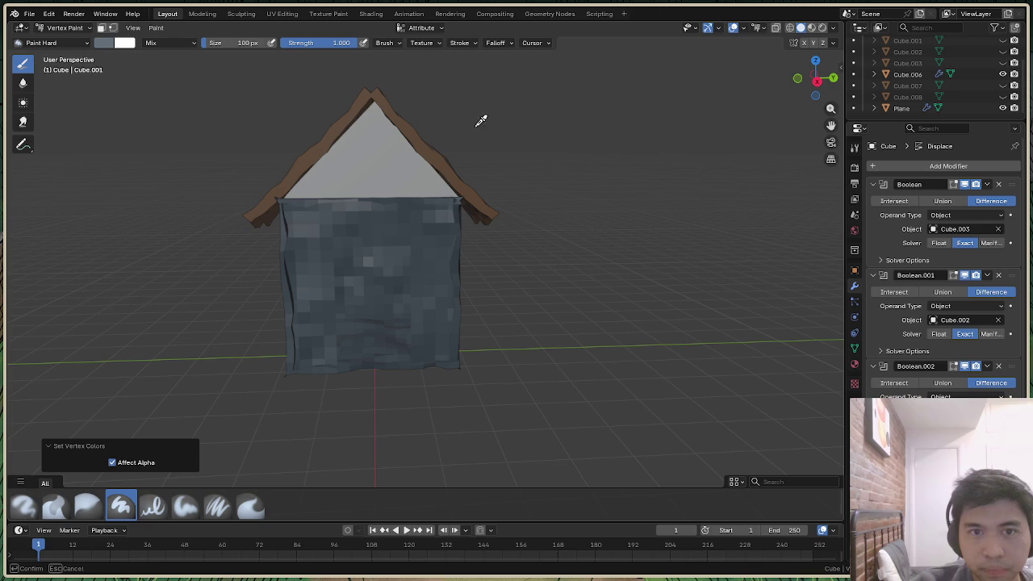
left_click(428, 155)
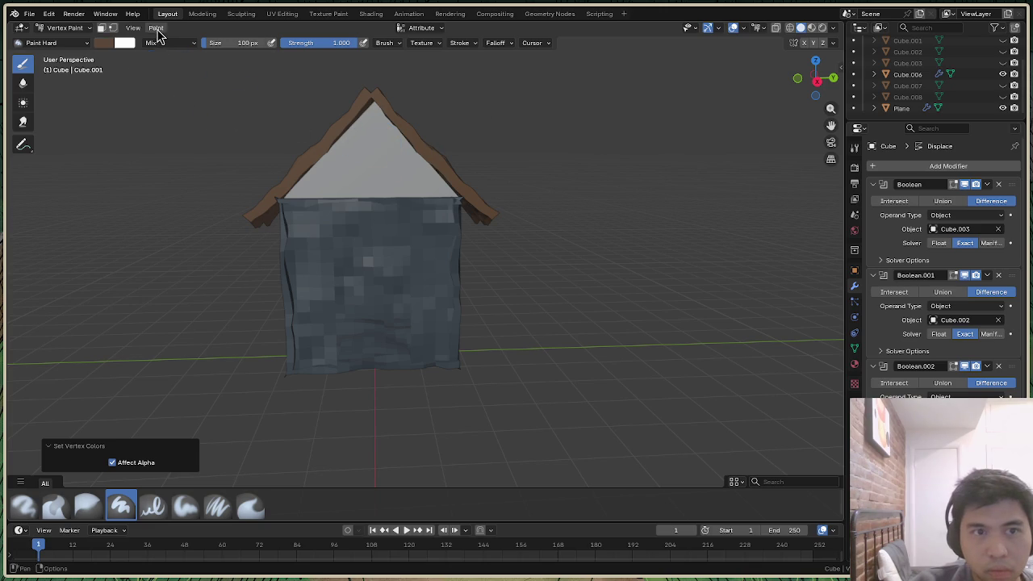
left_click(157, 29)
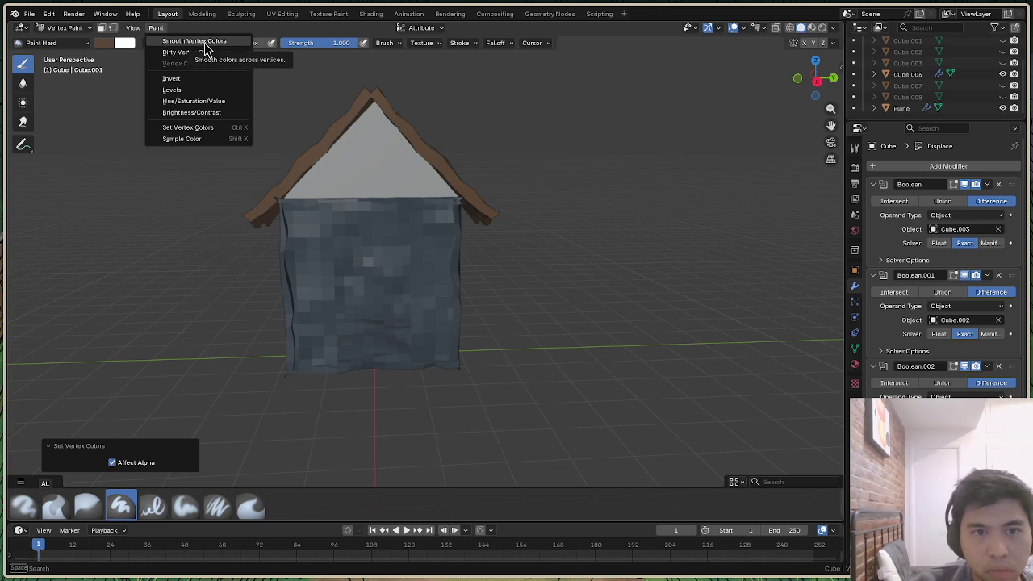
left_click(832, 31)
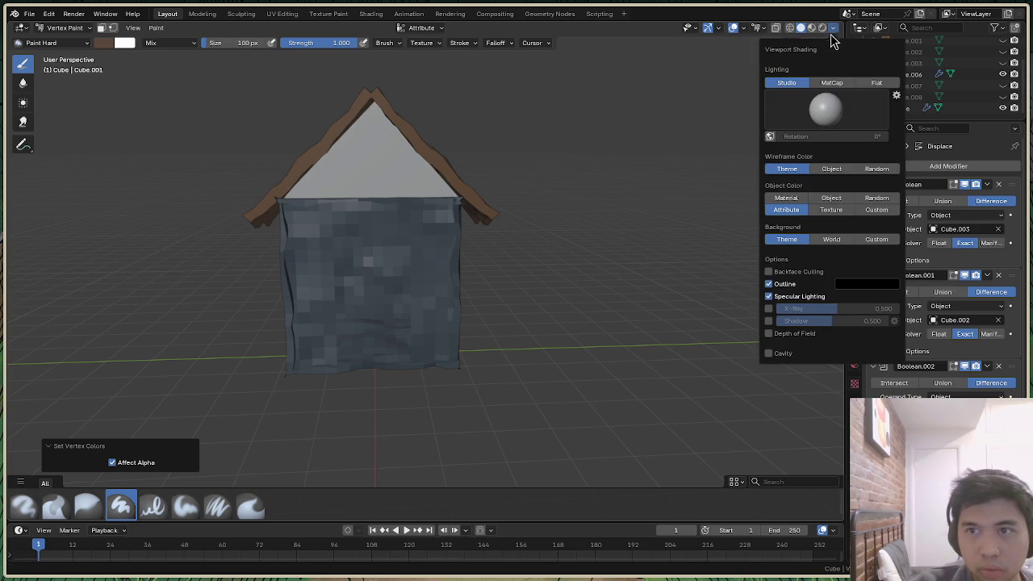
Use flat lighting, then sample a brown from the house and darken it slightly
left_click(879, 89)
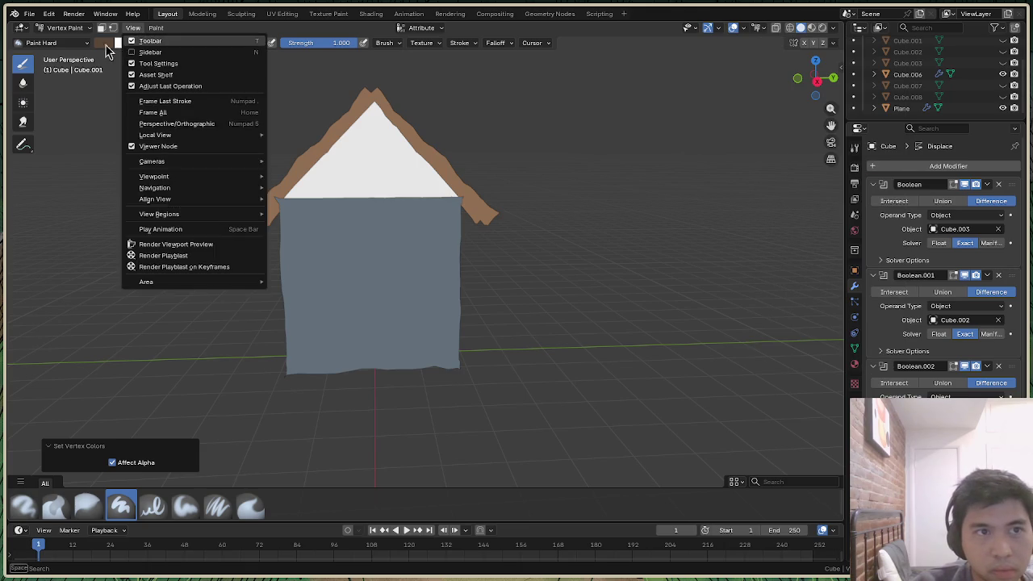
left_click(103, 44)
left_click(193, 221)
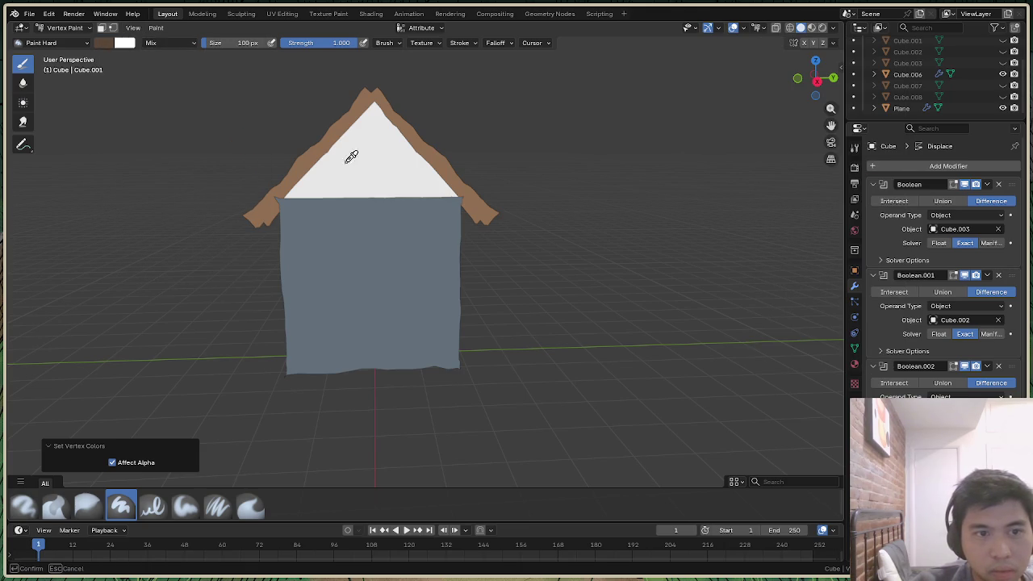
left_click(409, 134)
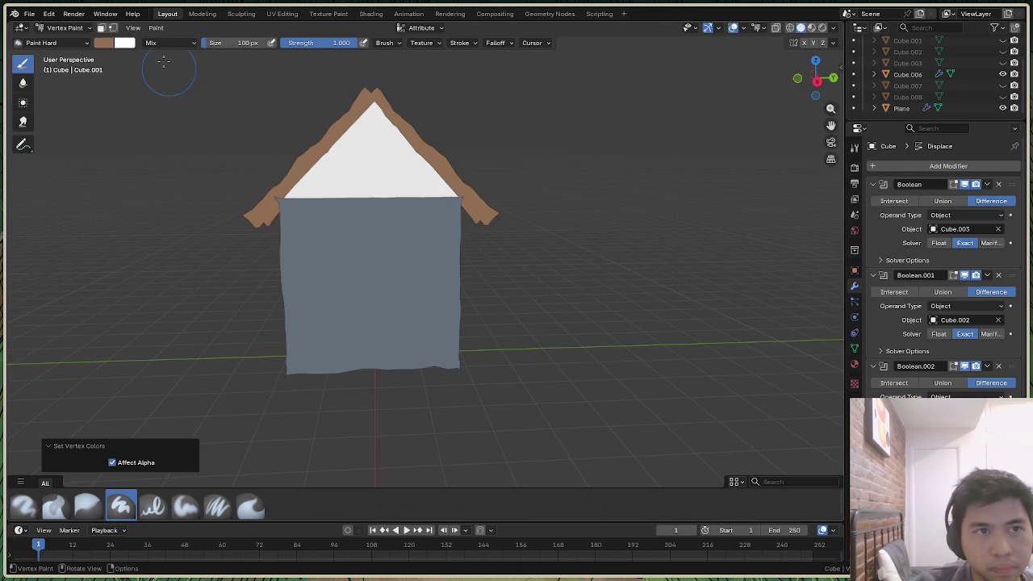
left_click(105, 44)
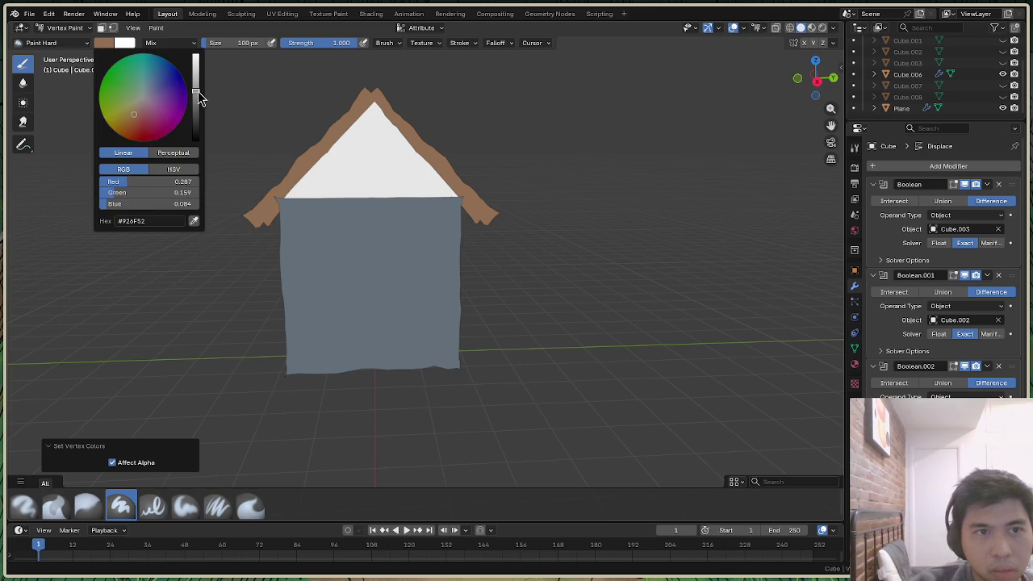
left_click_drag(194, 92, 195, 97)
left_click_drag(134, 117, 132, 113)
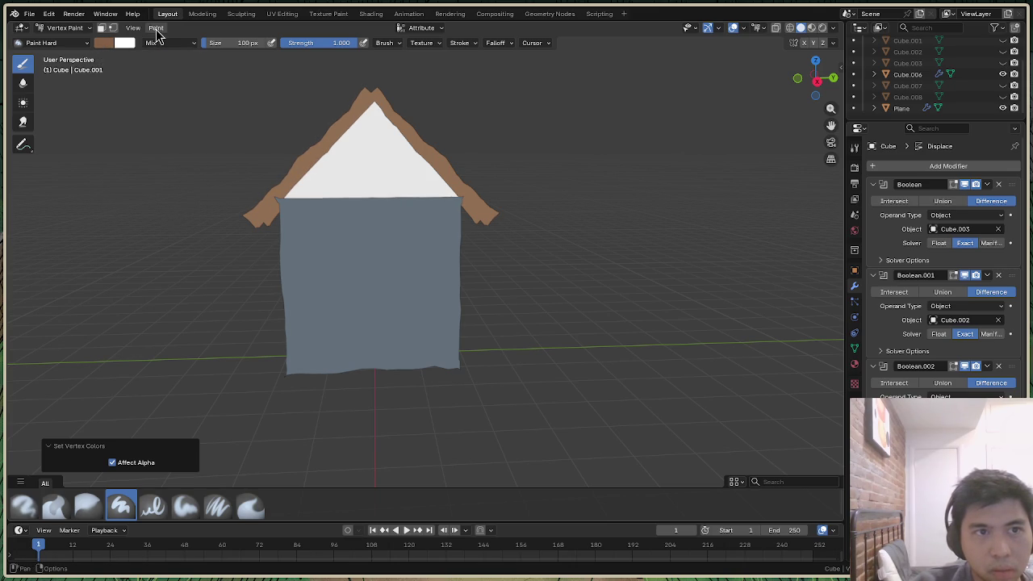
Fill the house walls with the brown using Set Vertex Colors
left_click(156, 27)
left_click(199, 131)
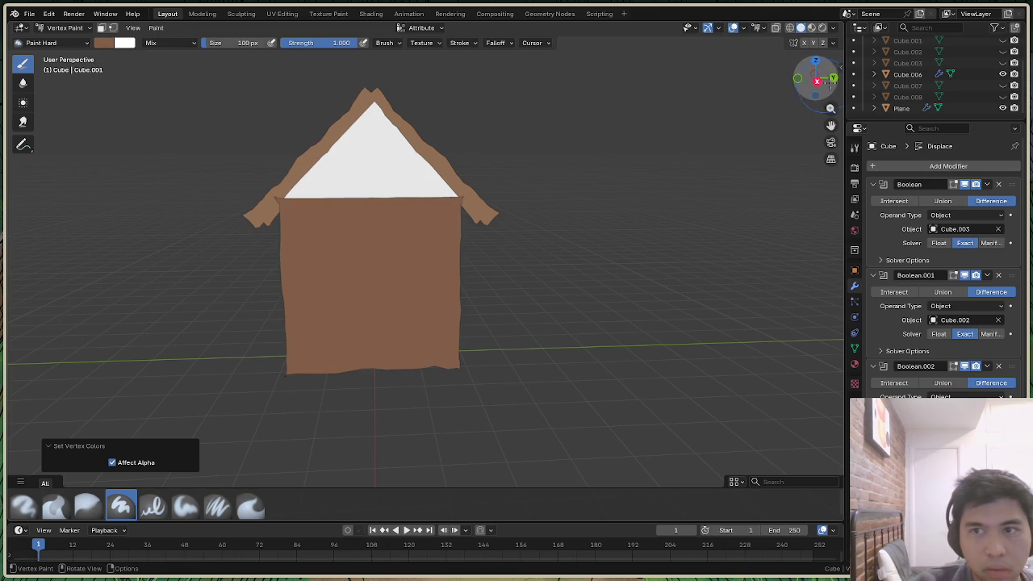
left_click_drag(816, 81, 799, 82)
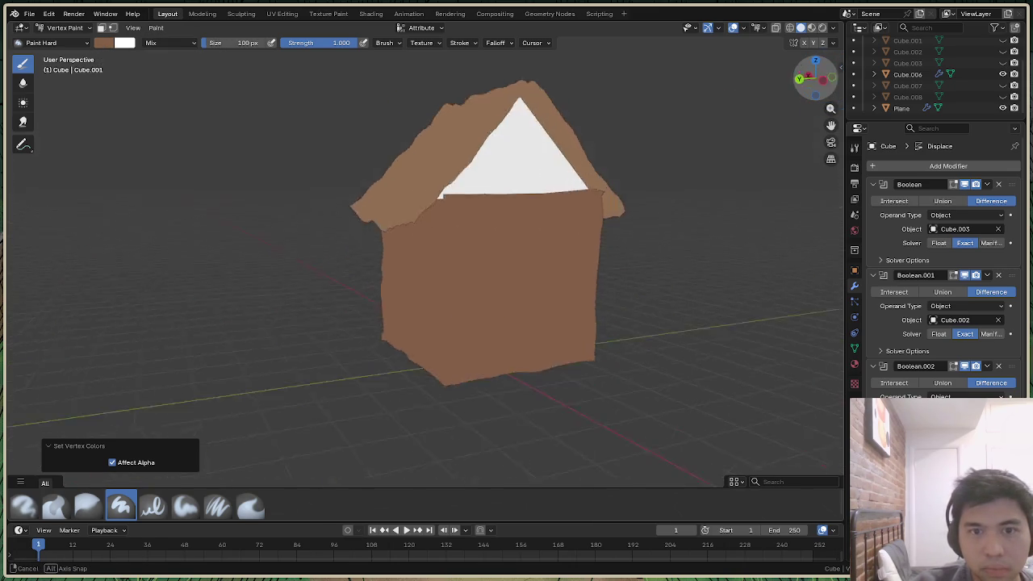
Set viewport lighting back to Studio and save the scene to house.blend
left_click(833, 27)
left_click(795, 87)
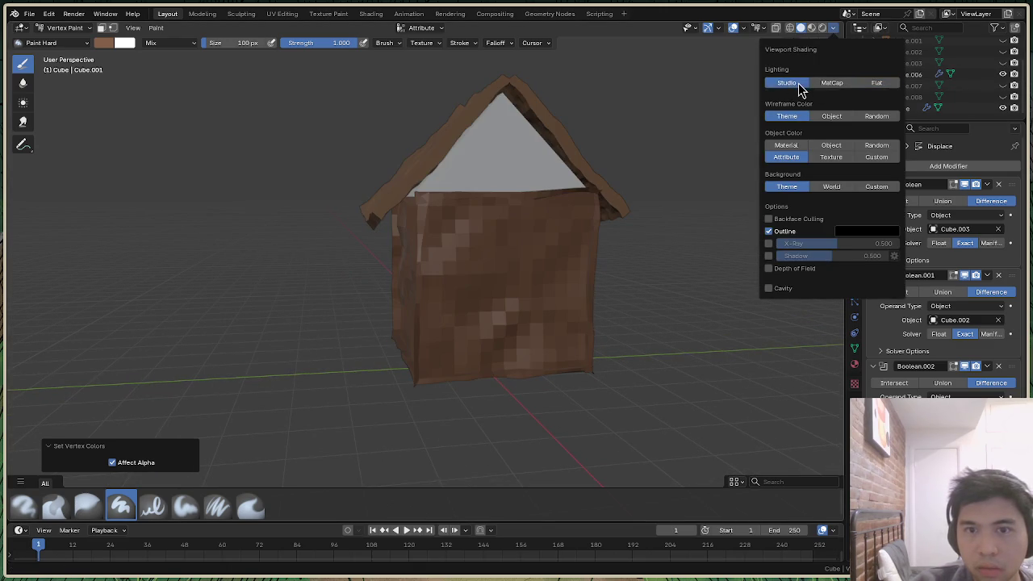
mouse_move(817, 79)
left_mouse_down()
mouse_move(795, 81)
mouse_move(637, 273)
left_mouse_up()
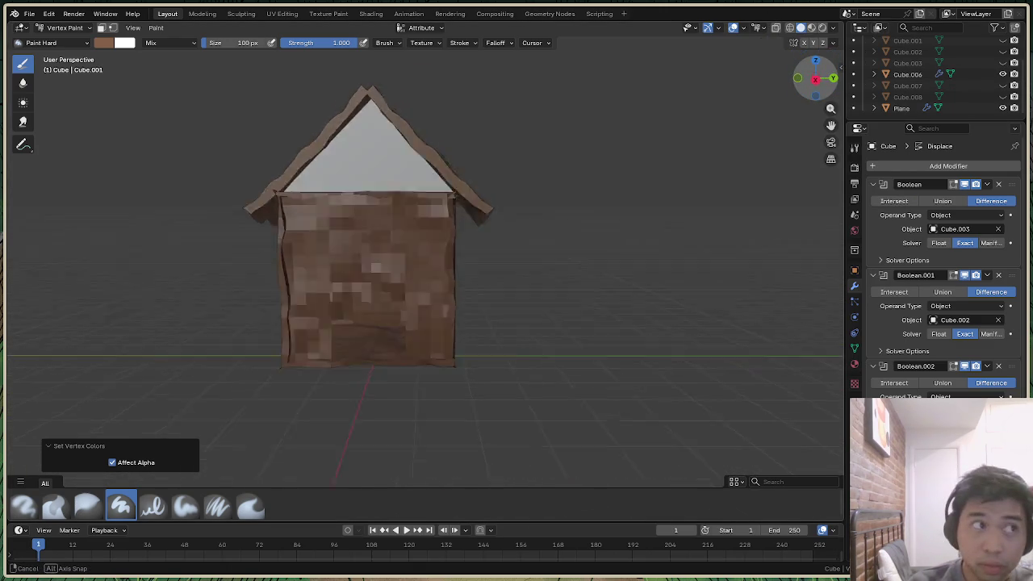
scroll(625, 282, "down", 5)
scroll(484, 284, "up", 3)
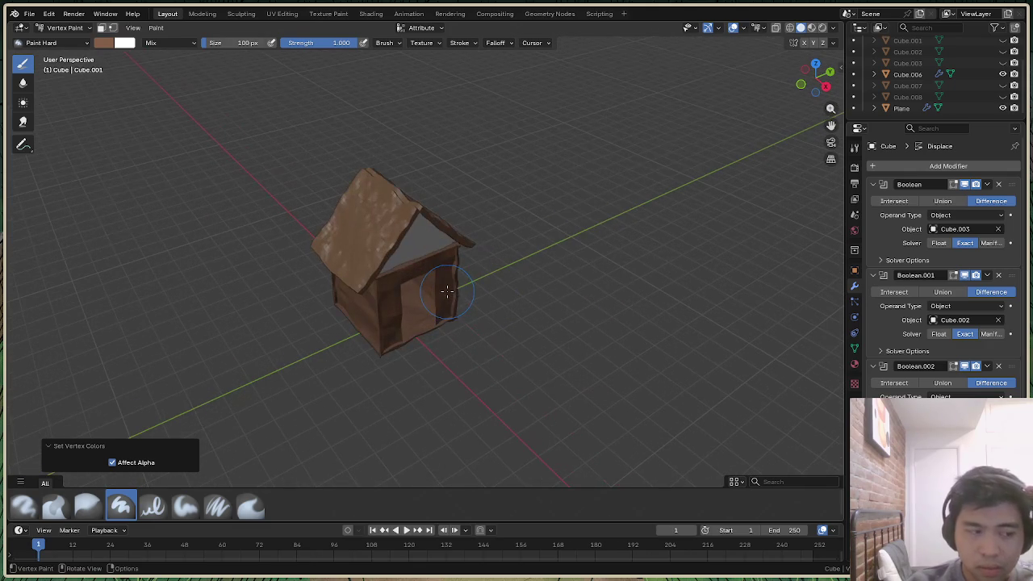
key("ctrl+s")
Start a Stanford PLY export with Forward Z and Selection Only, then cancel it
left_click(29, 14)
mouse_move(47, 185)
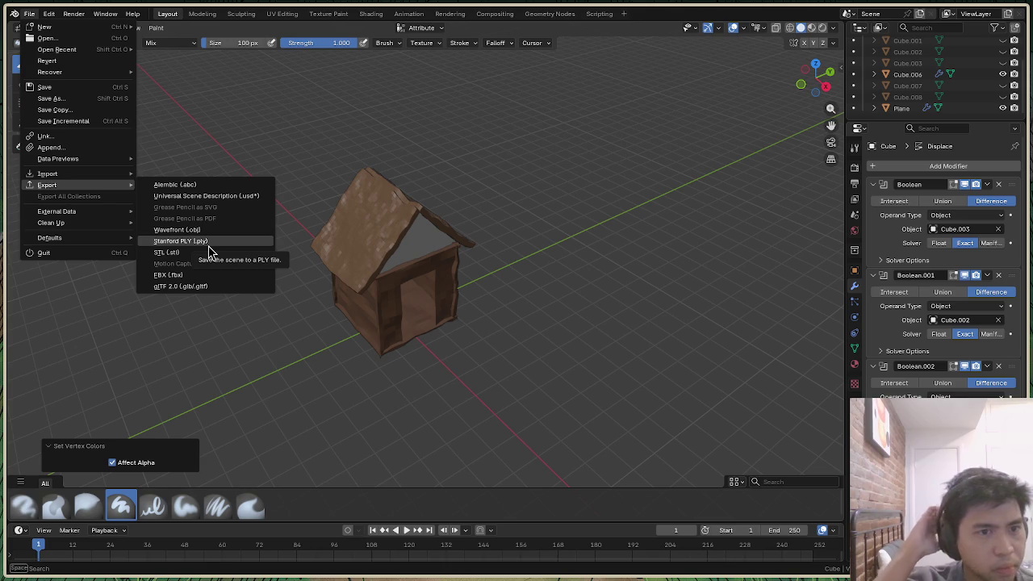
left_click(211, 240)
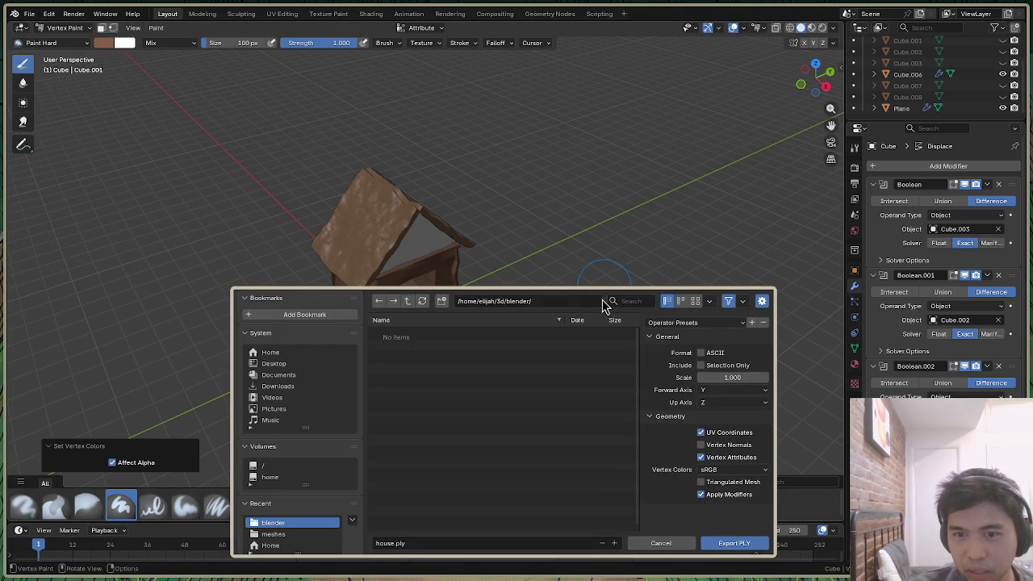
left_click_drag(606, 304, 600, 165)
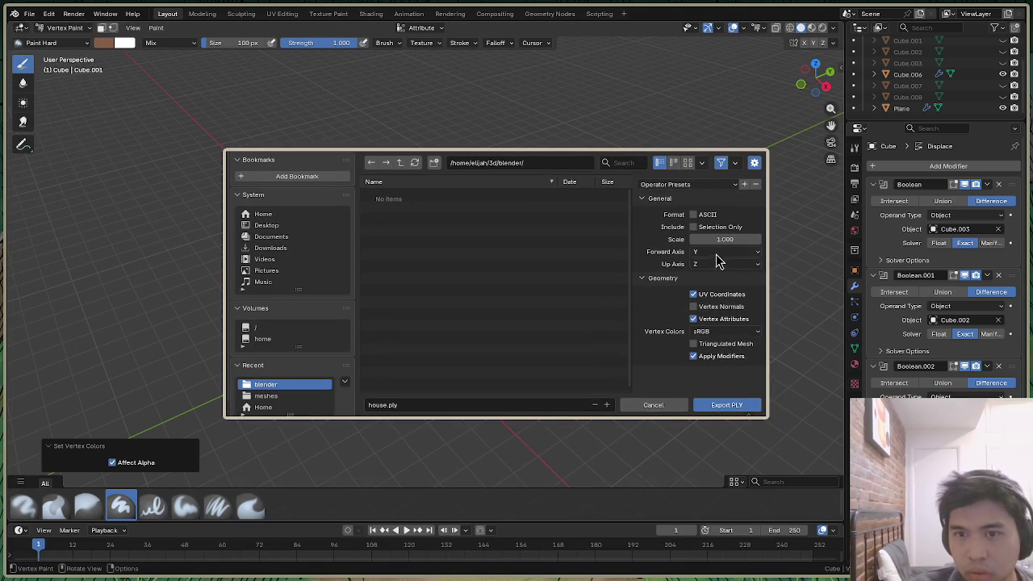
left_click(716, 252)
left_click(708, 289)
left_click(710, 265)
left_click(710, 290)
left_click(696, 227)
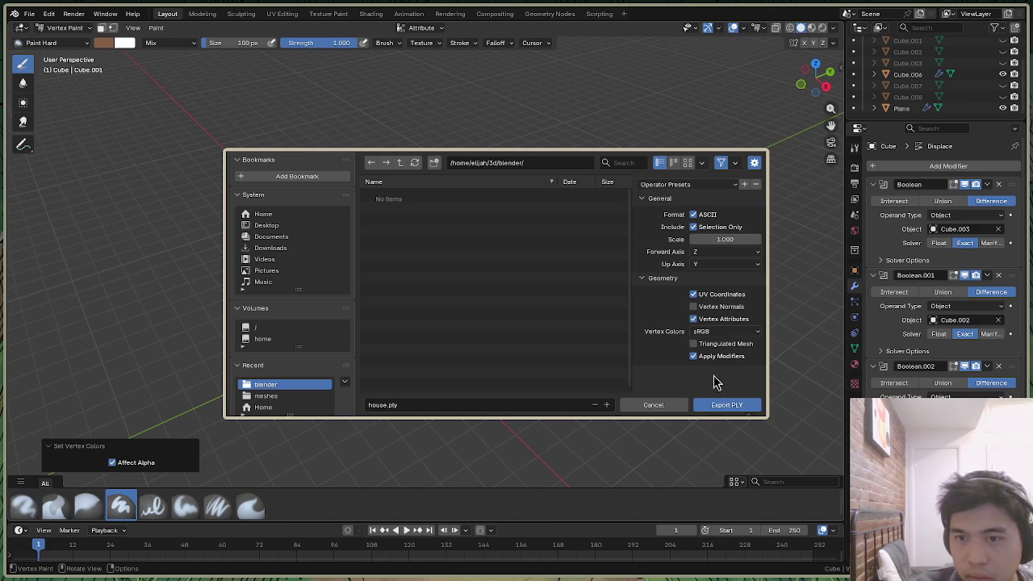
left_click(673, 403)
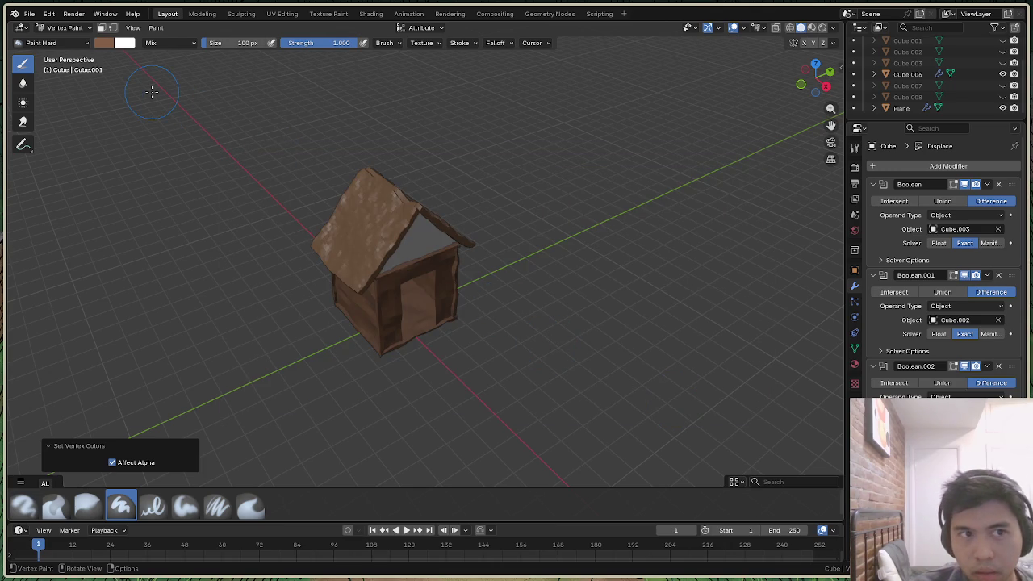
Switch back to Object Mode and start a Stanford PLY export
left_click(63, 27)
left_click(67, 40)
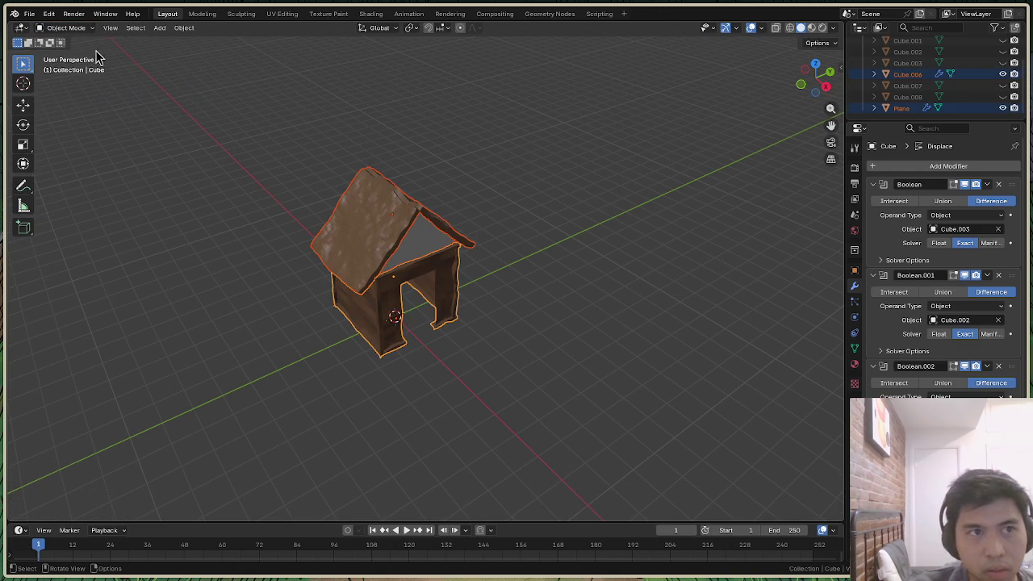
left_click(29, 14)
mouse_move(100, 191)
left_click(181, 240)
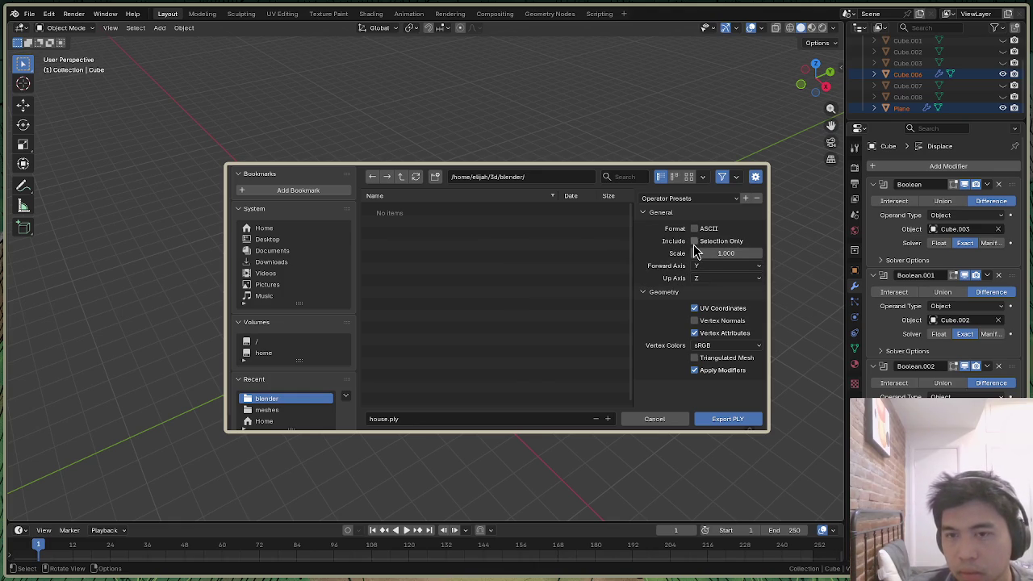
Export house.ply with Selection Only, Forward Z, Up Y, Linear vertex colours, and triangulation
left_click(694, 241)
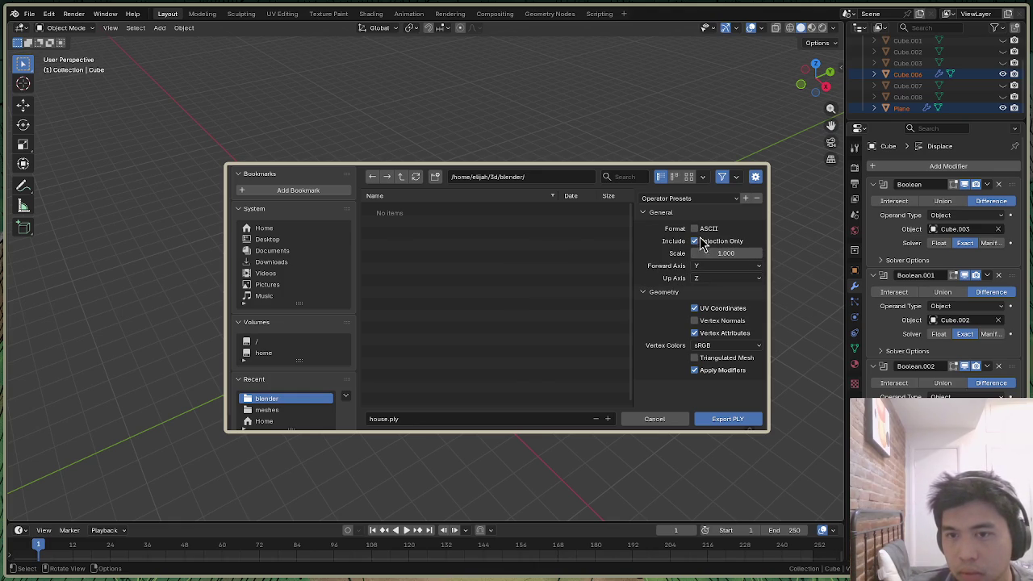
left_click(720, 266)
left_click(708, 303)
left_click(709, 278)
left_click(708, 304)
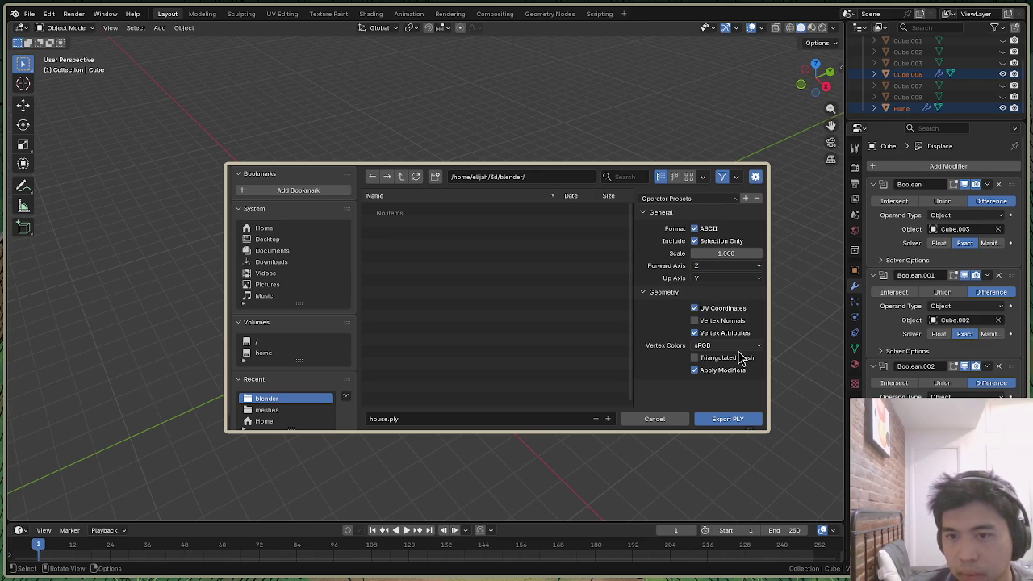
left_click(724, 345)
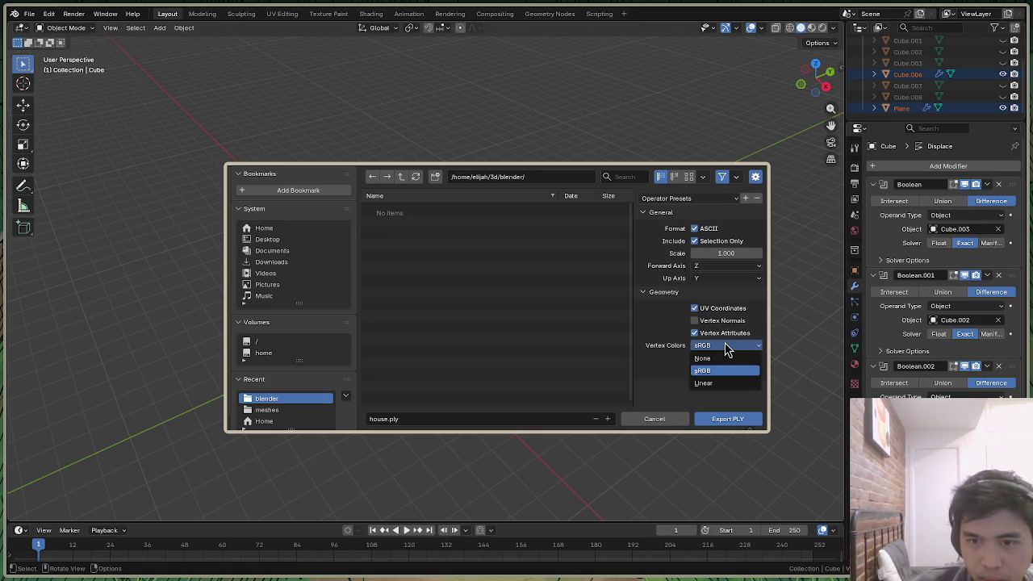
left_click(722, 383)
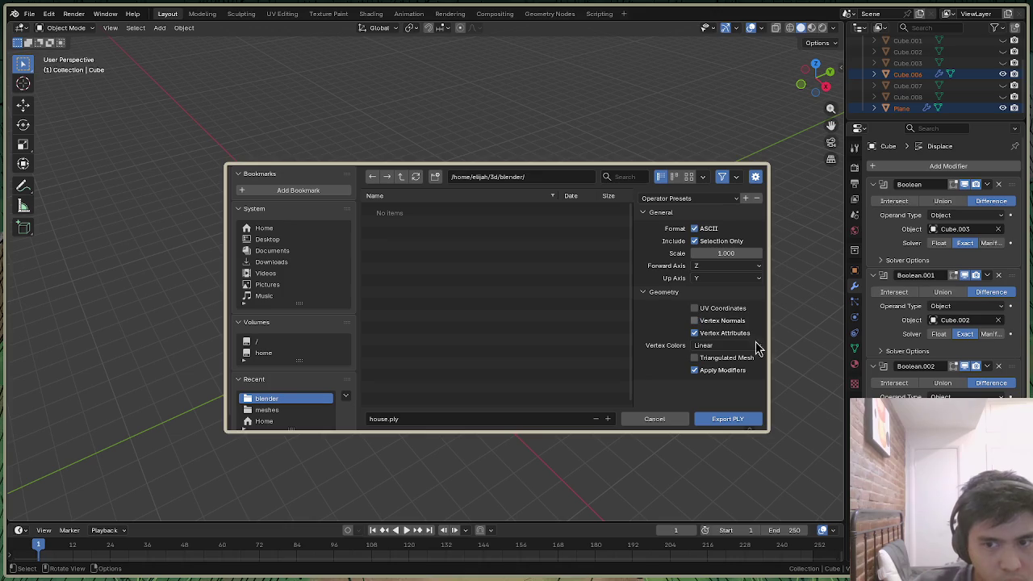
left_click(734, 357)
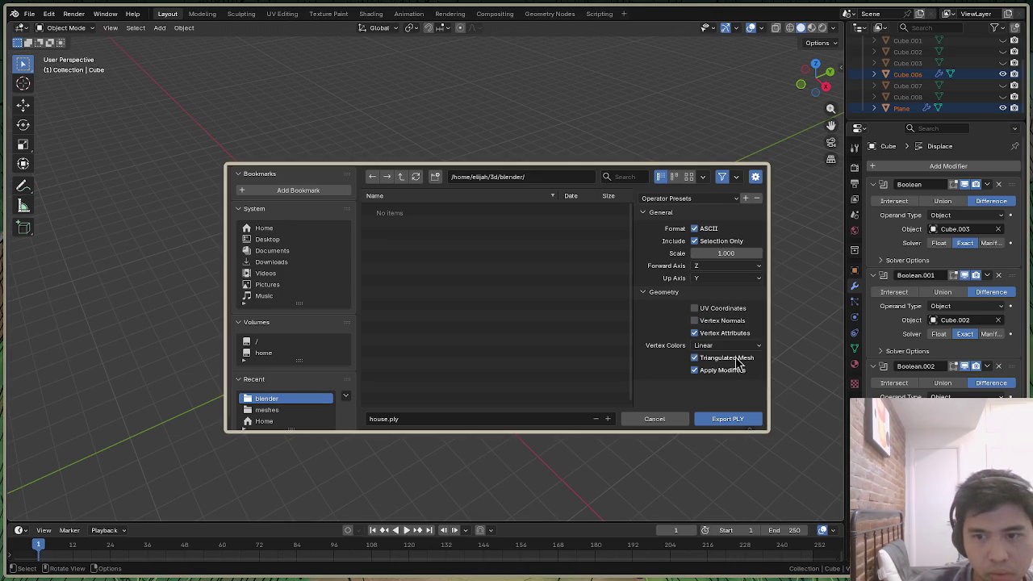
left_click(727, 419)
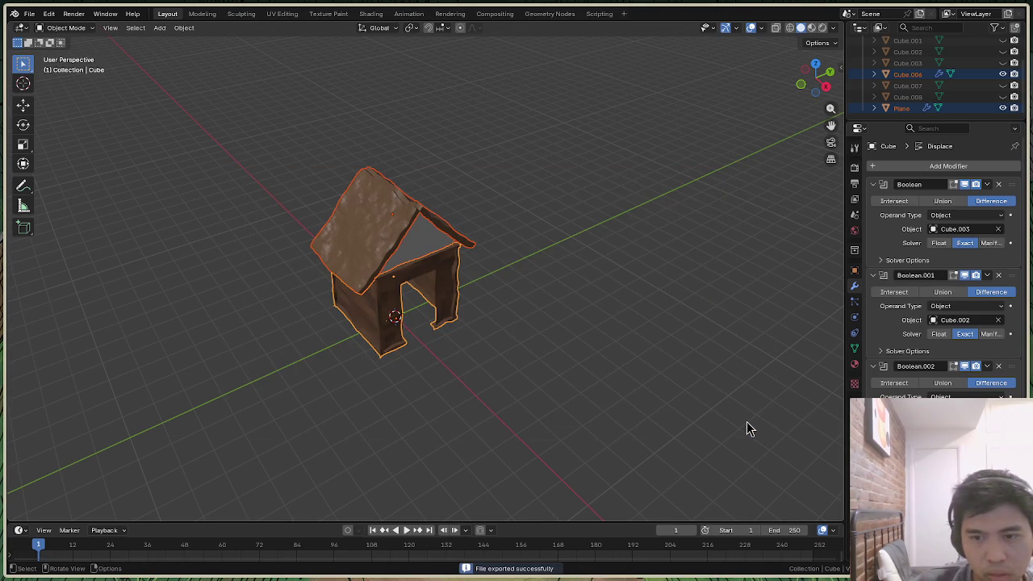
key("alt+Tab")
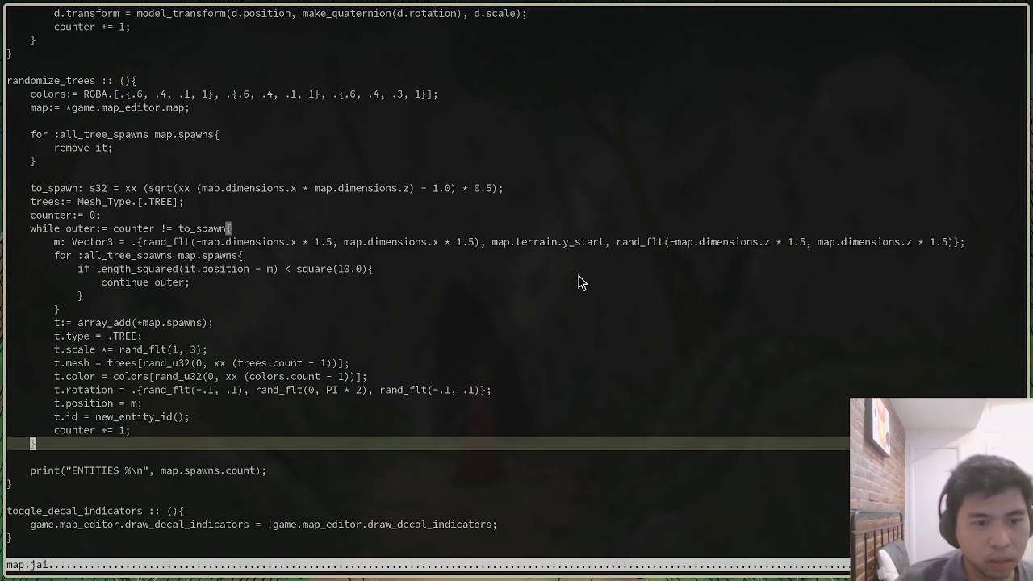
Open mesh.jai from the file finder by searching 'mes'
left_click(579, 271)
key("ctrl+p")
type("mes")
key("Return")
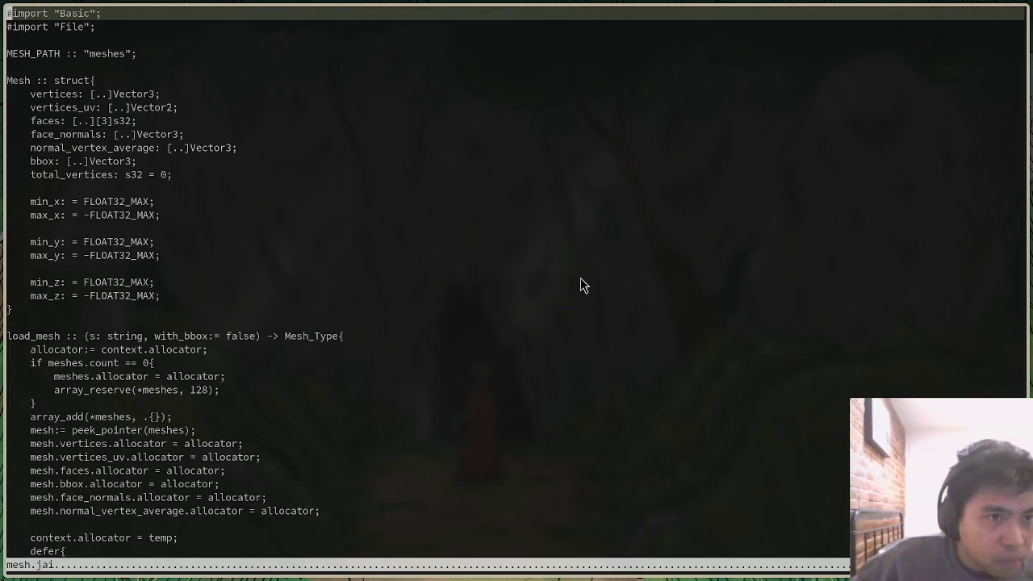
Scroll mesh.jai down to the PLY red, green, blue and alpha property parsing
left_click(584, 284)
key("shift+ctrl+Down")
key("shift+ctrl+Down")
key("shift+ctrl+Down")
key("shift+ctrl+Down")
key("shift+ctrl+Down")
key("shift+ctrl+Down")
key("shift+ctrl+Down")
key("shift+ctrl+Down")
left_click(576, 277)
scroll(576, 277, "down", 3)
scroll(574, 278, "down", 1)
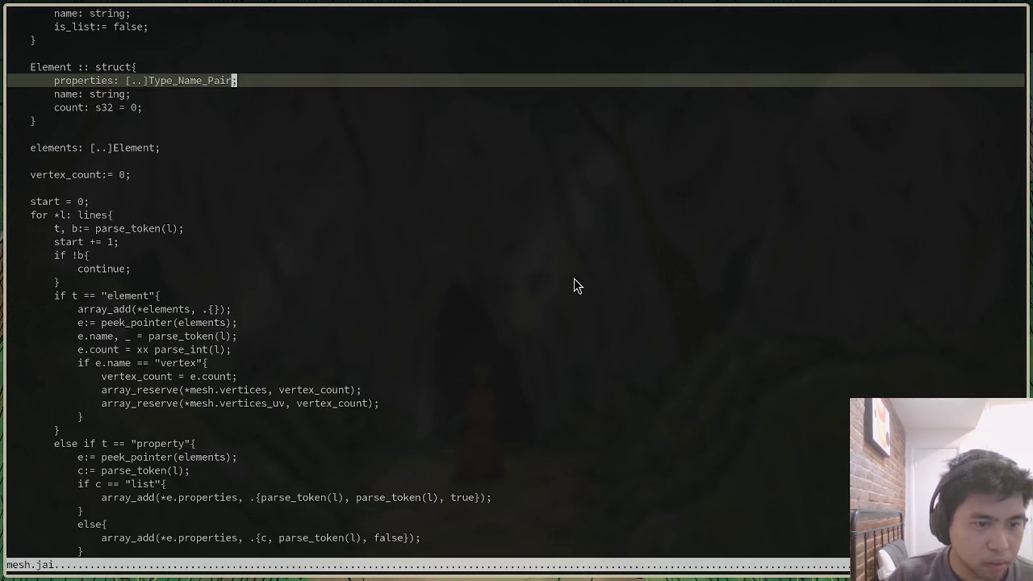
scroll(576, 278, "down", 7)
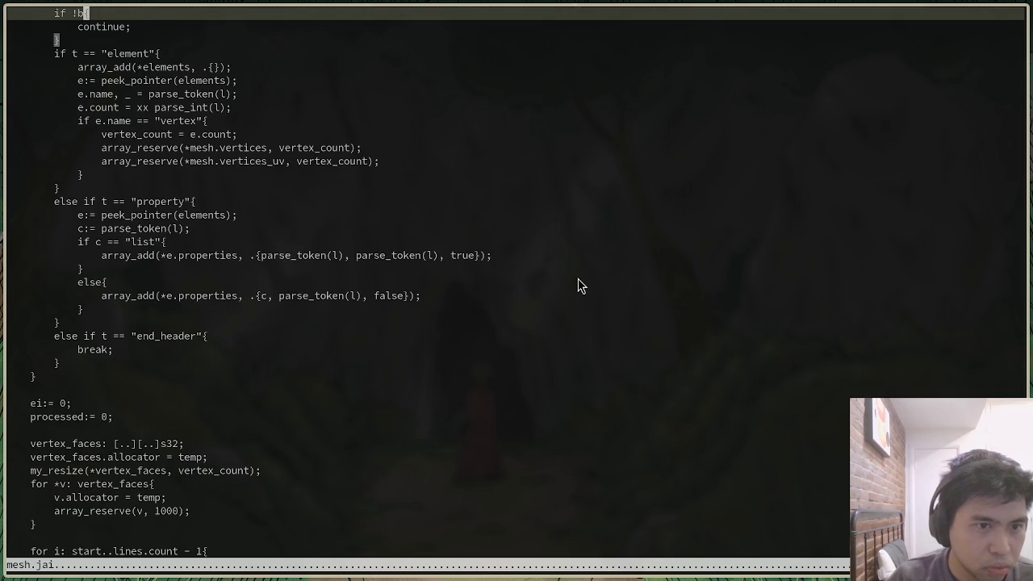
scroll(578, 278, "up", 5)
key("Down")
key("Down")
key("Down")
scroll(580, 286, "down", 4)
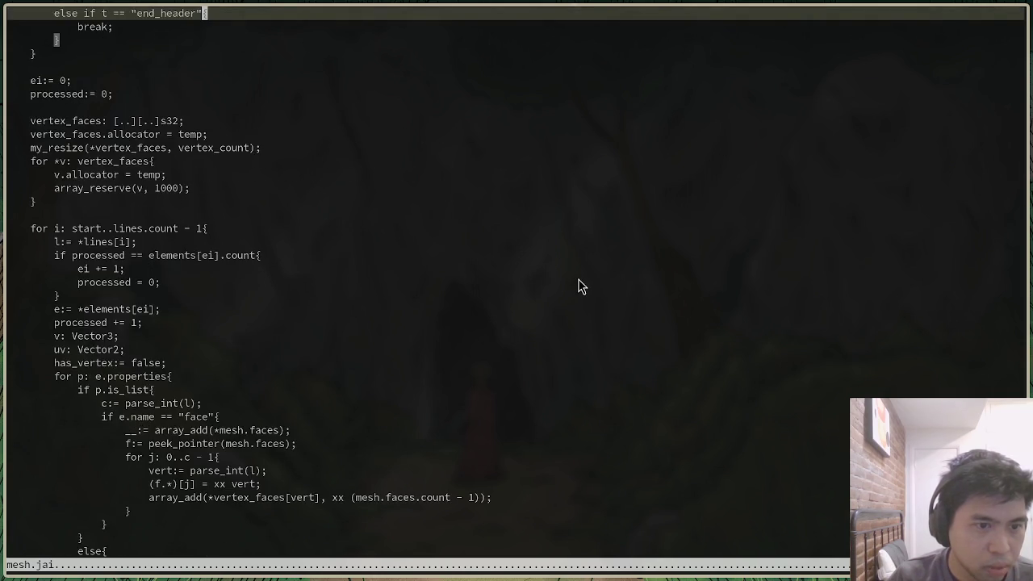
scroll(580, 286, "down", 4)
scroll(578, 281, "down", 3)
scroll(579, 280, "down", 2)
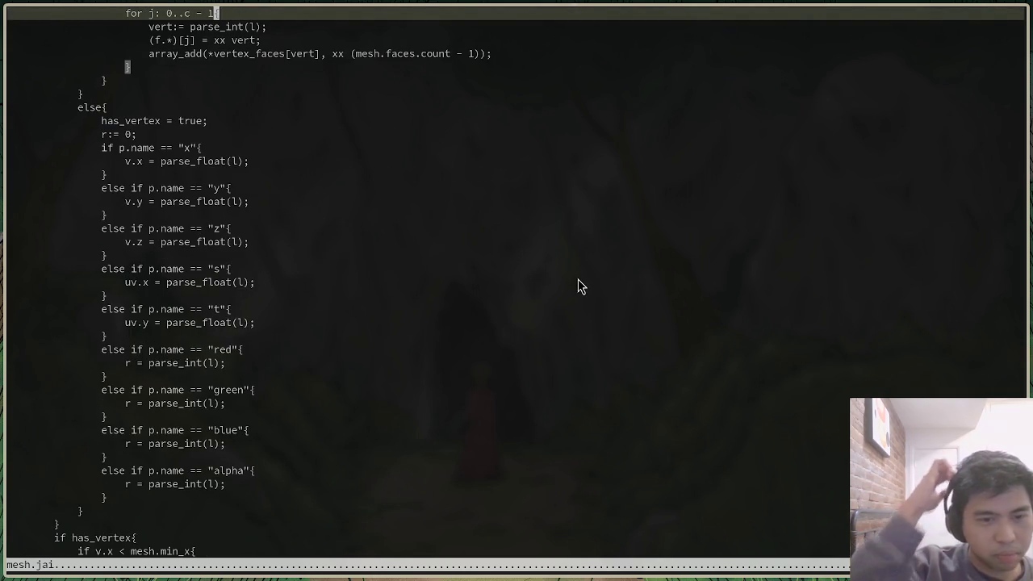
scroll(607, 297, "down", 3)
scroll(605, 295, "down", 3)
scroll(605, 295, "up", 3)
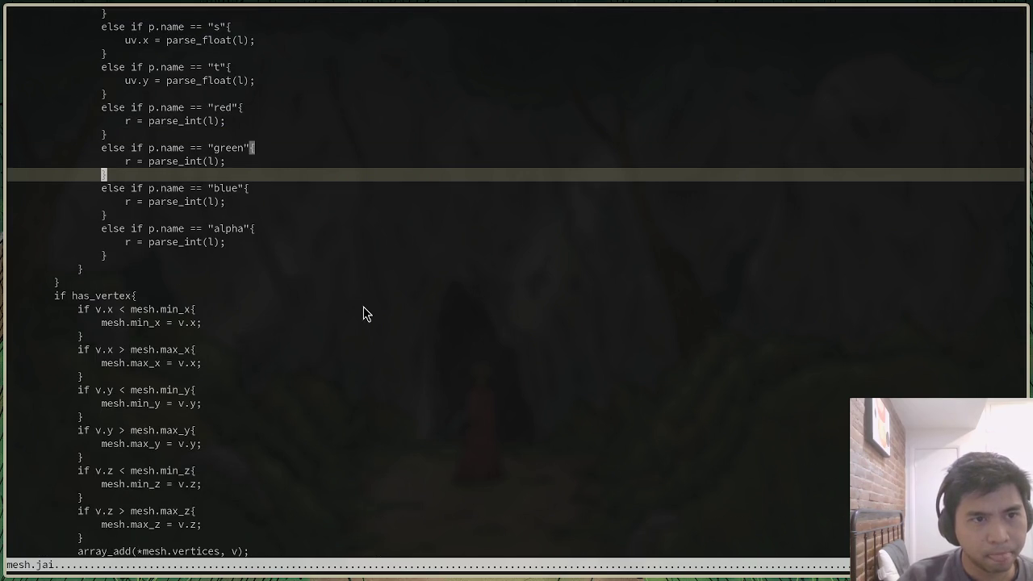
scroll(363, 313, "up", 1)
left_click(126, 201)
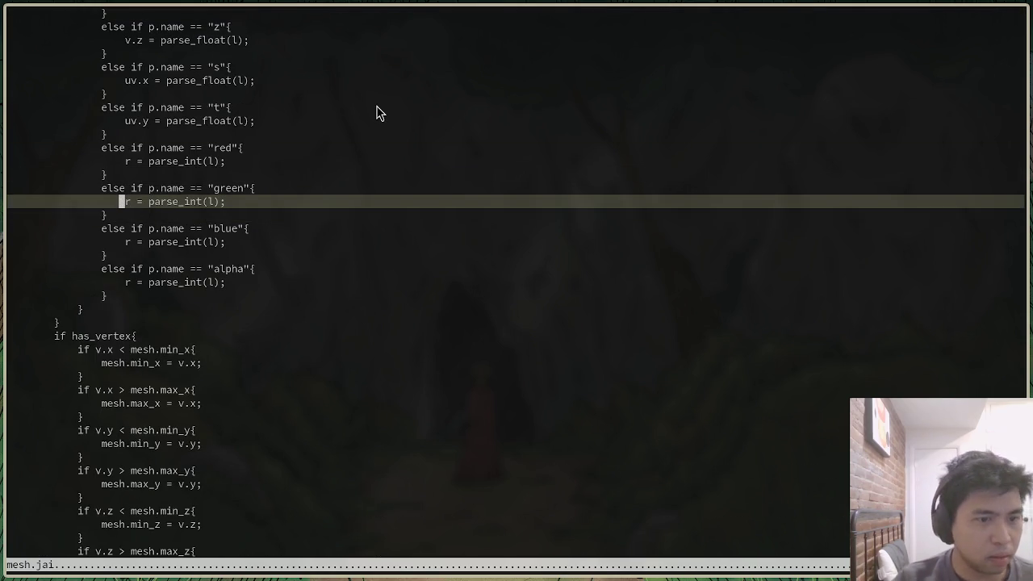
scroll(376, 322, "up", 6)
scroll(376, 321, "up", 6)
scroll(376, 321, "up", 2)
scroll(376, 321, "down", 6)
scroll(376, 321, "down", 3)
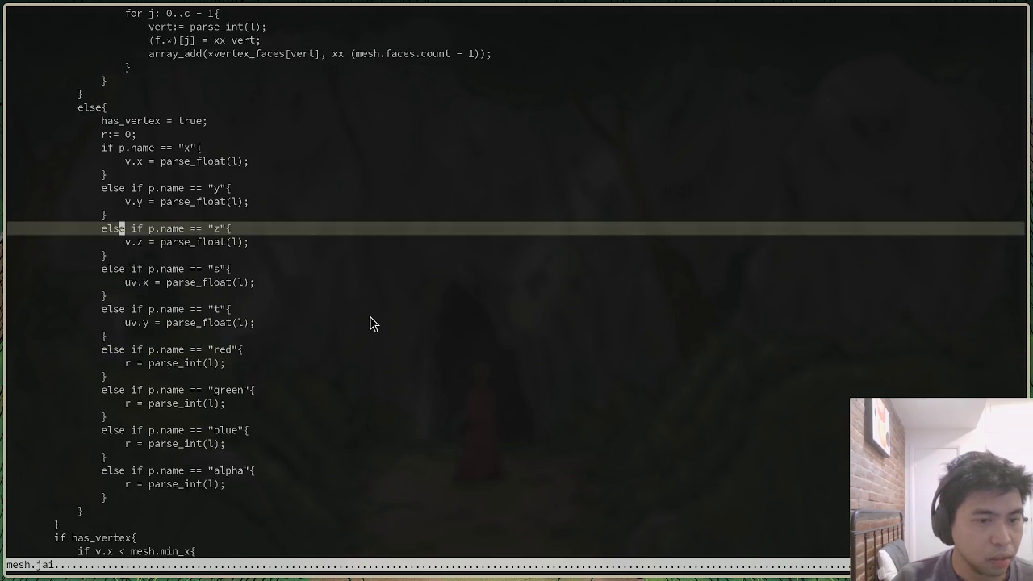
scroll(373, 323, "down", 6)
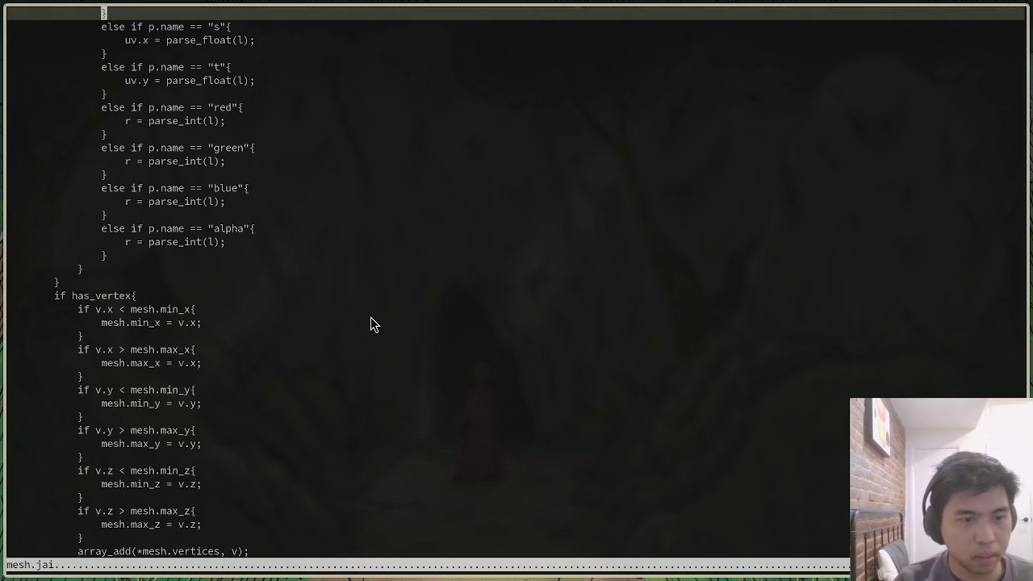
Split mesh.jai vertically and select the red-through-alpha parsing branches in the left view
key("ctrl+w")
key("v")
scroll(162, 275, "up", 2)
left_click(191, 329)
left_click(254, 255)
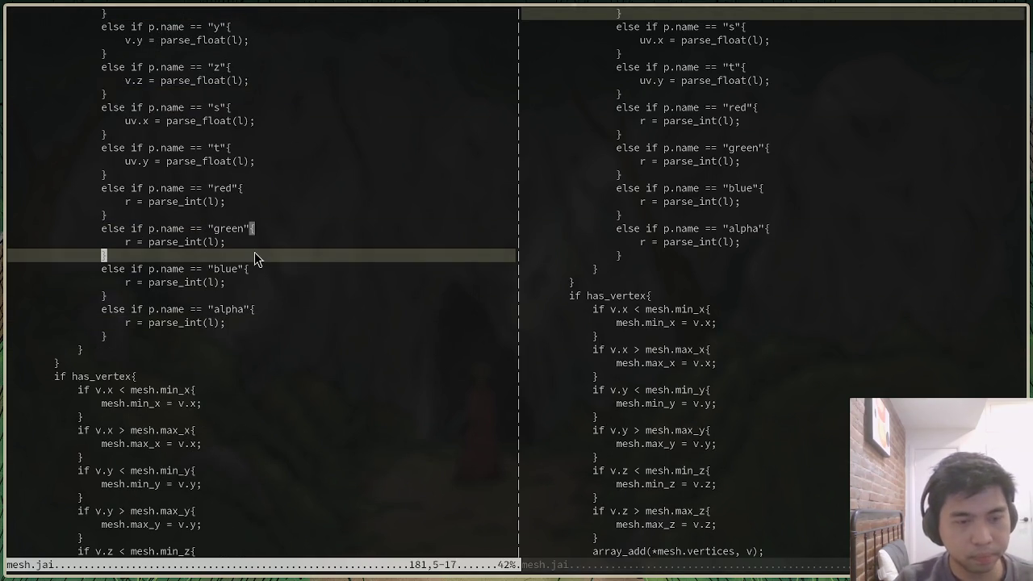
left_click(127, 242)
left_click_drag(128, 242, 129, 230)
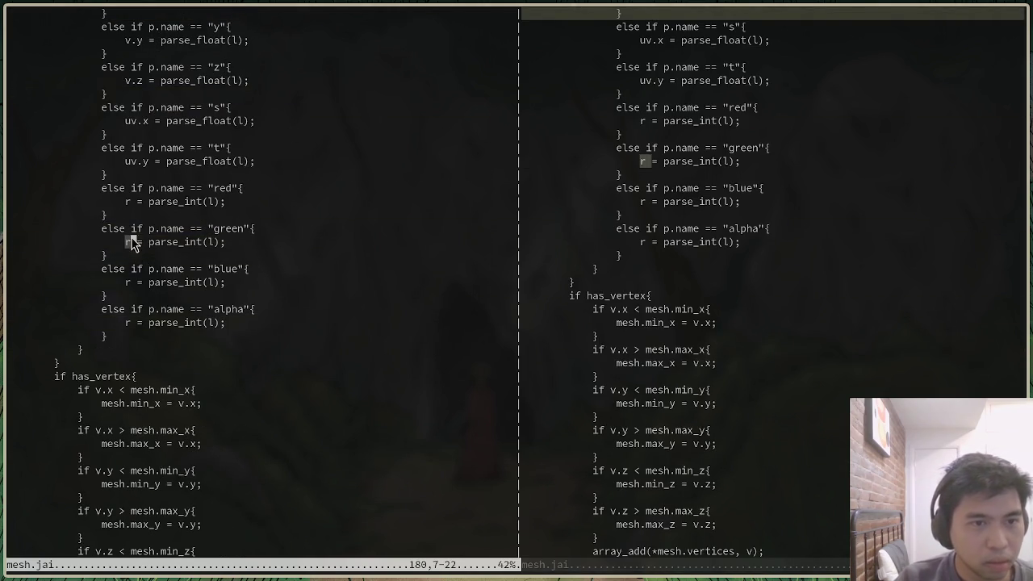
left_click_drag(252, 327, 121, 195)
scroll(224, 345, "down", 4)
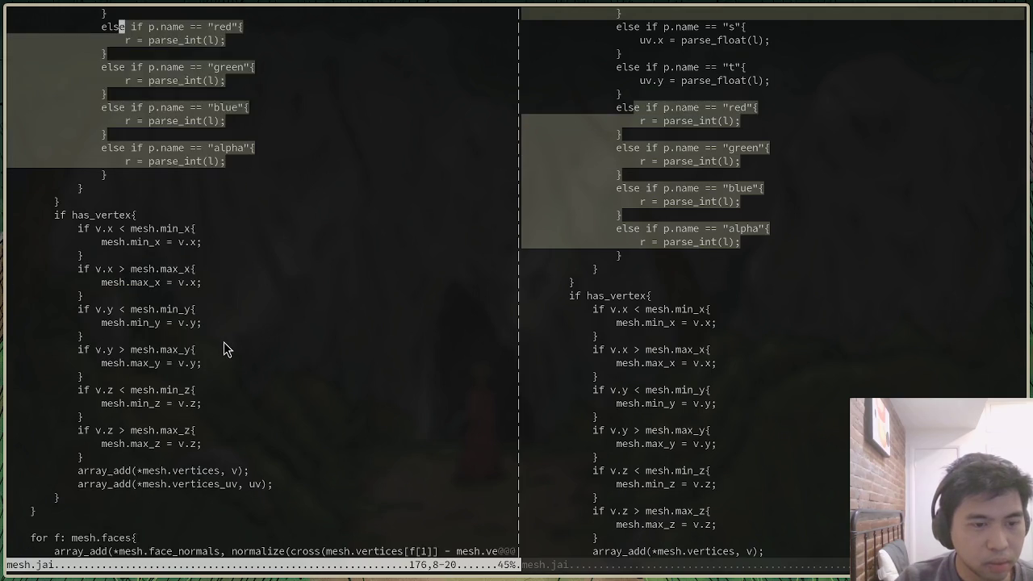
scroll(224, 345, "down", 3)
scroll(223, 346, "down", 5)
scroll(229, 349, "up", 7)
scroll(242, 339, "up", 3)
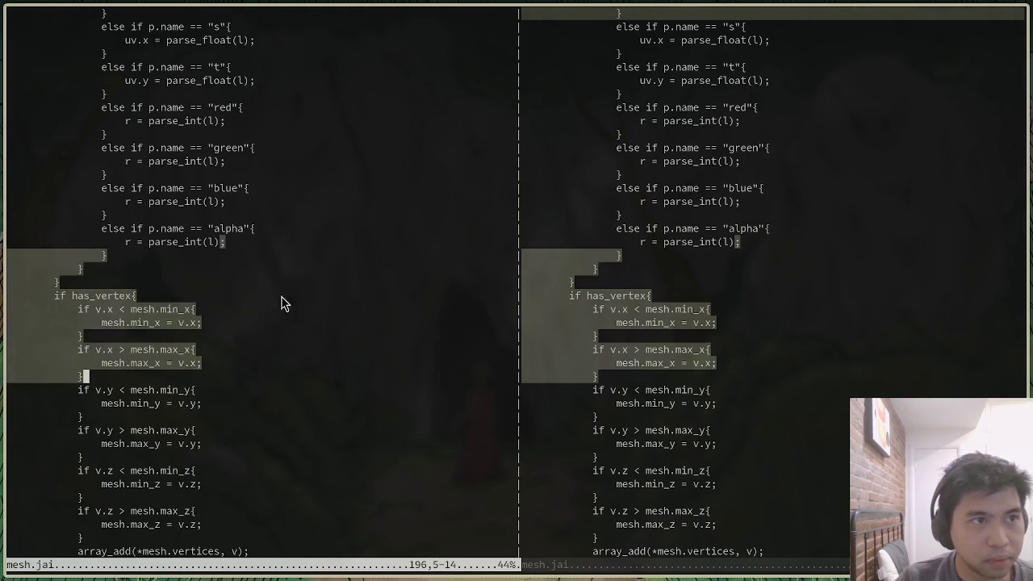
left_click(311, 257)
key("ctrl+p")
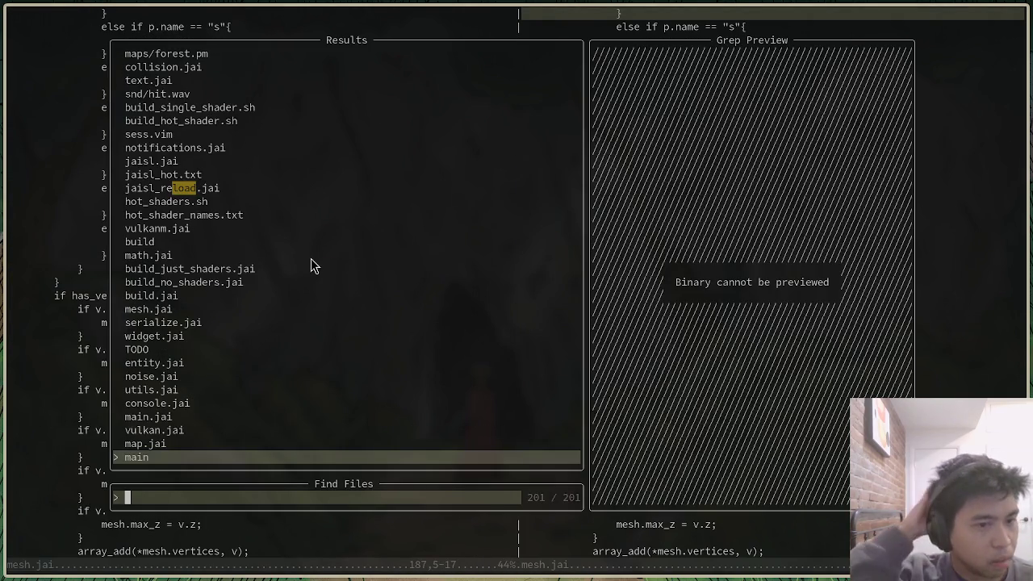
Preview player_hat.ply's colour properties in the finder, then close it and return to Blender
type("me")
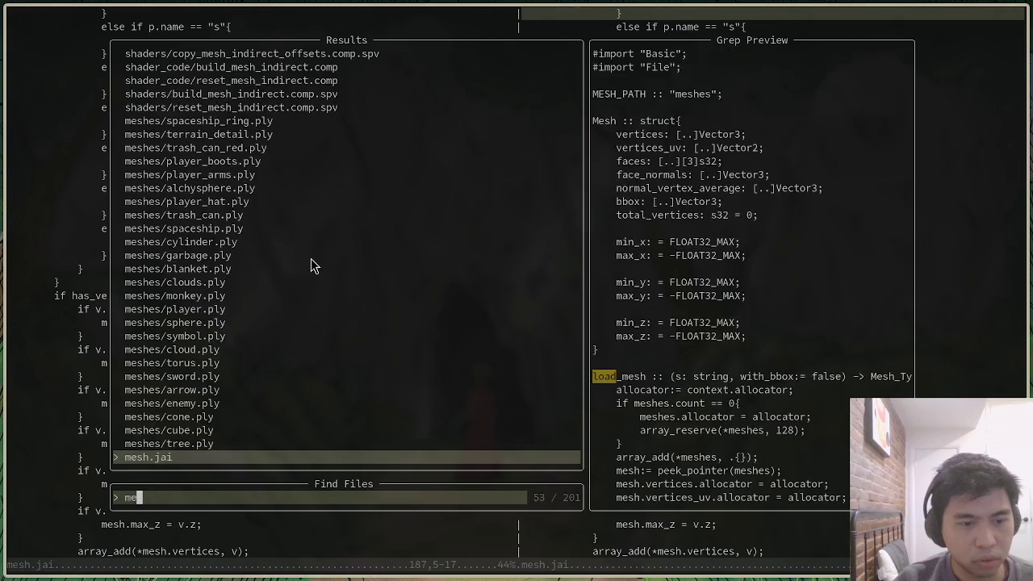
type("shes/")
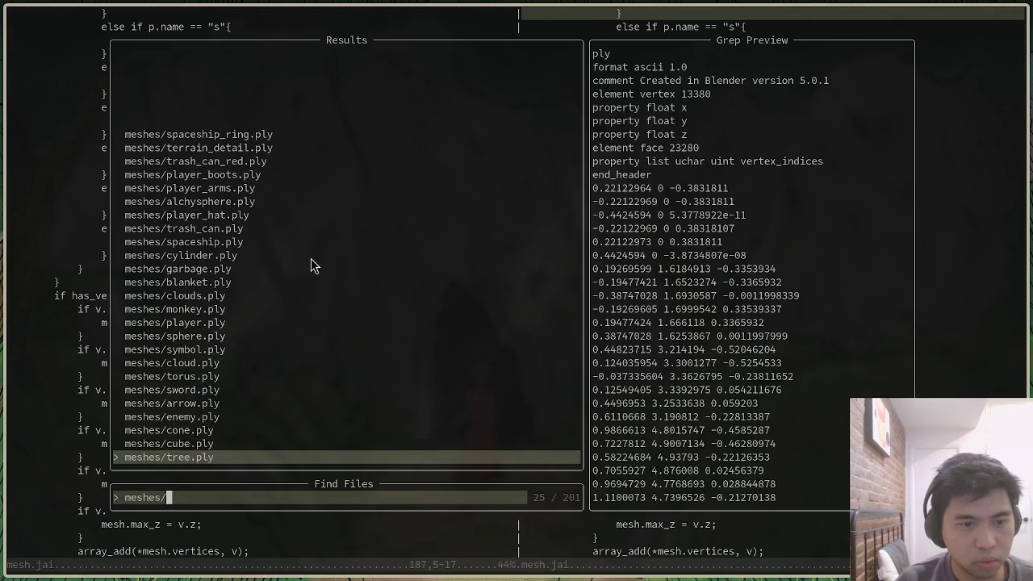
type("ha")
key("BackSpace")
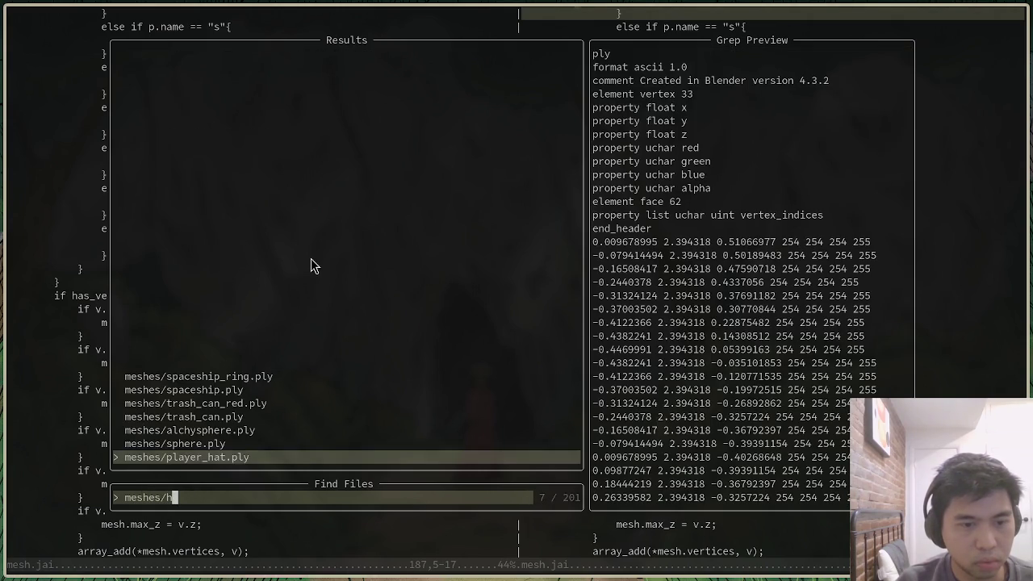
key("BackSpace")
key("Escape")
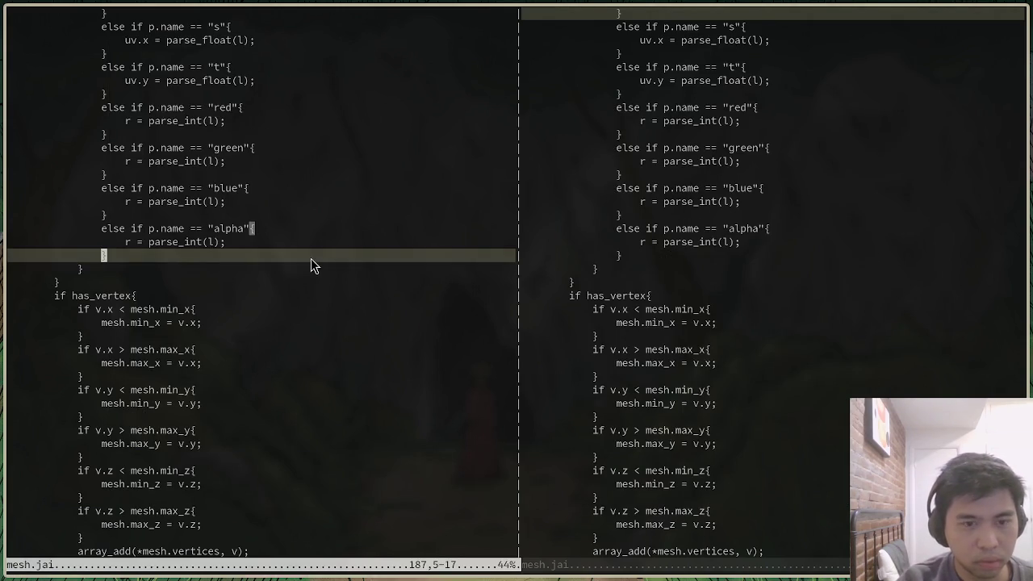
key("alt+Tab")
key("alt+Tab")
key("alt+Tab")
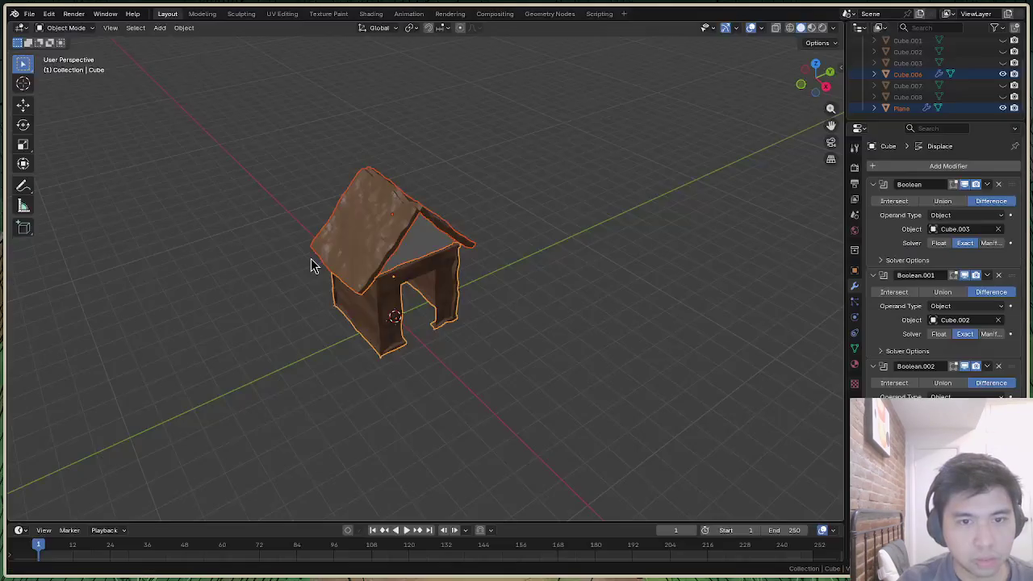
key("alt+Tab")
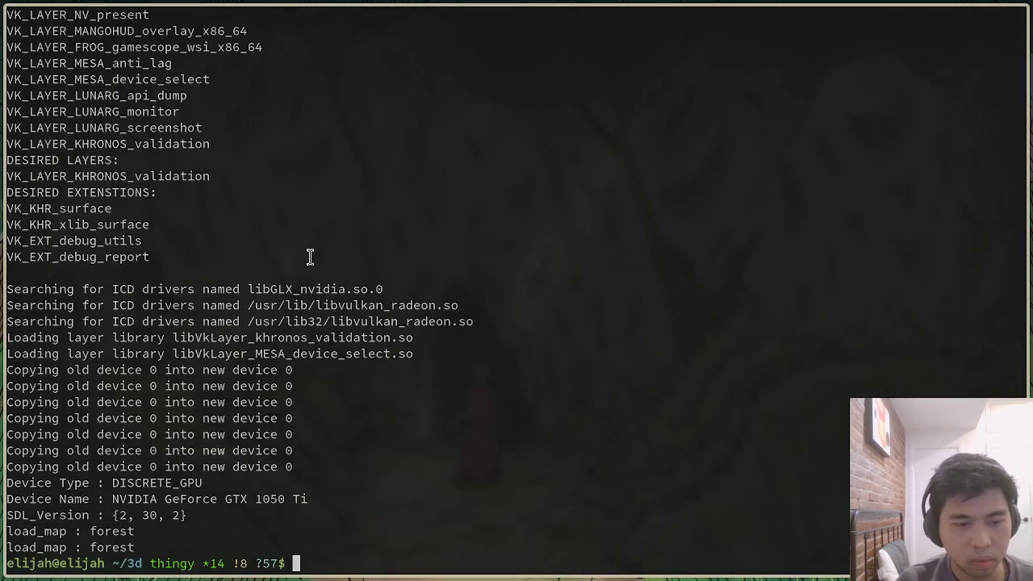
List the contents of the project folder and its parent folder
type("ls")
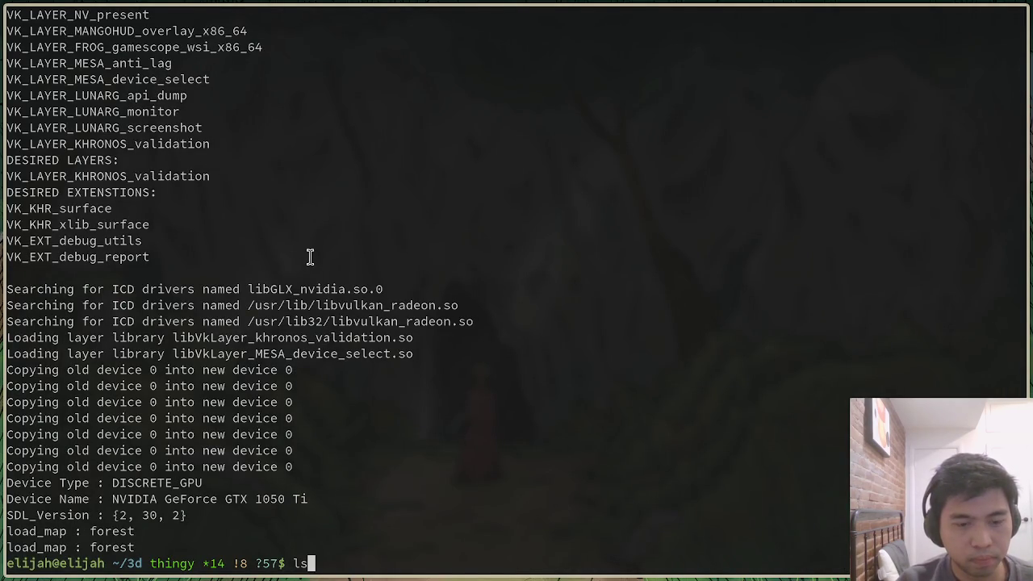
key("Return")
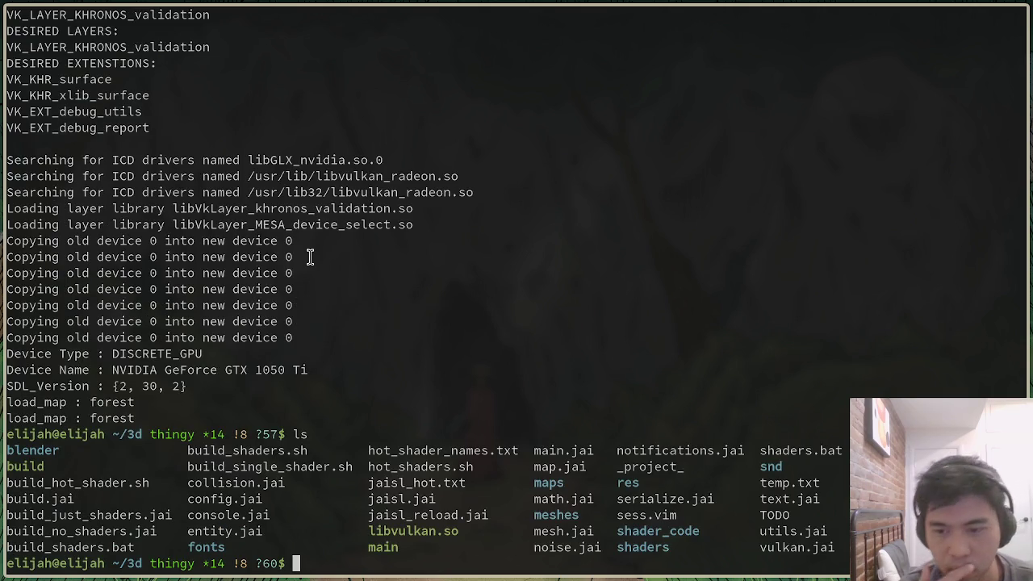
type("ls ../")
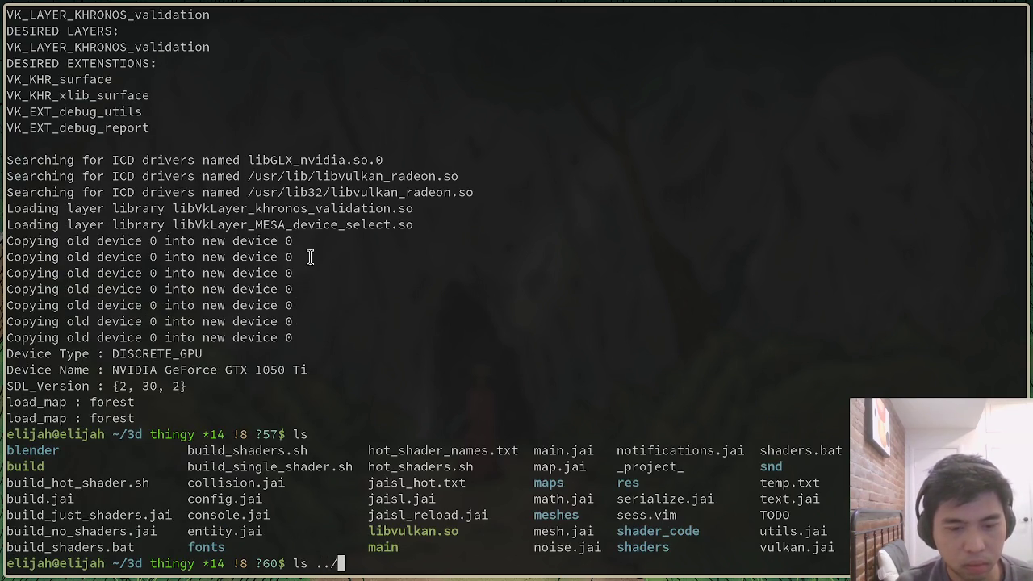
key("Return")
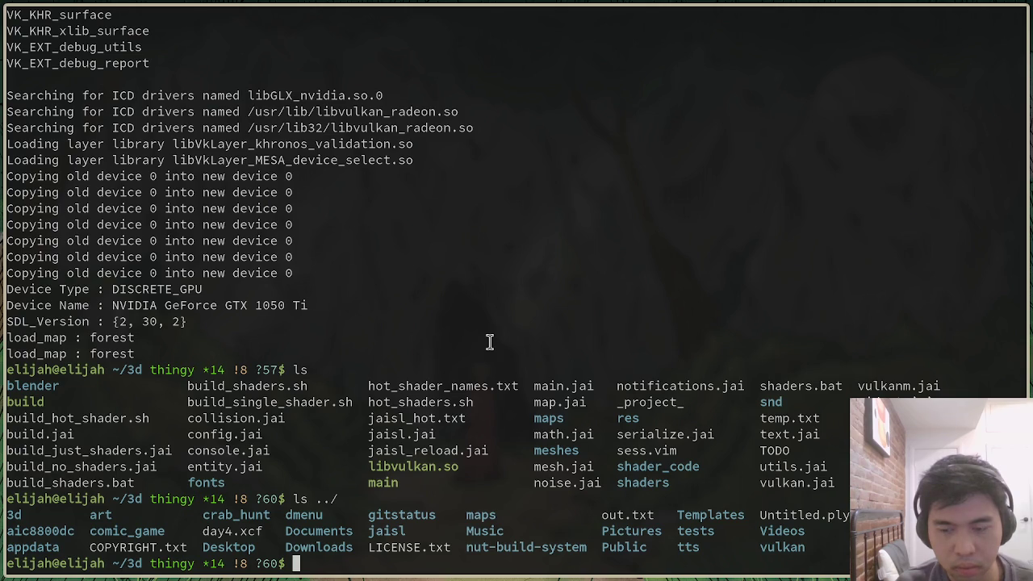
Clear the terminal output and cycle windows over to Blender
type("clear")
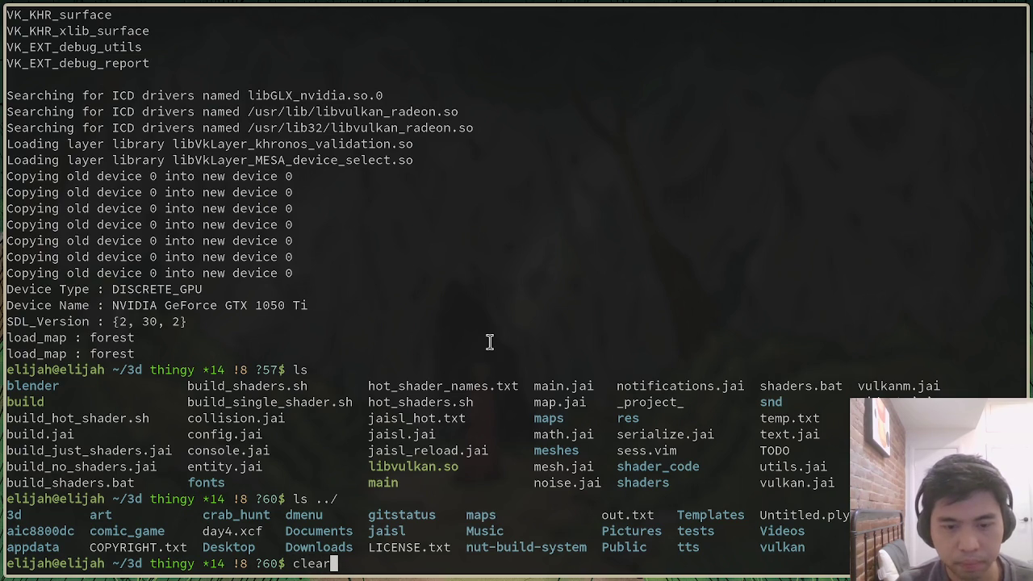
key("Return")
key("super+2")
key("super+3")
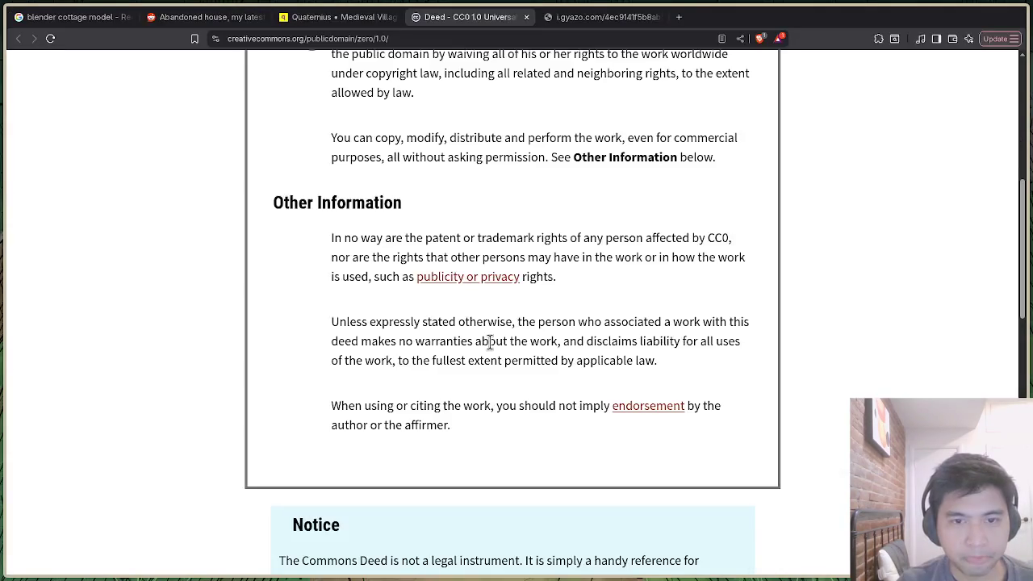
key("super+4")
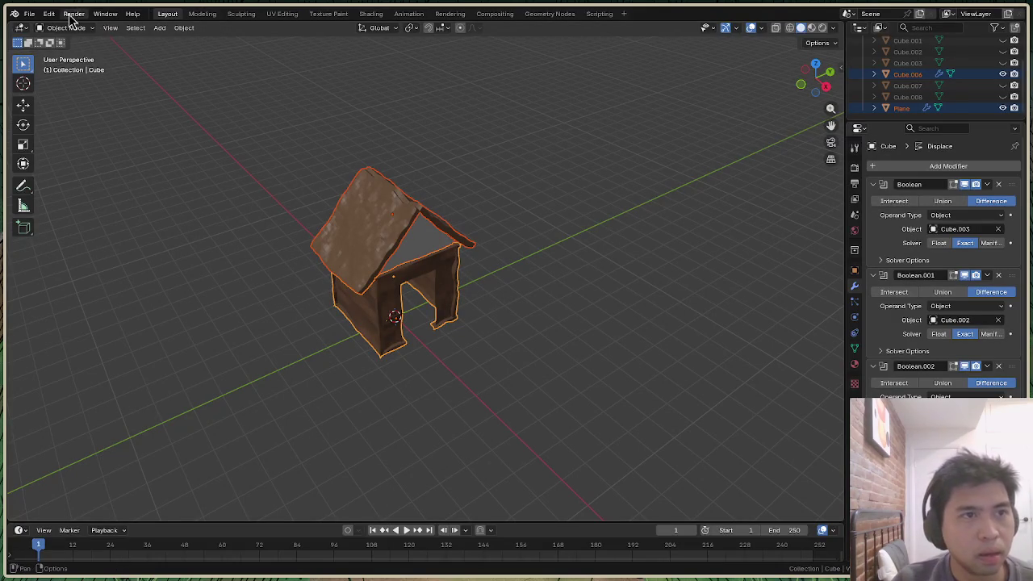
Export the house as an ASCII Stanford PLY file named house.ply with vertex colours
left_click(34, 16)
mouse_move(46, 185)
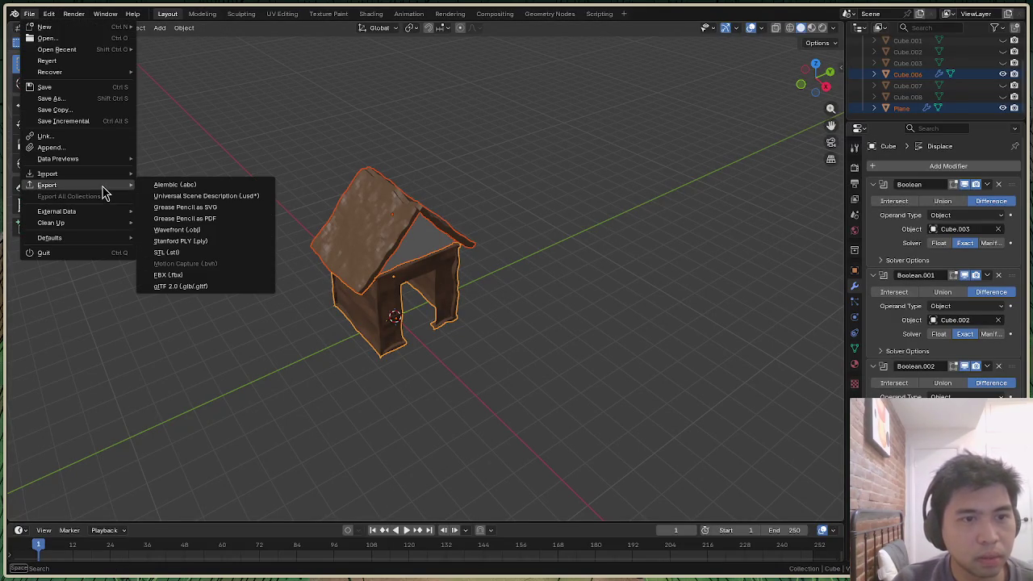
left_click(223, 246)
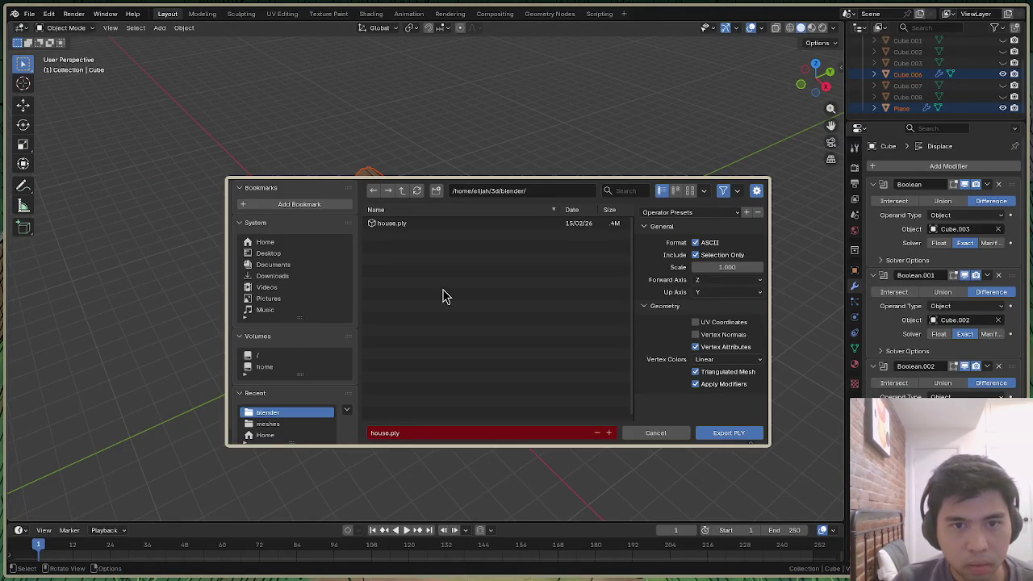
left_click(672, 434)
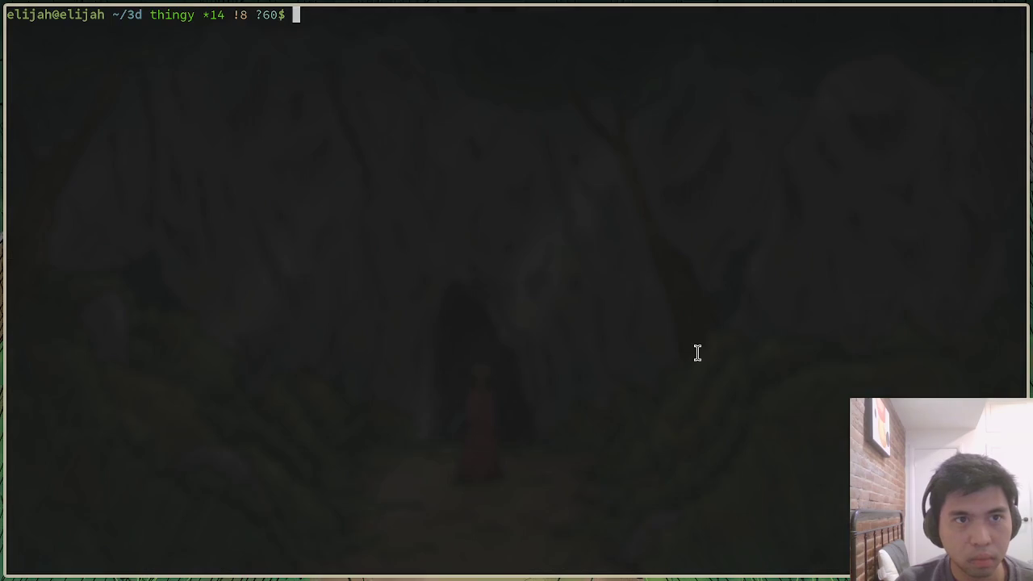
type("l")
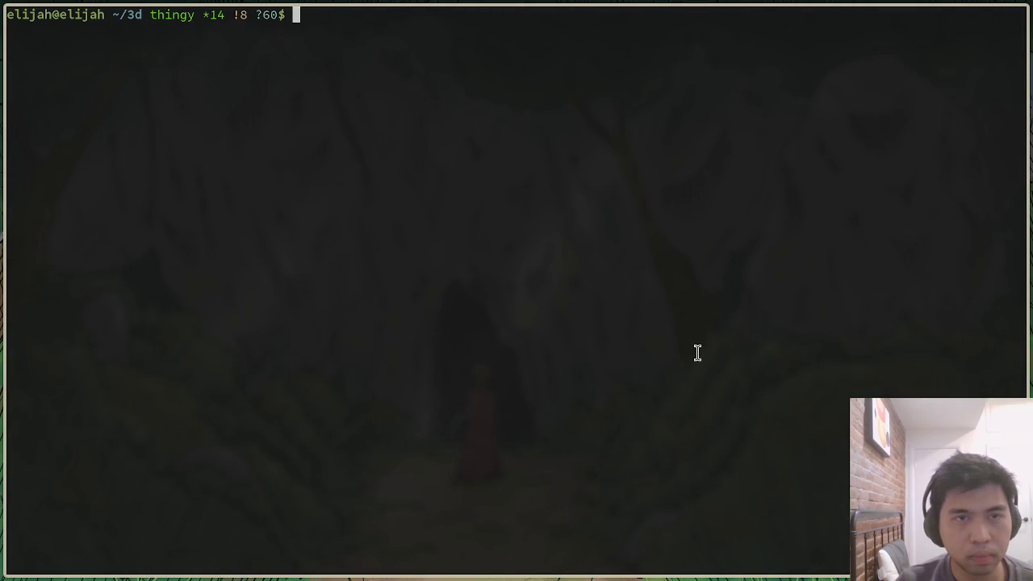
type("blender/house.ply")
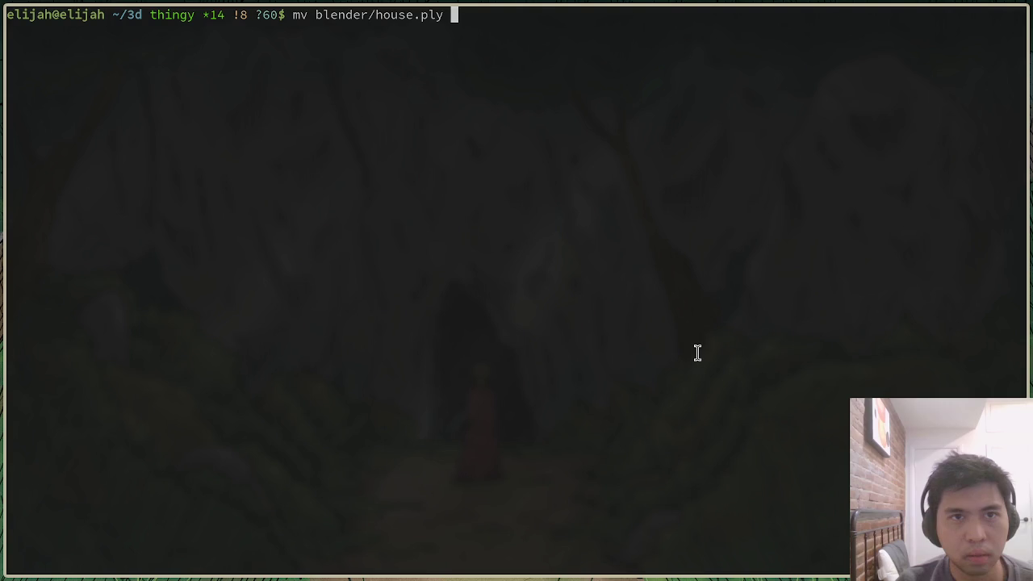
Move blender/house.ply into meshes and verify it with ls meshes
type("meshes")
key("Return")
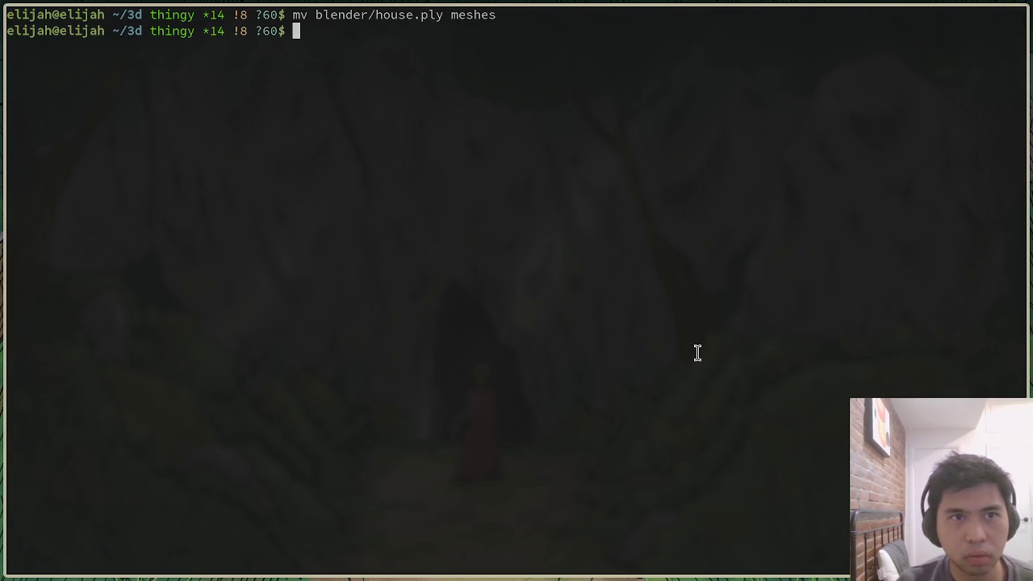
type("ls meshes")
key("Return")
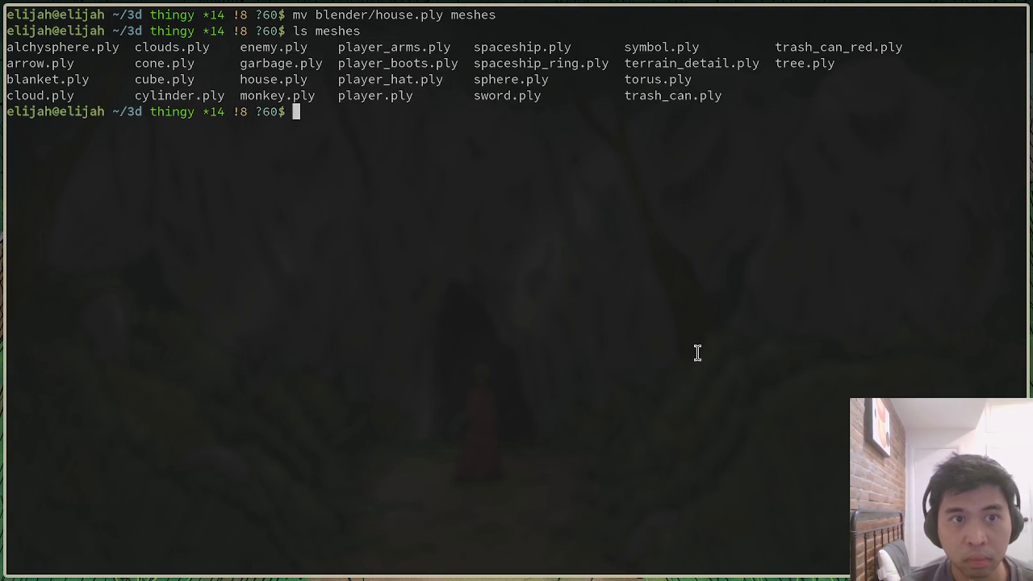
key("alt+Tab")
key("alt+Tab")
Open meshes/house.ply in the right split and select a vertex line's colour values
key("ctrl+p")
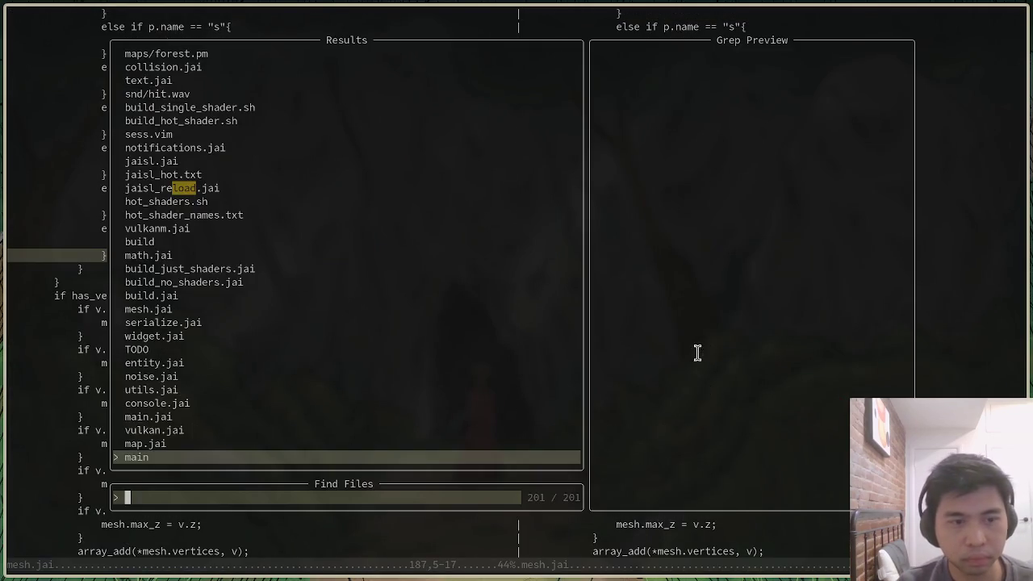
type("meshes/ho")
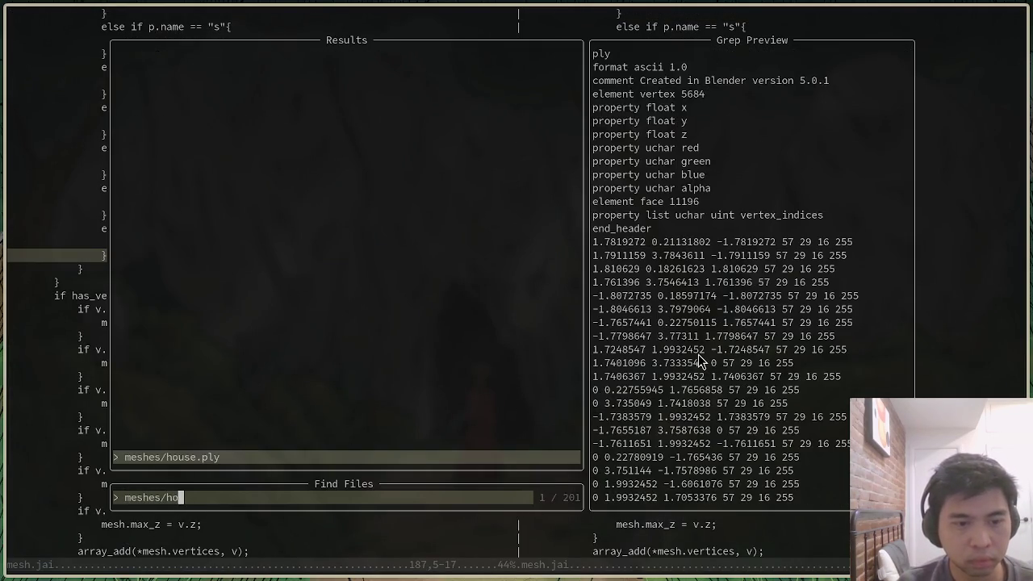
key("Return")
key("ctrl+d")
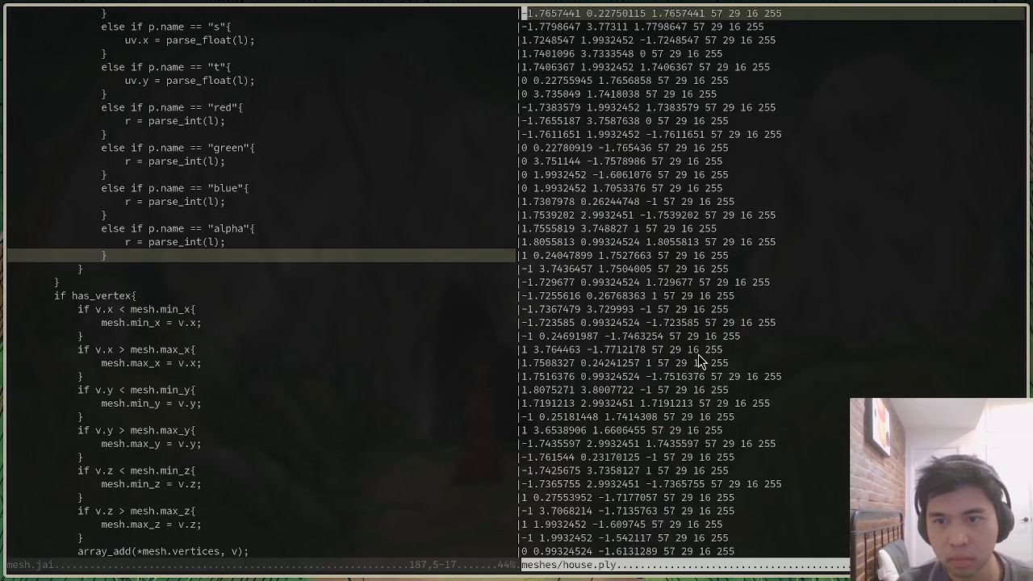
left_click_drag(666, 255, 701, 256)
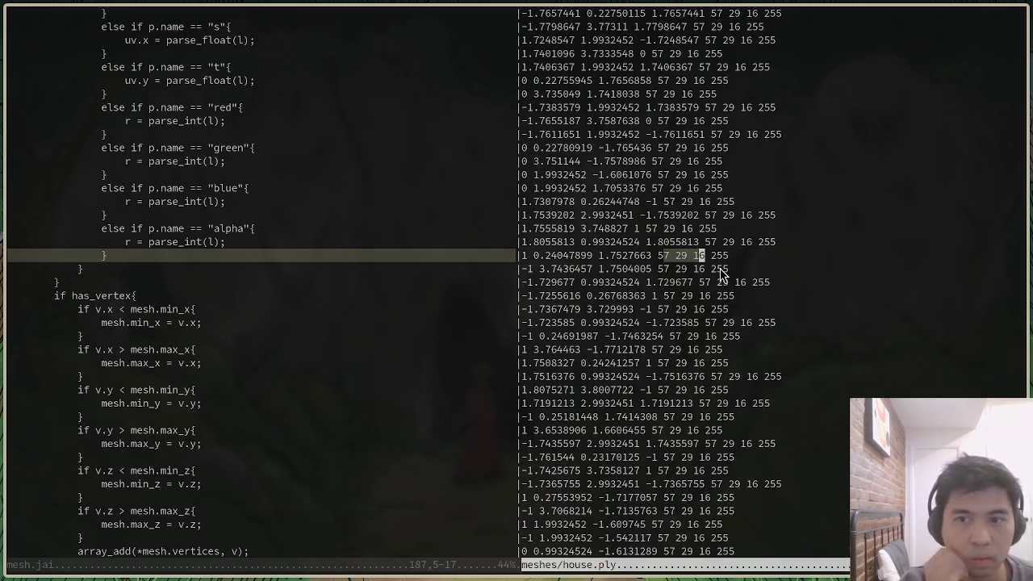
scroll(305, 360, "up", 7)
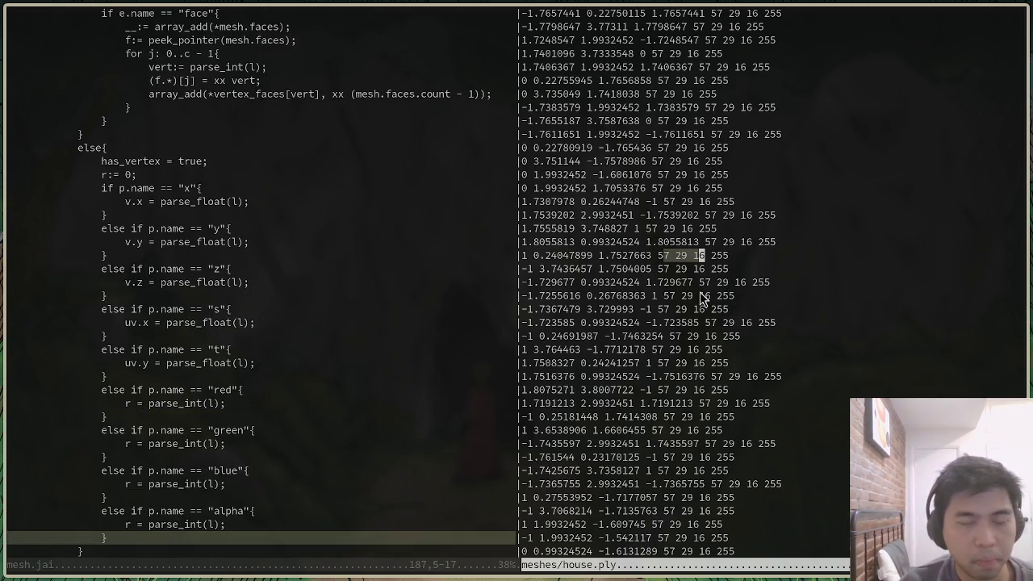
Close the house.ply split and delete the unused r:= 0 line in mesh.jai
left_click(711, 285)
key("ctrl+w")
key("q")
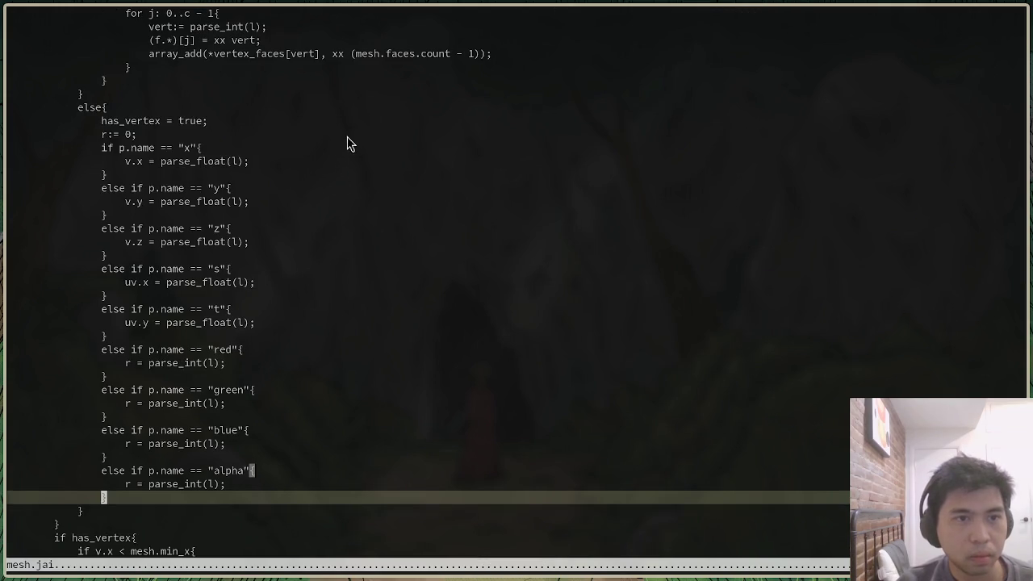
left_click(351, 134)
key("d")
key("d")
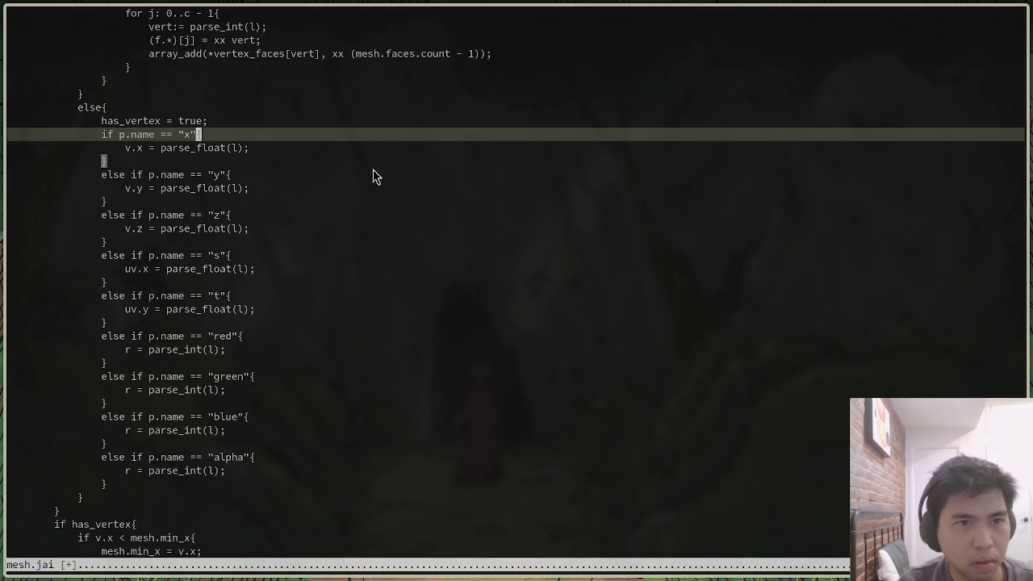
Start a new color line above the x check, then undo it
key("O")
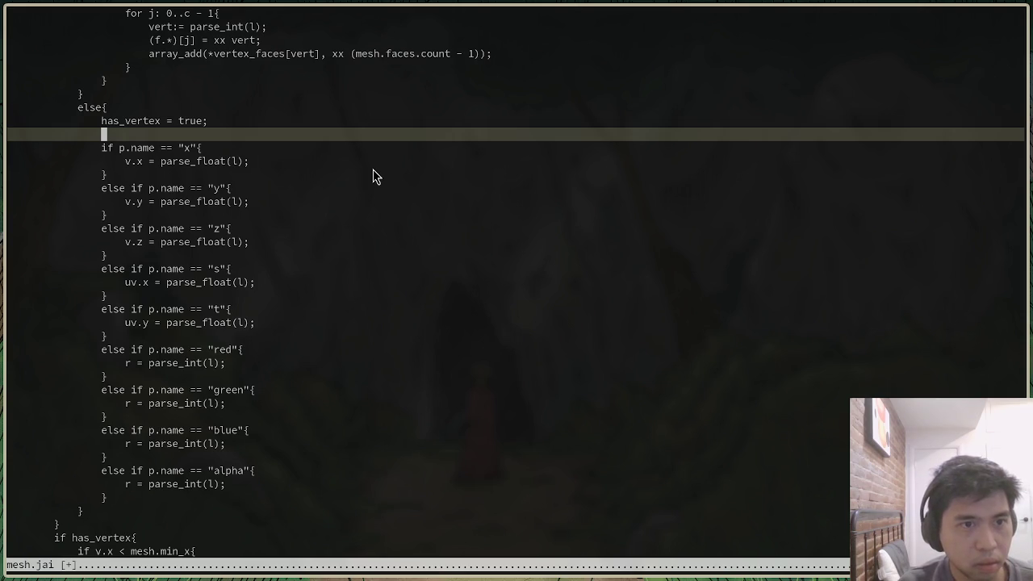
type("color")
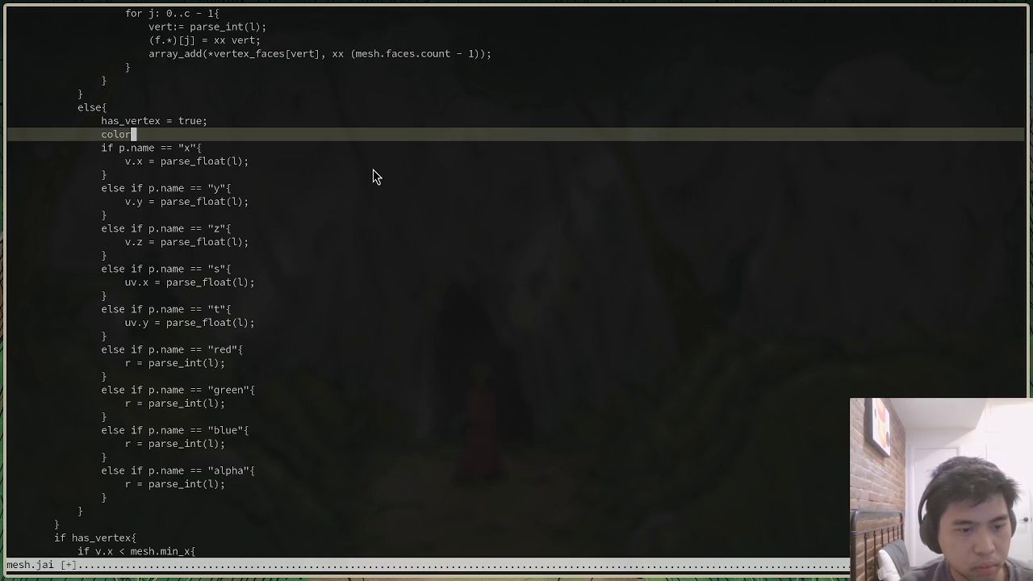
key("ctrl+z")
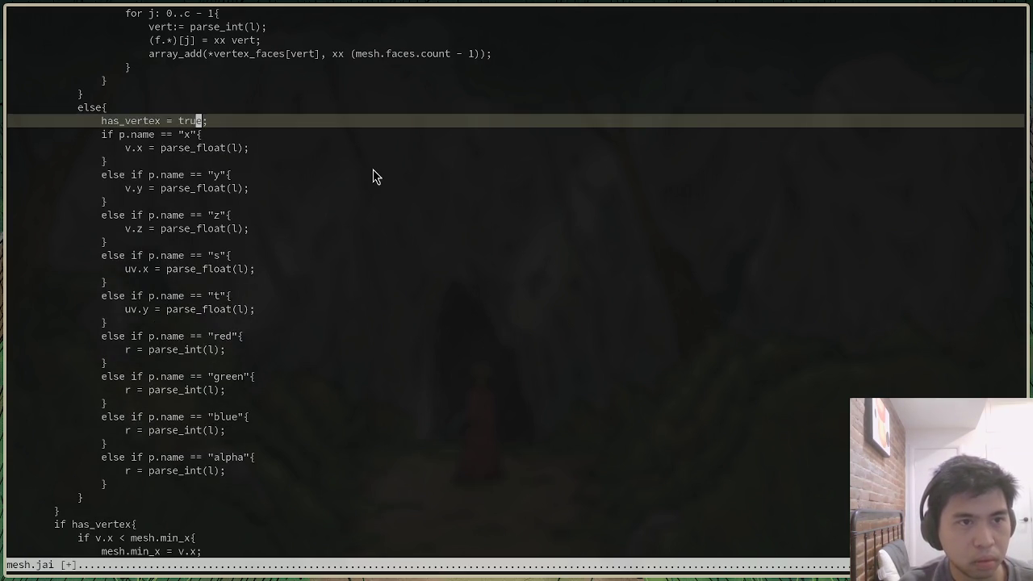
key("ctrl+z")
Change the color declaration's type from Vector3 to Vector4
key("Down")
key("Down")
key("ctrl+y")
key("Down")
key("Down")
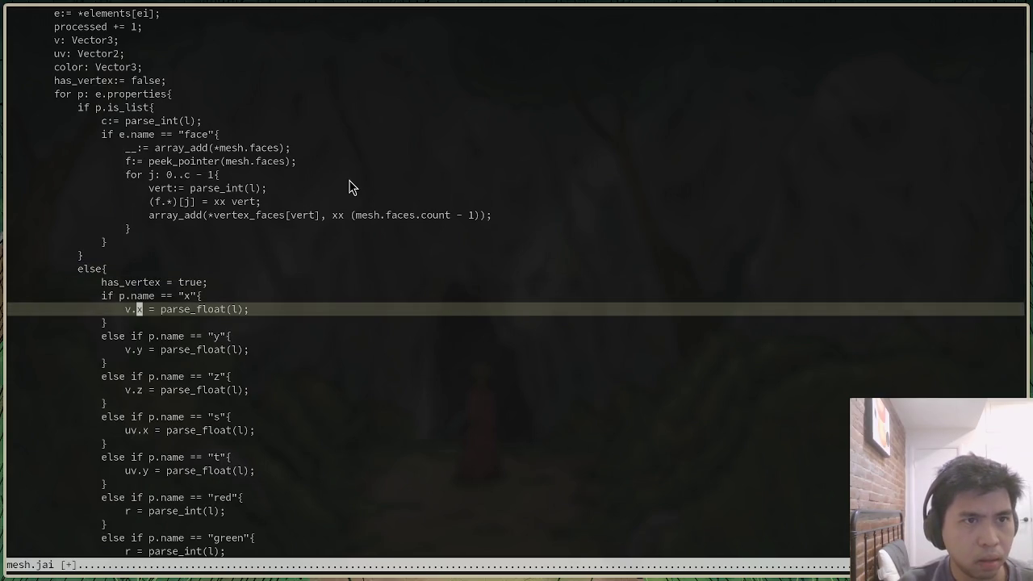
key("ctrl+z")
key("ctrl+y")
key("Up")
key("Up")
key("Up")
key("Up")
key("Up")
key("Up")
key("Up")
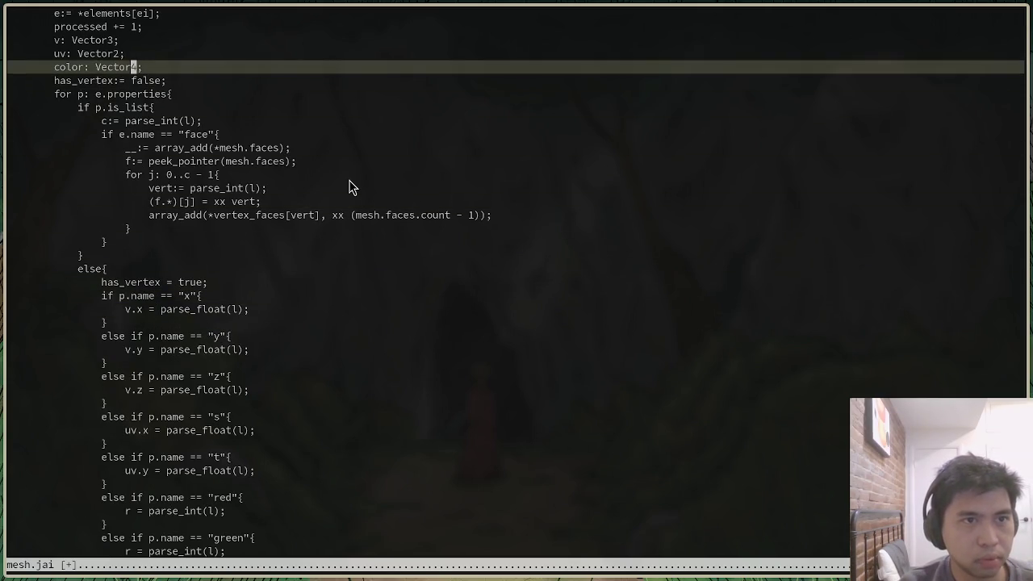
scroll(349, 187, "down", 7)
key("Down")
key("Down")
key("Down")
key("Down")
key("Down")
key("Down")
key("Down")
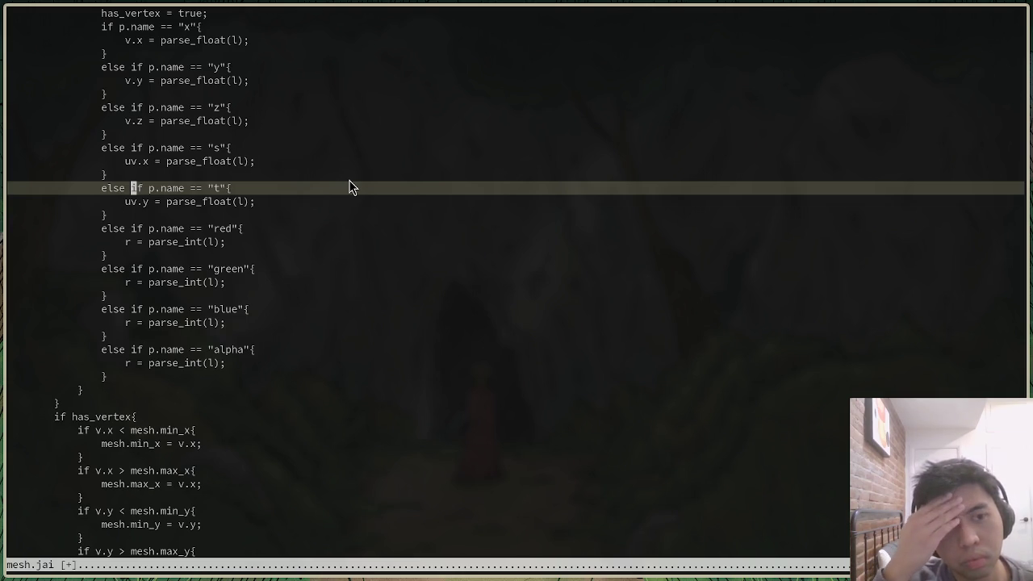
key("alt+Tab")
key("alt+Tab")
key("ctrl+p")
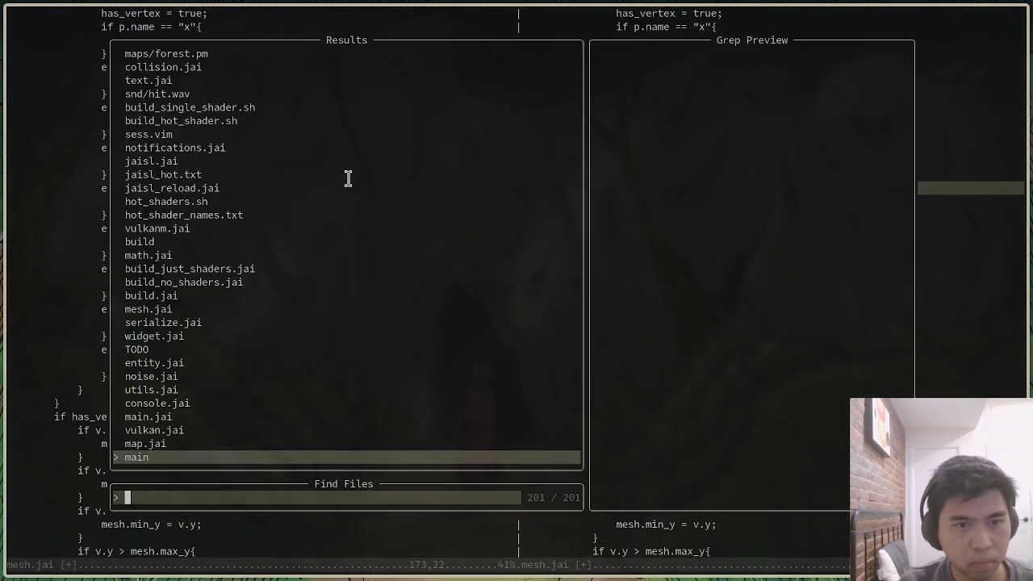
Reopen meshes/house.ply beside mesh.jai and scroll through its vertex data
type("meshes/hou")
key("Return")
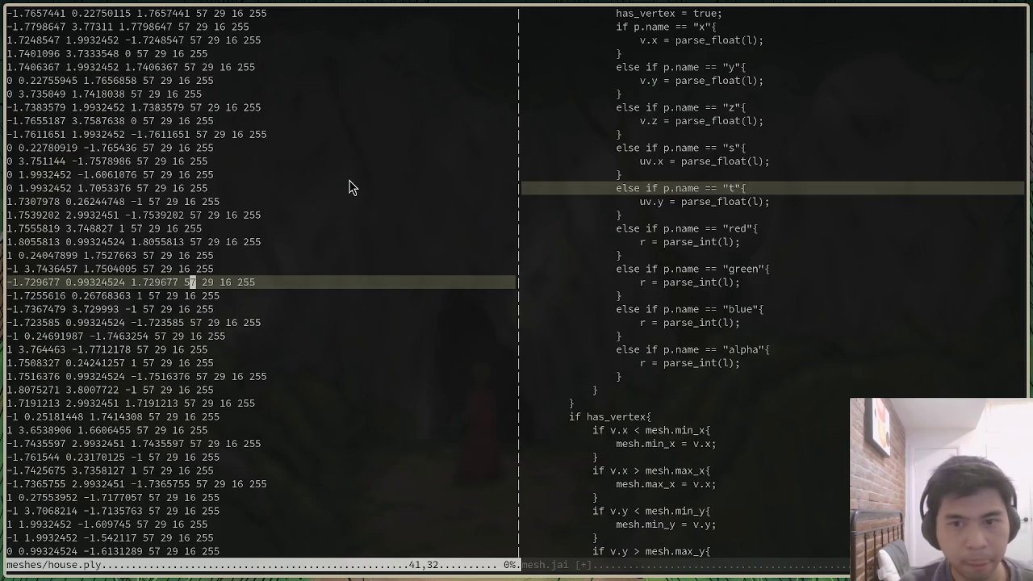
scroll(305, 328, "up", 7)
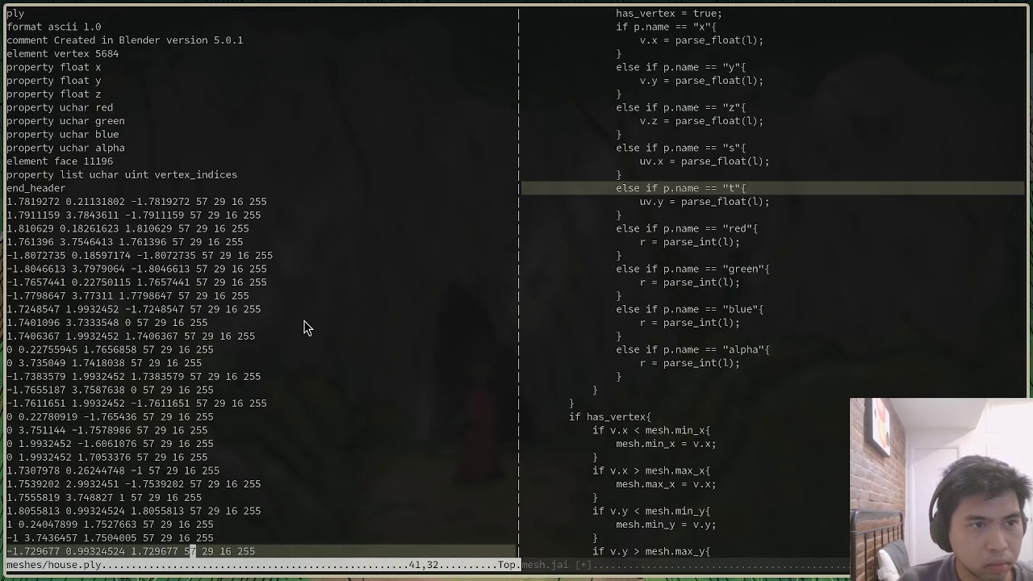
scroll(305, 328, "down", 10)
scroll(306, 328, "down", 10)
scroll(307, 327, "down", 10)
scroll(308, 328, "down", 10)
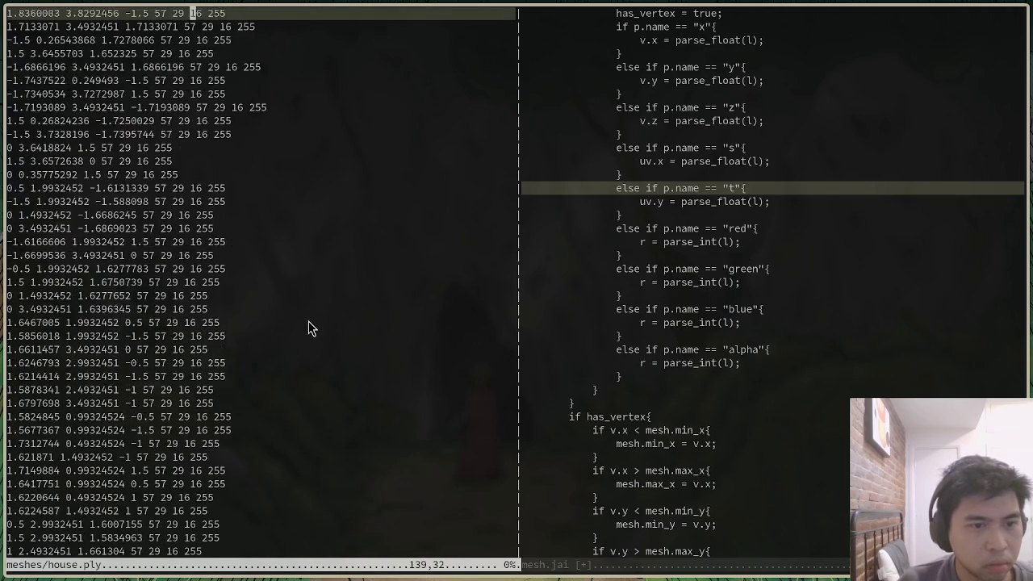
scroll(309, 322, "down", 10)
scroll(310, 320, "down", 10)
scroll(310, 320, "down", 10)
Check the red, green, blue and alpha header properties, then close the house.ply split
left_click(310, 319)
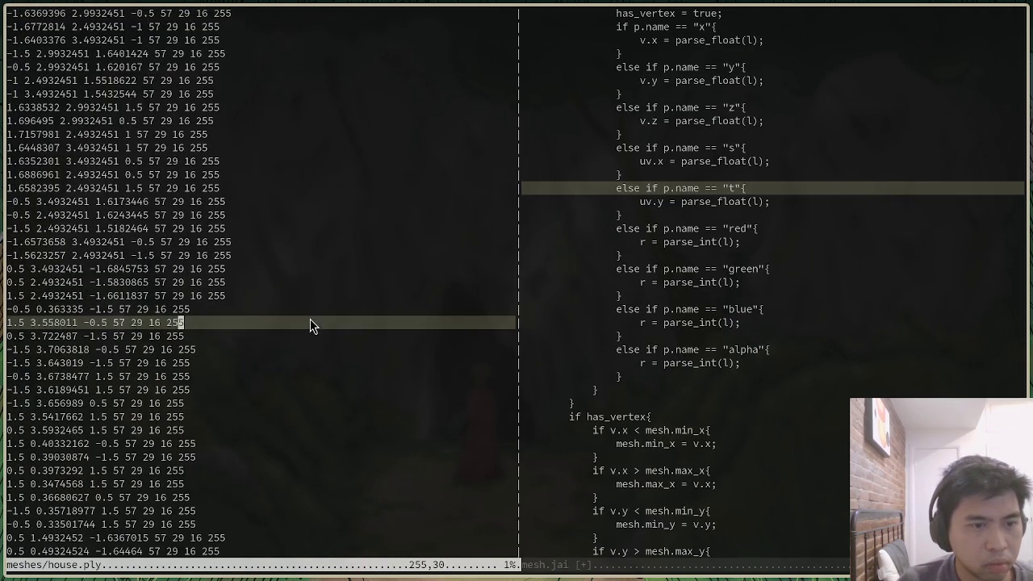
left_click(259, 564)
type(":0")
key("g")
key("g")
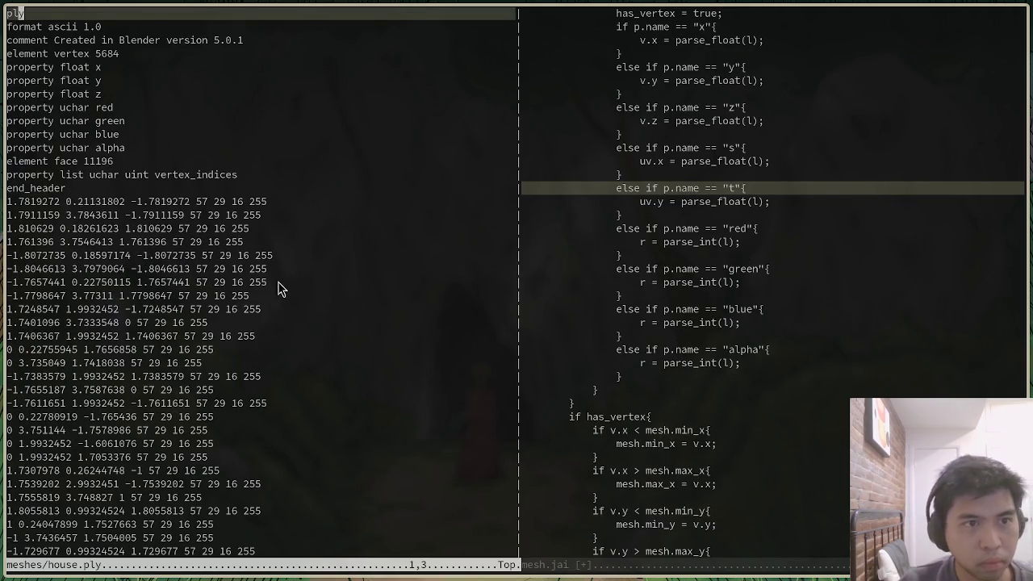
left_click(117, 135)
left_click(186, 123)
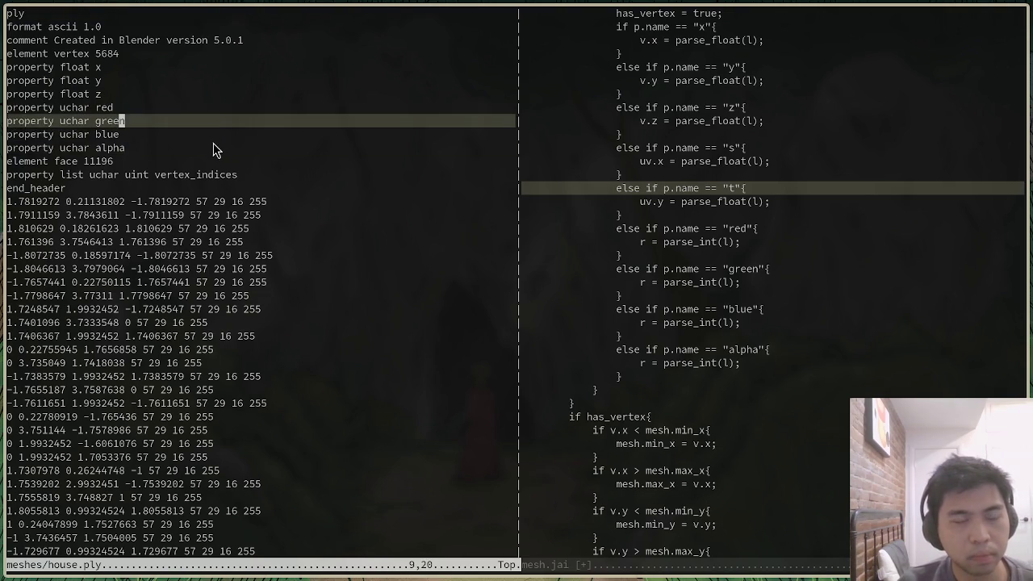
key("ctrl+w")
key("q")
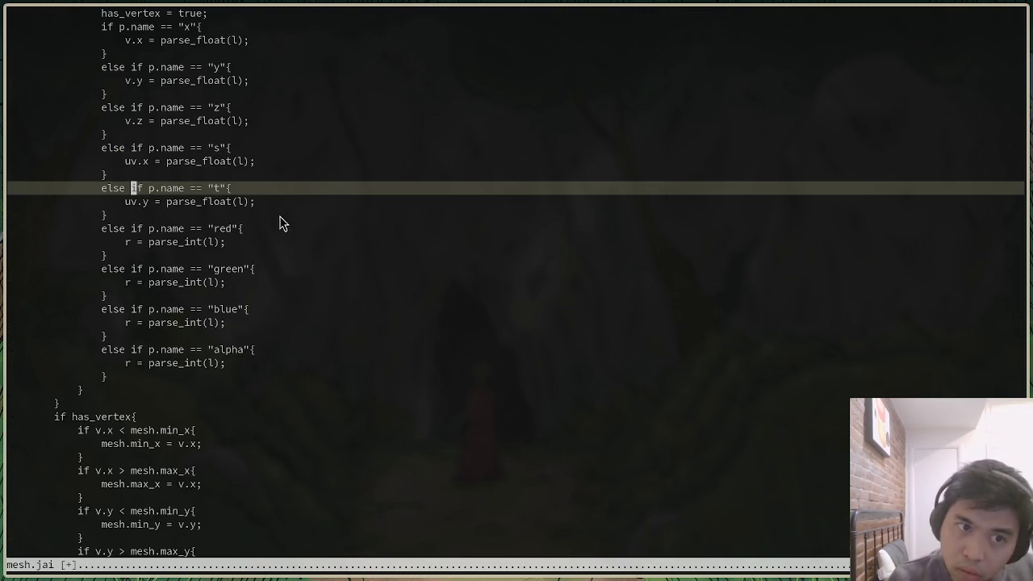
scroll(191, 275, "up", 4)
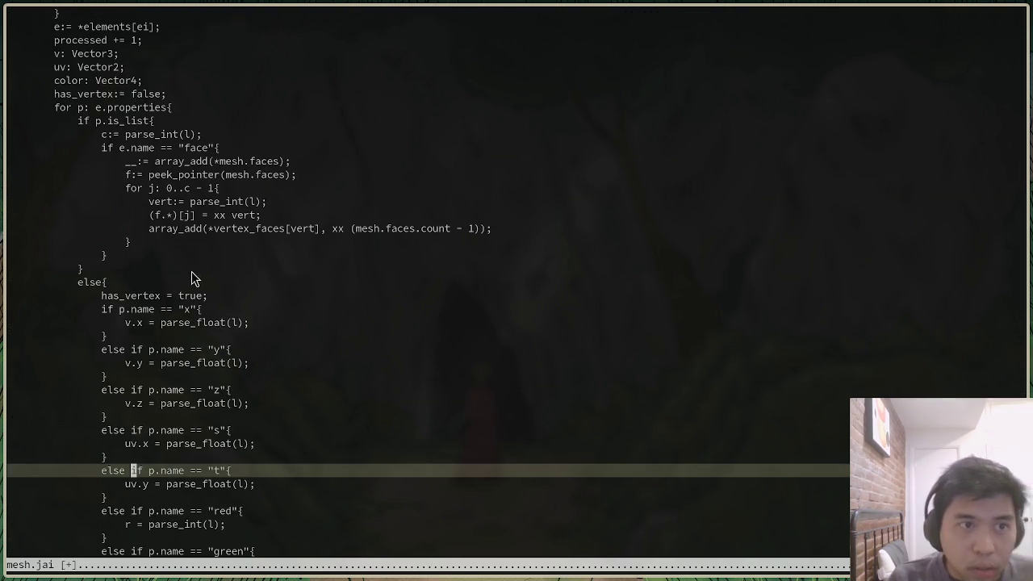
Make the red branch store parse_int(l) / 255.0 into color.x
scroll(203, 308, "down", 3)
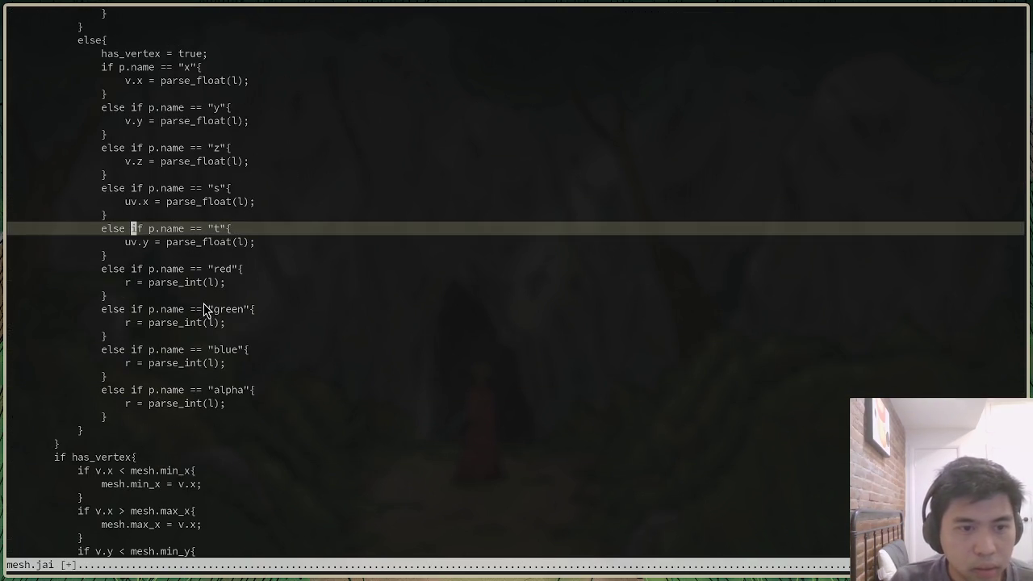
left_click(125, 281)
type("cwcolor.x")
key("Escape")
key("dollar")
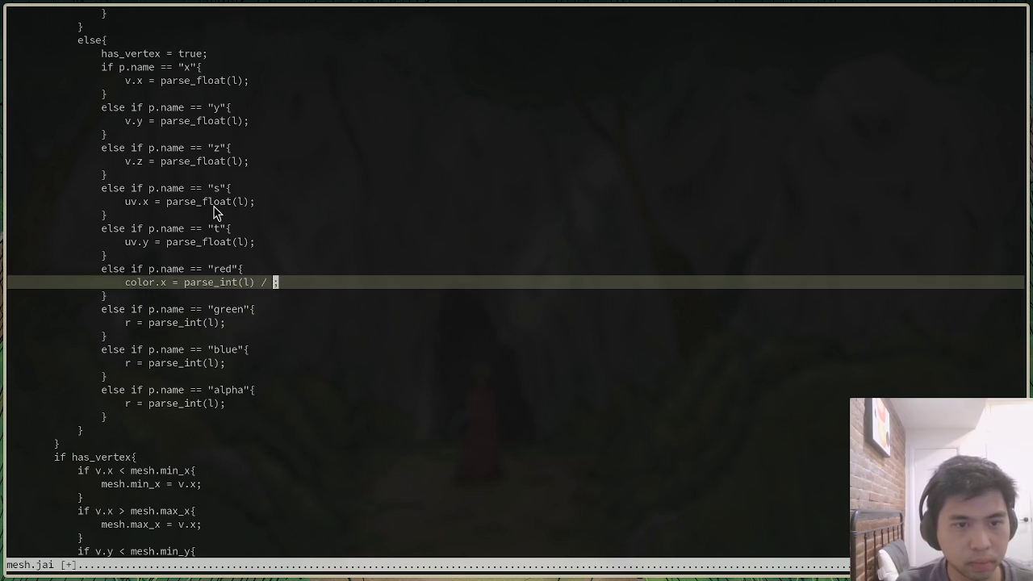
type("255.0")
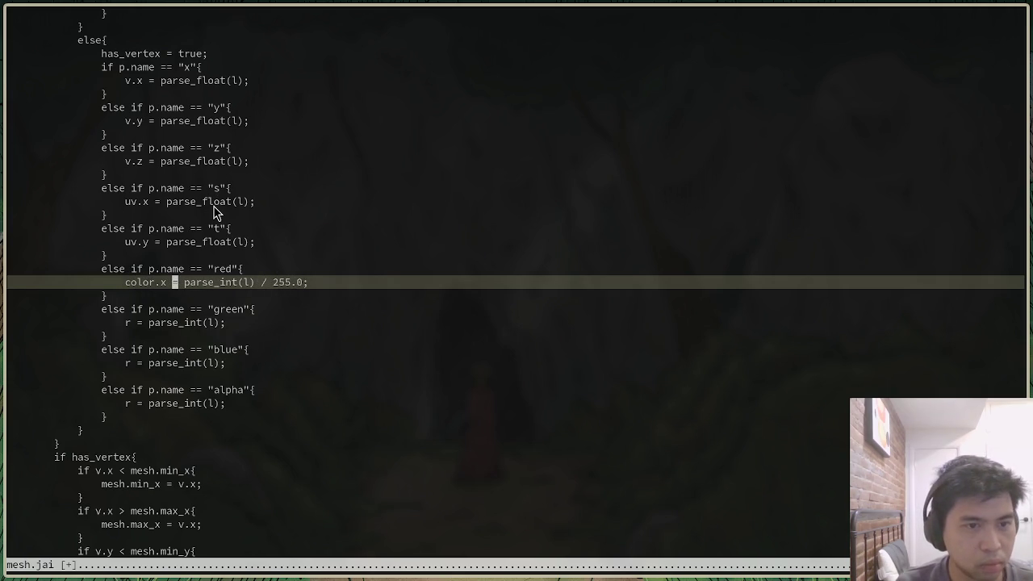
type("jj")
Make the green branch store parse_int(l) / 255.0 into color.y
key("asciicircum")
type("scolor.y")
key("dollar")
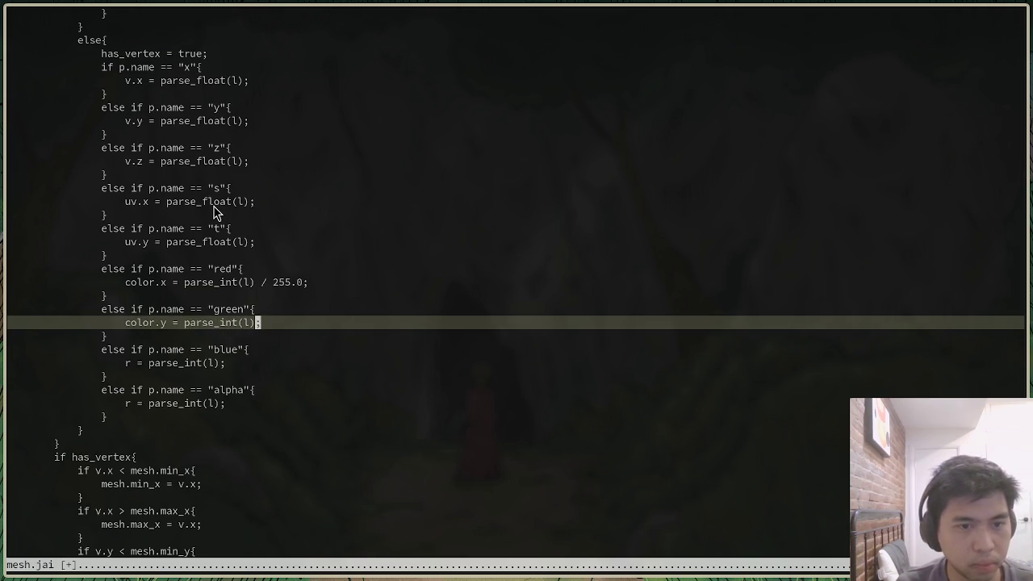
type("55.0")
key("Escape")
Make the blue branch store into color.b divided by 255.0
key("j")
Begin the alpha assignment as color.a and correct the blue field to color.z
key("j")
key("asciicircum")
type("s")
type("color.b")
key("Escape")
key("w")
key("dollar")
type("255.0")
key("Escape")
key("j")
key("asciicircum")
type("color.")
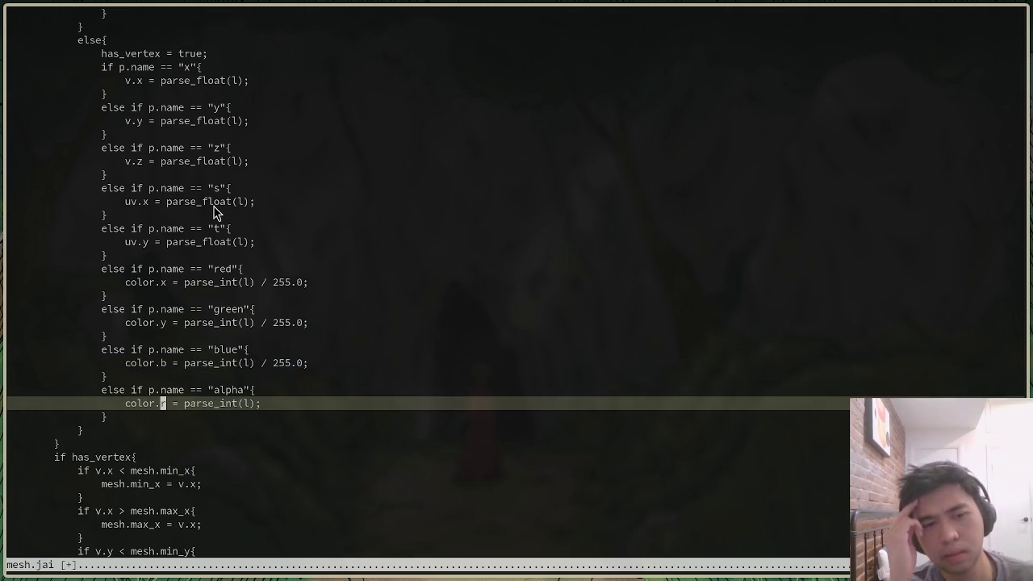
type("a")
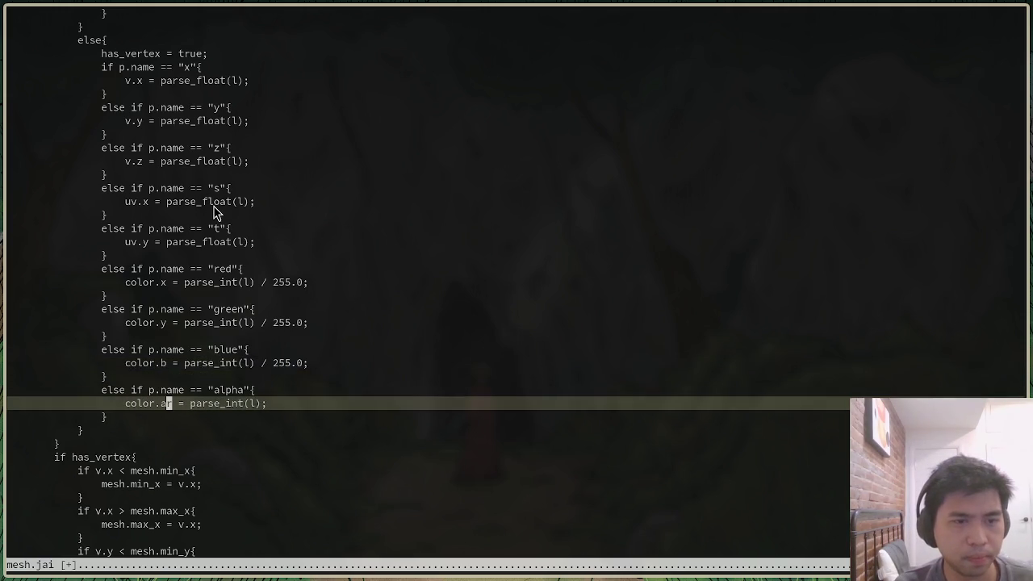
key("Escape")
key("k")
key("k")
key("k")
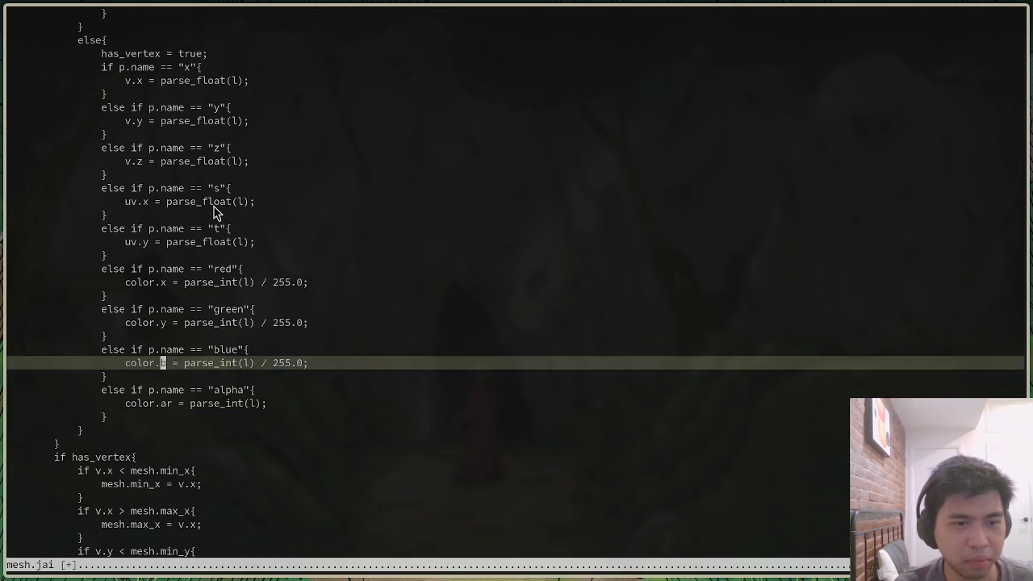
type("sz")
key("Escape")
key("j")
key("j")
key("j")
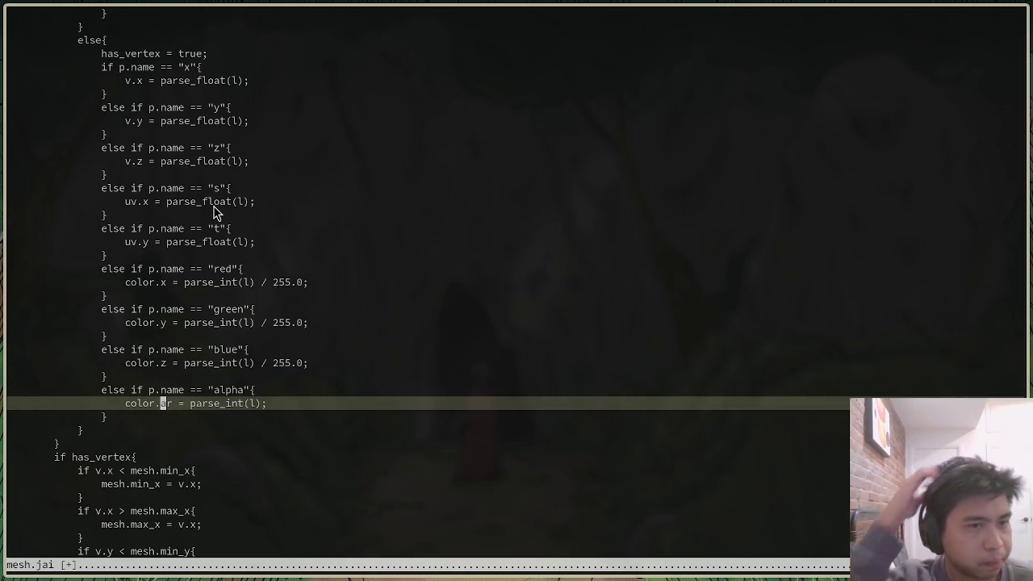
scroll(315, 282, "down", 2)
scroll(319, 282, "down", 2)
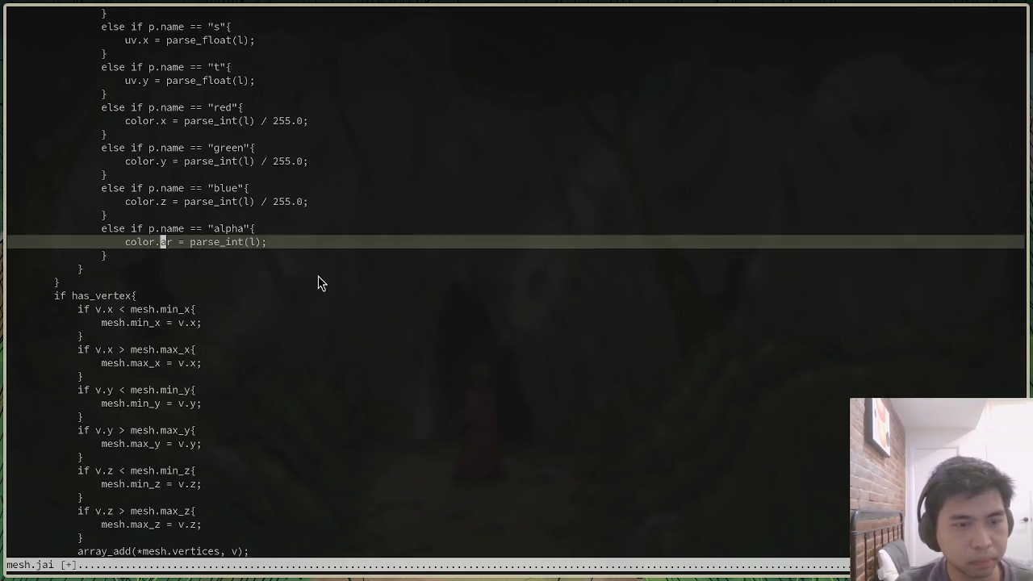
scroll(318, 282, "up", 3)
key("k")
key("k")
key("k")
key("k")
key("k")
key("k")
key("k")
key("k")
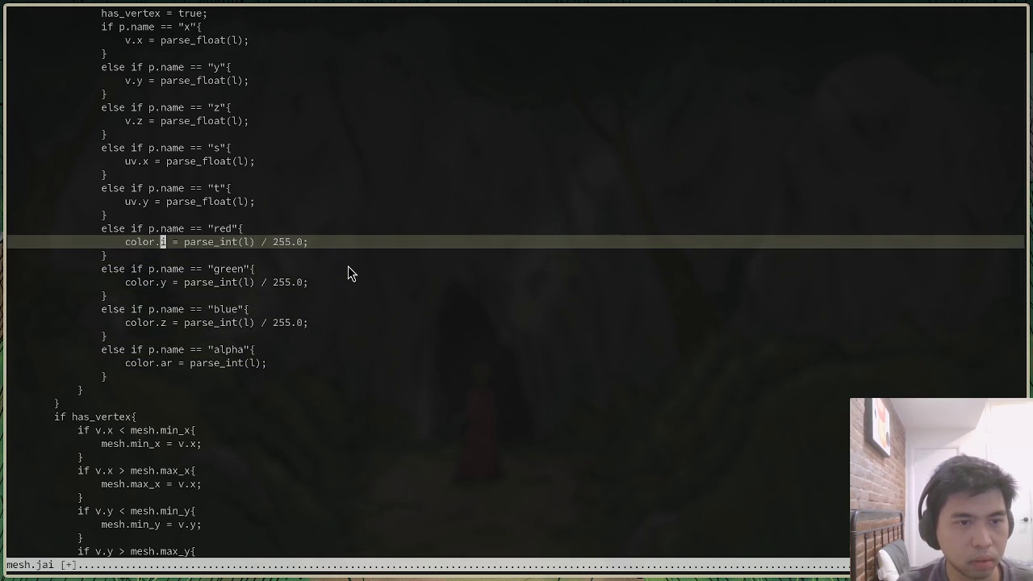
Rename color.x, color.y and color.z to color.r, color.g and color.b
key("r")
key("r")
key("j")
key("j")
key("j")
key("r")
key("g")
key("j")
key("j")
key("j")
key("r")
key("b")
key("j")
key("j")
key("j")
Fix the alpha line to color.a = parse_int(l) / 255.0 and save mesh.jai
key("i")
key("Escape")
key("x")
key("x")
type("$i / 255.0")
key("Escape")
type(":w")
key("Return")
Split mesh.jai side by side and change the color declaration's type to RGBA
key("ctrl+w")
key("v")
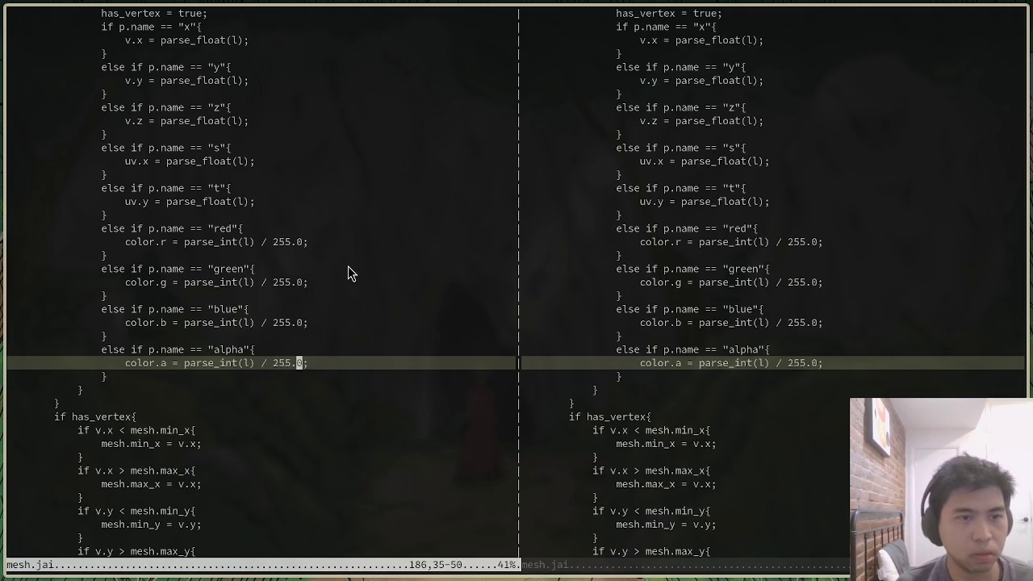
key("3")
key("bracketleft")
key("braceleft")
key("k")
key("k")
type("bD")
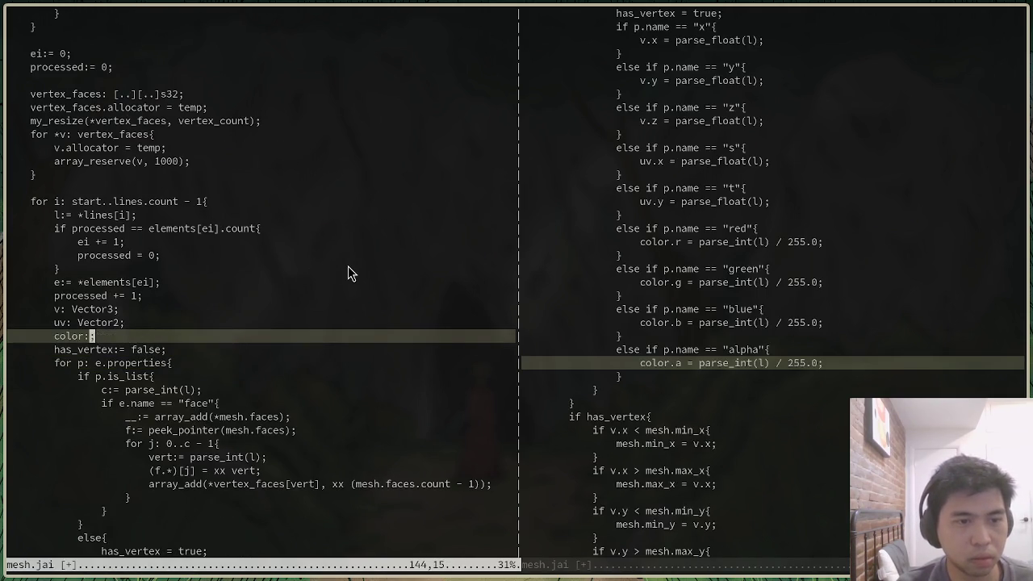
type("RGBA")
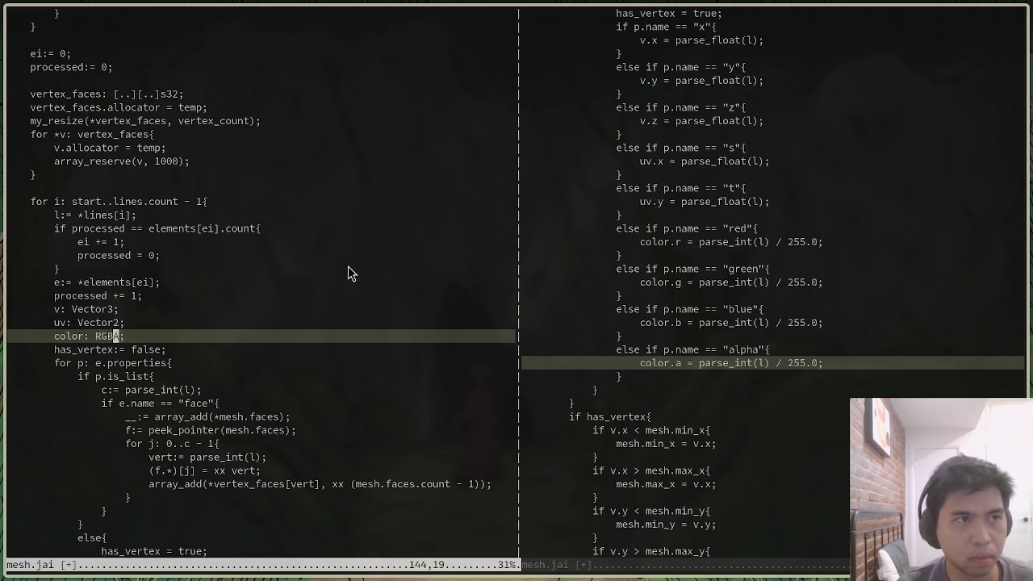
Open another vertical split and search the file finder for common.jai
key("ctrl+w")
key("v")
key("ctrl+p")
type("com")
key("Escape")
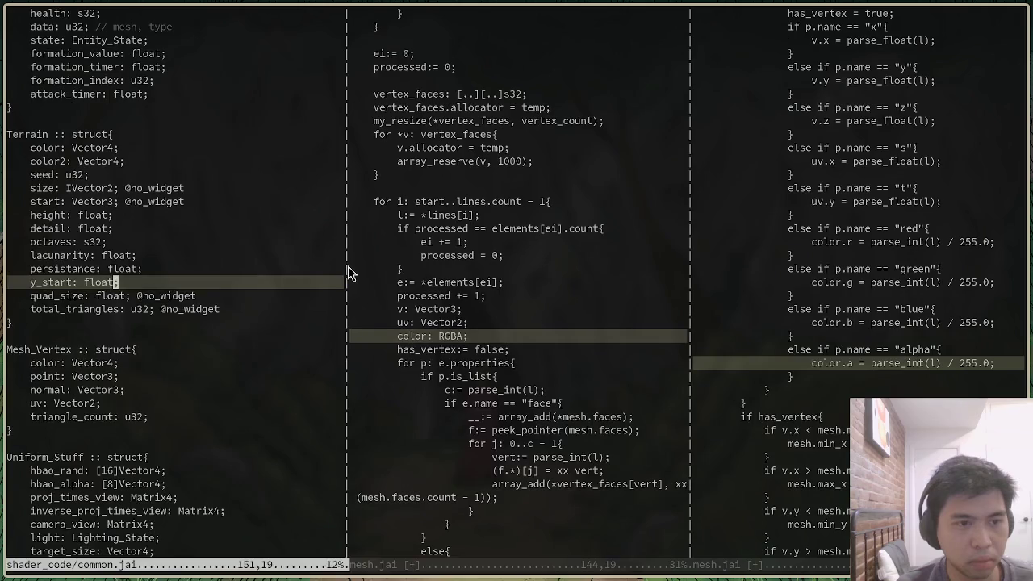
Check the color field type of the Mesh_Vertex struct in common.jai, then close it
type("/Mesh_")
key("Return")
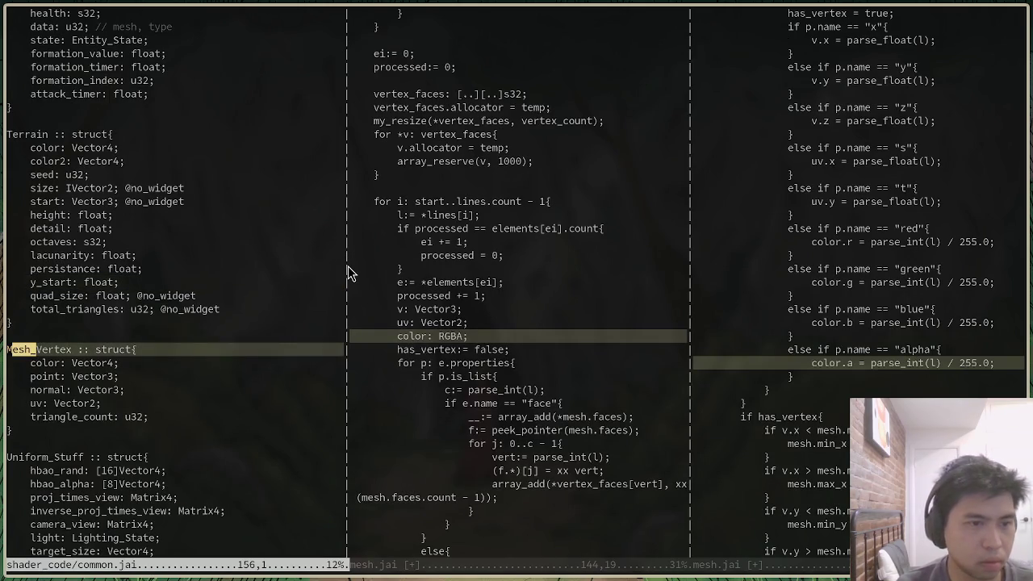
left_click(115, 363)
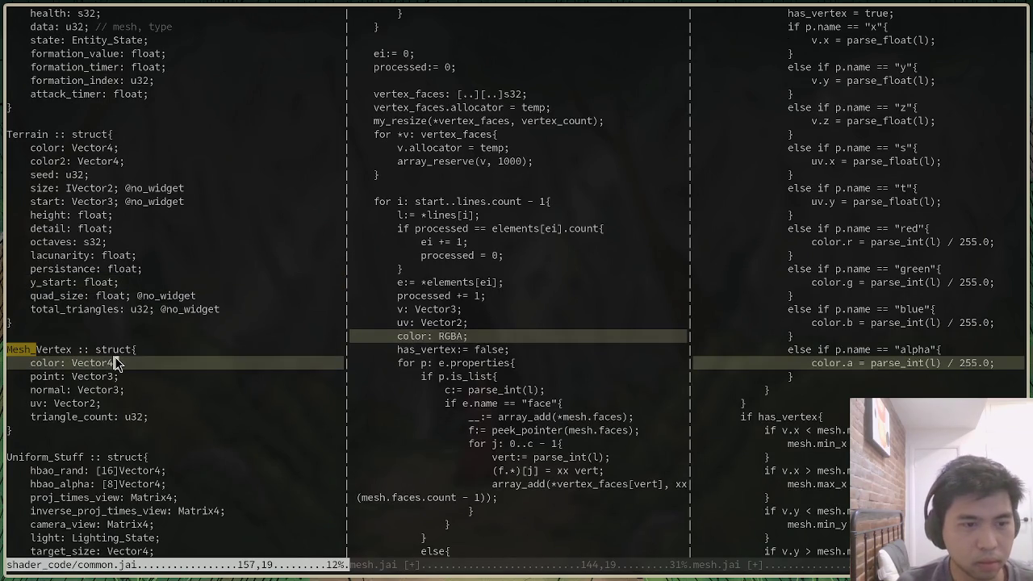
key("ctrl+w")
key("c")
Change the color declaration from RGBA to Vector4
left_click(237, 335)
key("A")
key("BackSpace")
key("BackSpace")
key("BackSpace")
type("Vector")
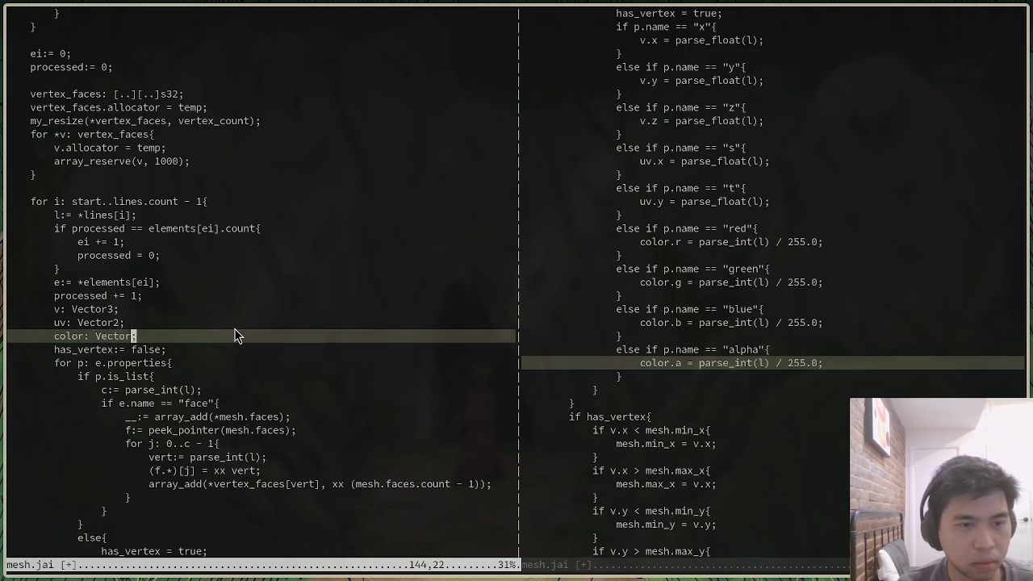
scroll(237, 335, "down", 7)
scroll(246, 351, "down", 5)
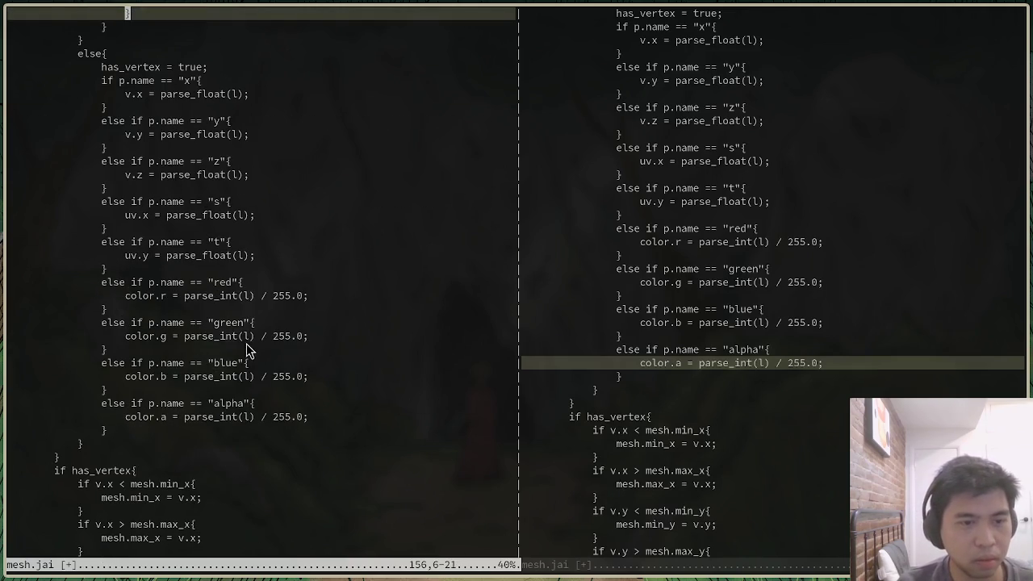
Rename the color.r/g/b/a assignments to color.x, color.y, color.z and color.w
left_click(163, 295)
key("r")
key("x")
key("j")
key("j")
type("jxiy")
key("Escape")
key("j")
key("j")
key("j")
key("r")
key("z")
key("j")
key("j")
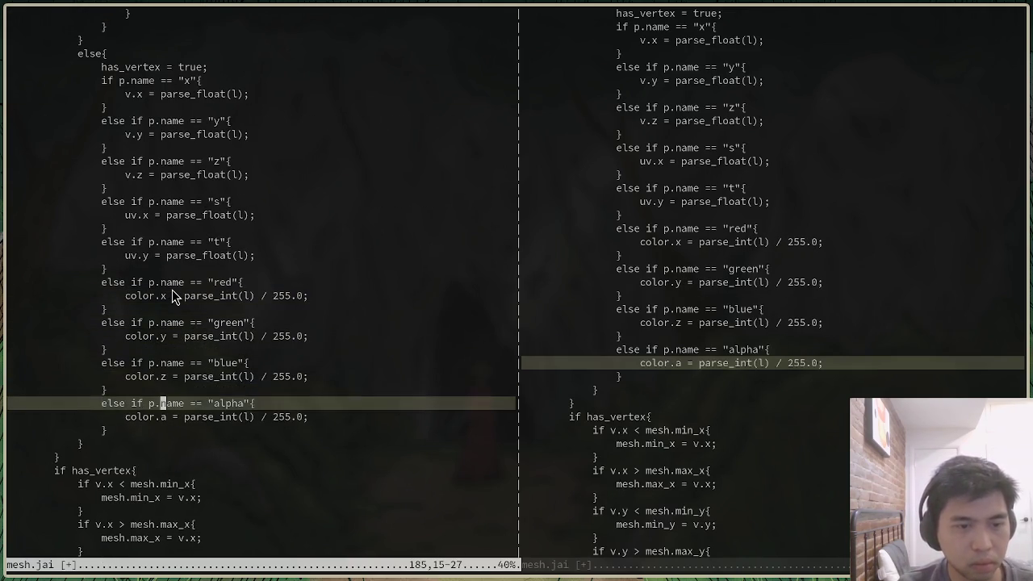
type("jxiw")
key("Escape")
Save mesh.jai and close the duplicate left view
type(":w")
key("Return")
type(":n")
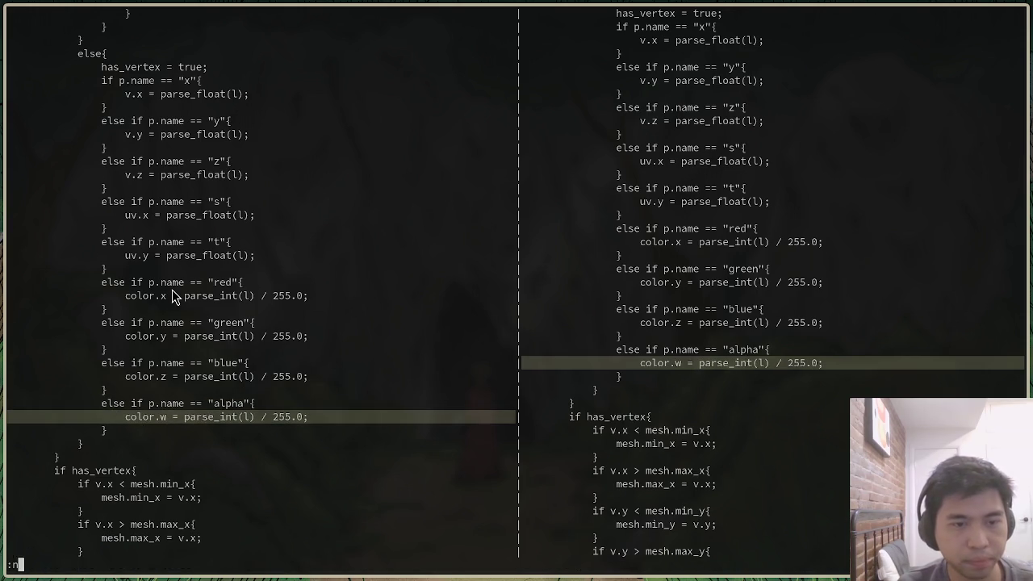
key("Escape")
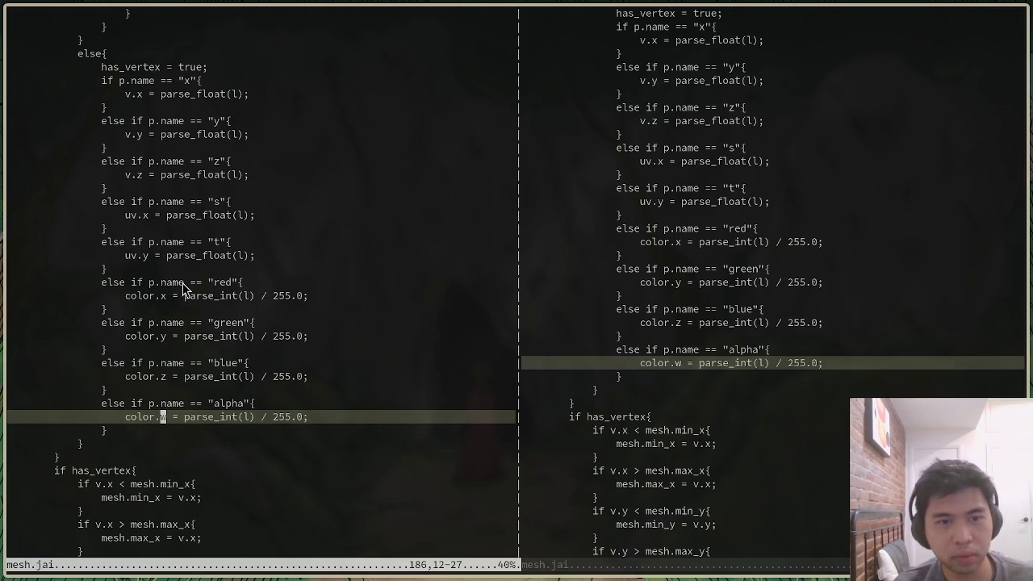
left_click(182, 282)
type(":q")
key("Return")
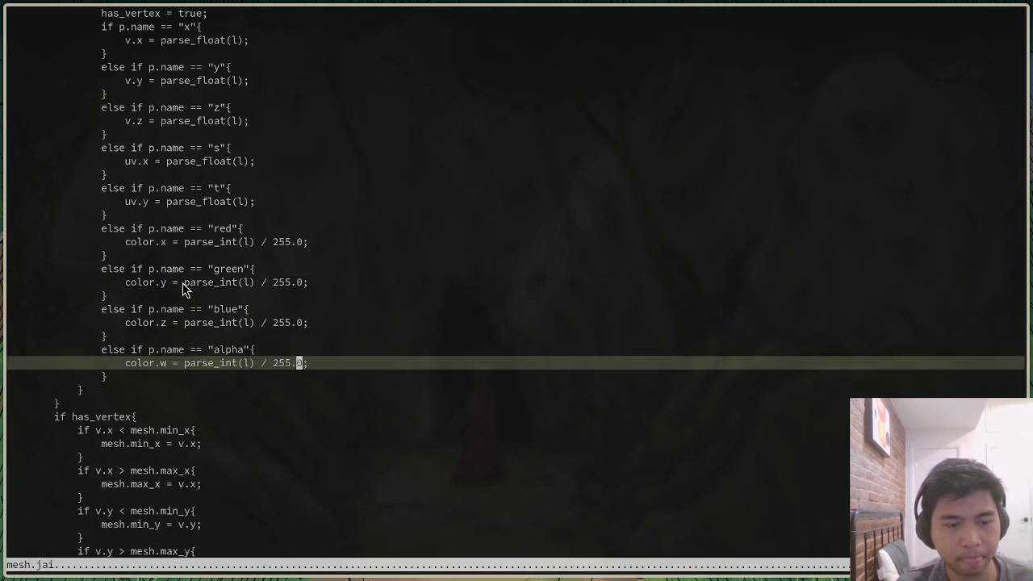
Rebuild the game in the terminal by rerunning jai-linux build.jai
key("alt+Tab")
key("Up")
key("Return")
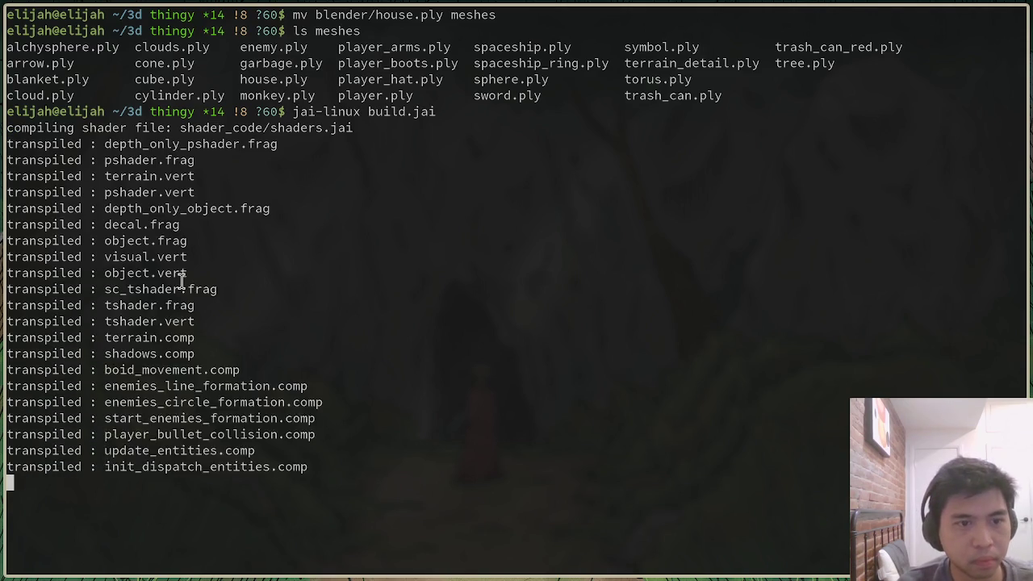
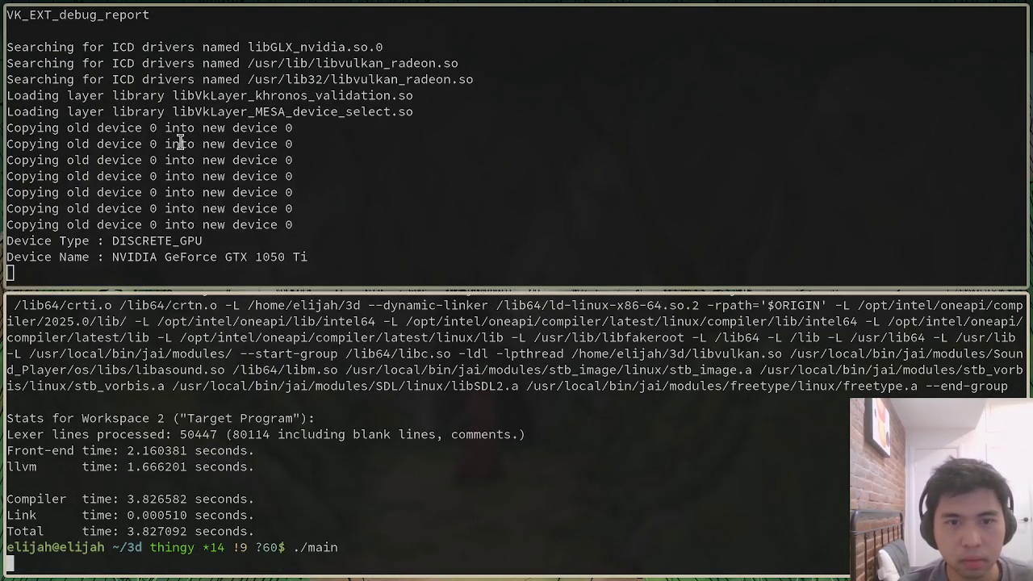
Run edit_map from the console to open the map editor and toggle decal indicators
key("grave")
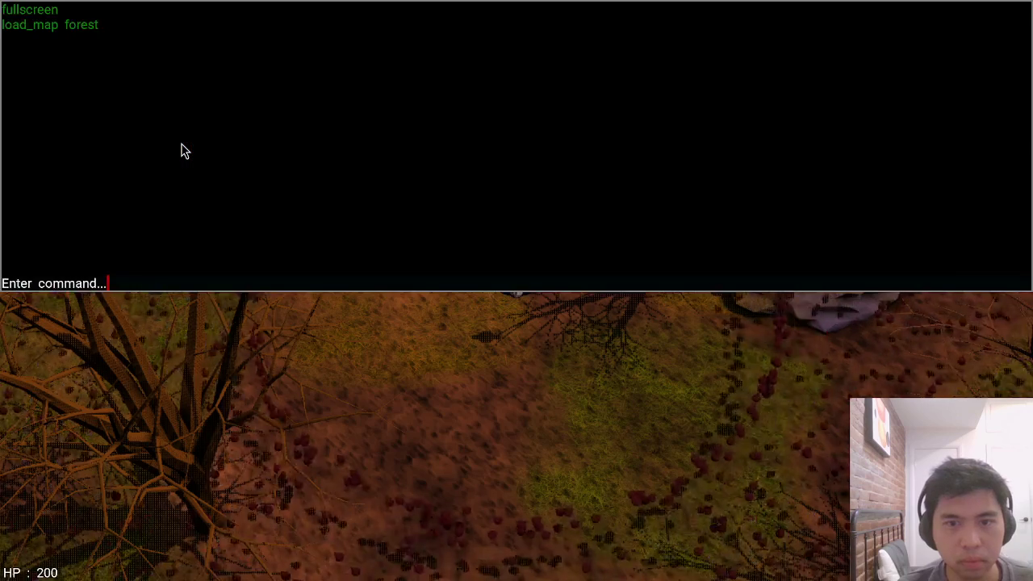
type("edit_moap")
key("Return")
key("grave")
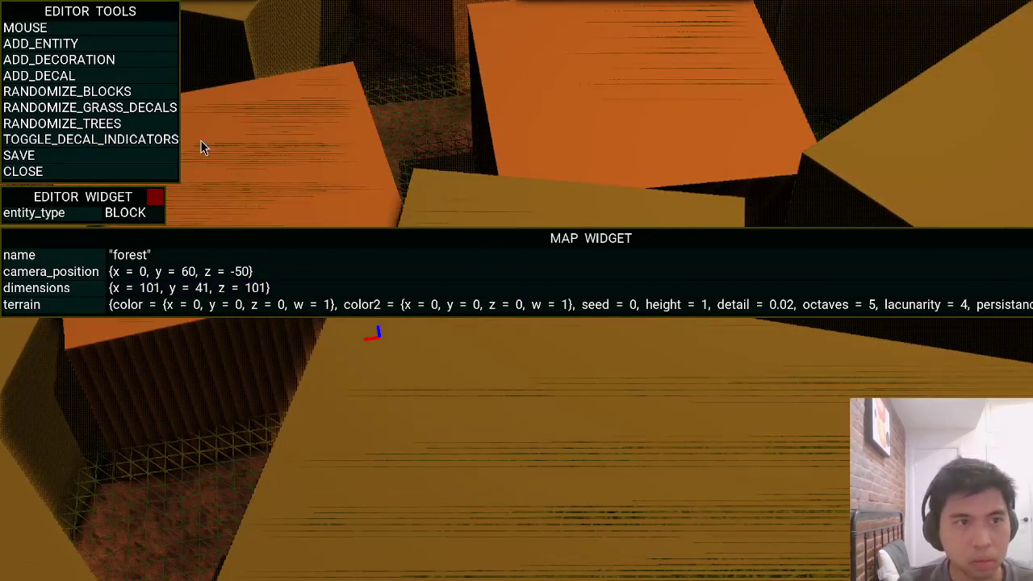
left_click(170, 141)
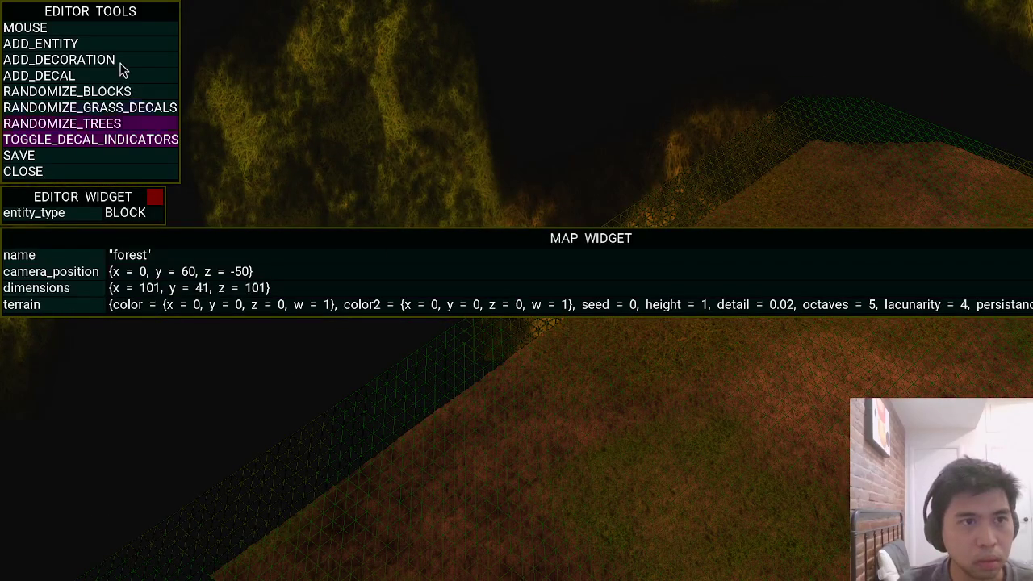
Add a new decoration and set its mesh name to HOUSE
left_click(113, 61)
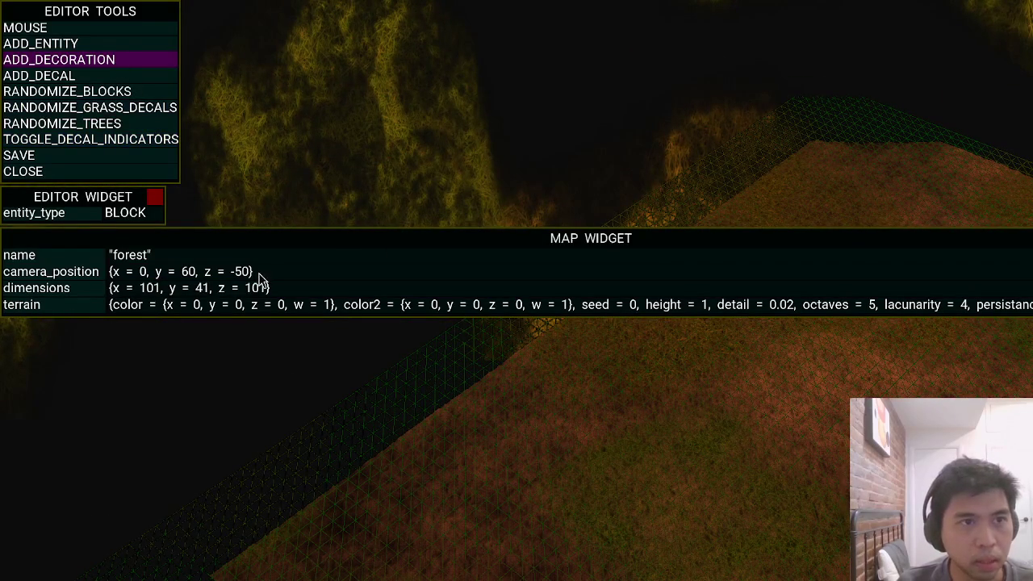
left_click(27, 28)
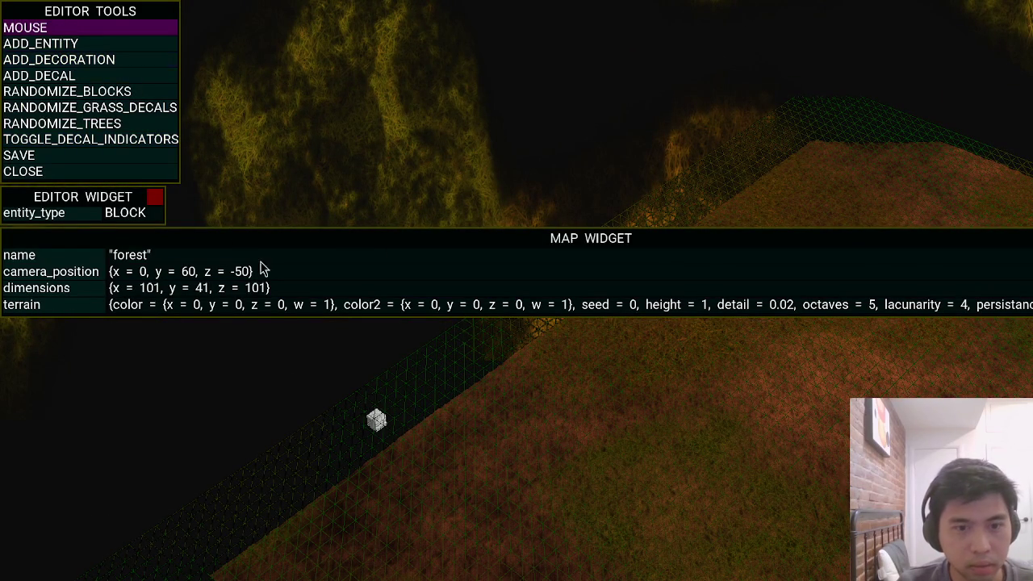
left_click(382, 420)
left_click(519, 487)
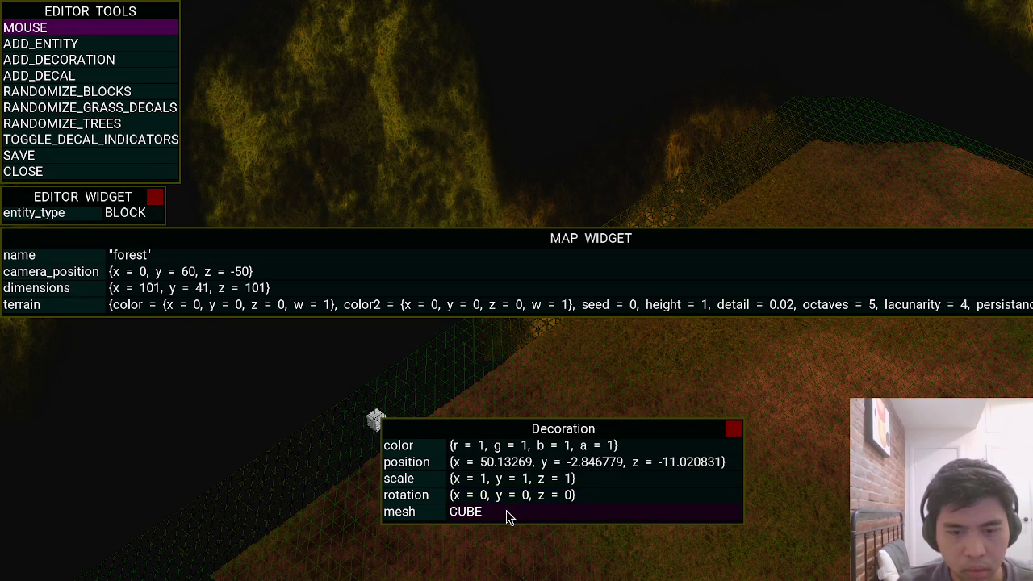
left_click(516, 509)
key("BackSpace")
type("HOUSE")
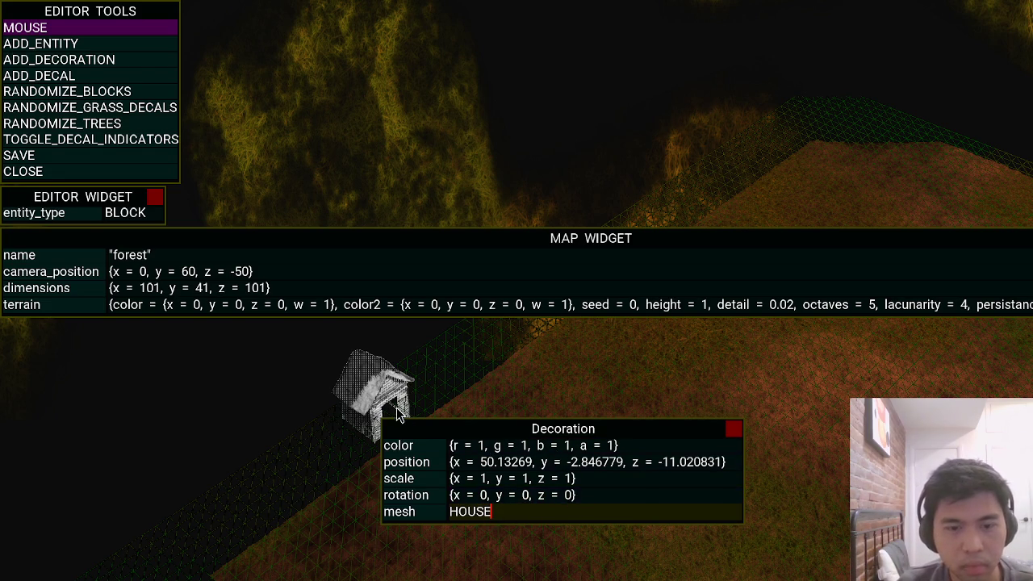
key("Return")
Set the HOUSE to position 0,0,0 and scale 4,4,4, then save the forest map and exit
key("BackSpace")
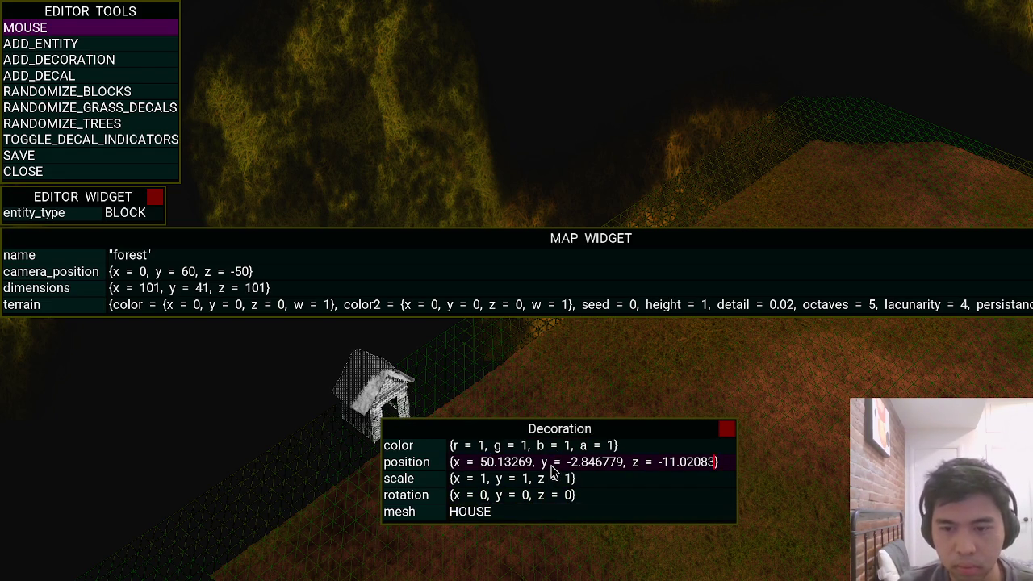
key("BackSpace")
key("BackSpace")
key("BackSpace")
key("BackSpace")
key("BackSpace")
key("BackSpace")
type("0")
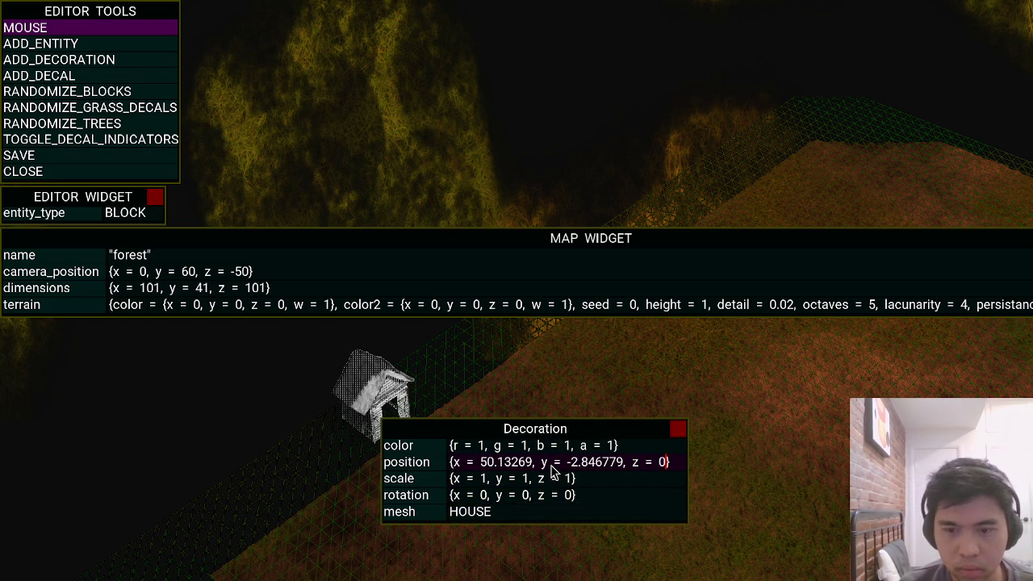
key("BackSpace")
key("BackSpace")
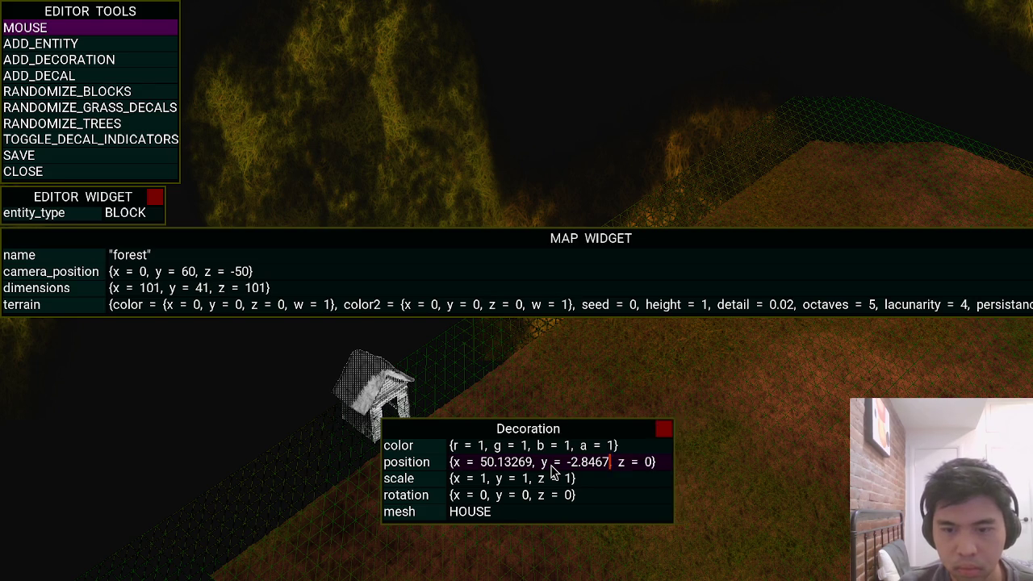
key("BackSpace")
key("BackSpace")
key("BackSpace")
key("BackSpace")
key("BackSpace")
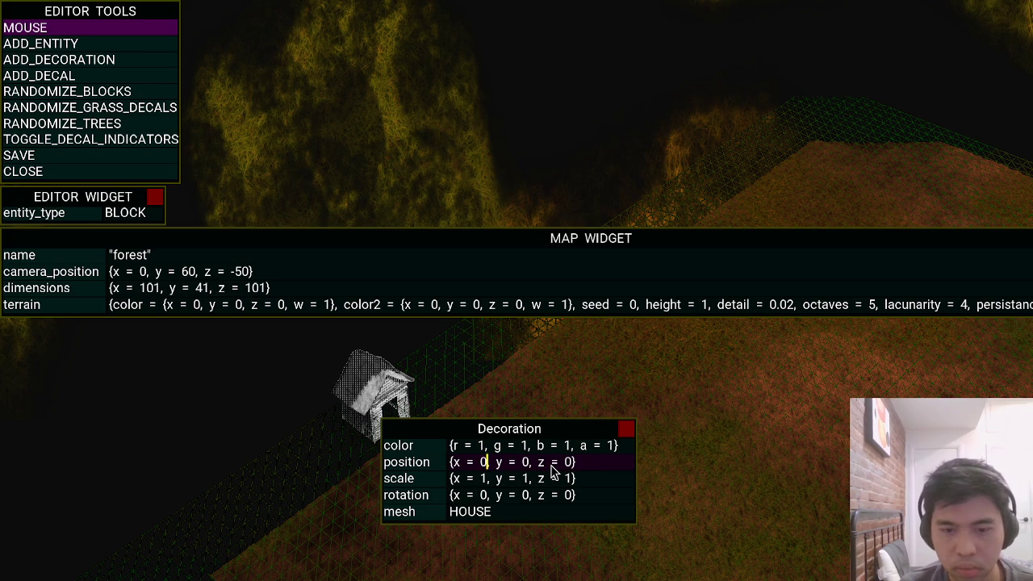
key("Return")
key("Tab")
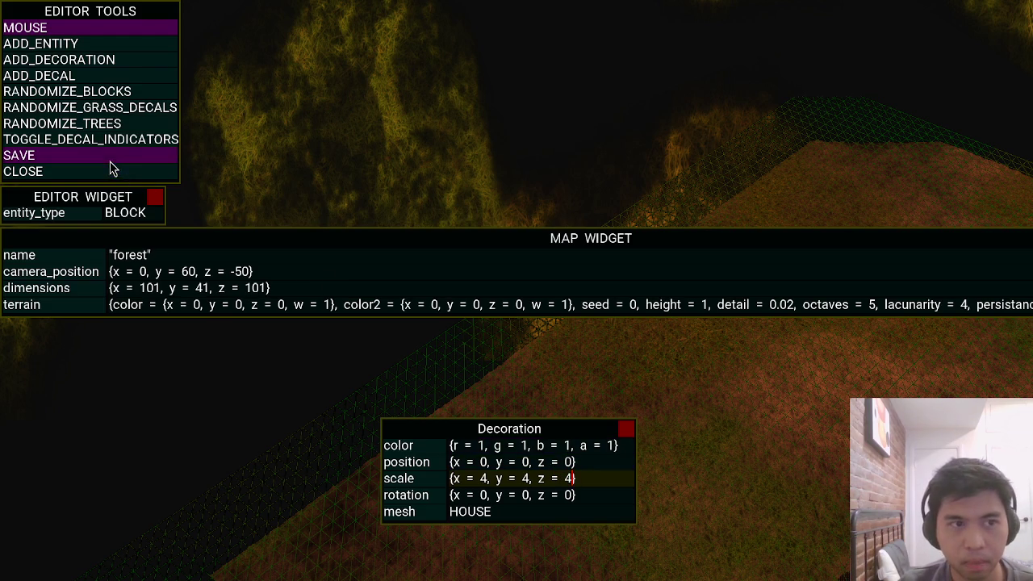
left_click(108, 155)
left_click(108, 171)
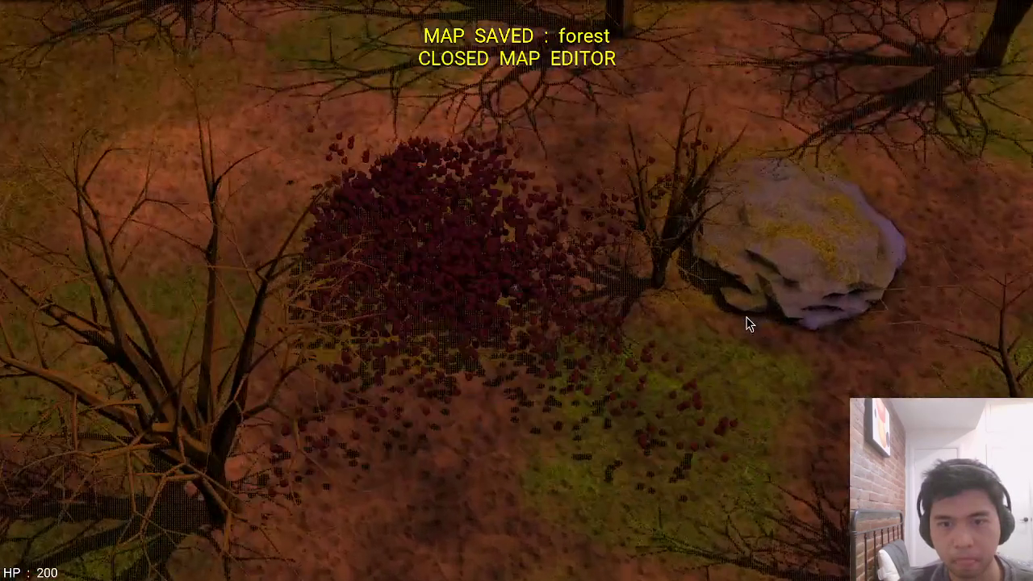
Reload the forest map with F5 and fly the camera around the new house
key("F5")
key("a")
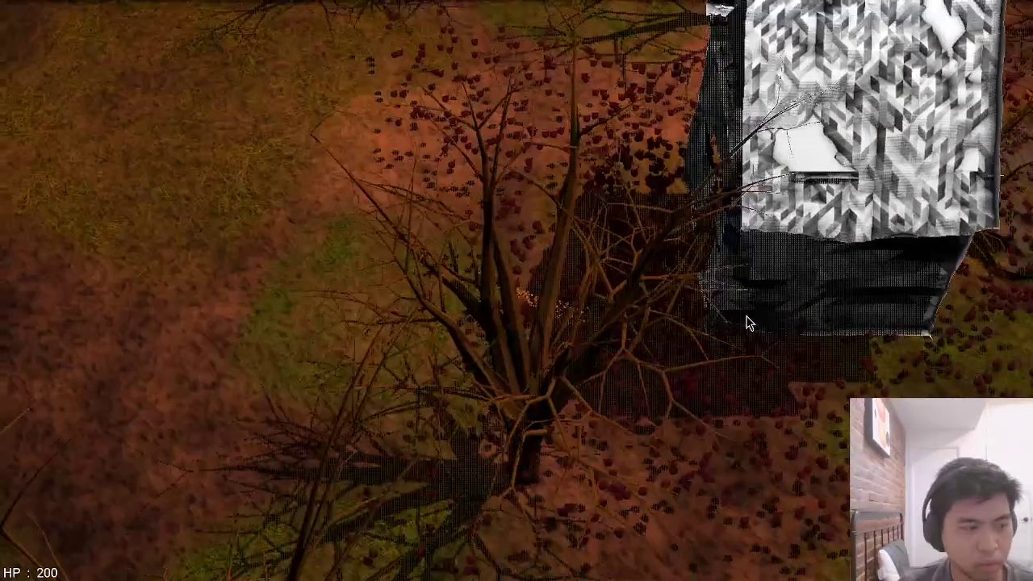
key("w")
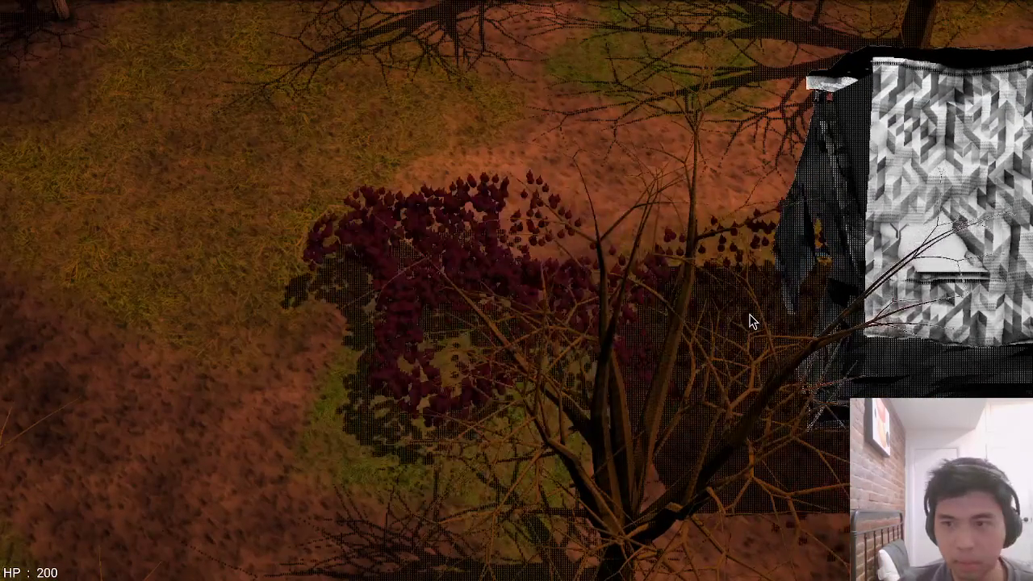
key("F5")
key("F5")
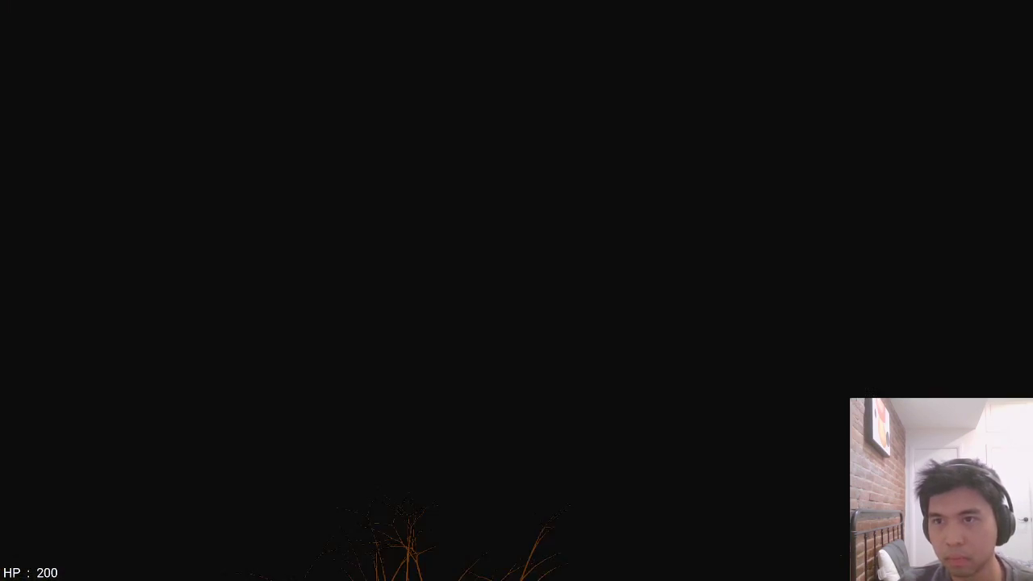
key("w")
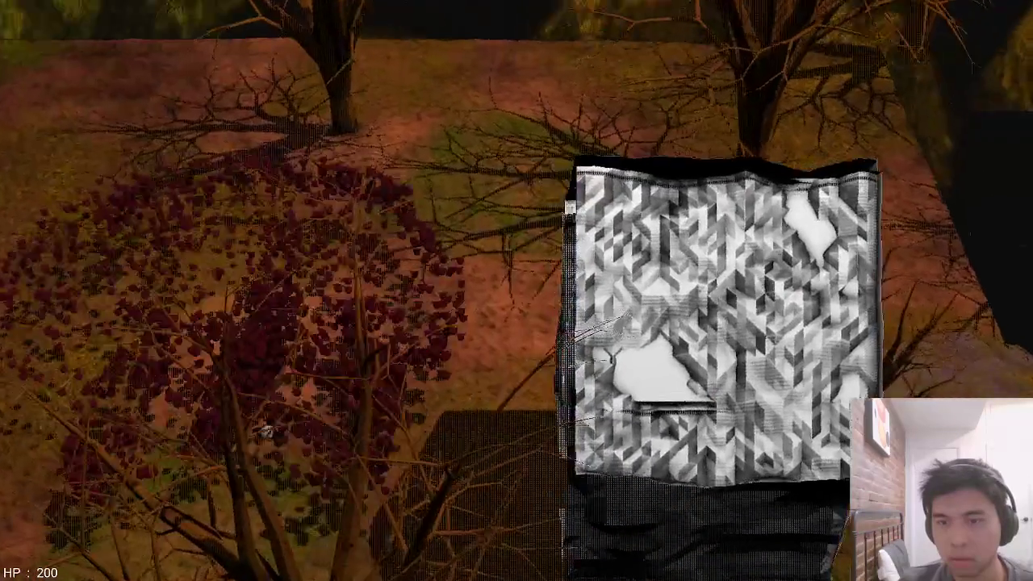
key("s")
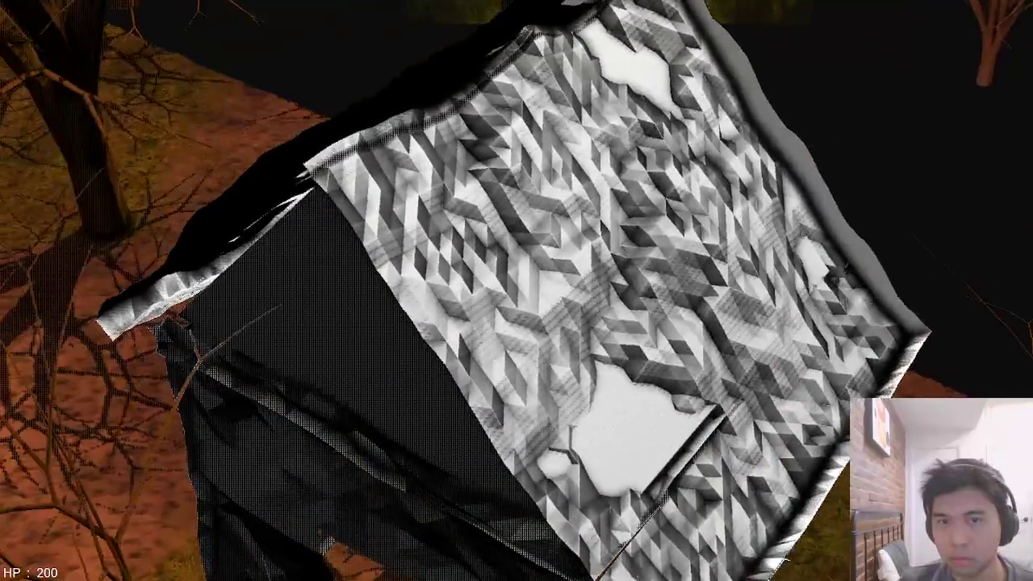
key("a")
key("w")
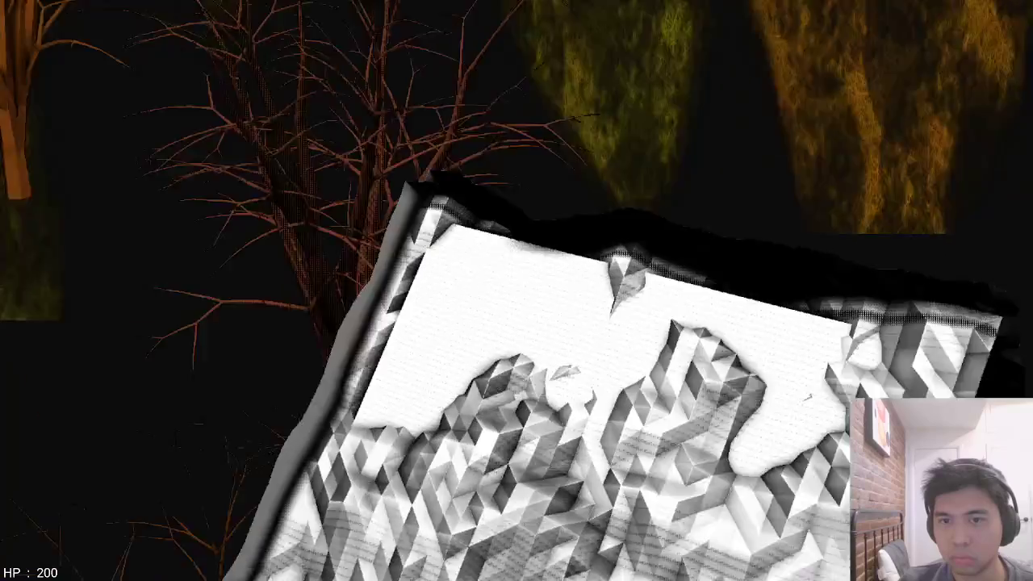
View the house from above, reload the map with R, then quit the game
key("s")
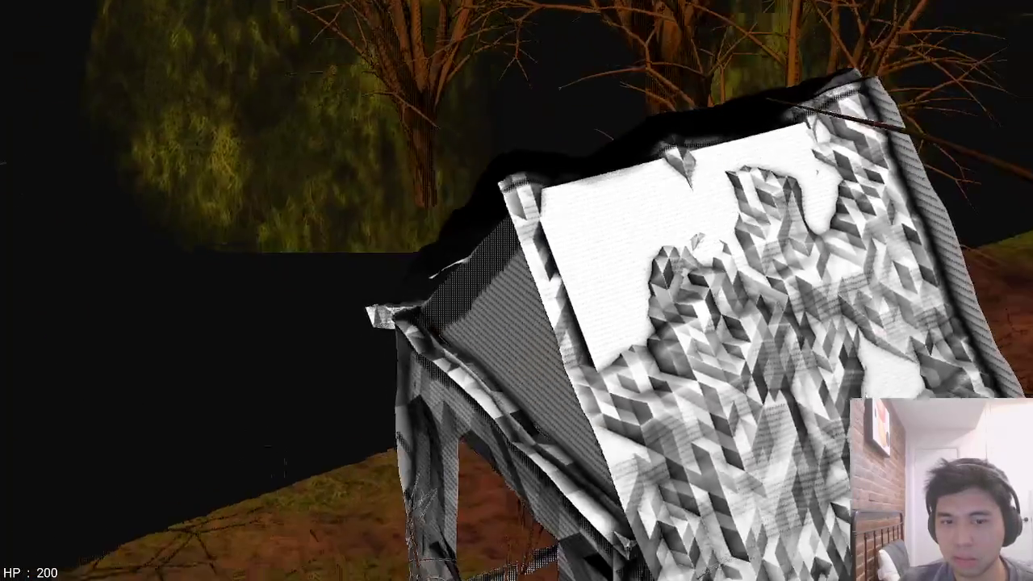
key("w")
key("w")
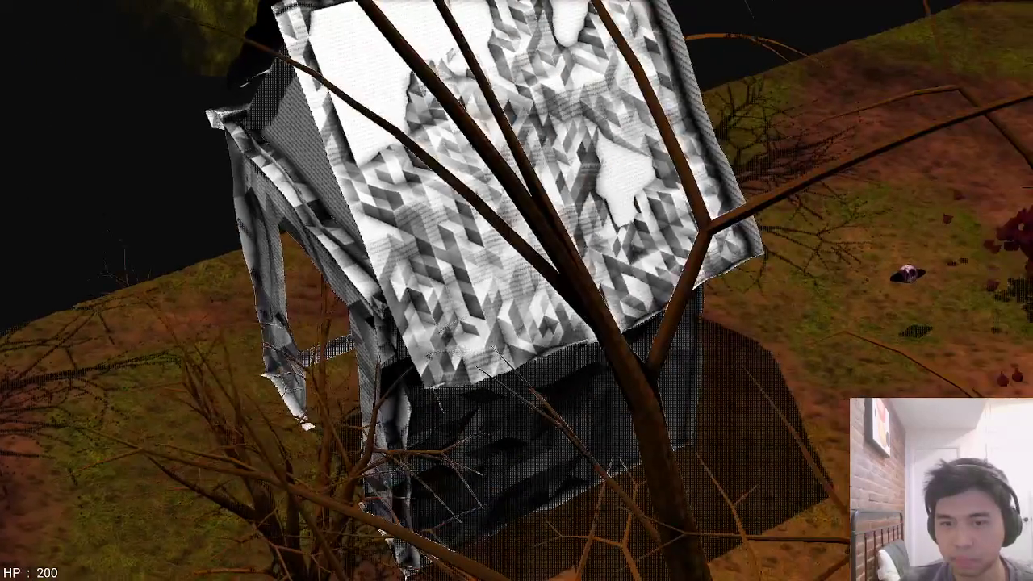
key("s")
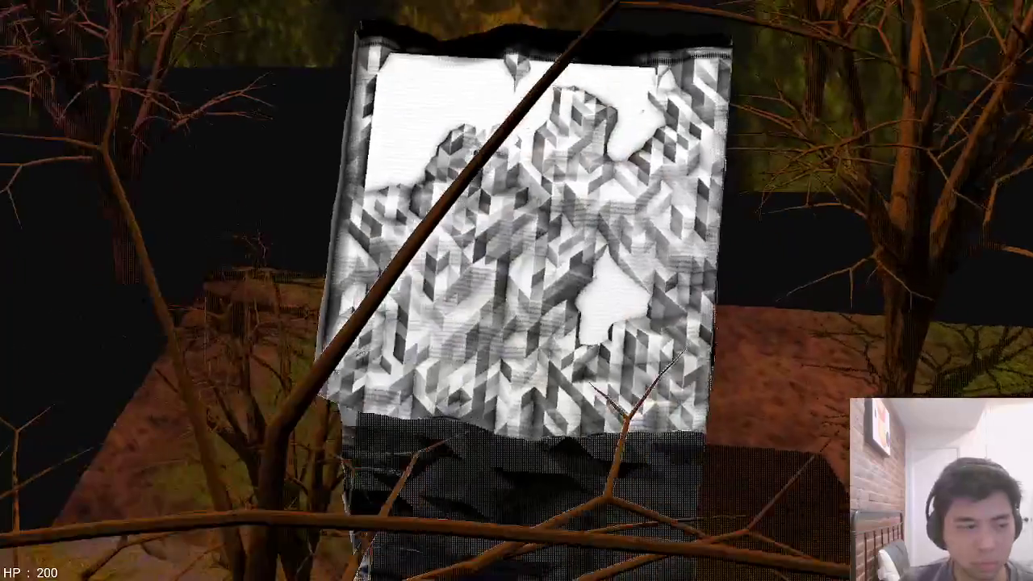
key("w")
key("s")
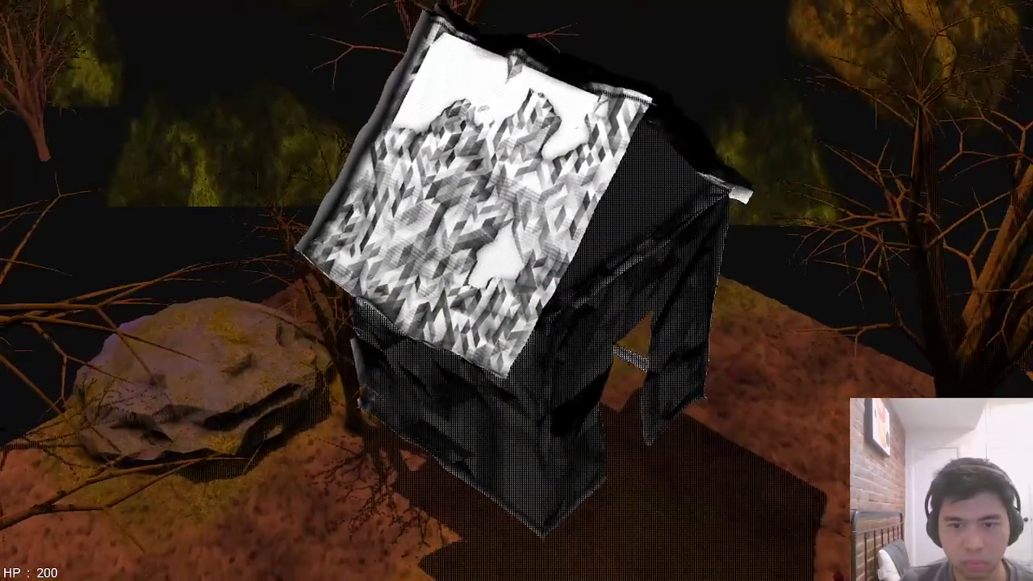
key("w")
key("r")
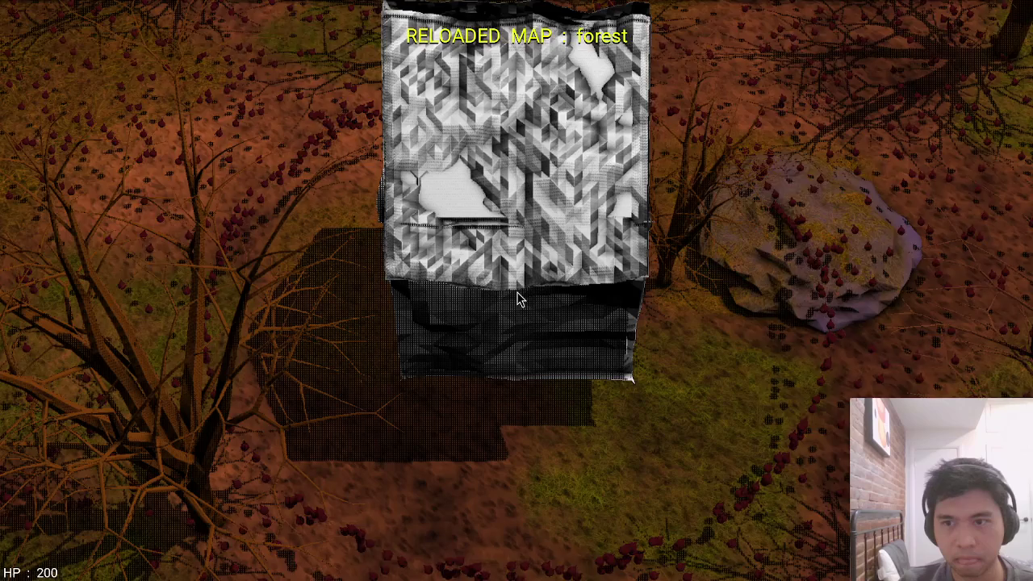
key("a")
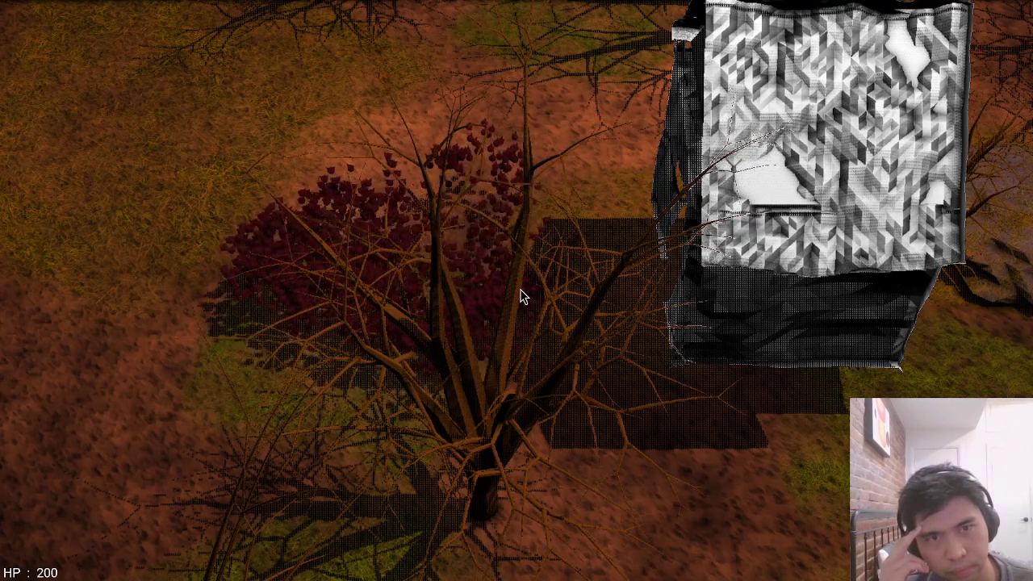
key("Escape")
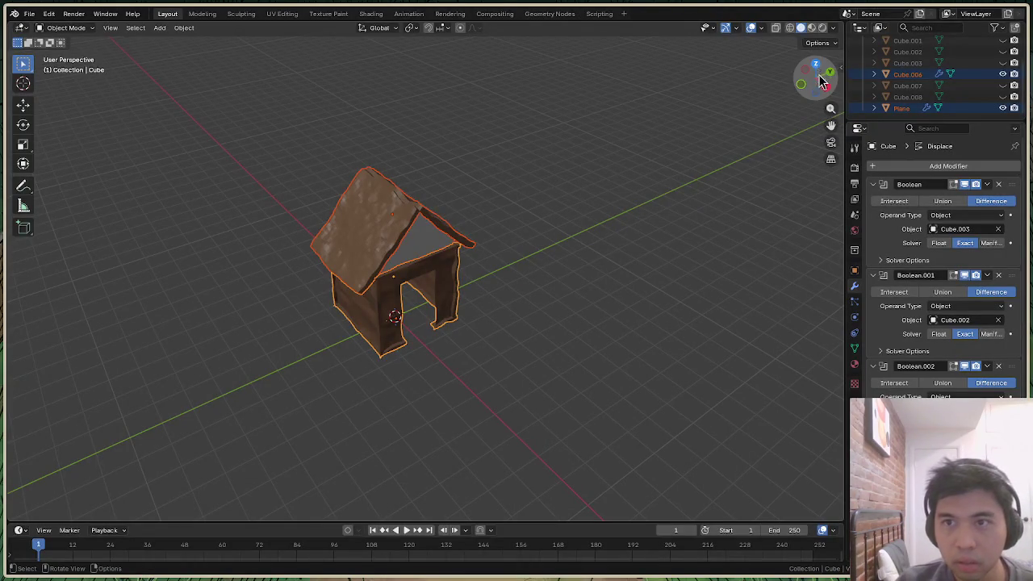
left_click_drag(821, 80, 812, 87)
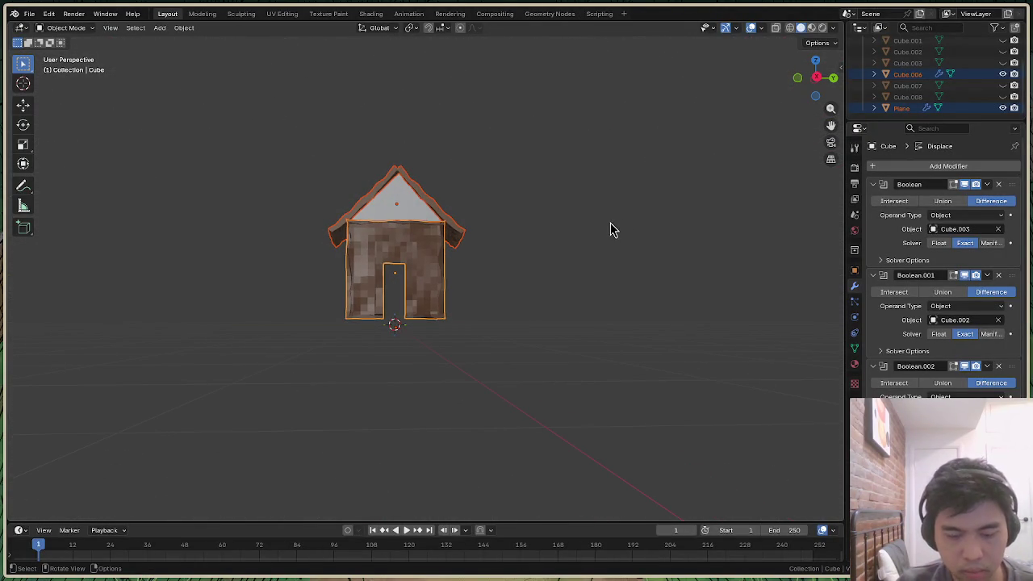
Try moving the house along Z twice, undoing each attempt
key("g")
key("z")
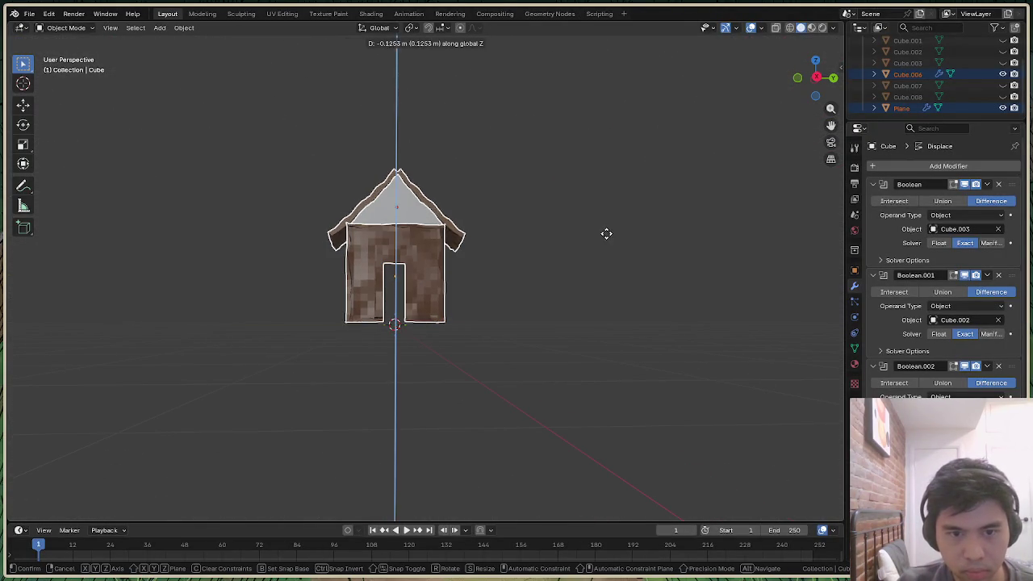
left_click(608, 245)
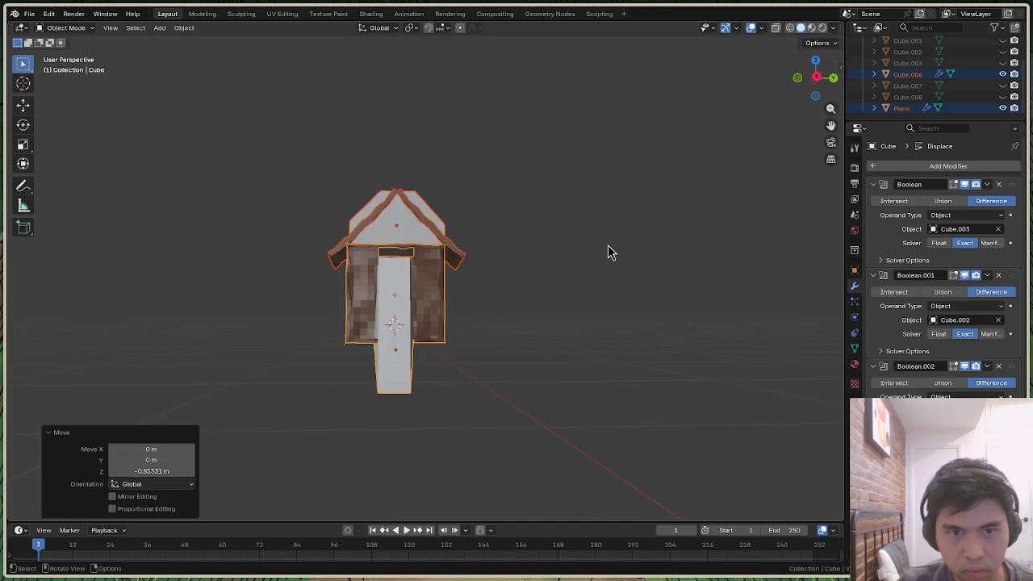
key("ctrl+z")
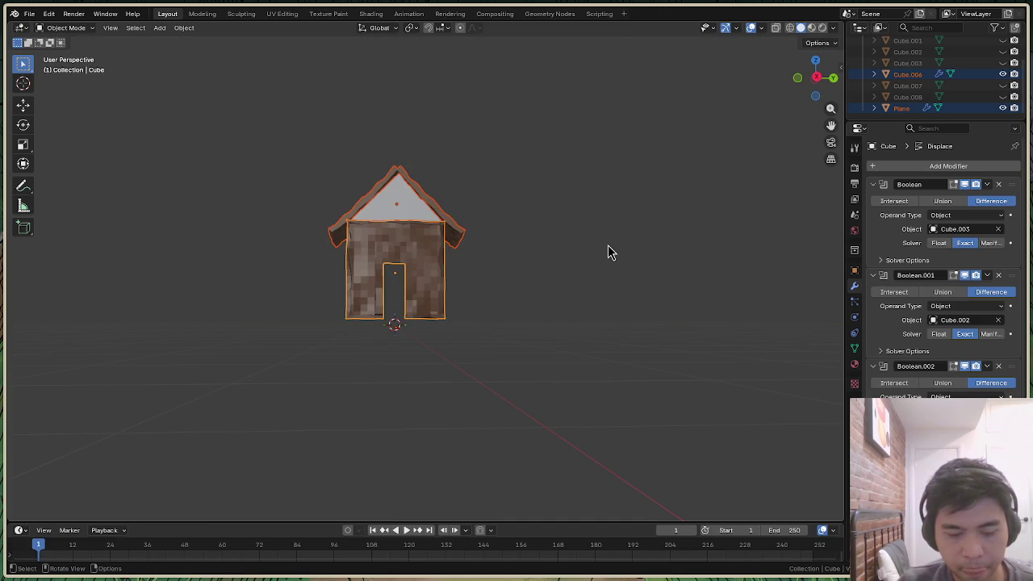
key("g")
key("z")
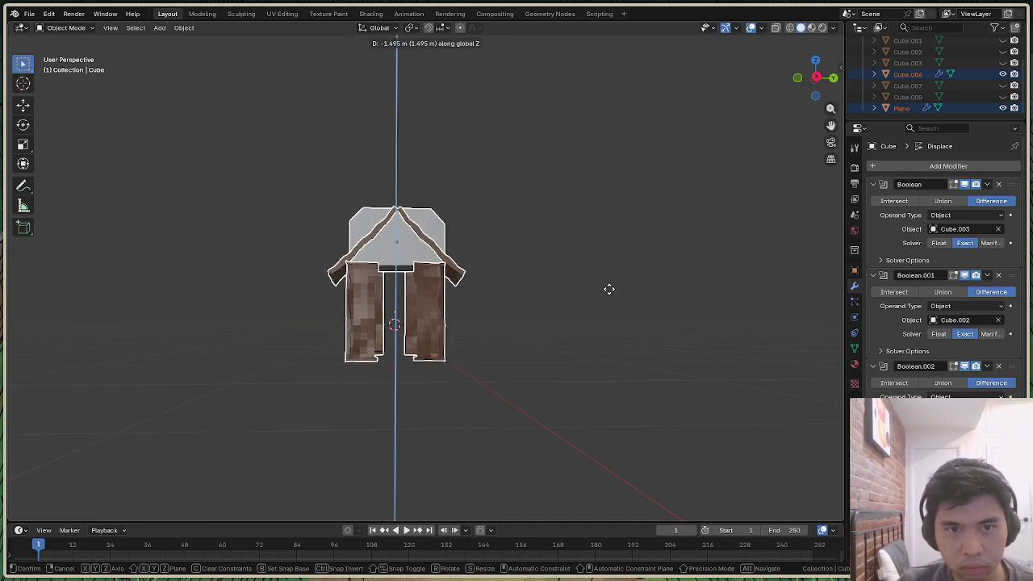
left_click(610, 299)
key("ctrl+z")
scroll(794, 179, "up", 3)
scroll(794, 179, "down", 2)
left_click_drag(816, 77, 827, 85)
scroll(973, 80, "up", 3)
scroll(976, 88, "down", 2)
Unhide roof slabs Cube.007 and Cube.008, select all, and lower the roof pieces along Z
left_click(1003, 100)
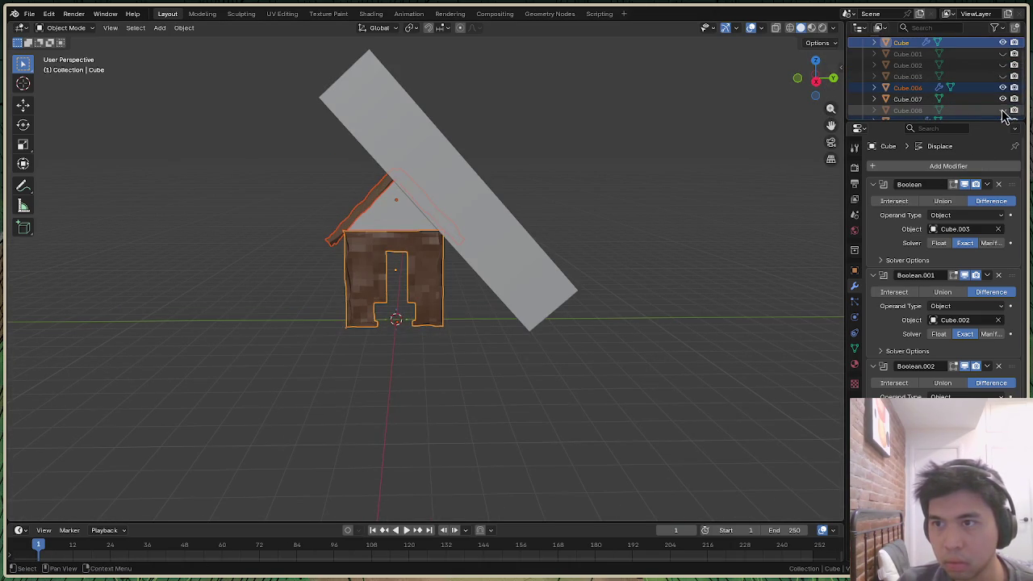
left_click(1003, 110)
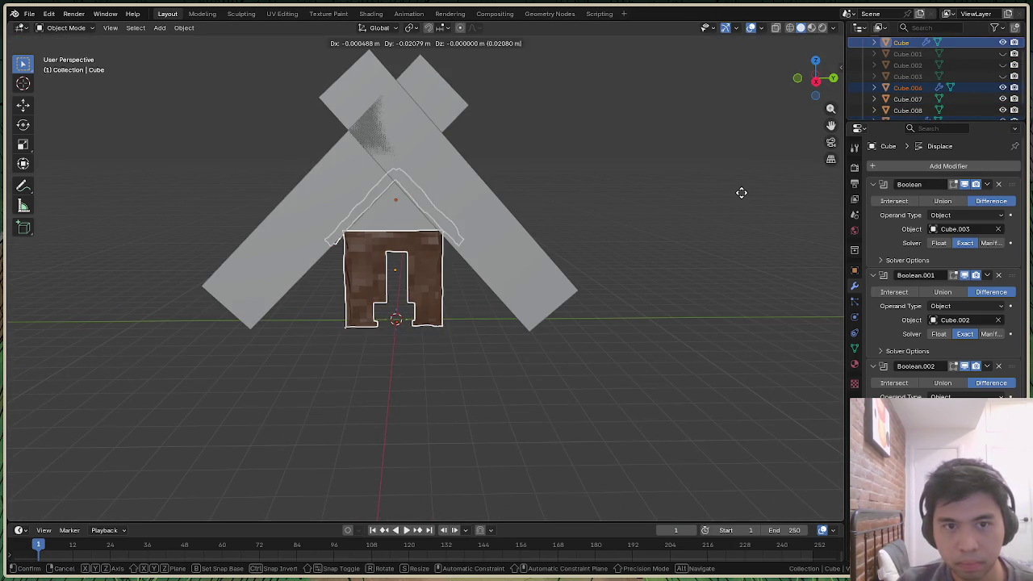
key("a")
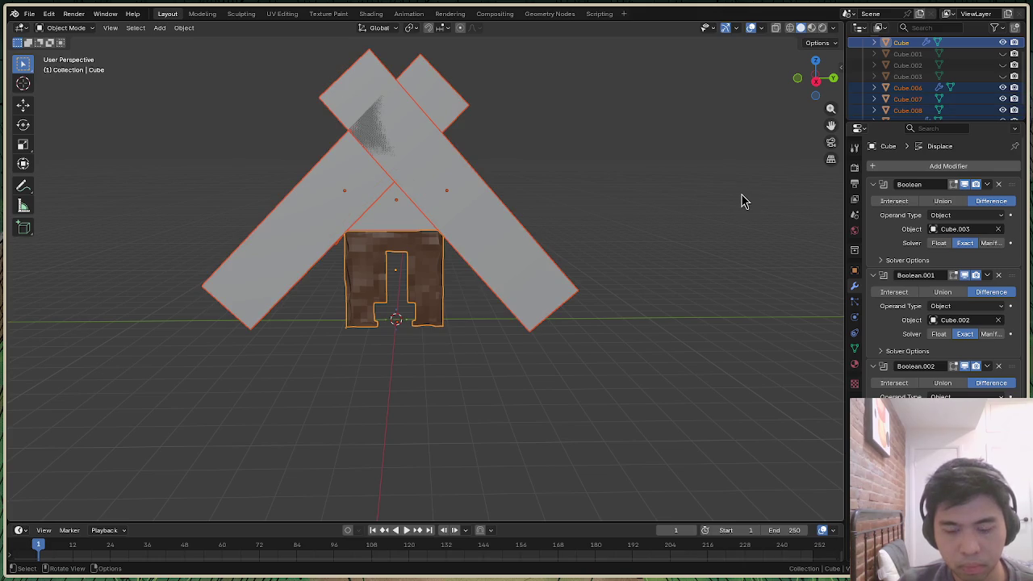
key("g")
key("z")
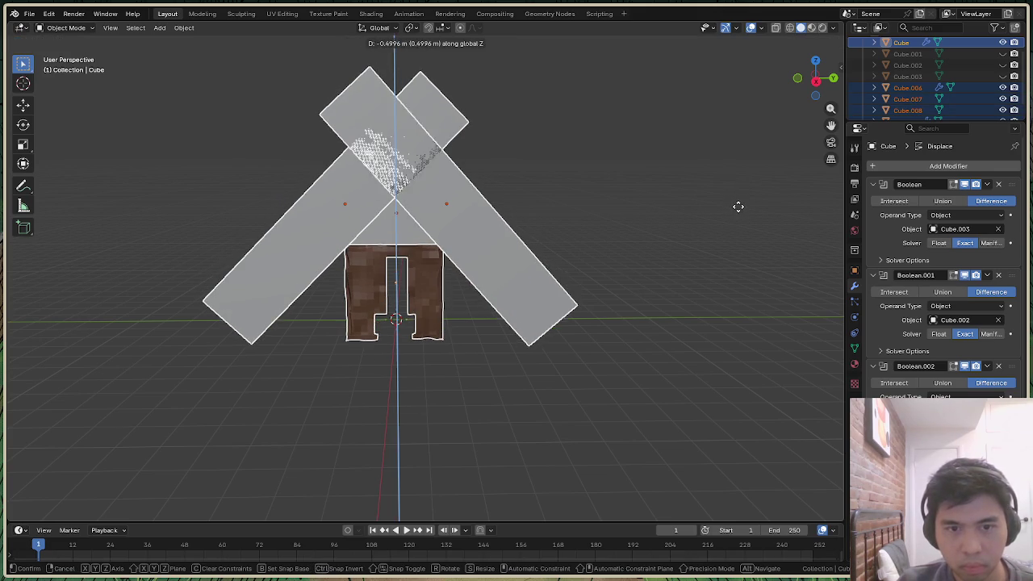
left_click(738, 212)
From the right orthographic view, readjust the roof pieces' height, then select the walls
left_click_drag(815, 77, 815, 90)
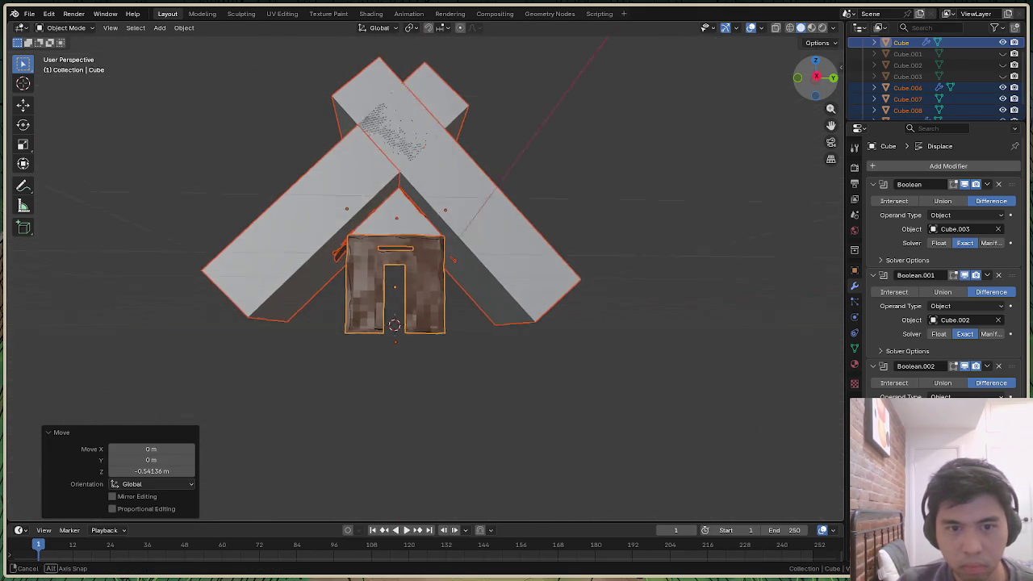
middle_click_drag(627, 285, 620, 291)
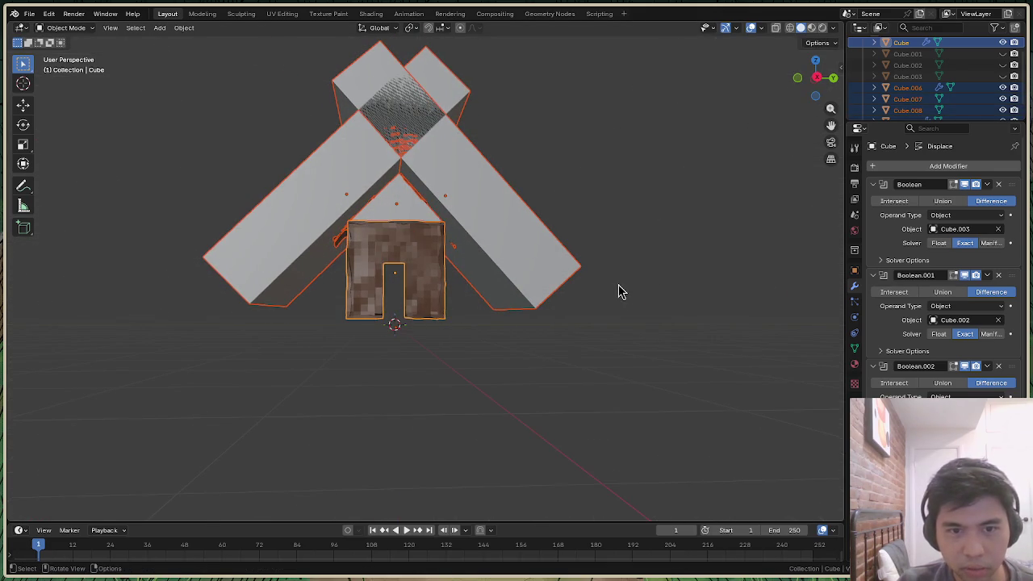
left_click(816, 77)
key("g")
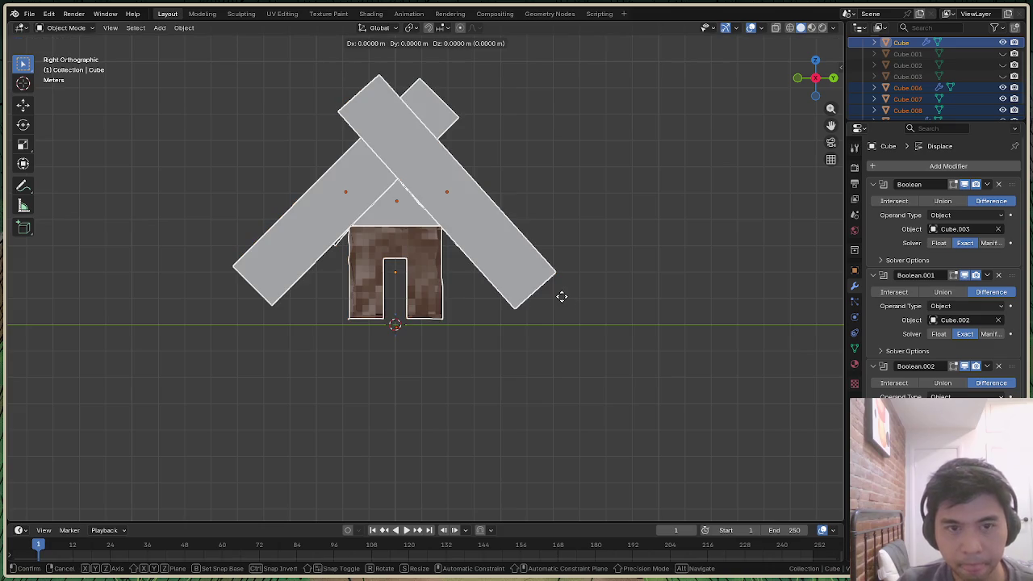
key("z")
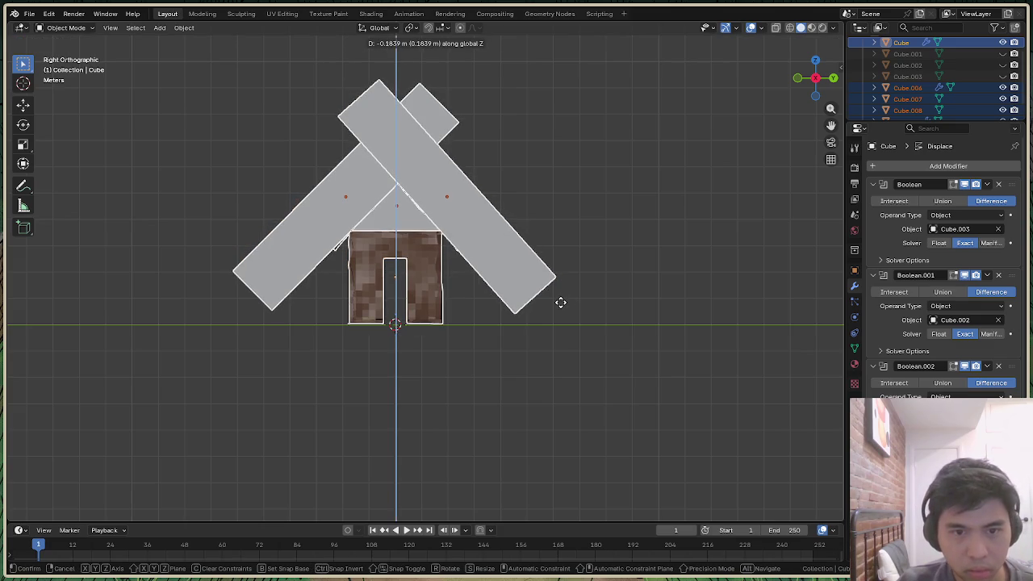
left_click(563, 313)
left_click(650, 331)
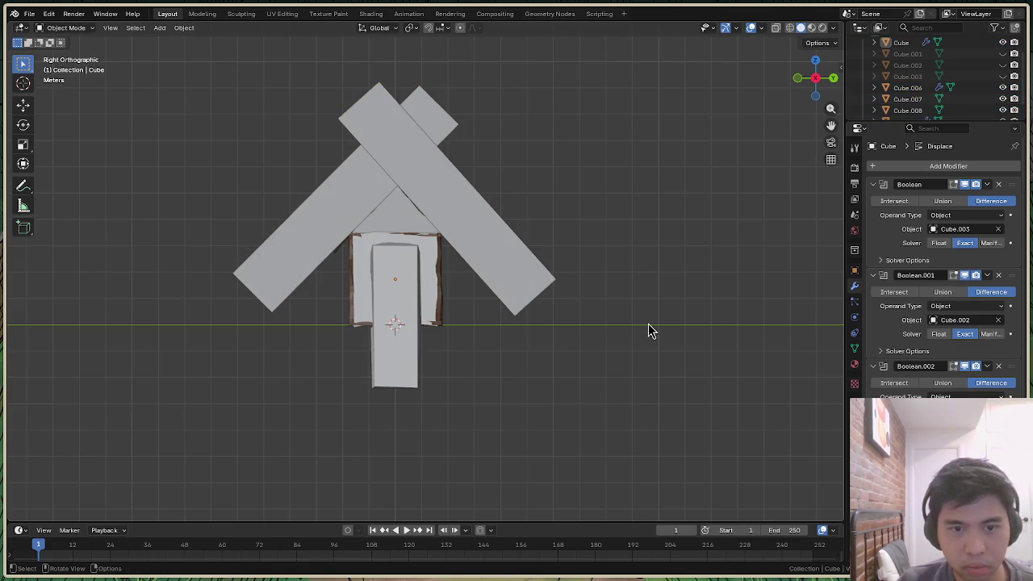
left_click(418, 368)
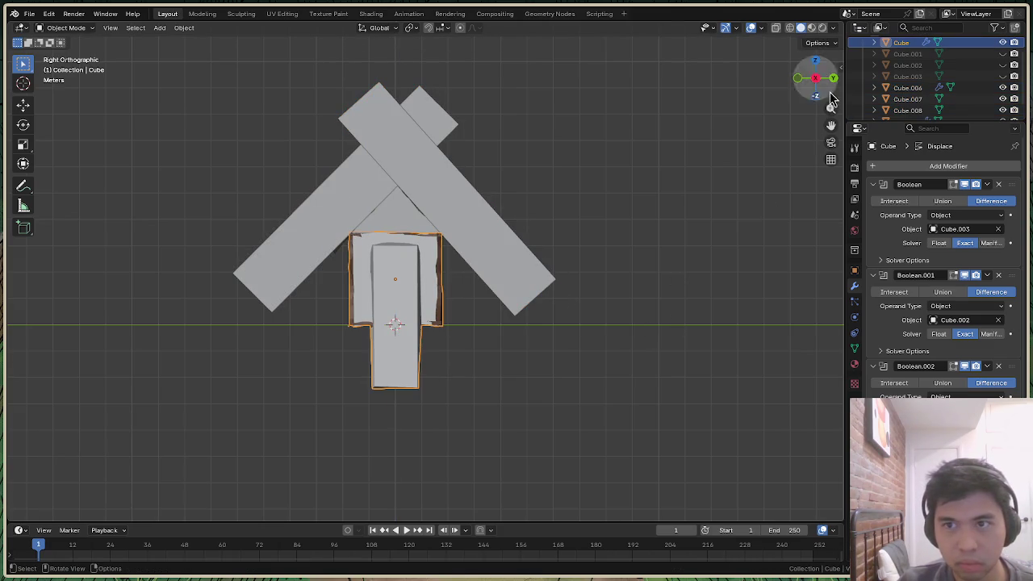
Re-hide both roof slabs and toggle the house walls' visibility to inspect the gable
left_click(1002, 98)
left_click(1002, 110)
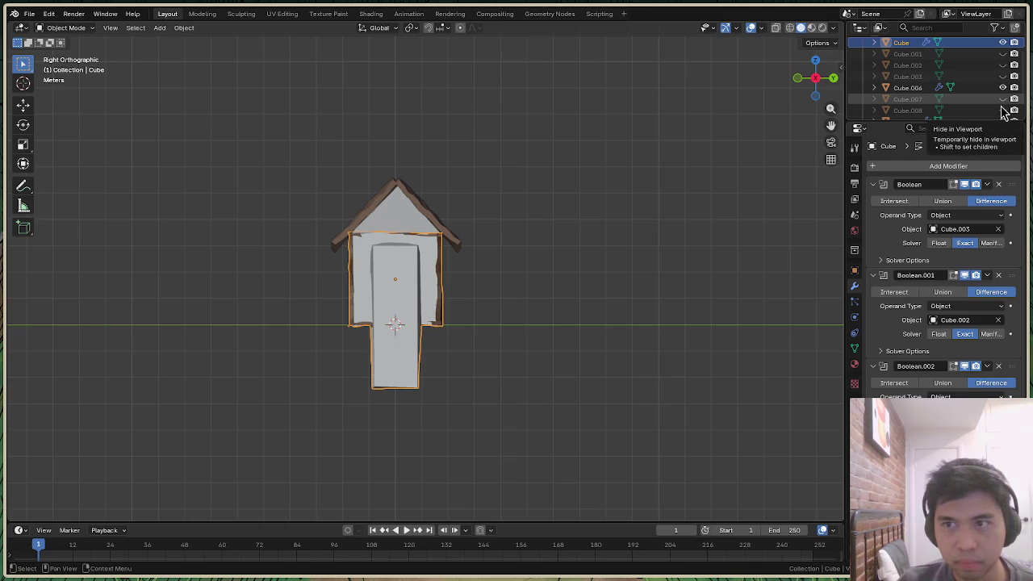
left_click_drag(826, 99, 816, 77)
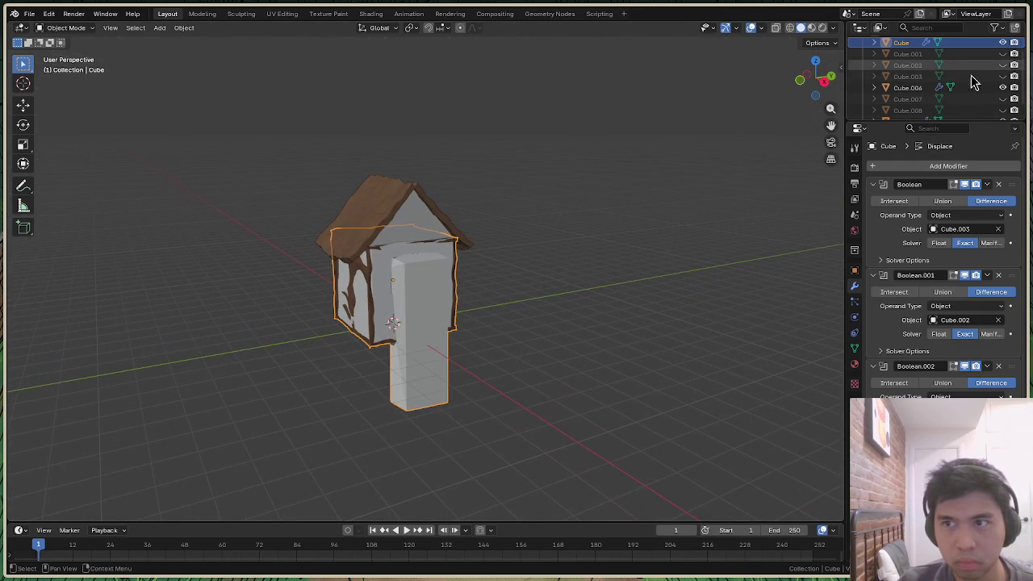
left_click(1003, 87)
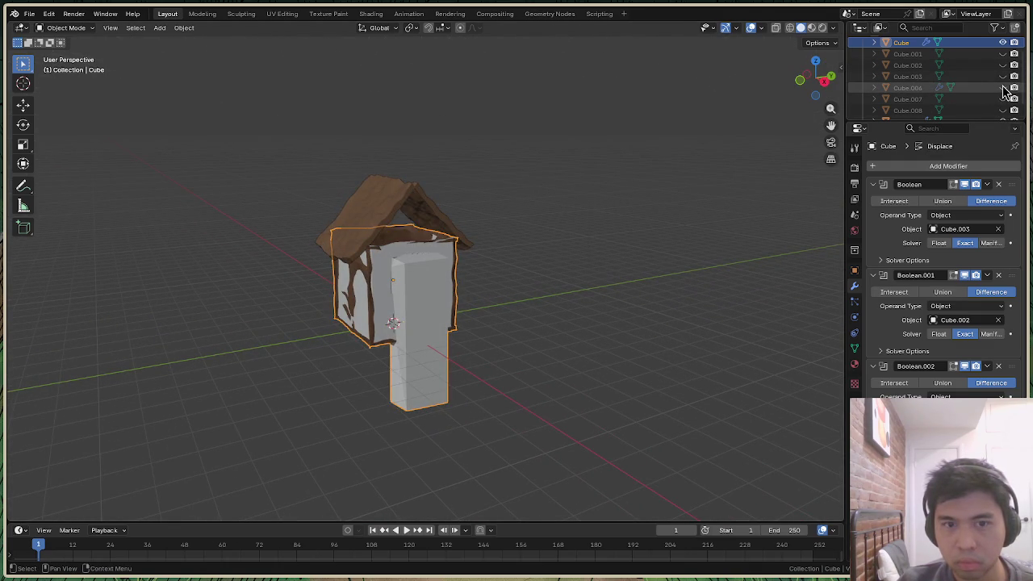
left_click(1002, 87)
left_click(1003, 42)
left_click(1002, 43)
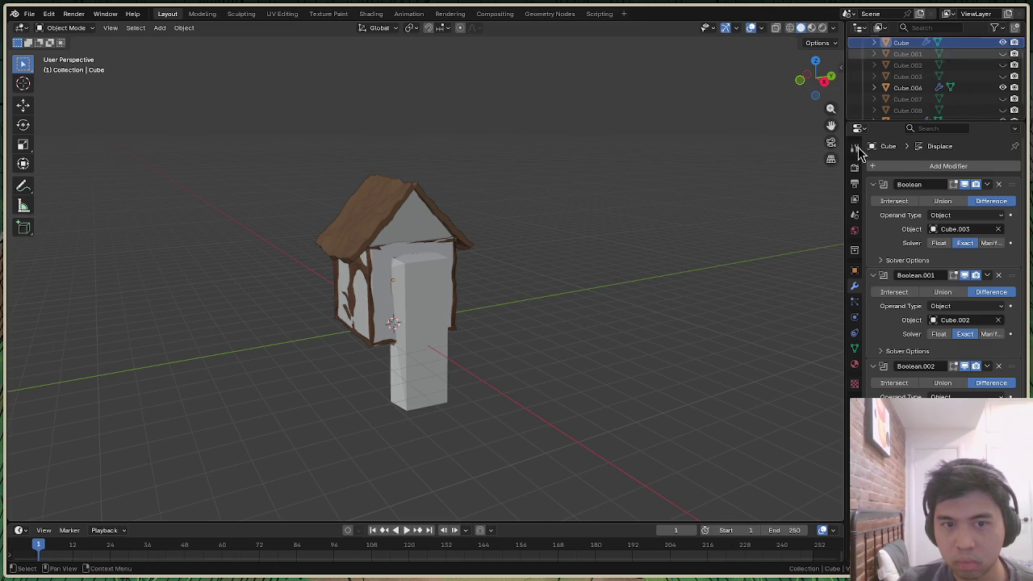
left_click(435, 377)
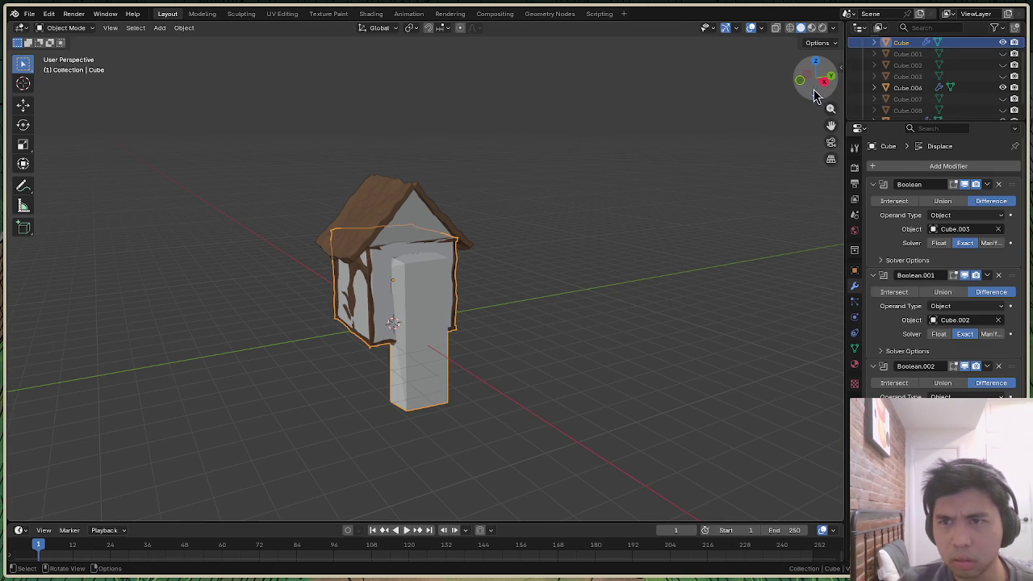
left_click_drag(816, 79, 839, 90)
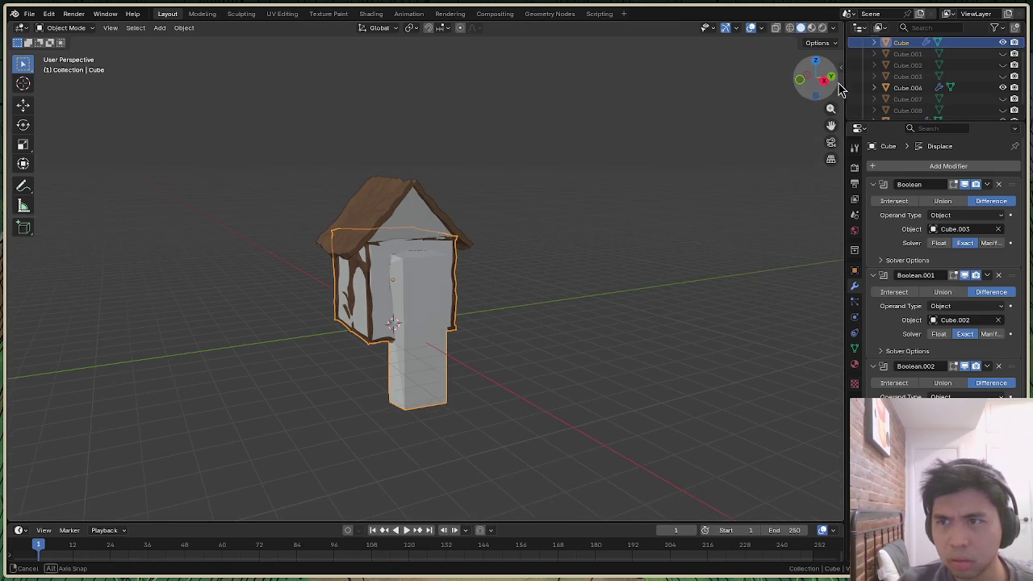
Toggle cutter boxes and roof slabs in the Outliner, ending with only the roof visible
left_click(1003, 76)
left_click(1003, 76)
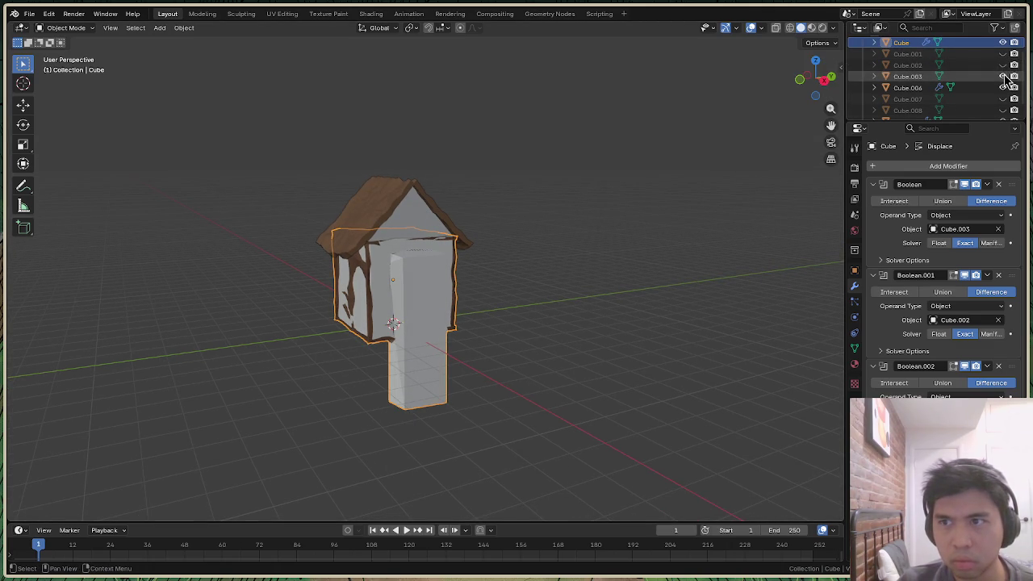
left_click(1003, 98)
left_click(1003, 98)
left_click(1002, 110)
left_click(1003, 110)
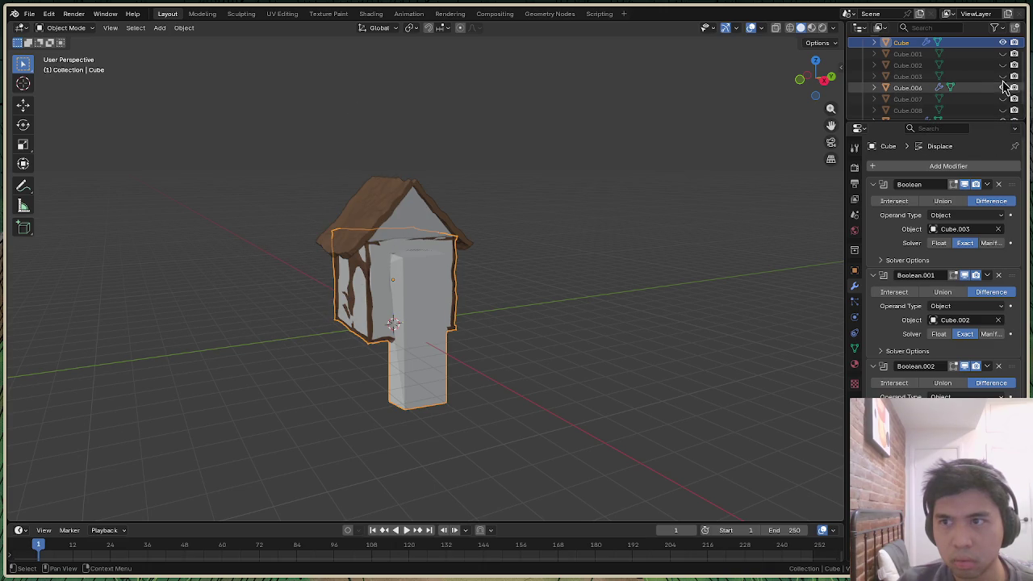
left_click(1003, 65)
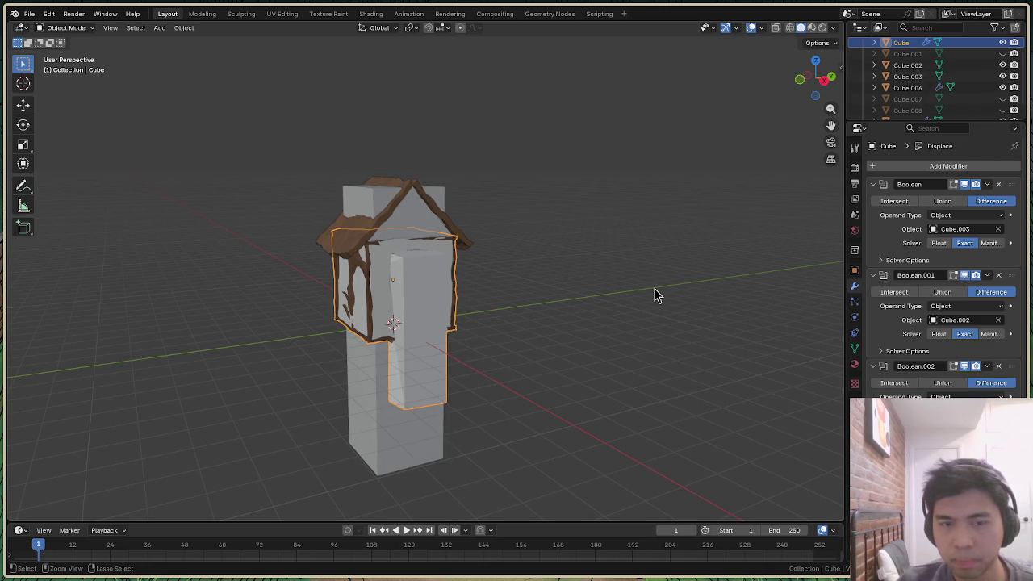
key("ctrl+z")
key("ctrl+z")
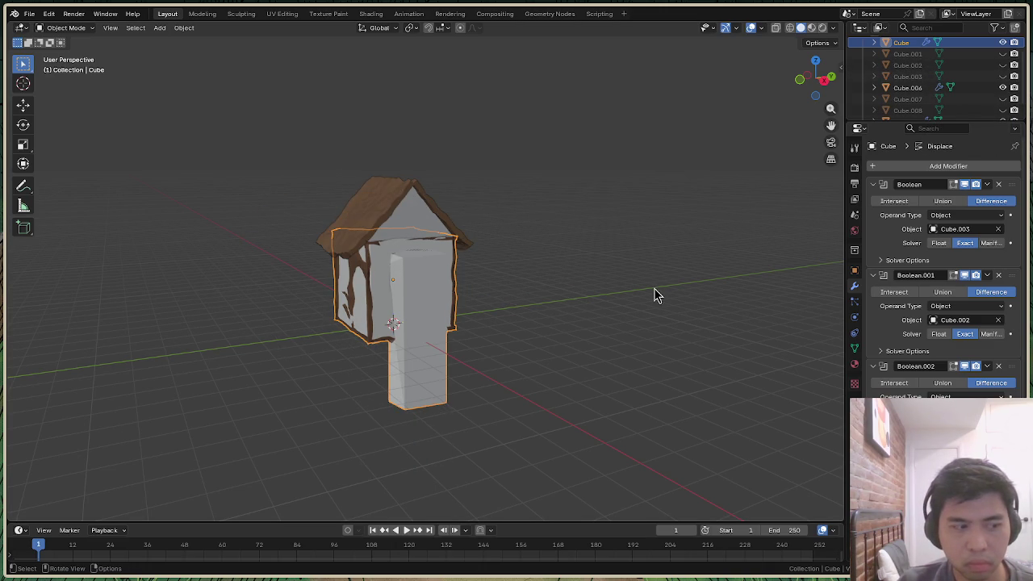
key("ctrl+z")
key("ctrl+z")
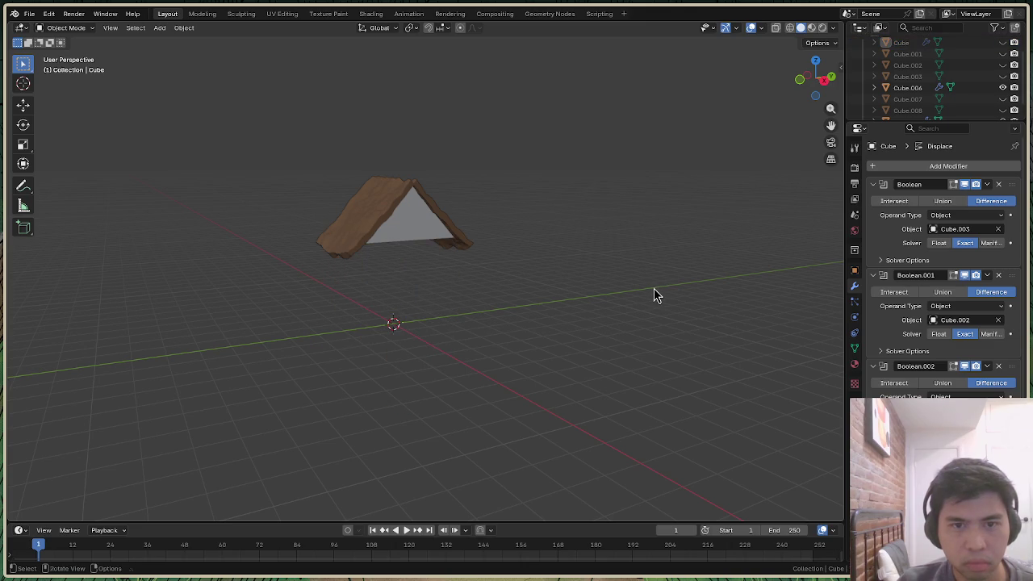
Bring back the walls, gable triangle and both roof slabs through undo and redo
left_click_drag(806, 104, 713, 300)
key("ctrl+shift+z")
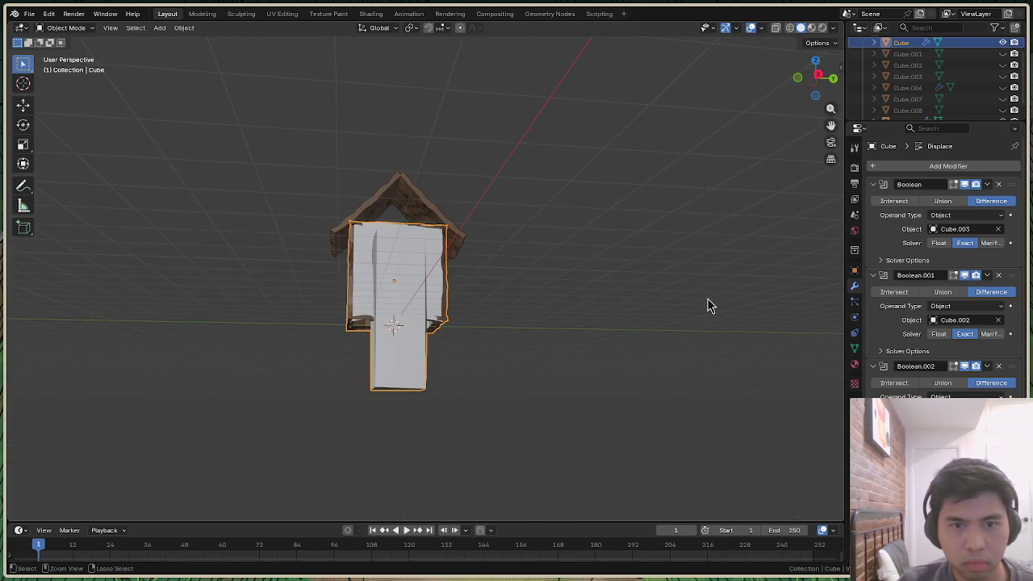
left_click_drag(807, 96, 682, 288)
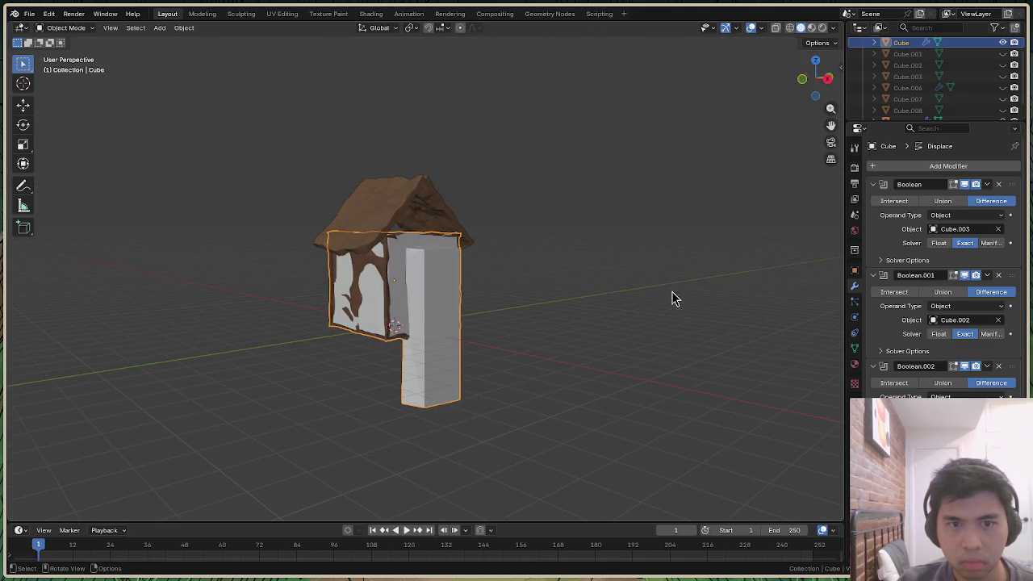
key("ctrl+z")
key("ctrl+z")
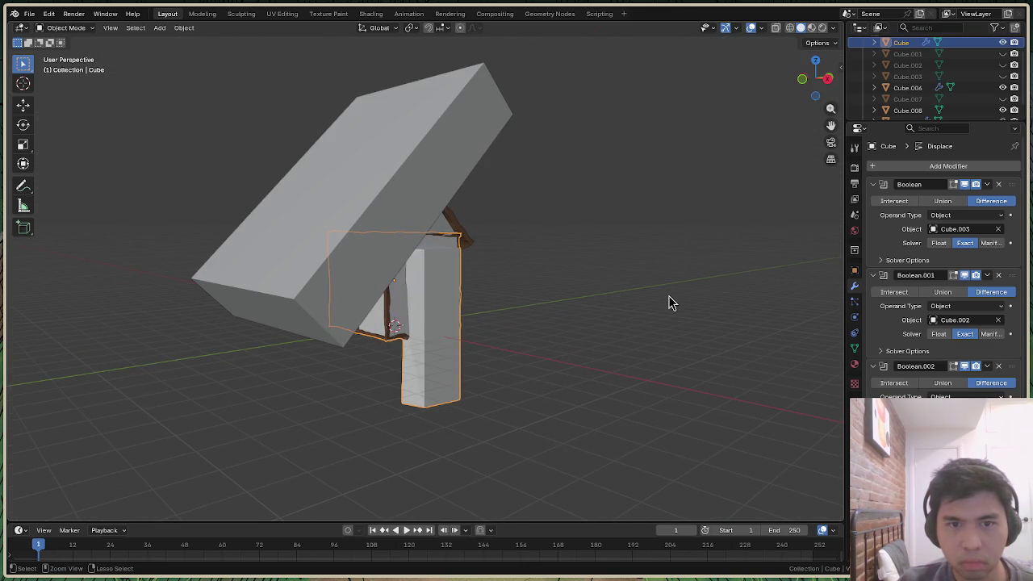
key("ctrl+z")
left_click_drag(798, 104, 715, 224)
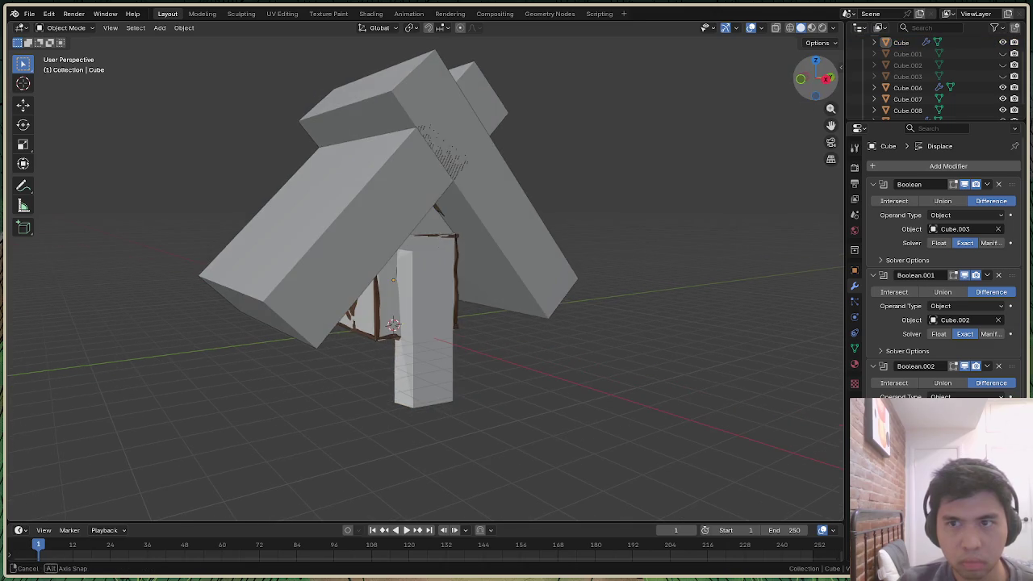
key("ctrl+z")
key("ctrl+z")
left_click_drag(815, 79, 801, 153)
left_click_drag(810, 94, 816, 85)
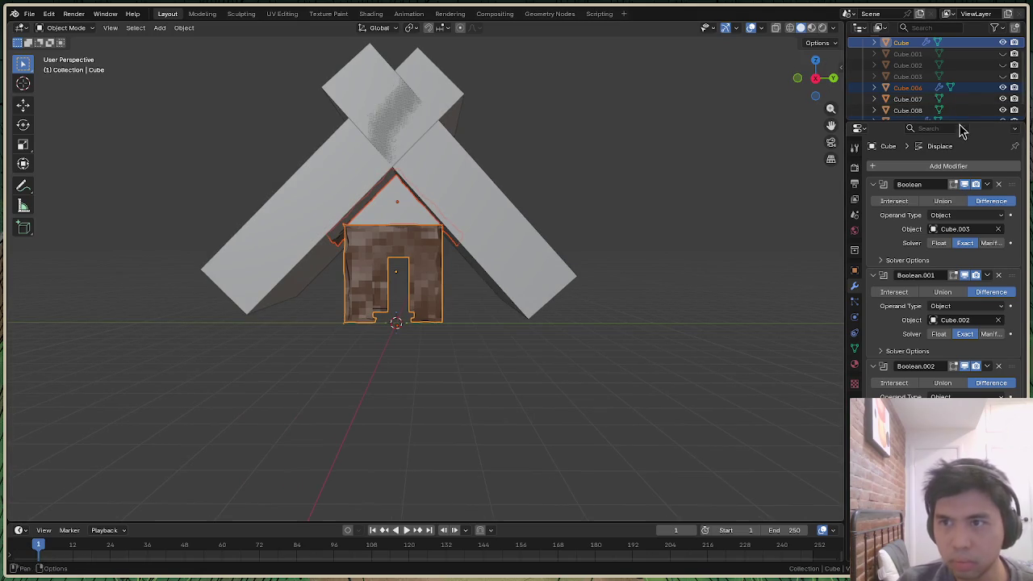
scroll(960, 100, "up", 2)
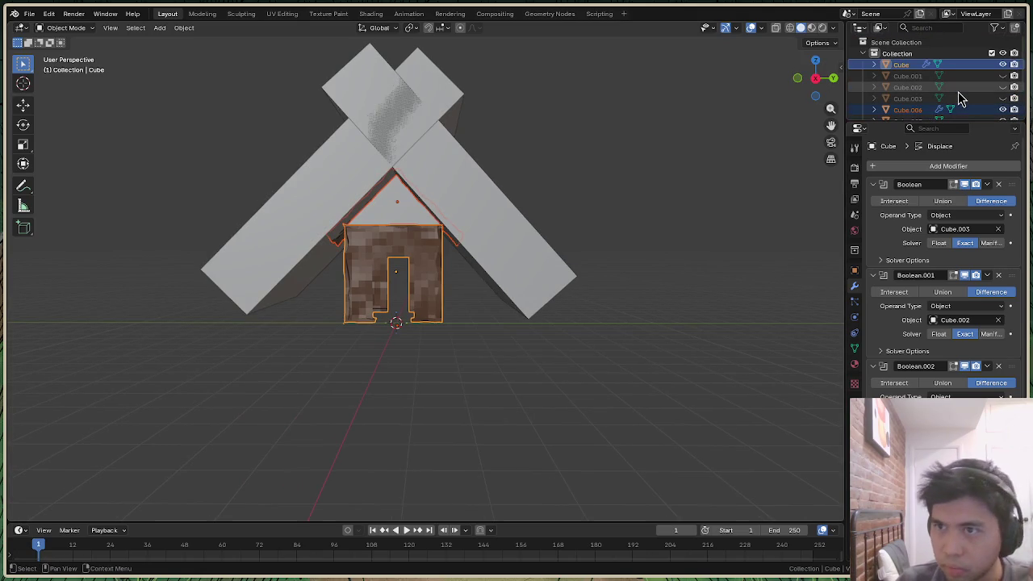
Unhide cutters Cube.001, Cube.002 and Cube.003, then toggle the Collection off and on
left_click(1003, 76)
left_click(1003, 87)
left_click(1002, 98)
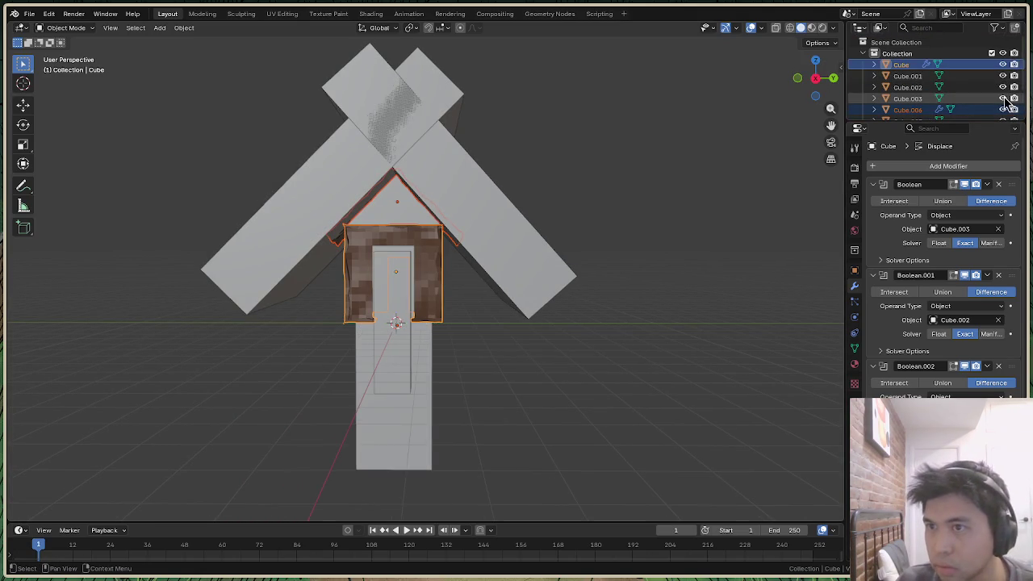
scroll(1006, 105, "down", 3)
scroll(1006, 105, "up", 3)
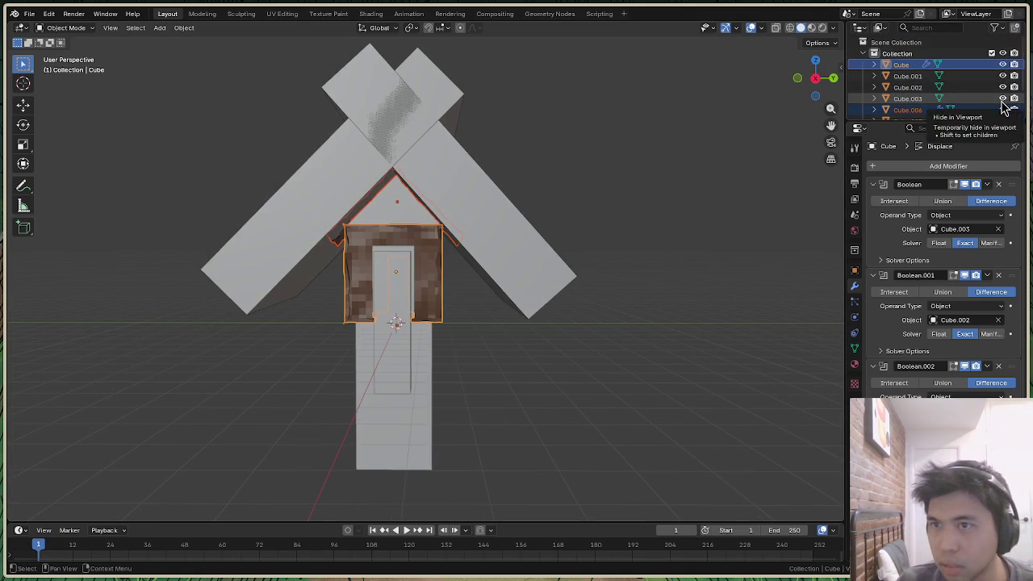
left_click(1002, 54)
left_click(1003, 54)
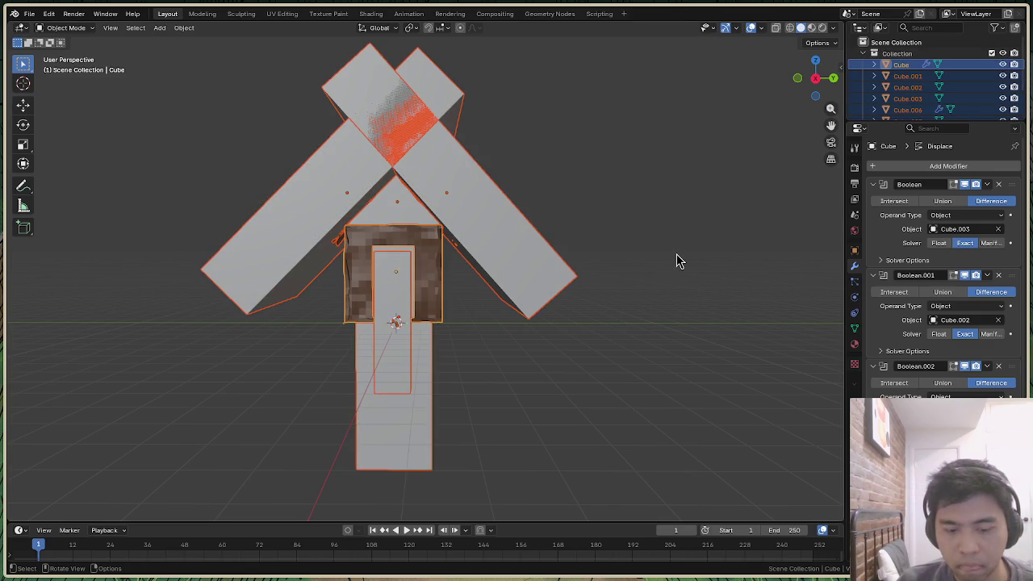
Lower the selected parts along Z and inspect from the right in wireframe and X-ray
key("g")
key("z")
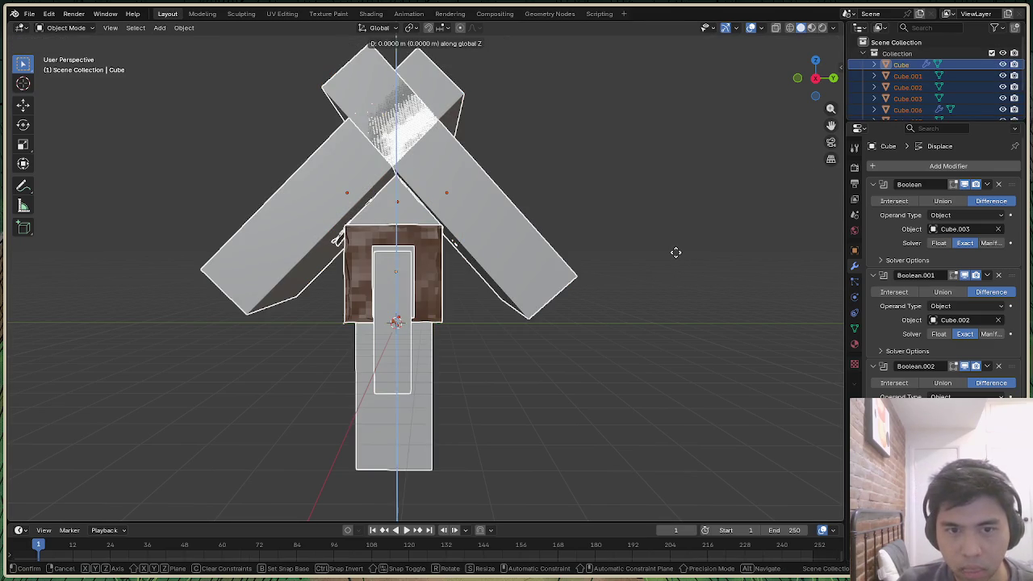
left_click(675, 271)
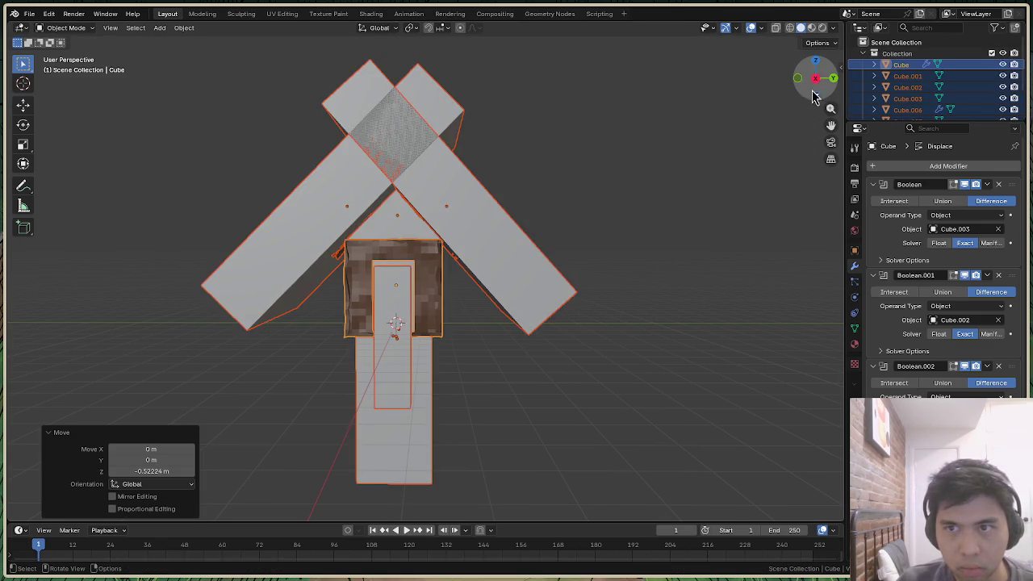
left_click(816, 81)
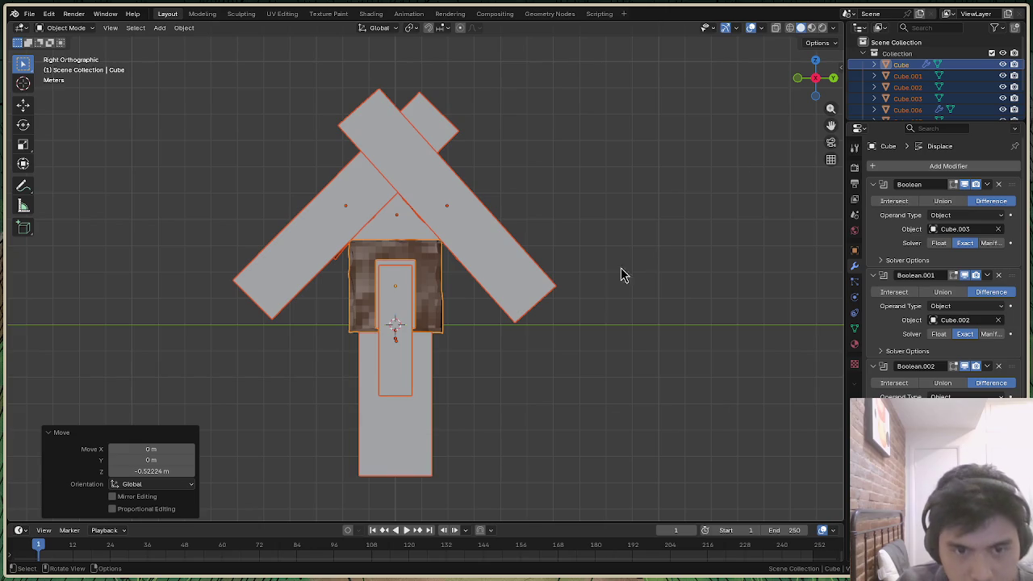
key("z")
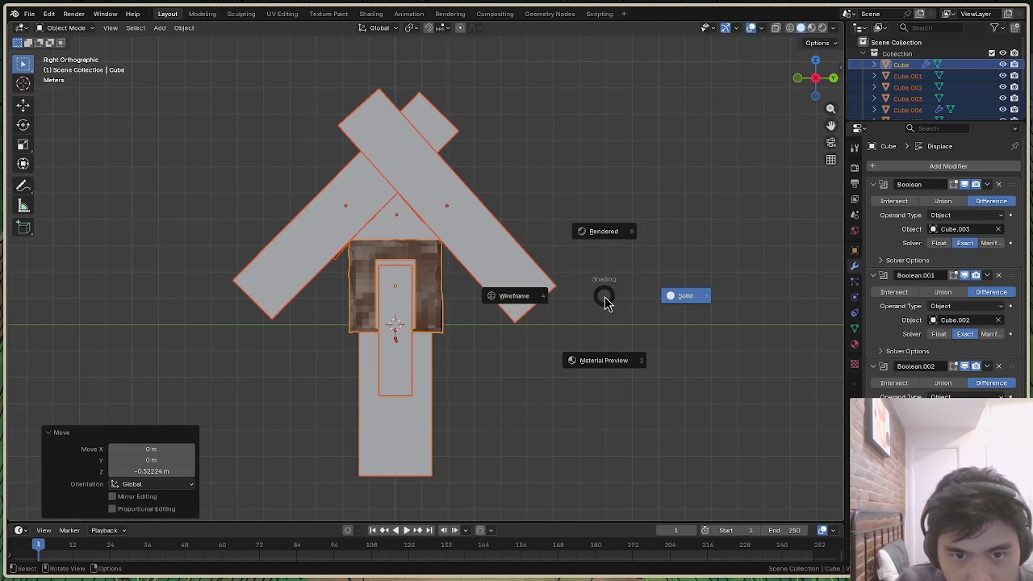
key("4")
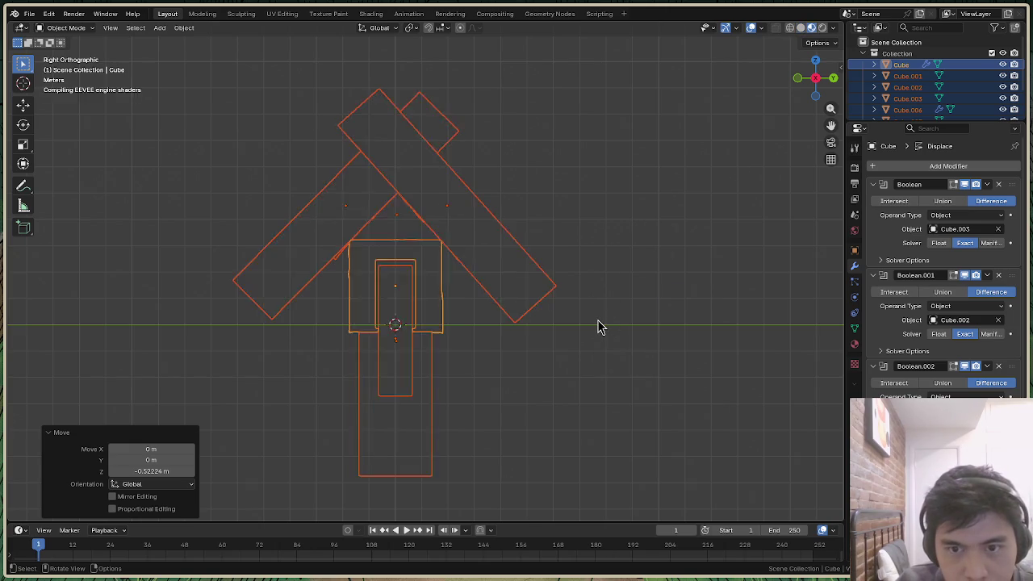
key("shift+z")
Undo the downward move to restore original heights, then clear the selection
key("ctrl+z")
key("ctrl+z")
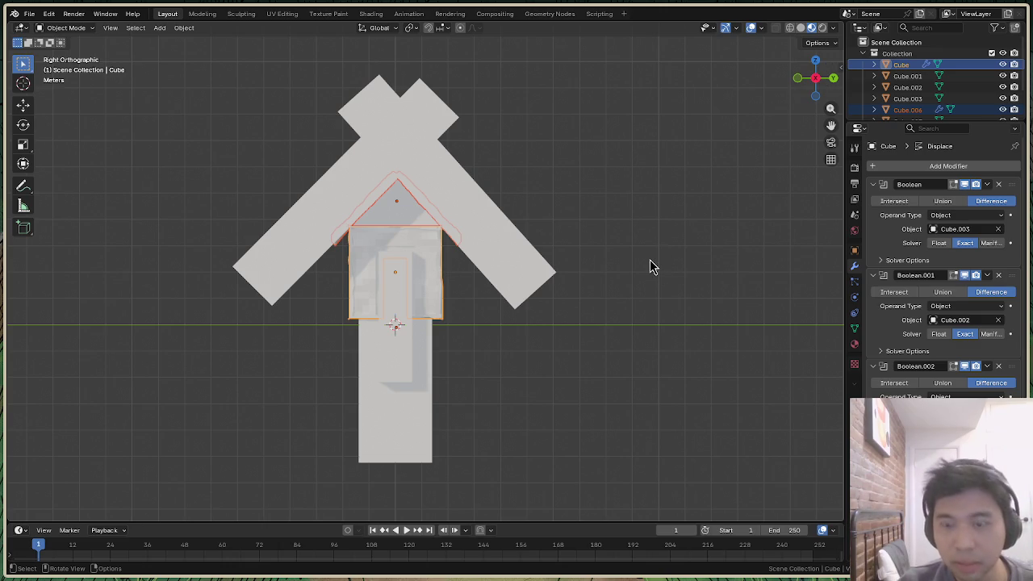
key("g")
key("Return")
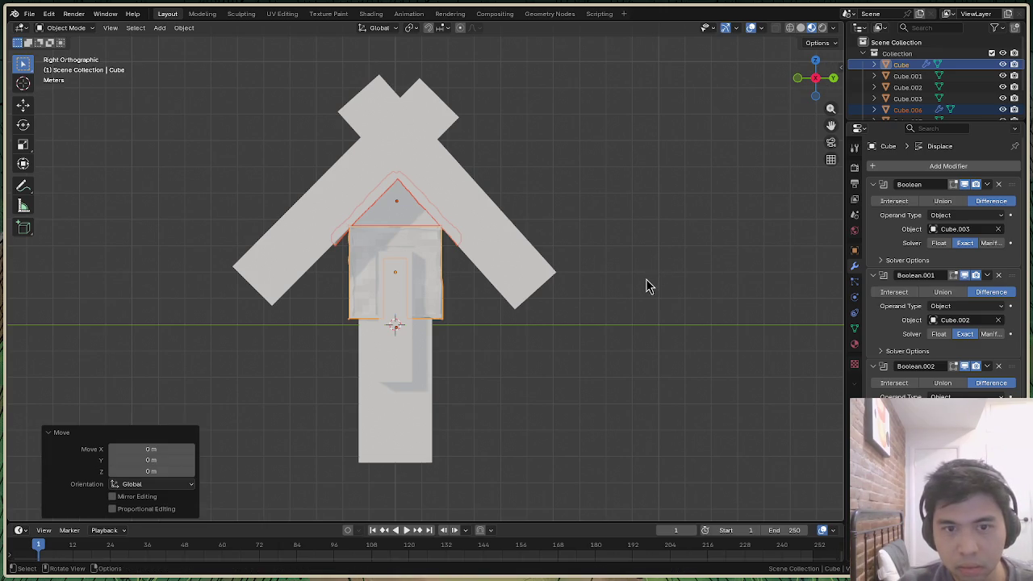
key("shift+g")
key("Escape")
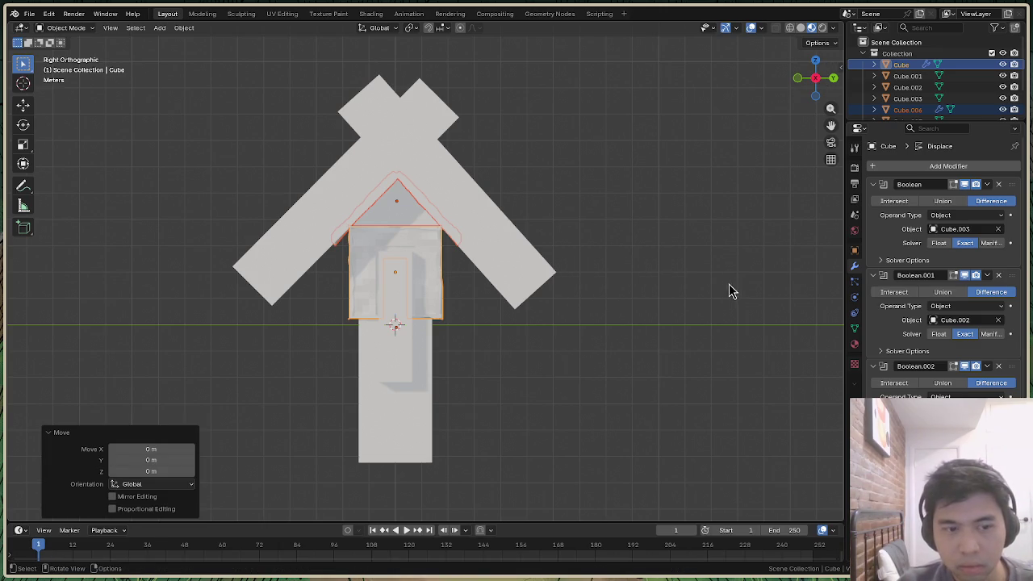
left_click_drag(714, 287, 714, 286)
mouse_move(815, 79)
left_mouse_down()
mouse_move(803, 88)
mouse_move(813, 81)
left_mouse_up()
From the right view, preview Rendered, then Material Preview, then return to Solid shading
left_click(818, 78)
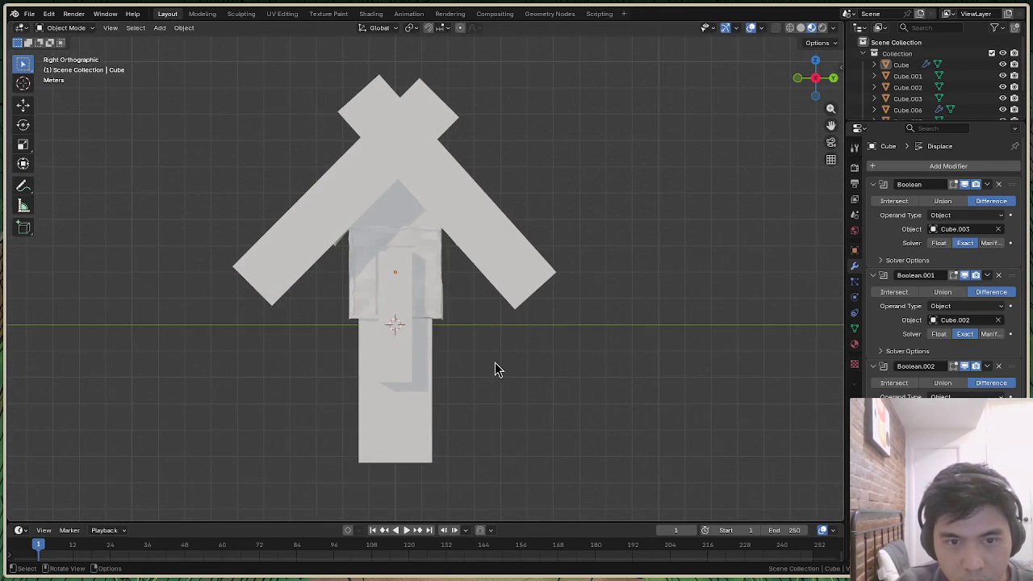
key("z")
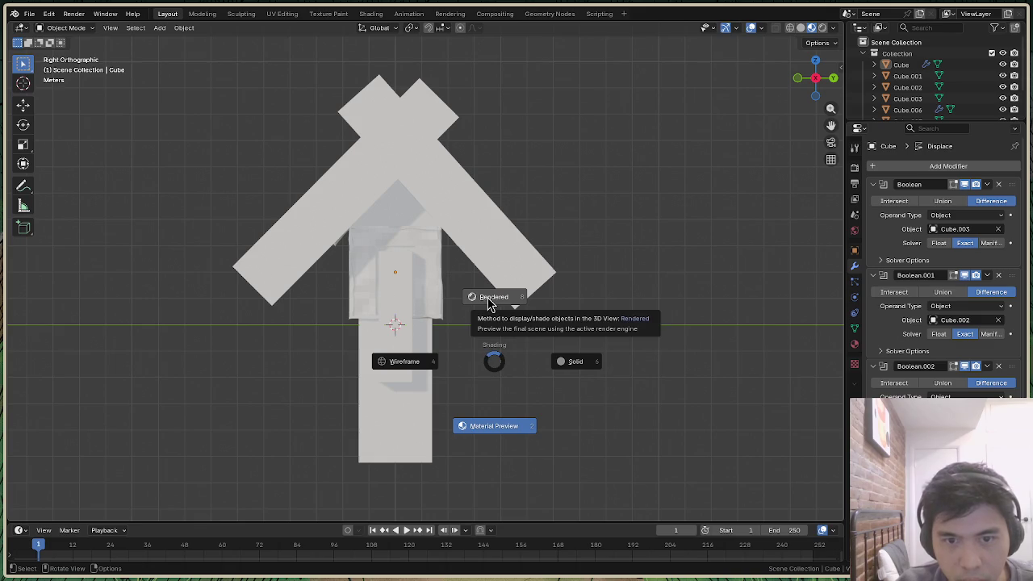
left_click(488, 303)
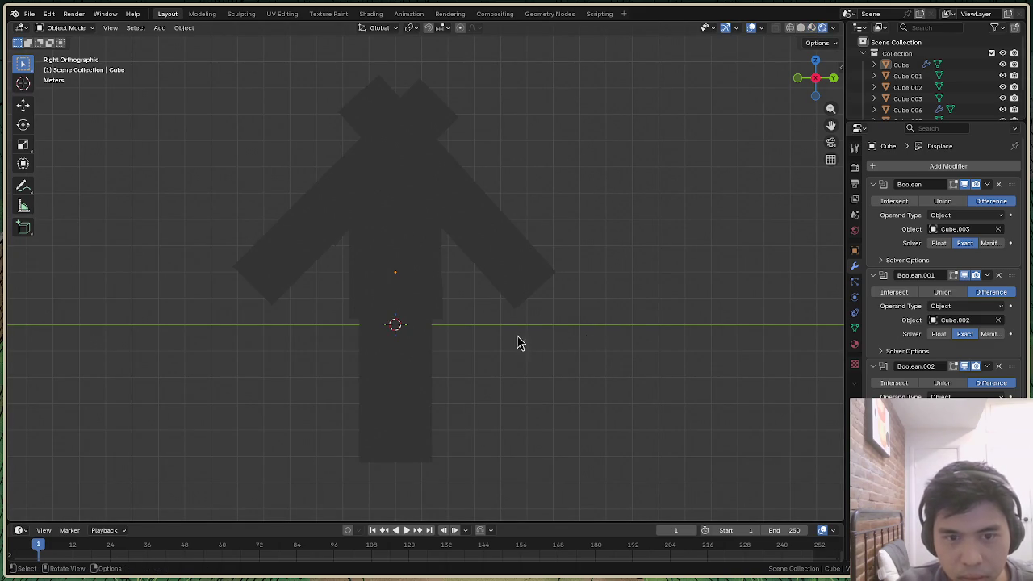
key("z")
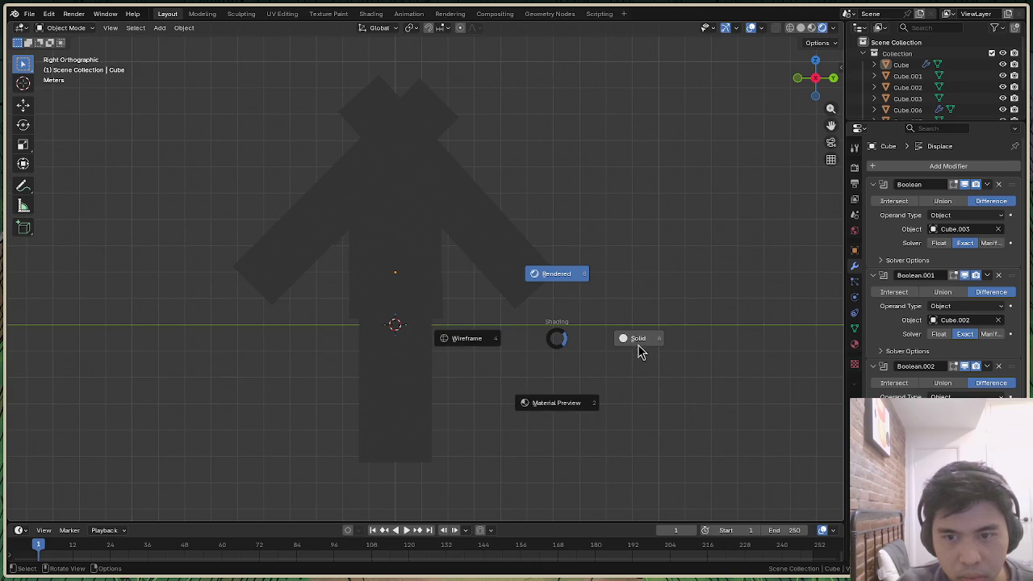
left_click(585, 406)
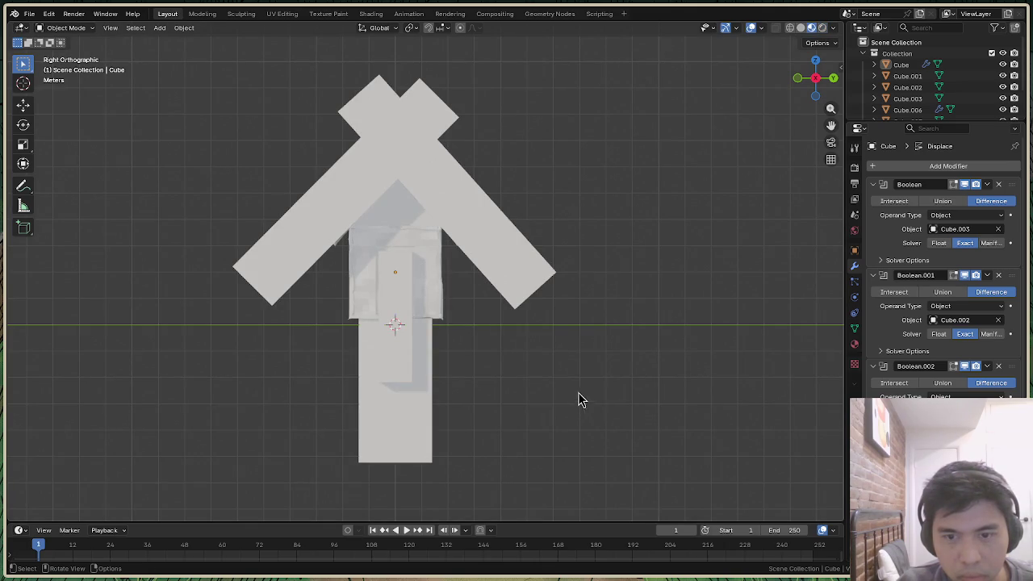
key("z")
left_click(692, 361)
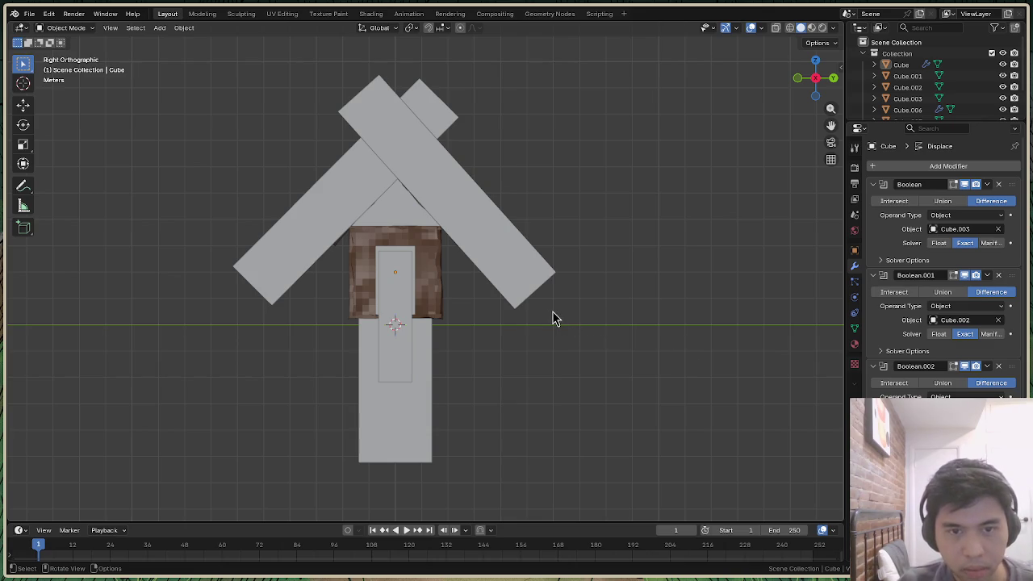
Select all objects, try a vertical Z move, cancel it so nothing shifts, and deselect
key("a")
key("g")
key("z")
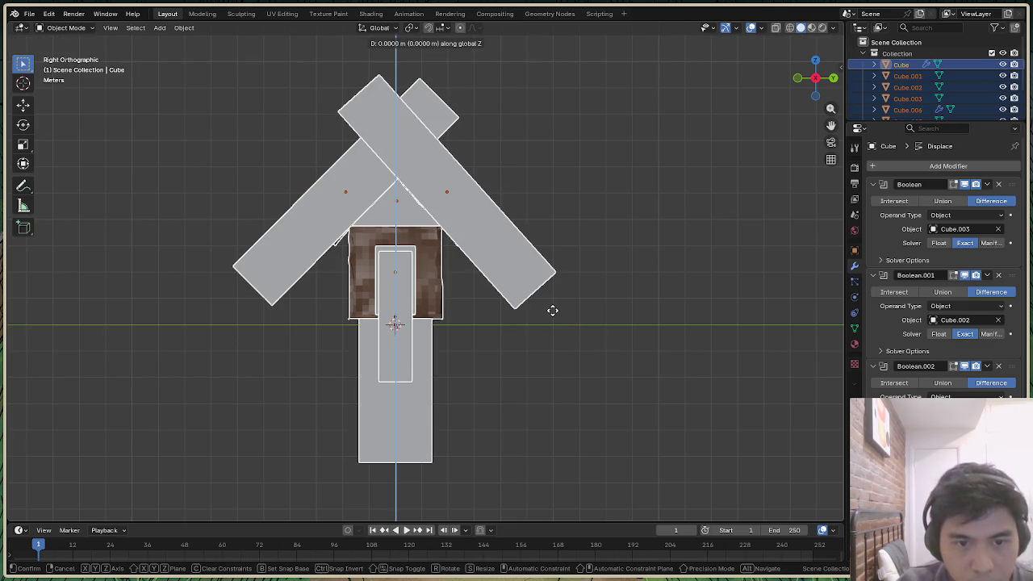
left_click(551, 310)
key("g")
key("z")
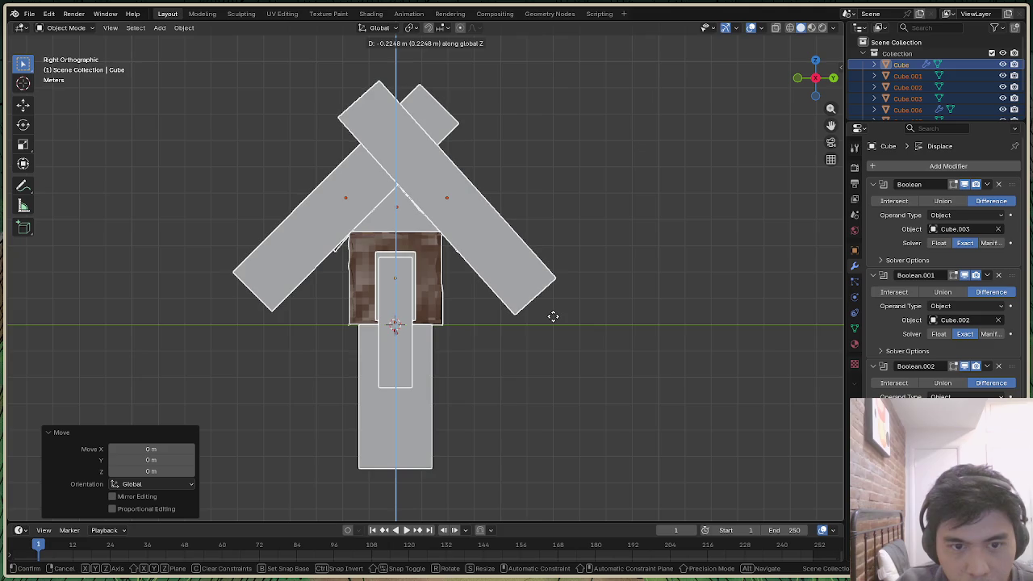
right_click(555, 324)
left_click(601, 338)
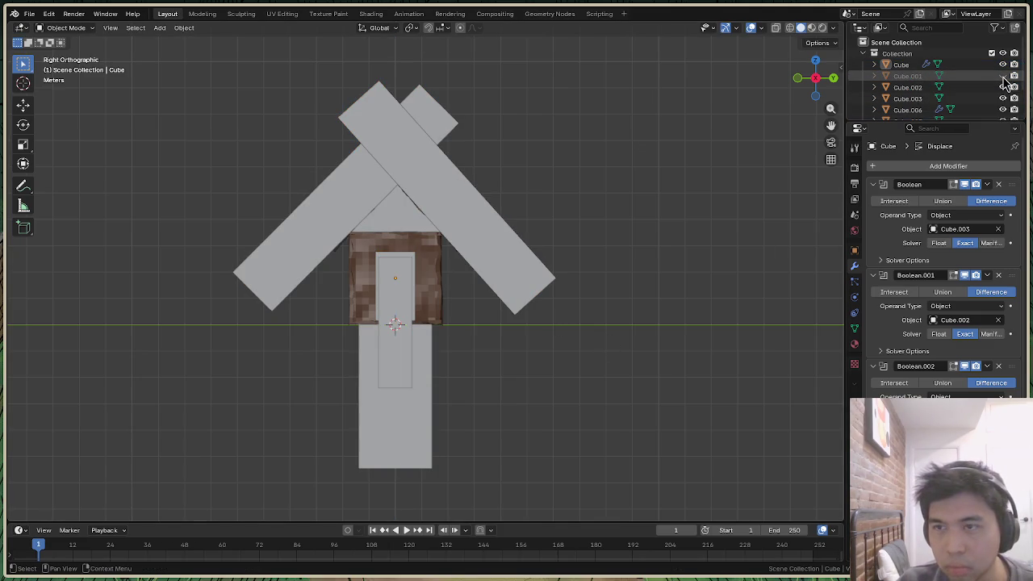
Hide the cutters Cube.001–Cube.003 and the beams Cube.007 and Cube.008 in the Outliner
left_click_drag(1003, 75, 1003, 89)
left_click(1003, 98)
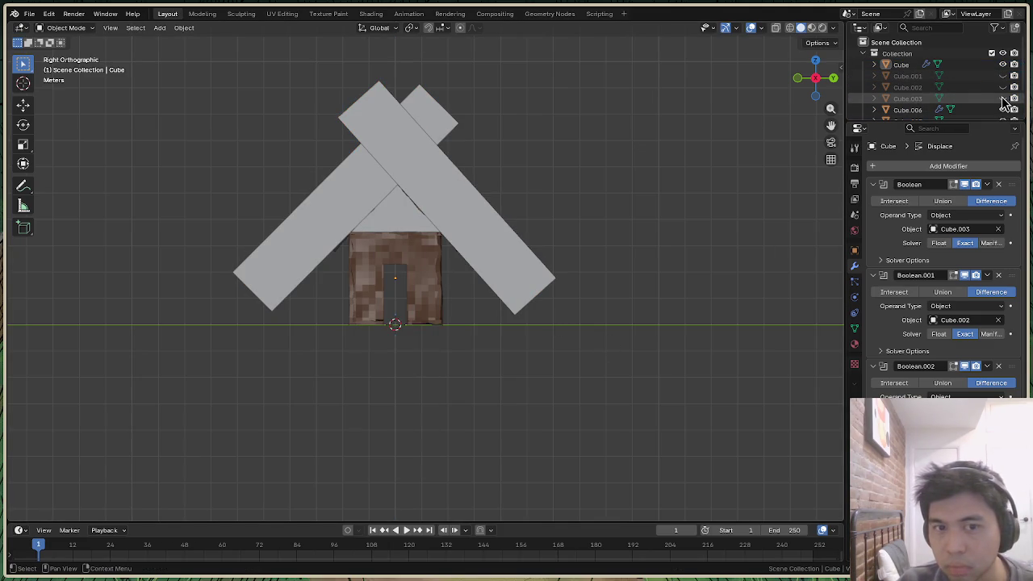
scroll(1005, 99, "down", 2)
left_click(1003, 98)
left_click(1004, 110)
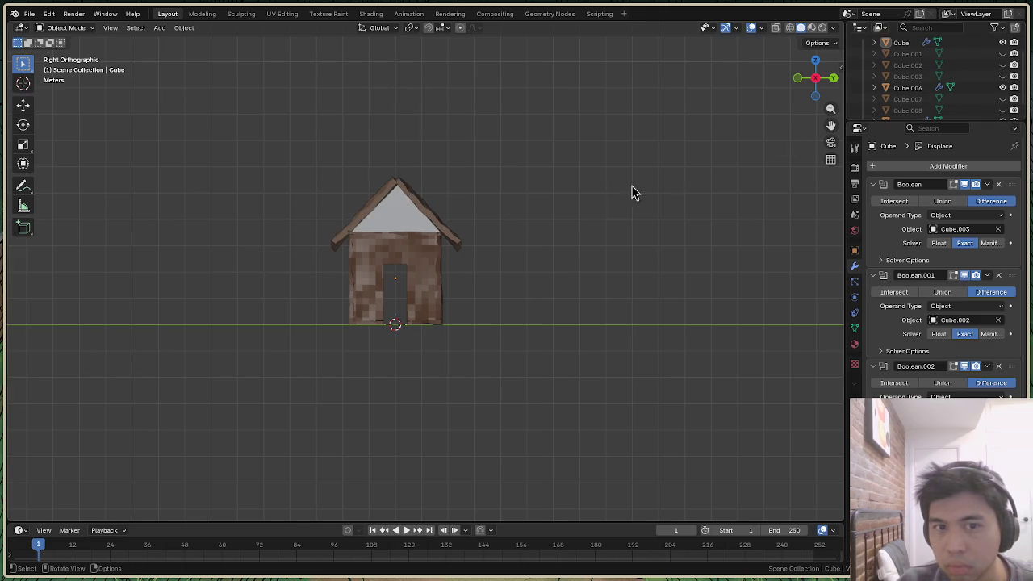
scroll(637, 202, "down", 3)
scroll(394, 246, "up", 3)
scroll(392, 317, "up", 2)
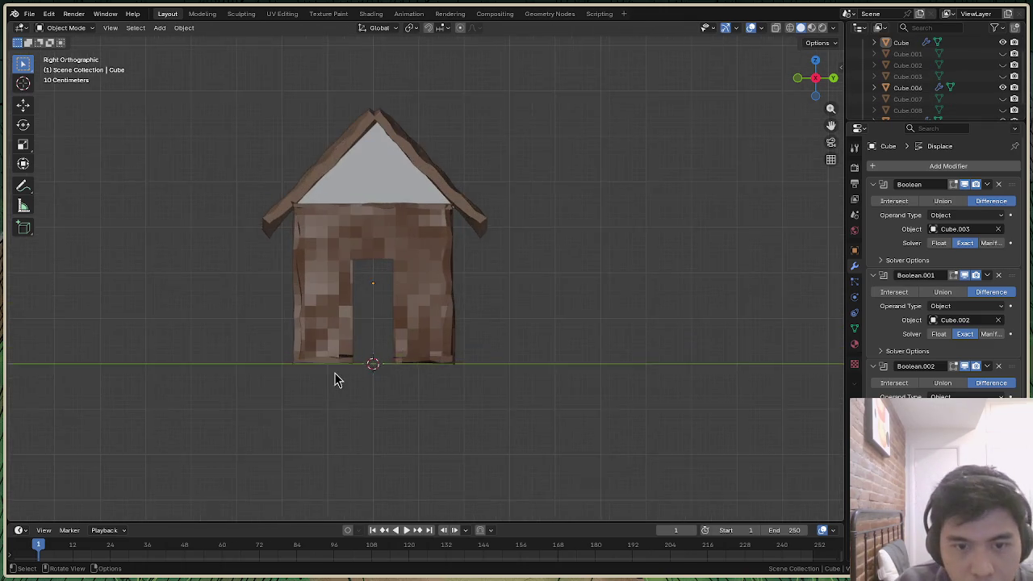
scroll(336, 375, "up", 2)
Orbit around the finished house to inspect the door opening, then unhide the cutters
left_click_drag(817, 77, 669, 239)
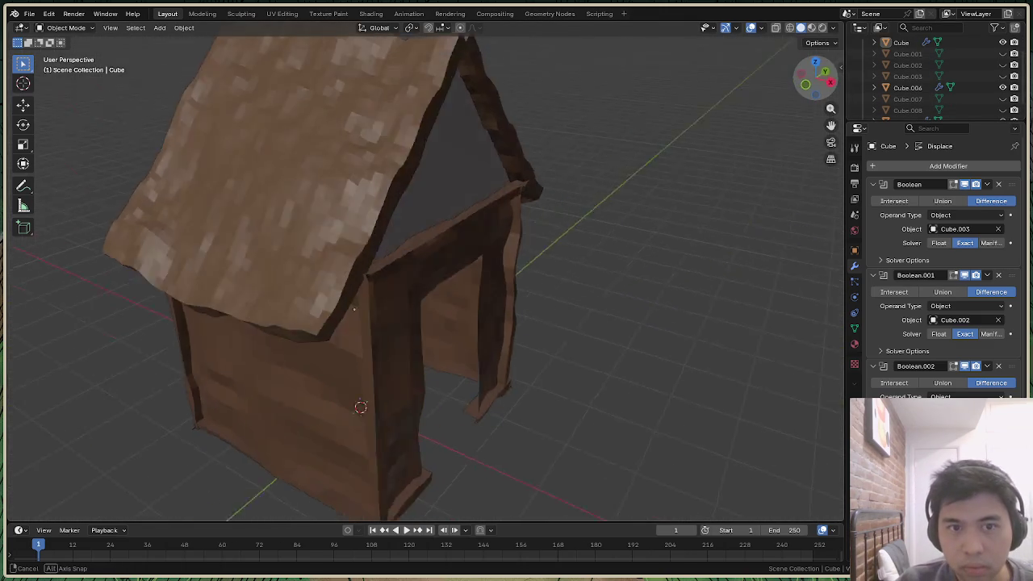
scroll(669, 240, "down", 5)
middle_click_drag(638, 274, 604, 312)
key("a")
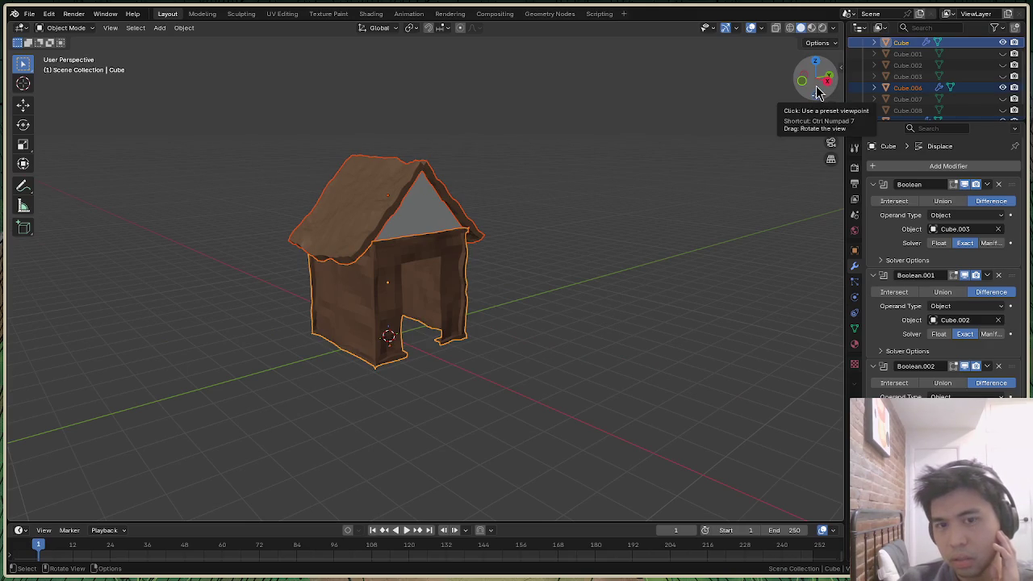
left_click_drag(812, 77, 815, 75)
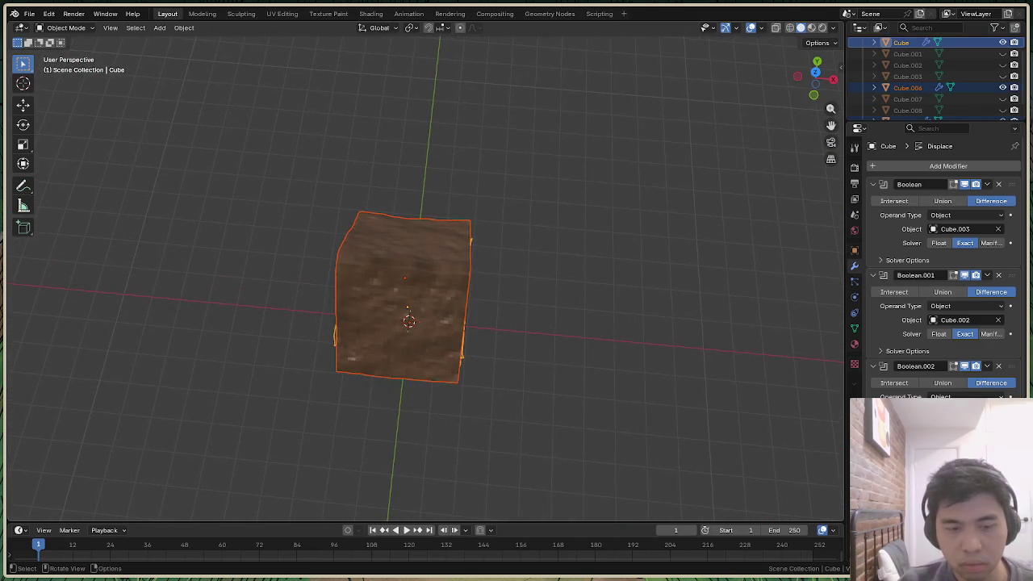
key("r")
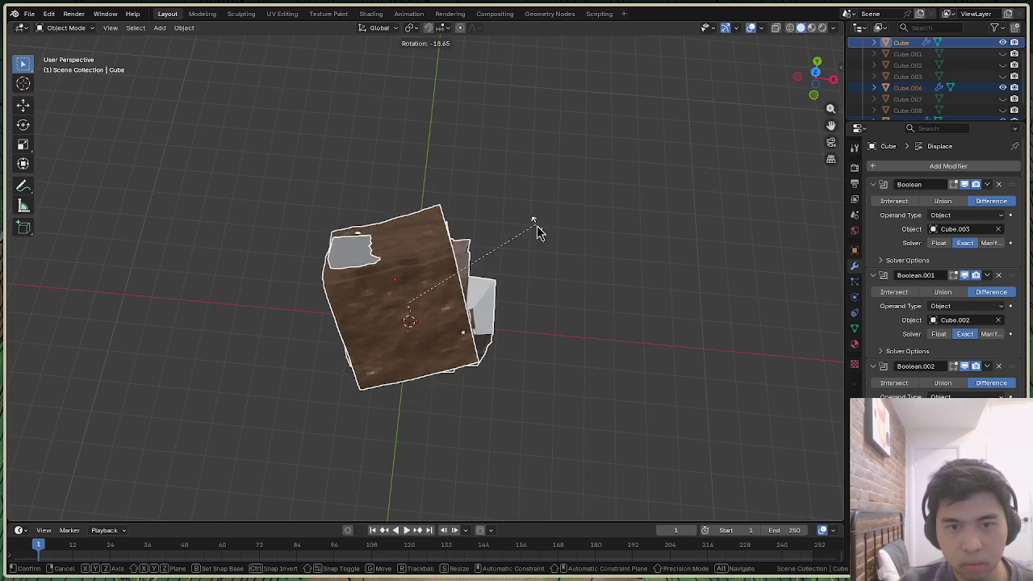
right_click(537, 230)
scroll(1000, 96, "up", 2)
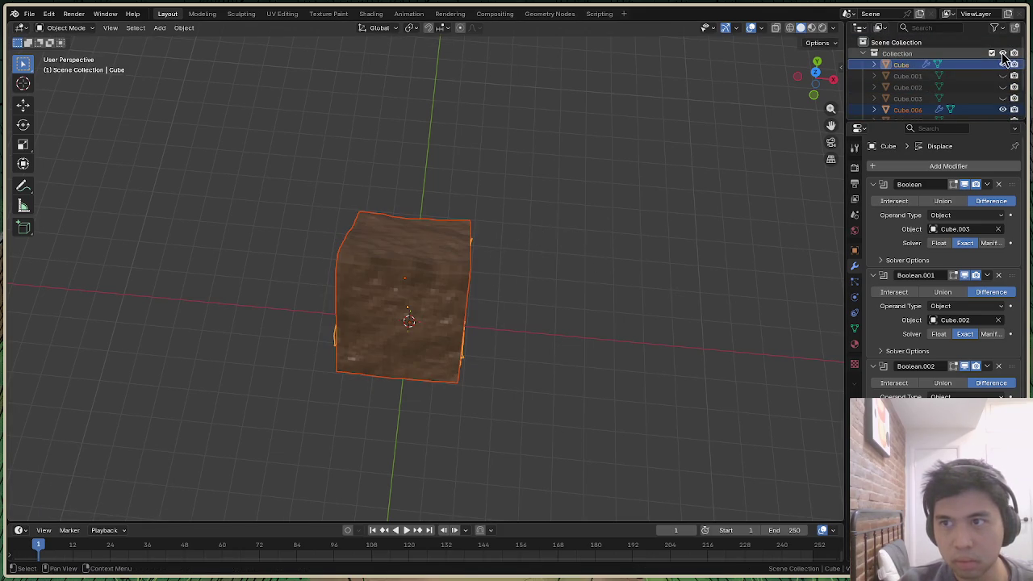
left_click_drag(1003, 75, 1003, 98)
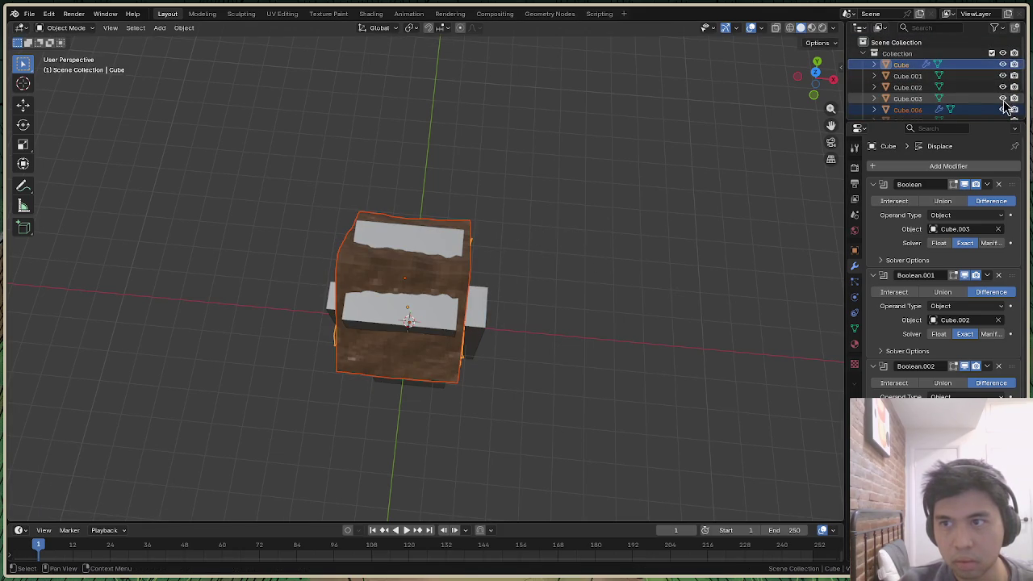
Show the cutters and Cube.008 beam again, then try a -8.44° Y tilt and undo it
scroll(1004, 92, "down", 2)
left_click(1003, 86)
left_click(1002, 96)
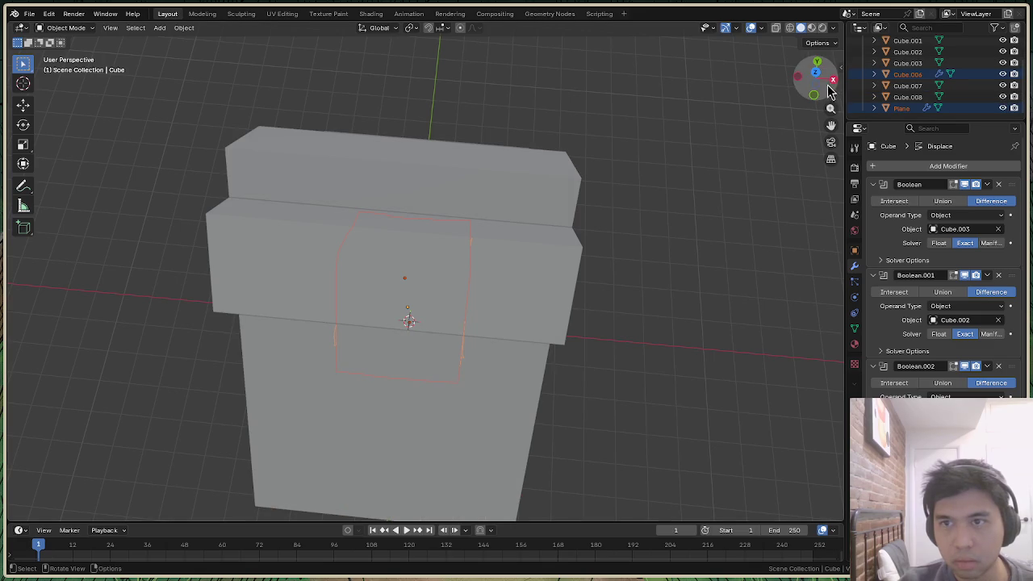
left_click_drag(815, 78, 807, 88)
key("a")
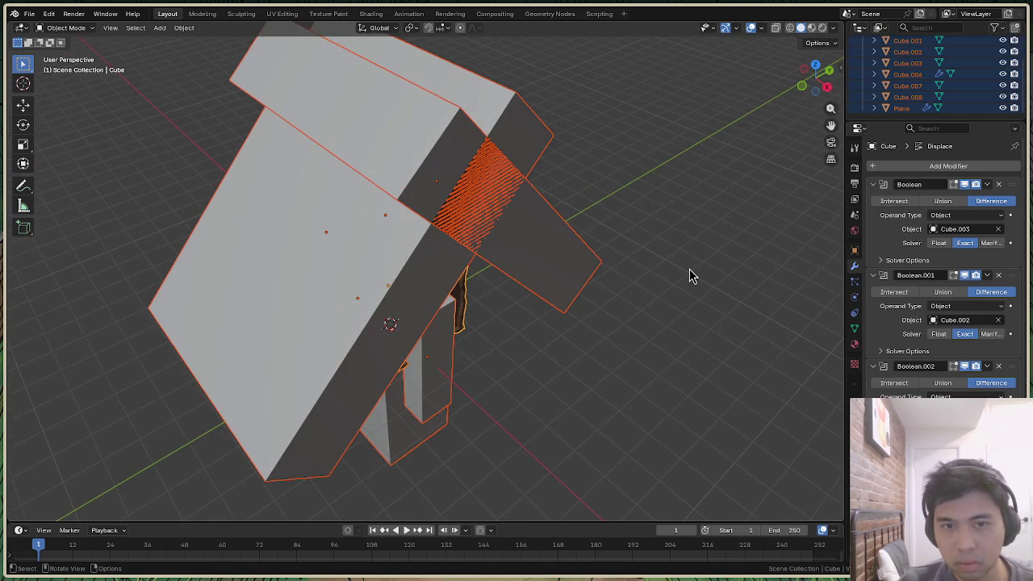
key("r")
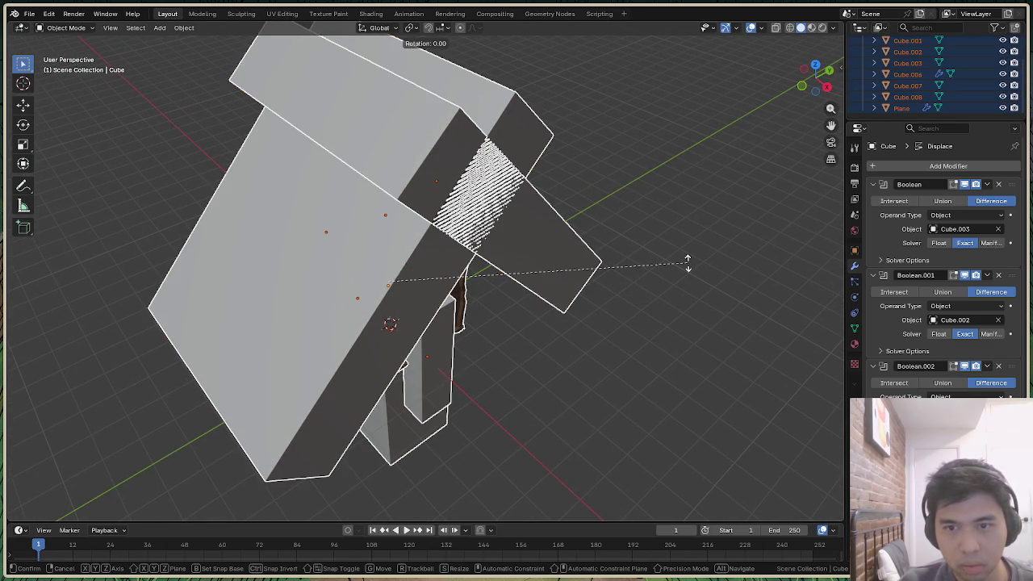
key("y")
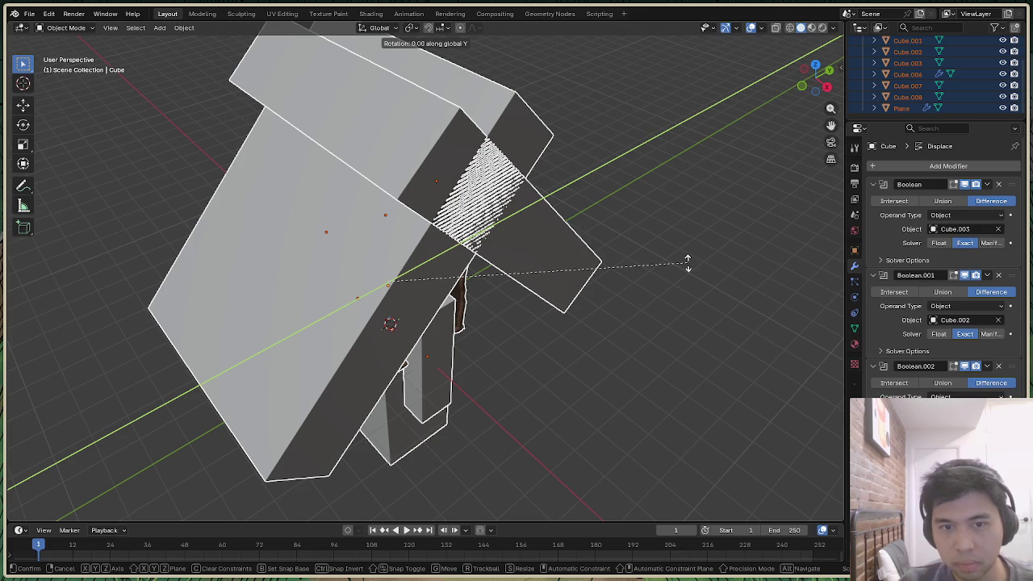
left_click(678, 221)
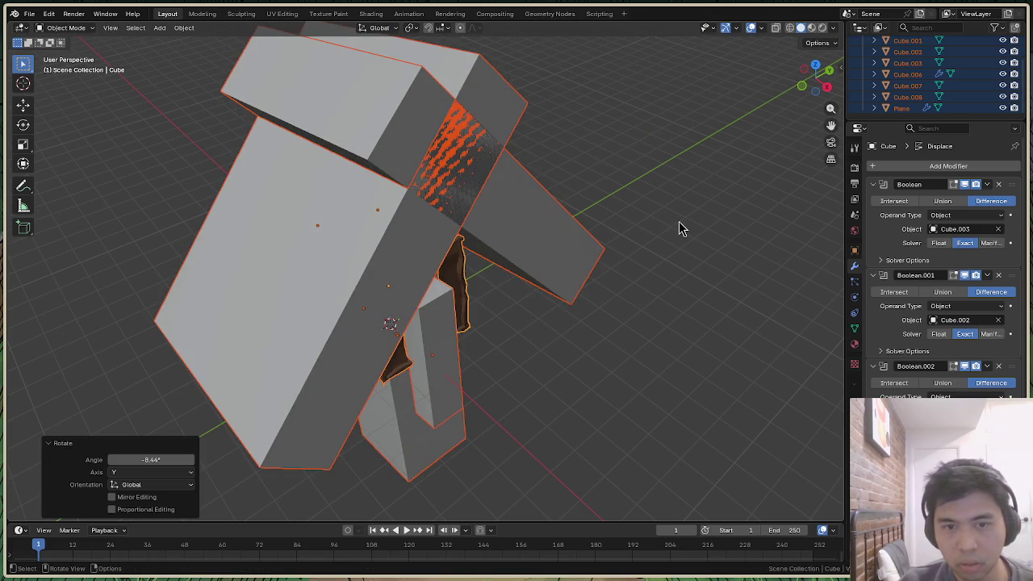
key("ctrl+z")
Rotate all objects a quarter turn about Z and view the model from the back orthographically
key("r")
key("z")
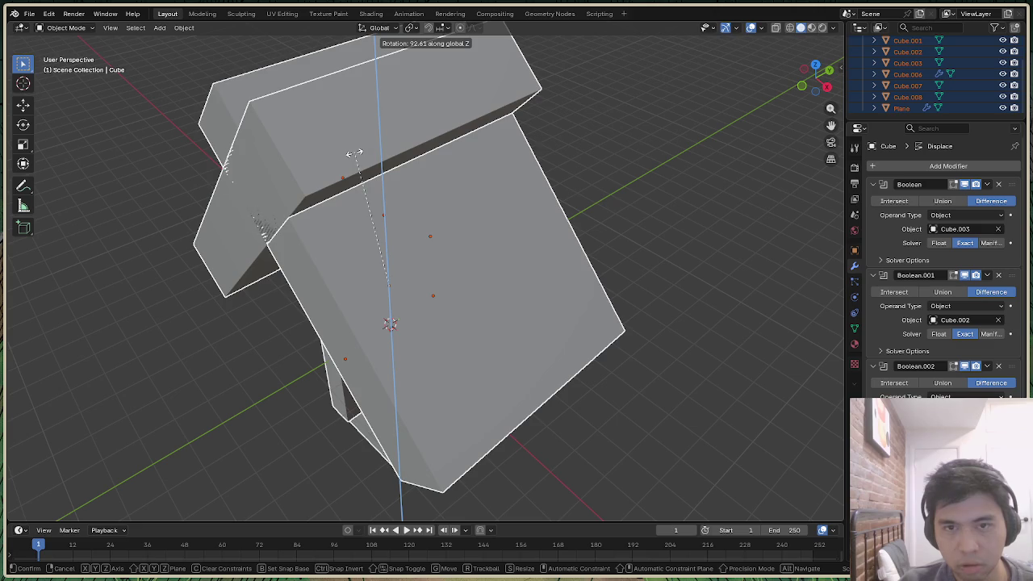
left_click(354, 153)
left_click(830, 76)
left_click(829, 74)
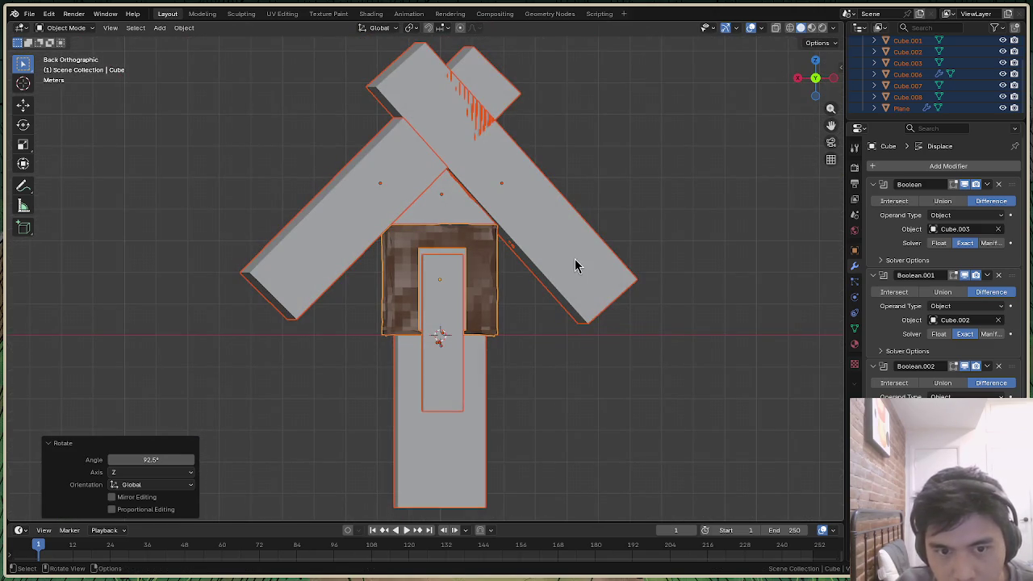
Try rotating the roof boards about Z with a 0° angle, then undo it
key("r")
key("z")
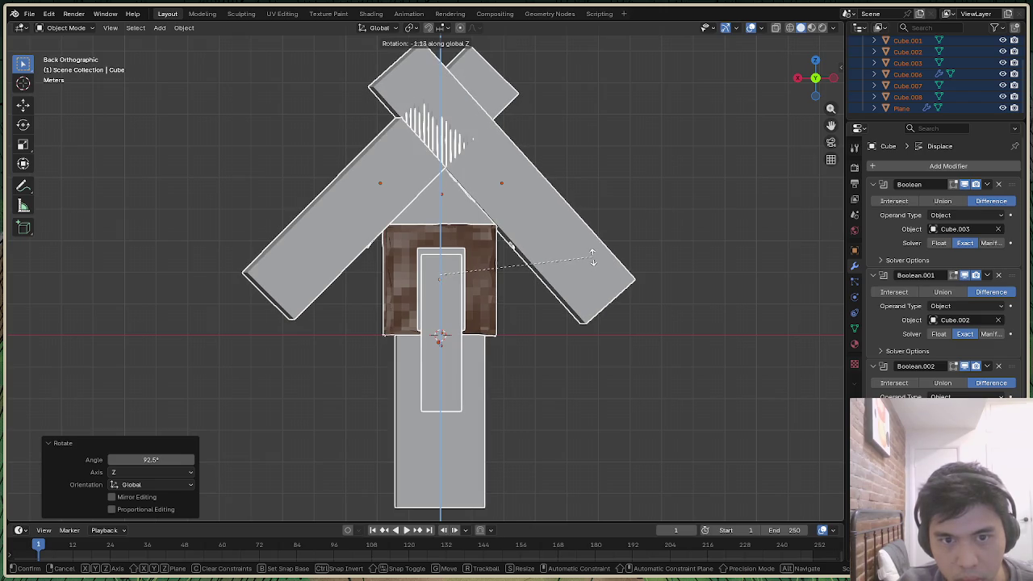
left_click(593, 264)
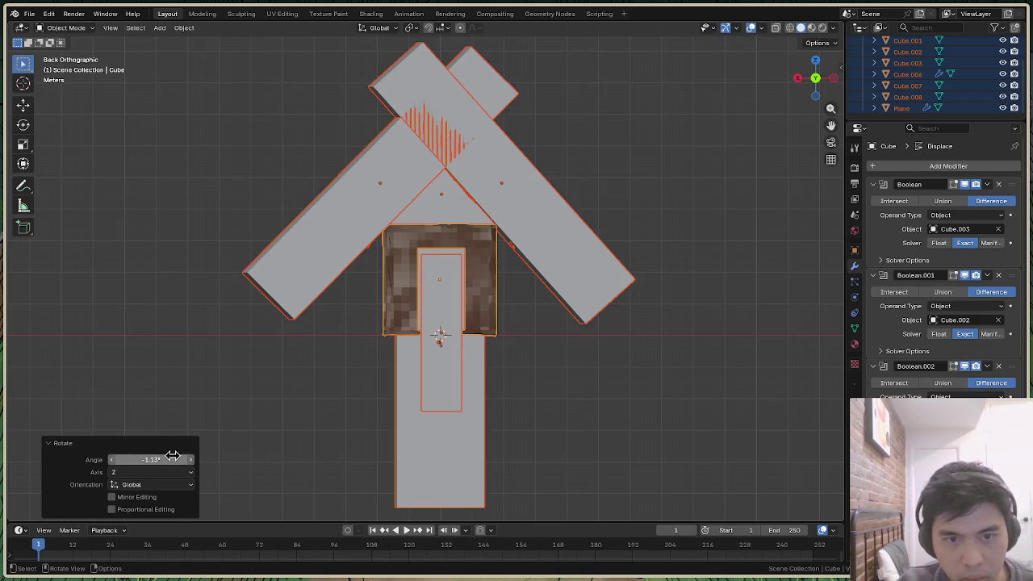
left_click(180, 460)
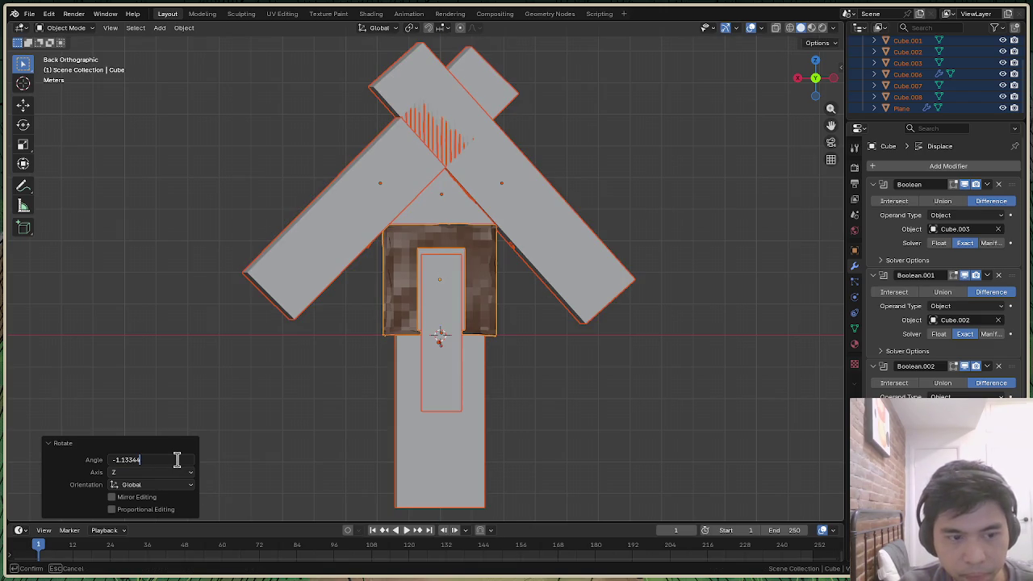
type("0")
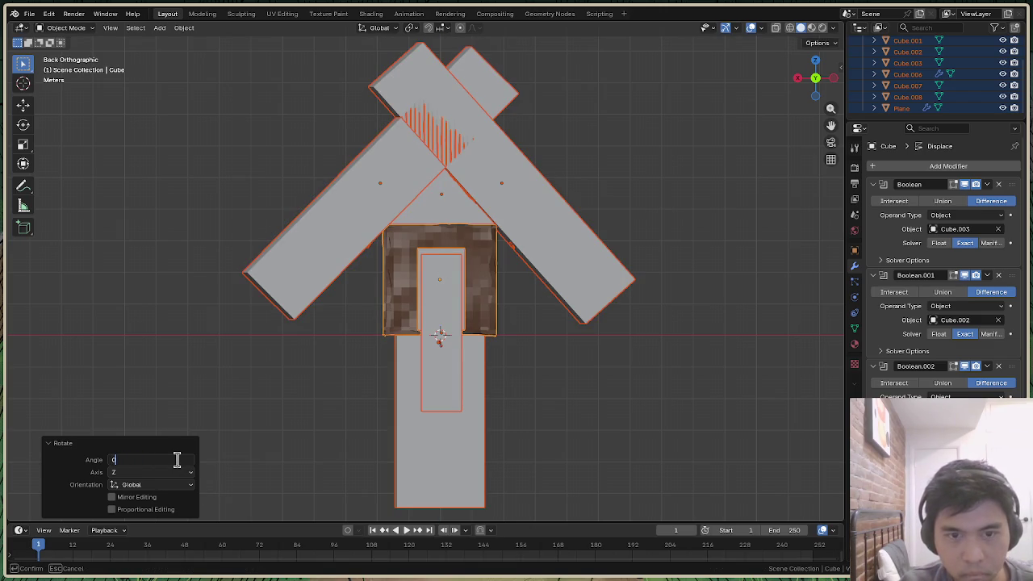
key("Return")
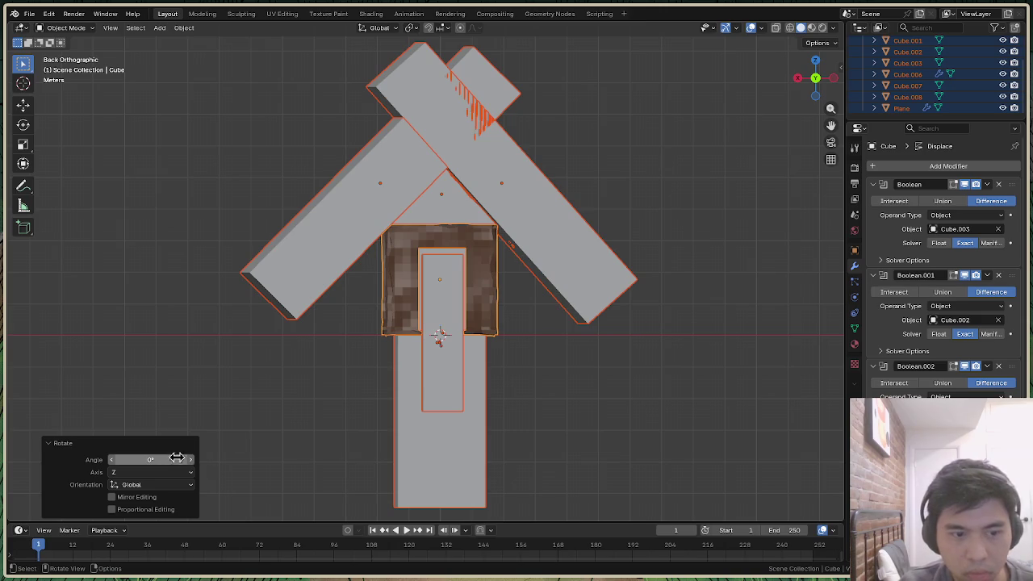
key("ctrl+z")
key("ctrl+z")
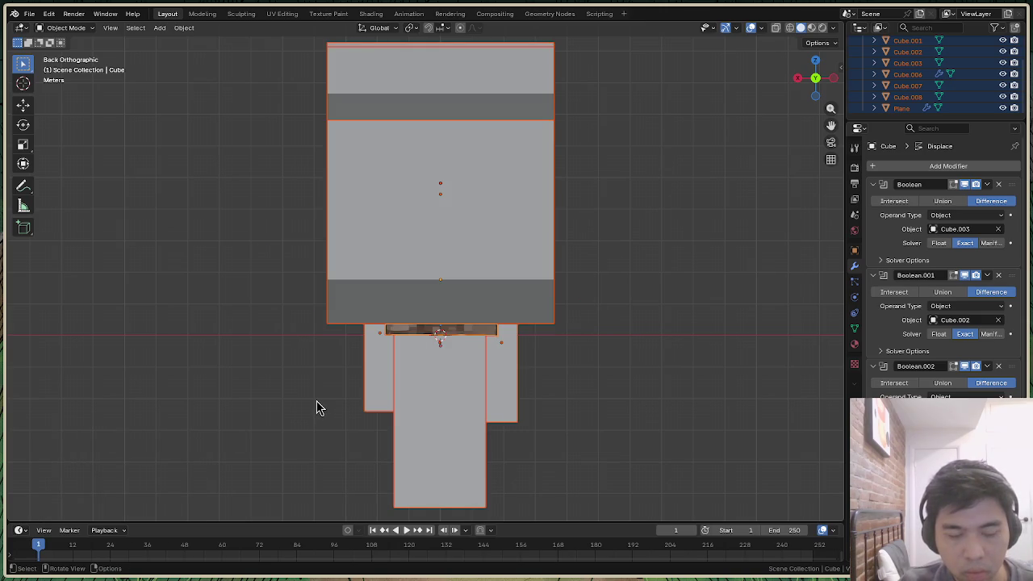
Rotate the roof boards 90° about the Z axis
key("r")
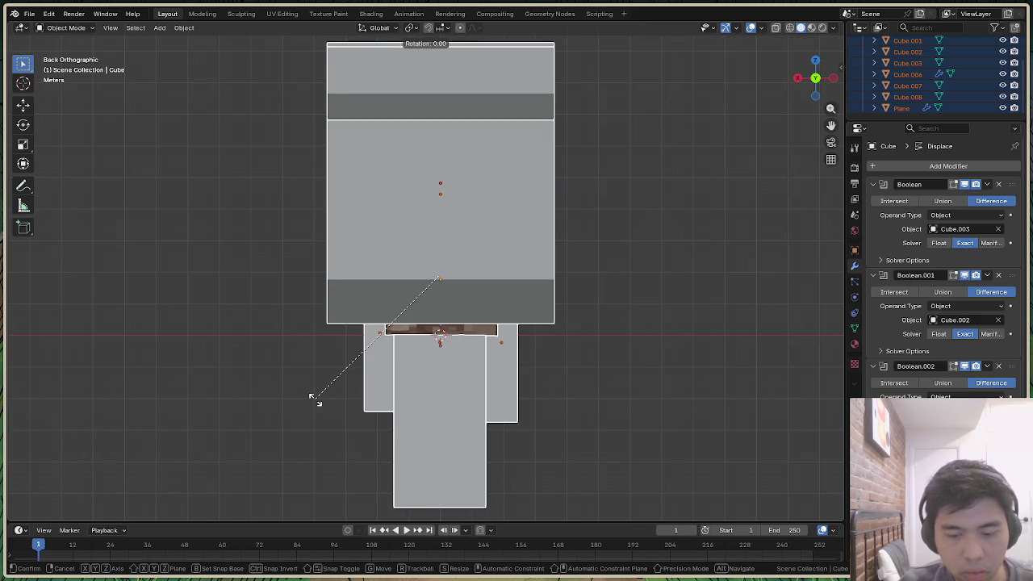
key("z")
left_click(318, 407)
left_click(148, 458)
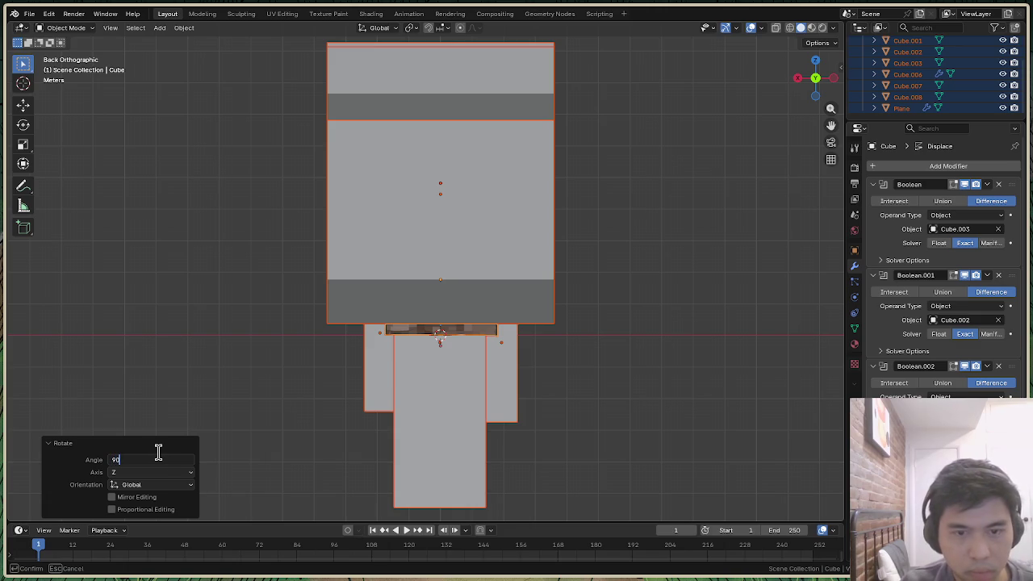
key("Return")
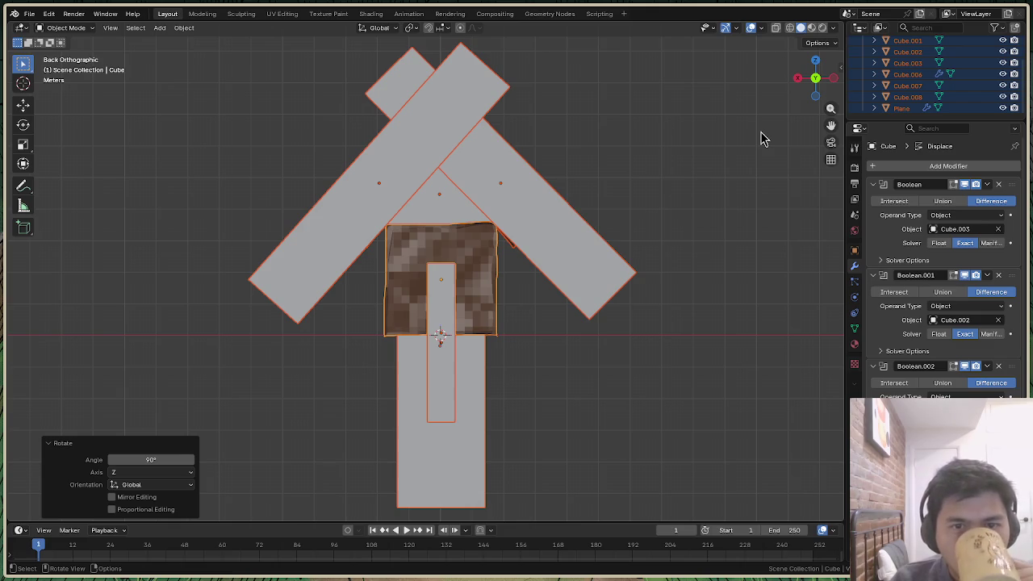
Hide the Cube.001–Cube.003 helpers, orbit to a perspective view, and save house.blend
scroll(1000, 88, "up", 3)
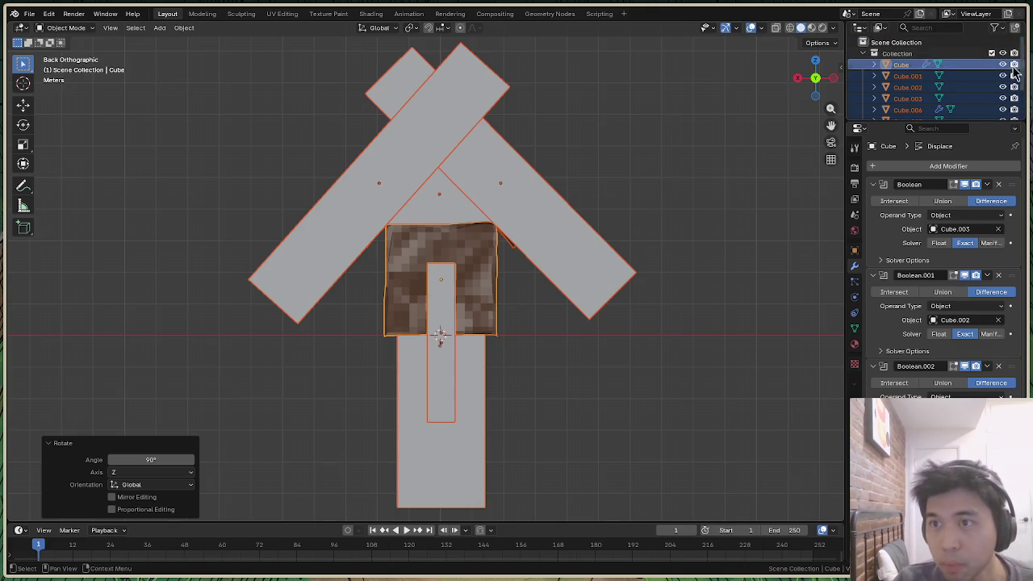
left_click_drag(1001, 75, 1002, 96)
scroll(1005, 98, "down", 2)
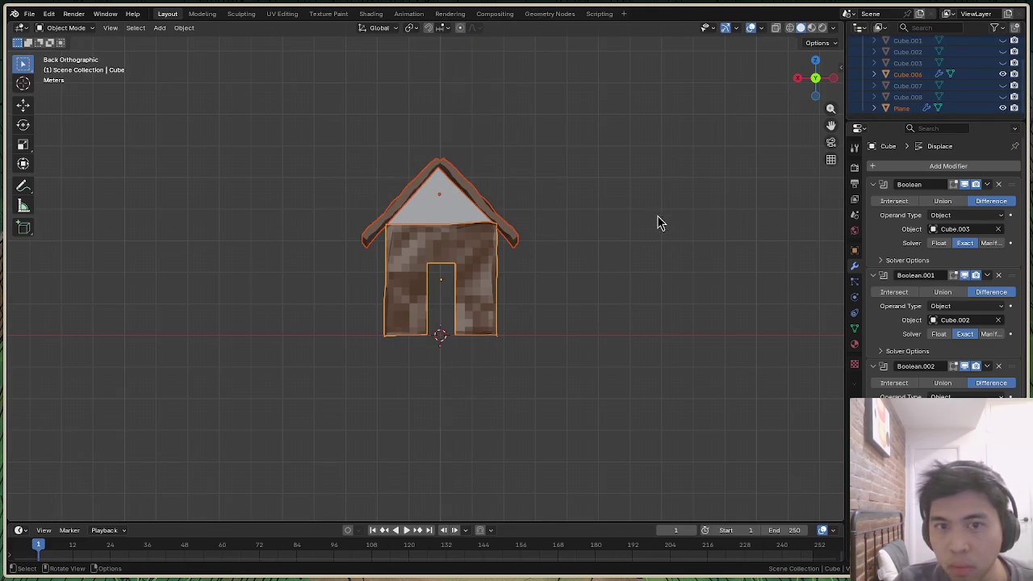
left_click_drag(817, 91, 565, 115)
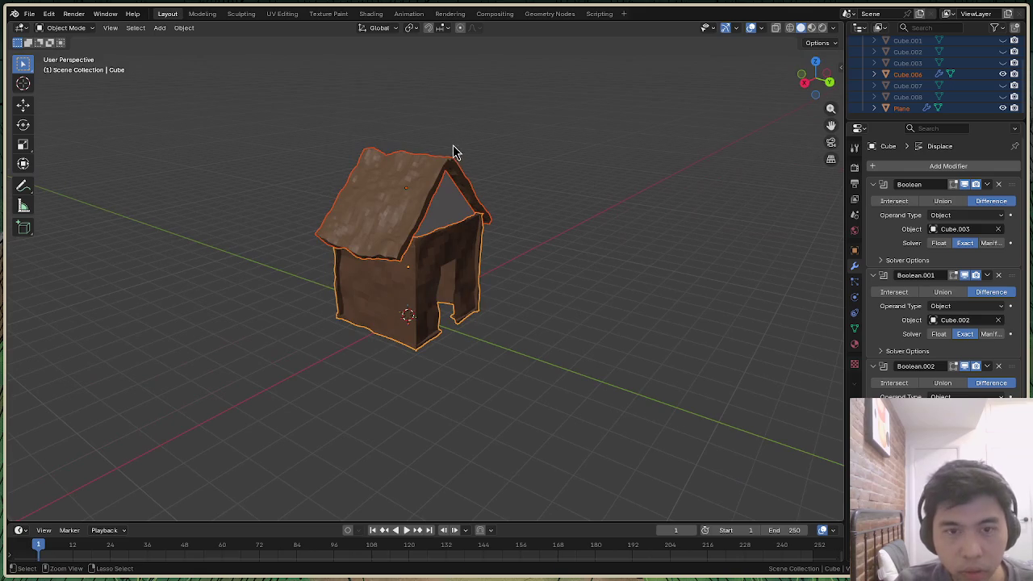
key("ctrl+s")
Export the cottage as Stanford PLY house.ply with vertex colours and modifiers, then switch to Vim
left_click(29, 14)
mouse_move(47, 185)
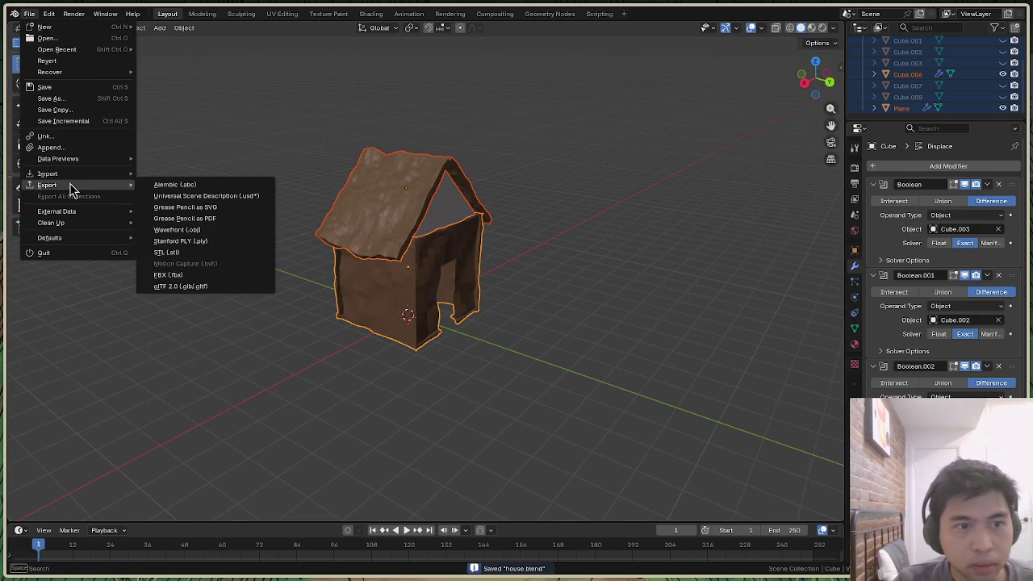
left_click(184, 241)
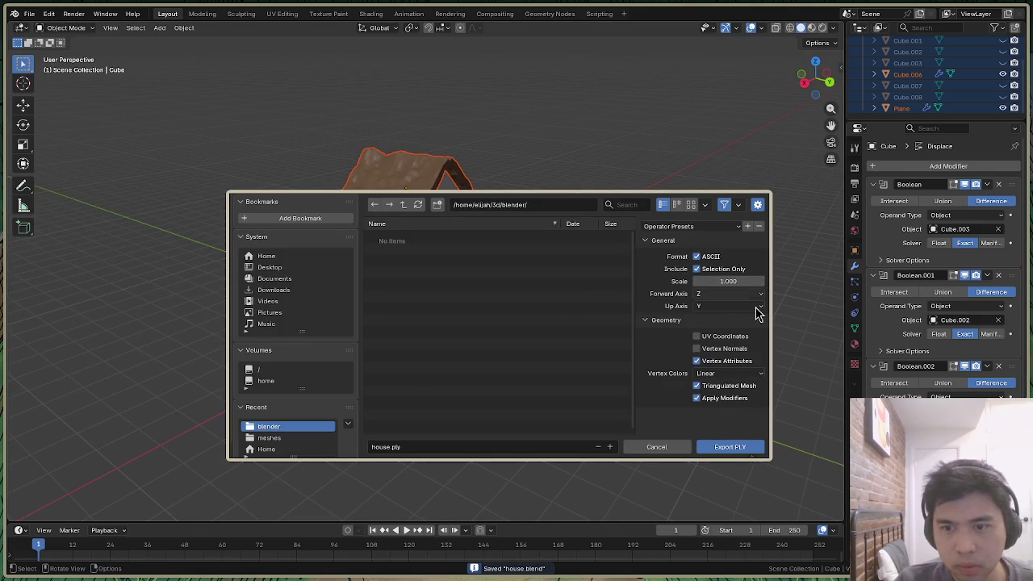
left_click(732, 446)
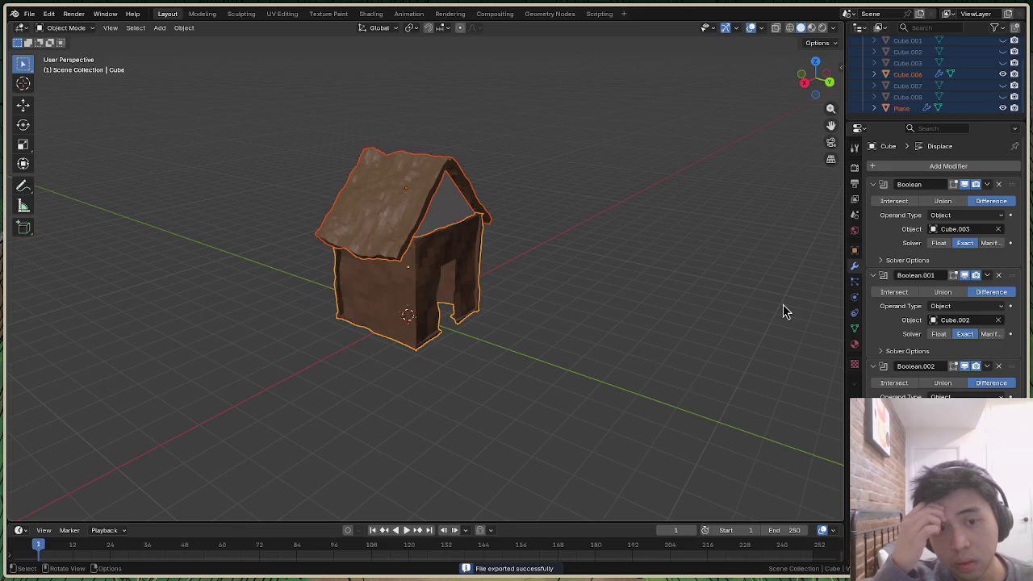
key("alt+Tab")
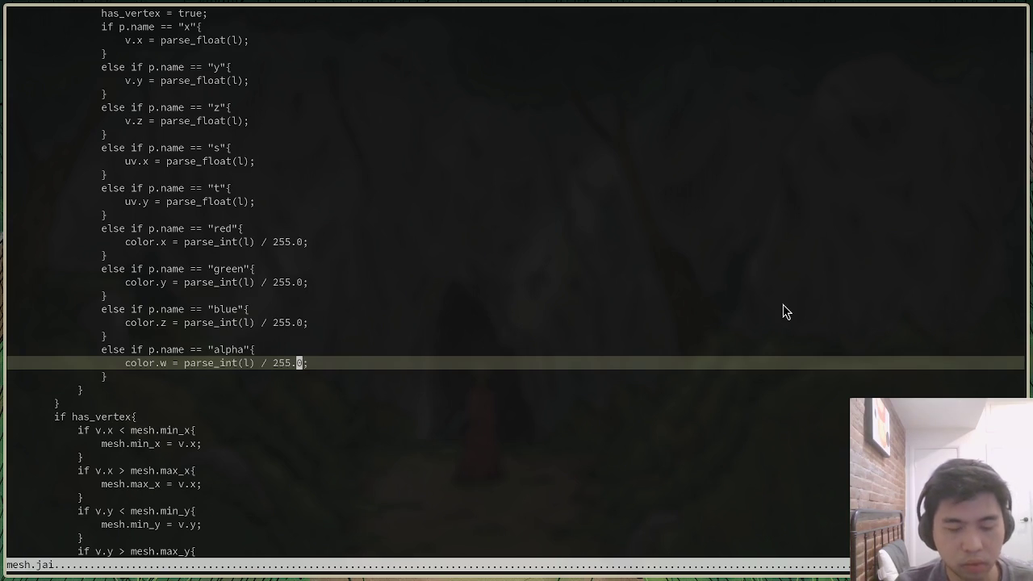
Open shader_code/object.jai through the Telescope file finder
key("ctrl+p")
type("ph")
key("BackSpace")
key("BackSpace")
type("ob")
key("Return")
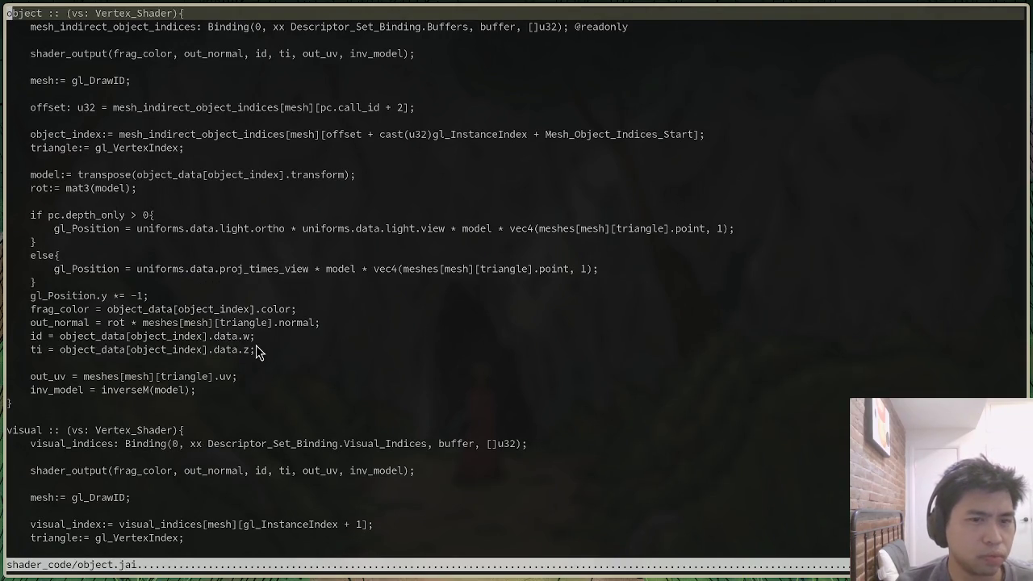
Insert 'meshes[mesh][' at the start of the frag_color expression
left_click(113, 313)
type("i*")
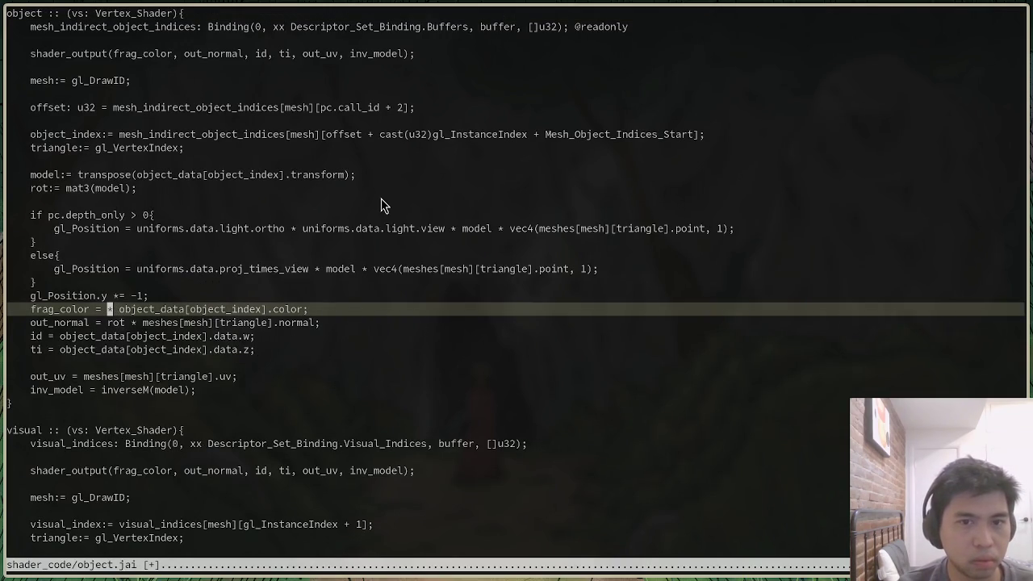
type(" meshes[mesh][")
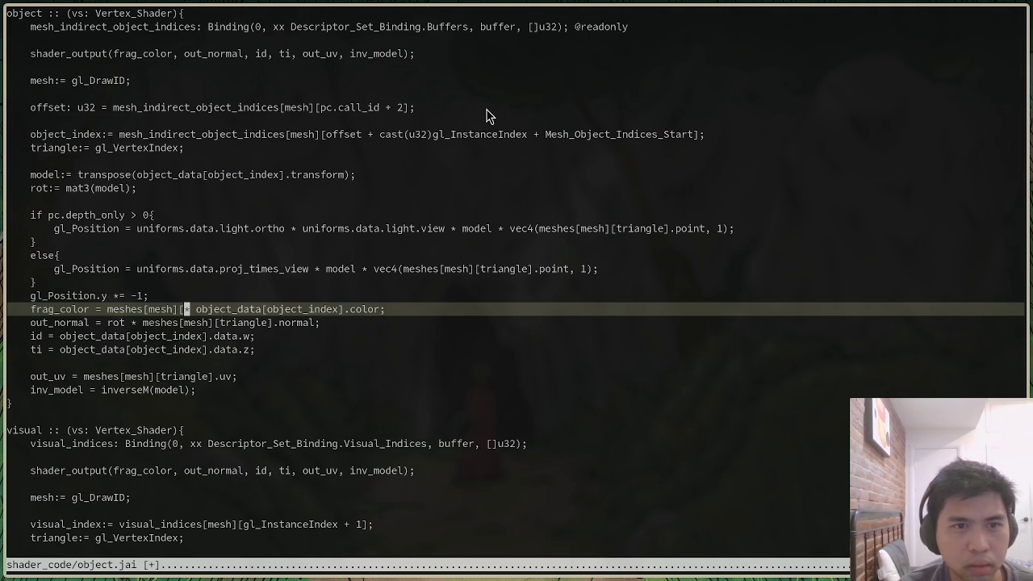
left_click(460, 82)
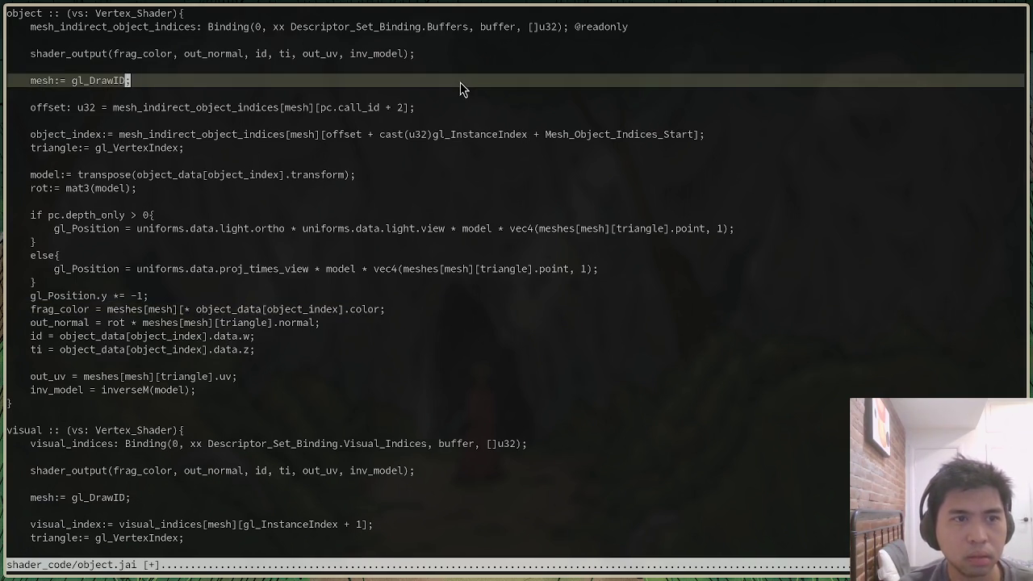
key("slash")
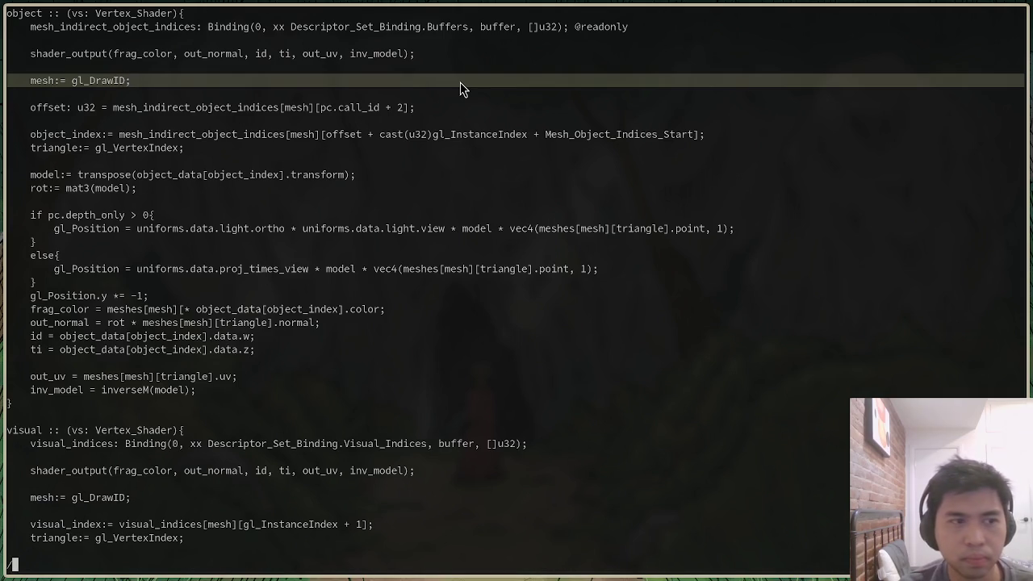
Jump to the gl_VertexIndex assignment and highlight every occurrence of triangle
type("gl_Ver")
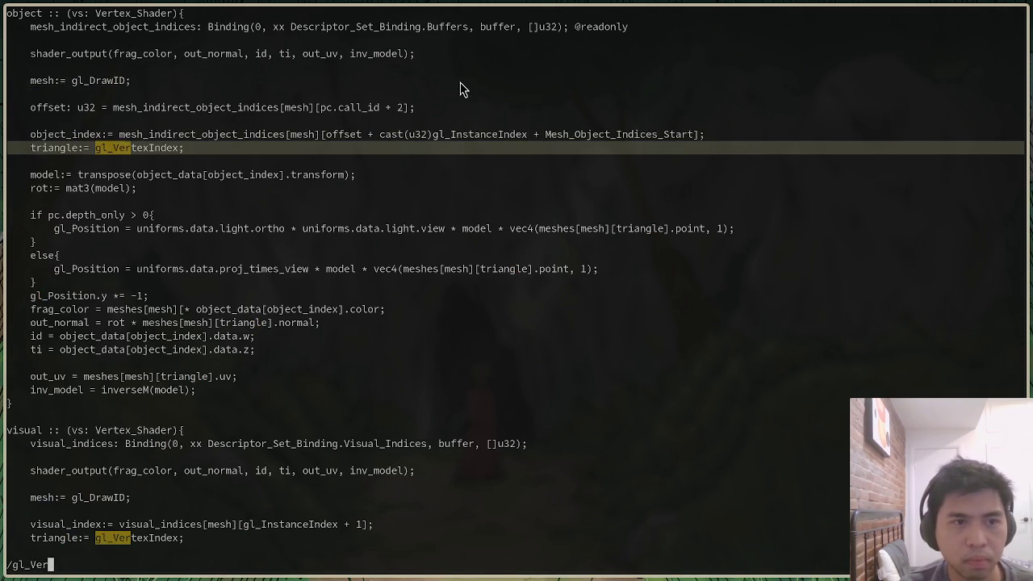
key("Return")
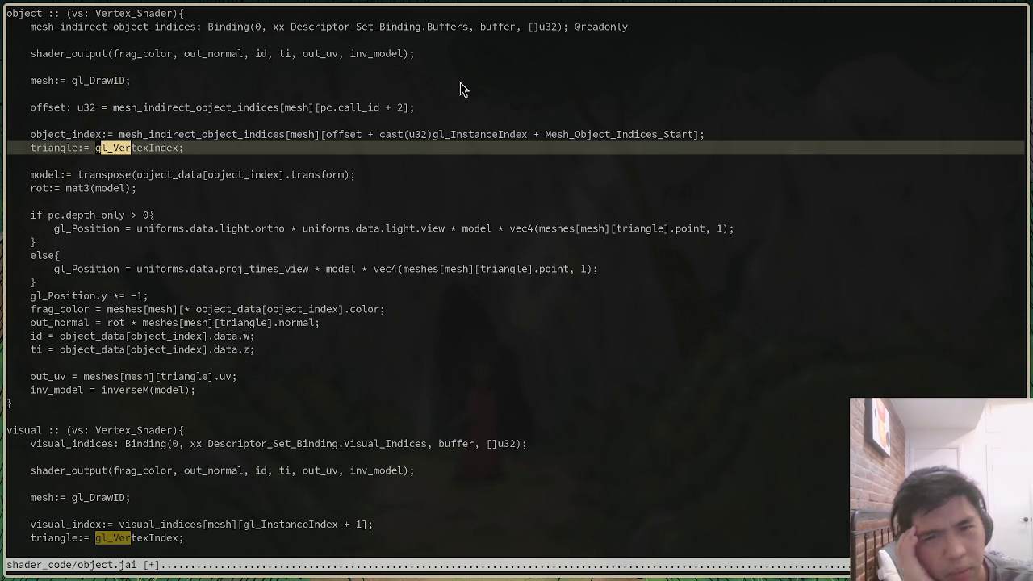
key("asterisk")
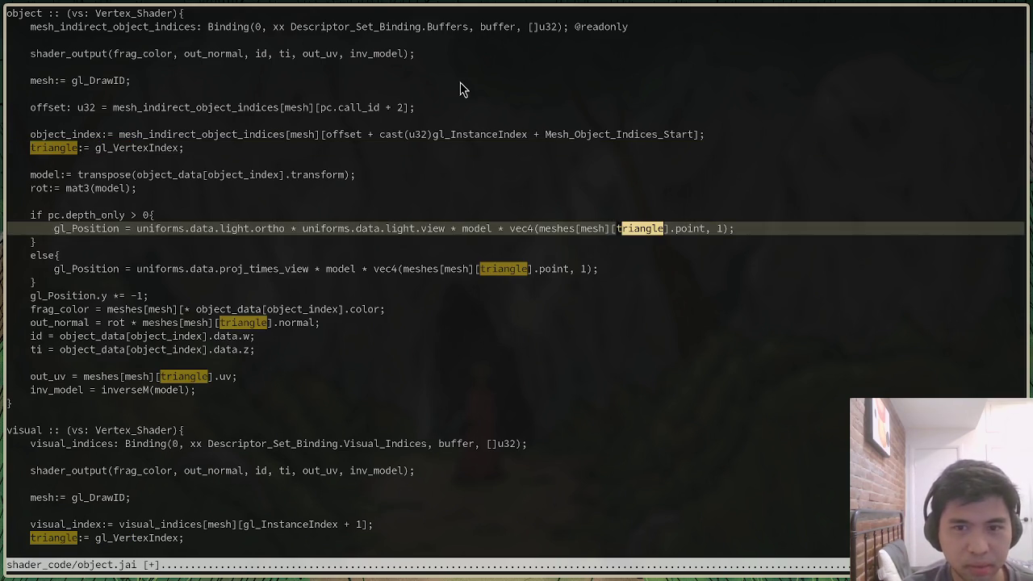
key("n")
key("n")
key("n")
key("n")
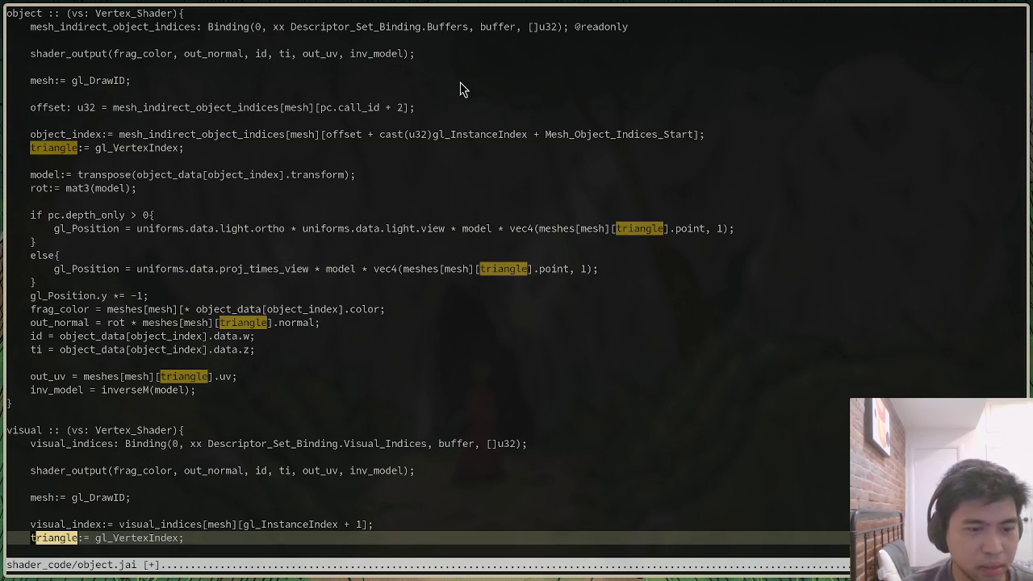
scroll(308, 414, "down", 10)
scroll(294, 405, "up", 6)
scroll(281, 396, "up", 4)
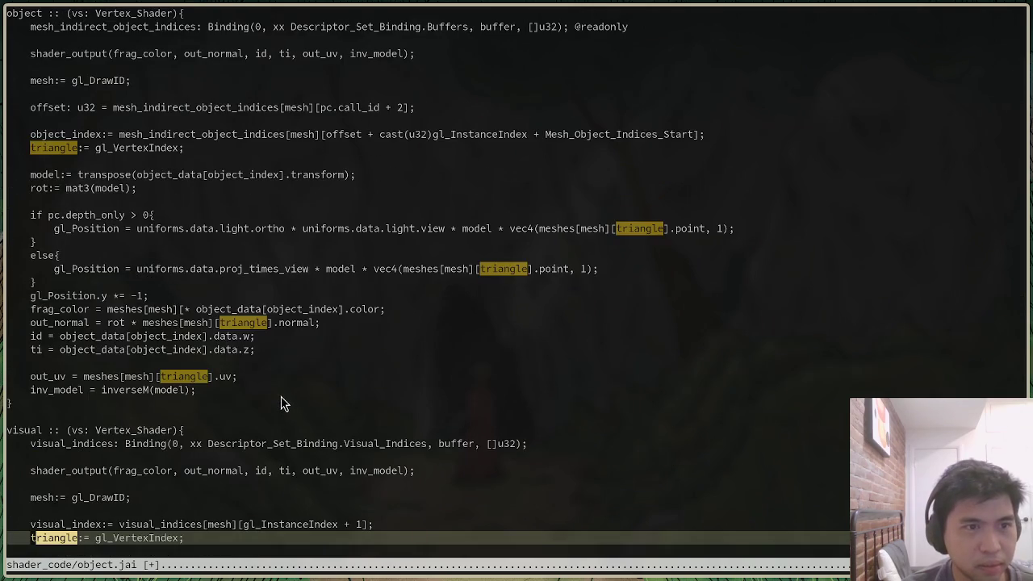
left_click(46, 148)
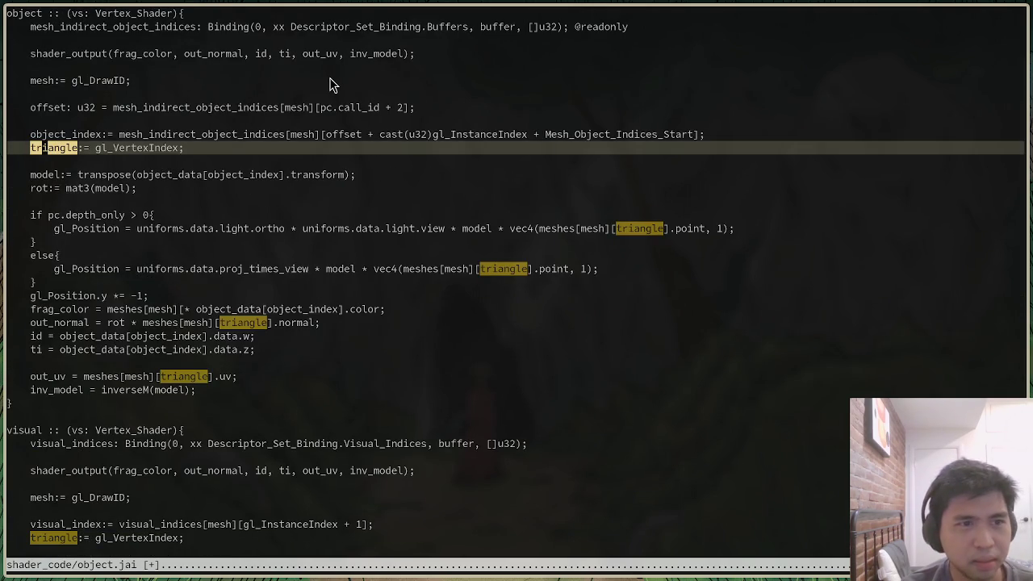
Replace triangle with vertex in the object shader with :s/triangle/vertex and save
key("Home")
key("shift+Down")
key("j")
key("j")
key("j")
key("j")
key("j")
key("j")
type("j:s/triangle/vertex")
key("Return")
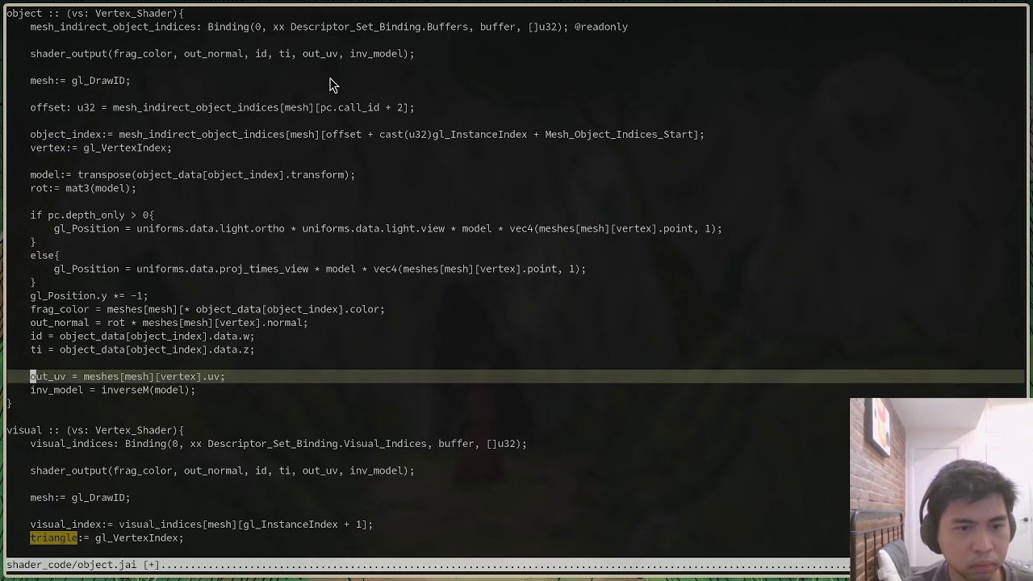
type(":w")
key("Return")
Rename triangle to vertex in the visual vertex shader, save object.jai, then undo once
key("ctrl+d")
key("k")
key("k")
key("k")
key("k")
key("k")
key("k")
key("shift+v")
key("ctrl+d")
type(":'<,'>")
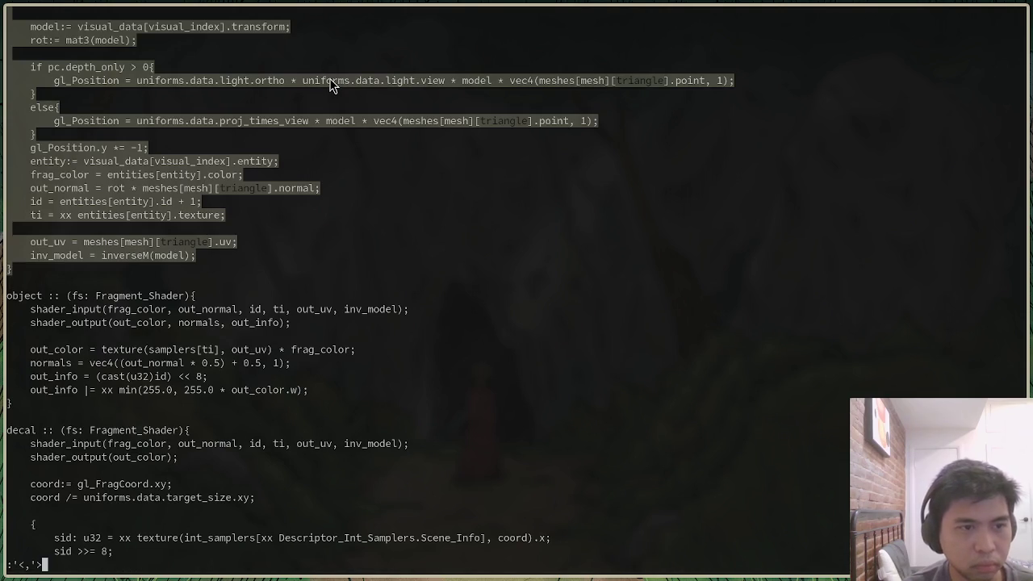
key("Up")
type(":w")
key("Return")
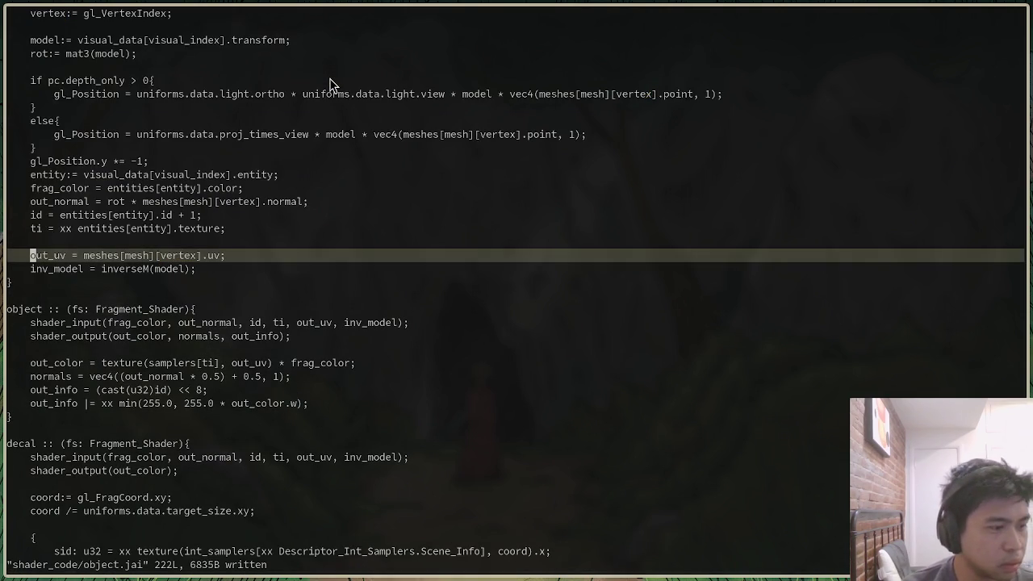
key("u")
key("u")
key("u")
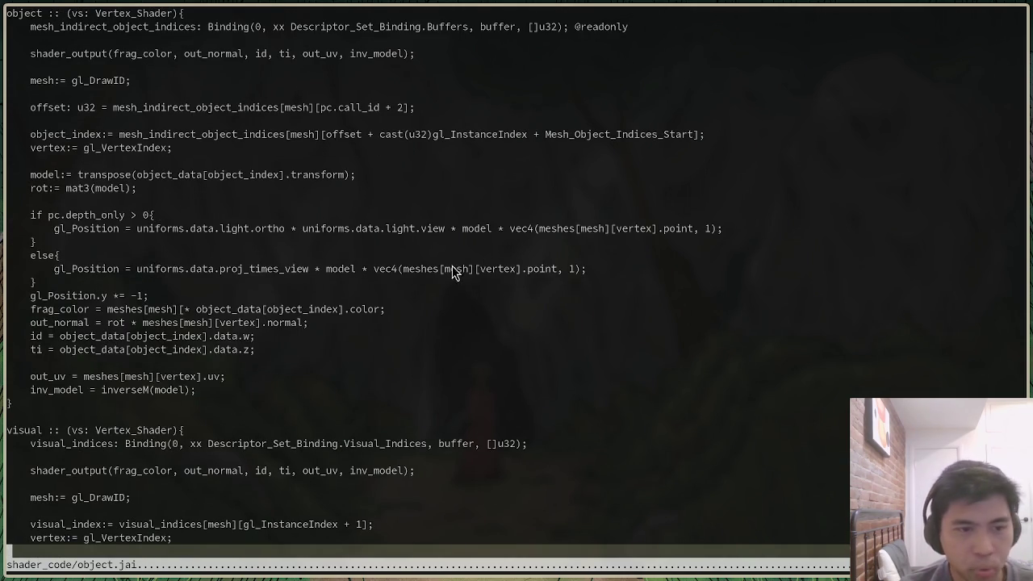
Make the object shader's frag_color multiply by meshes[mesh][vertex].color and save
left_click(186, 310)
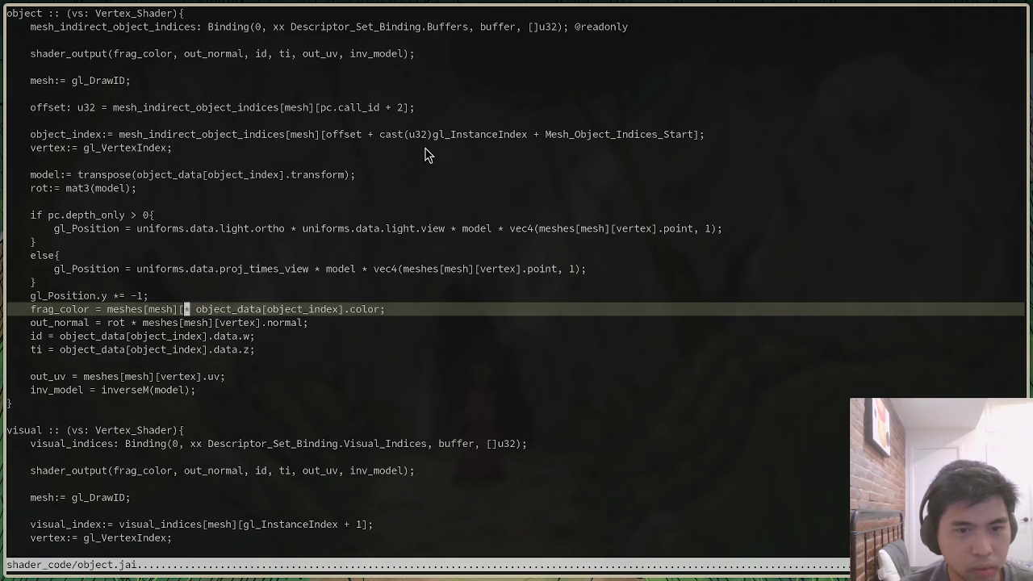
key("Delete")
key("Delete")
type("vertex].")
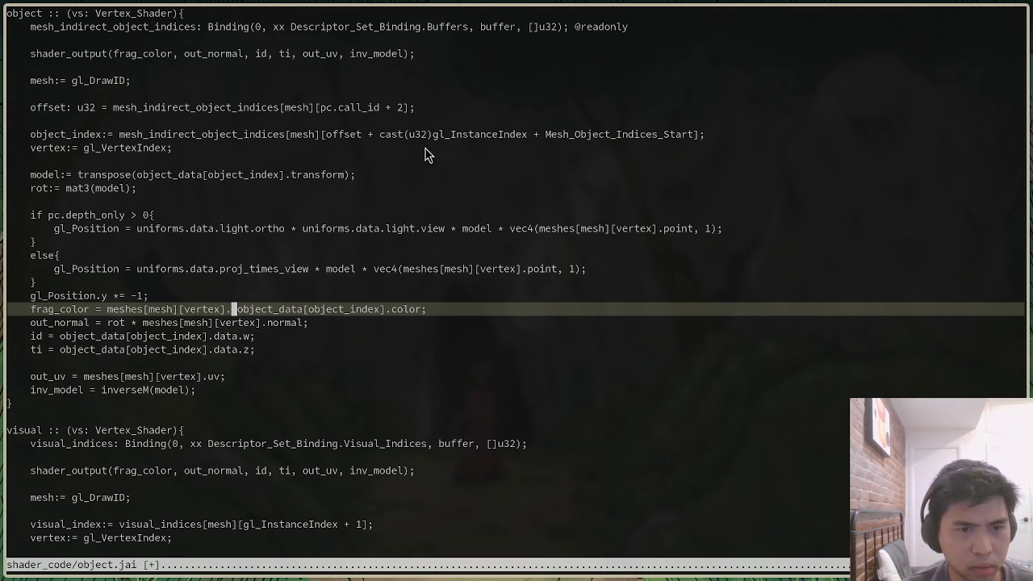
type("color *")
key("Escape")
key("shift+i")
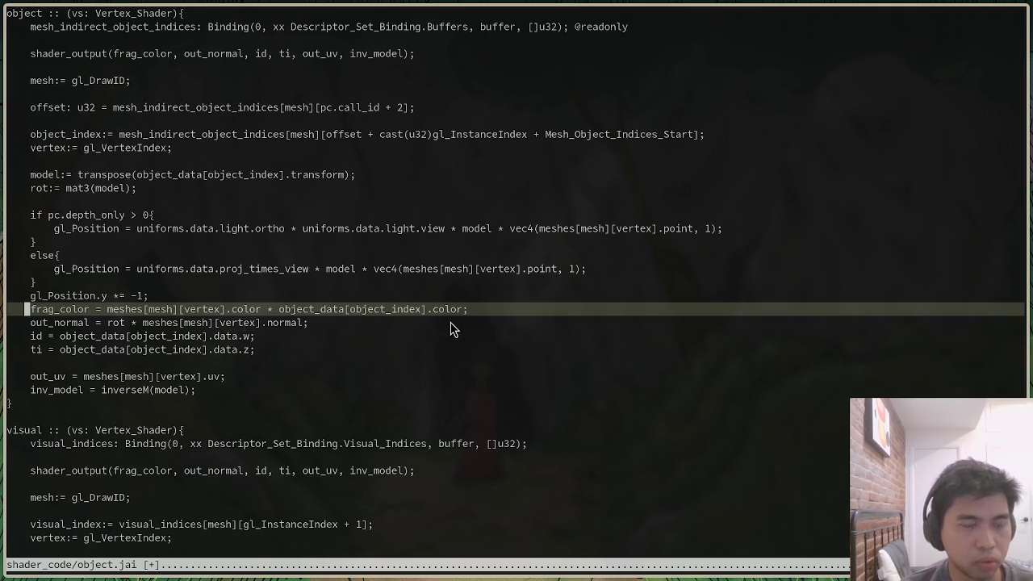
key("Escape")
type(":w")
key("Return")
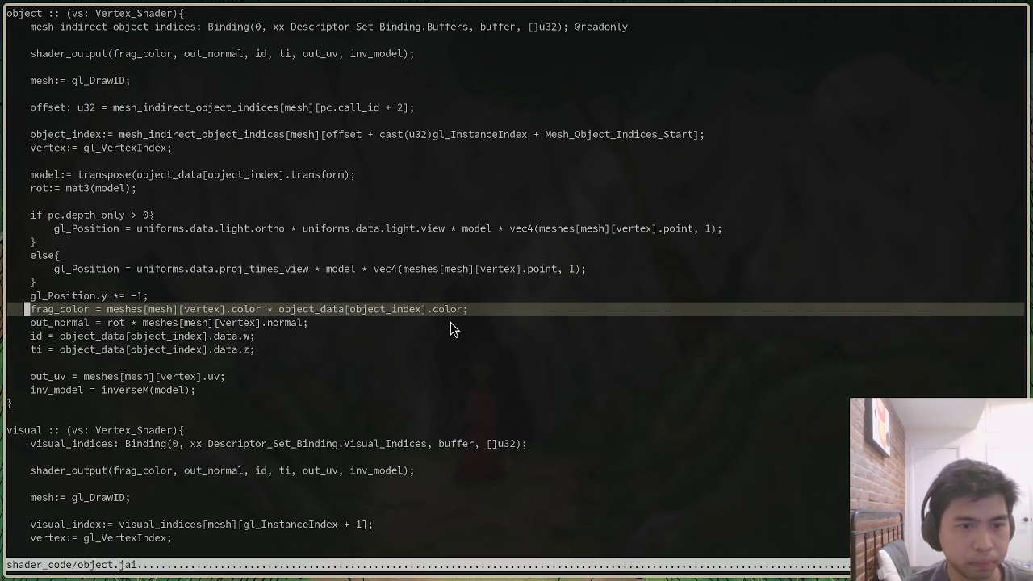
Copy the vertex colour multiplication into the visual shader's frag_color line and save object.jai
scroll(451, 321, "down", 4)
scroll(450, 322, "down", 3)
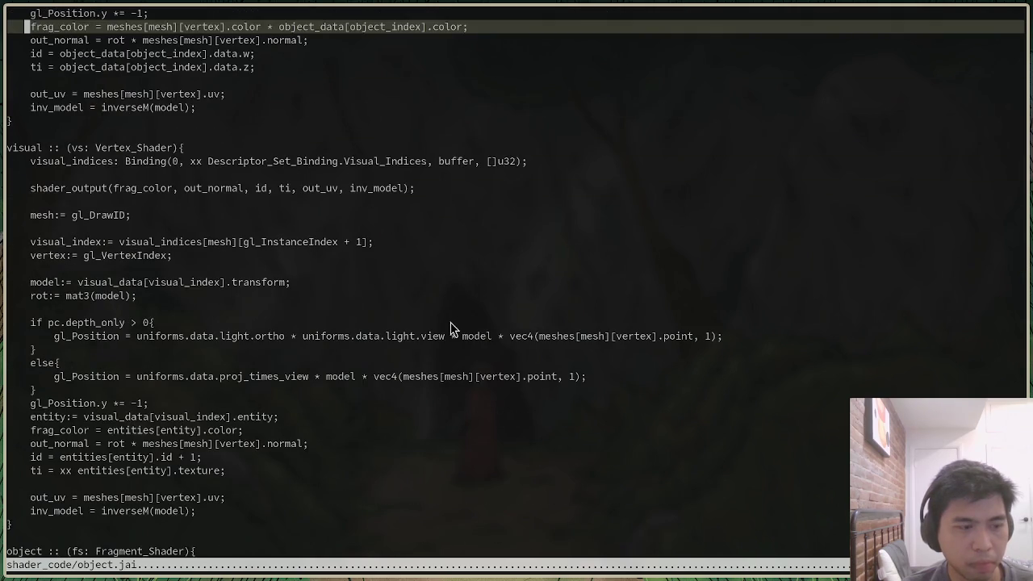
left_click(312, 426)
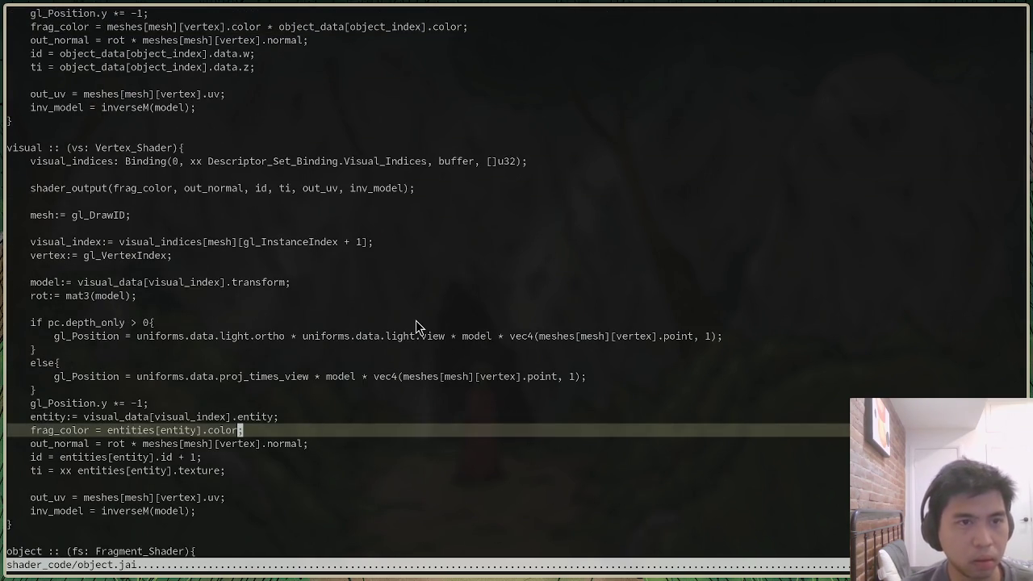
scroll(232, 201, "up", 2)
left_click(109, 108)
key("ctrl+shift+Right")
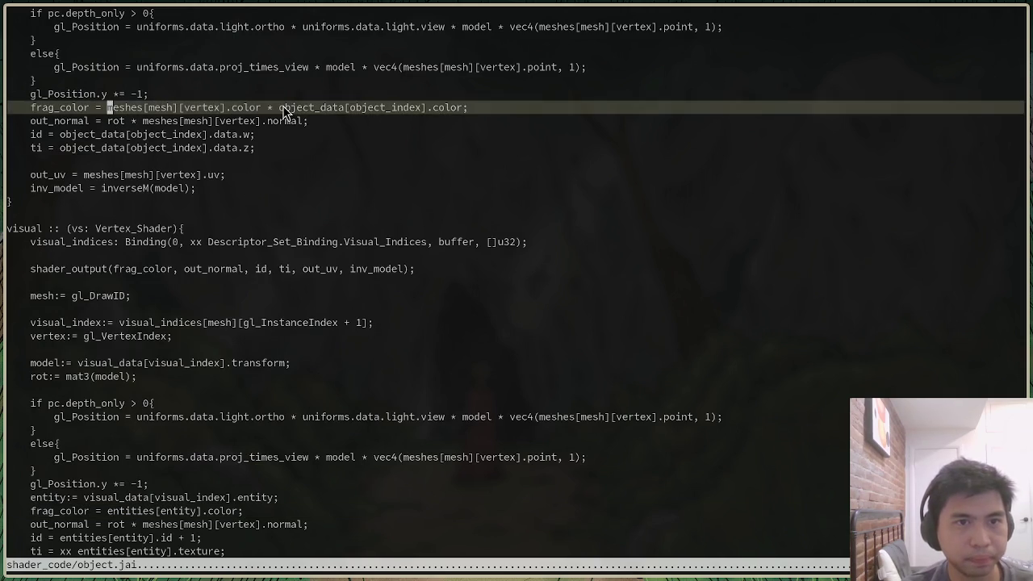
scroll(284, 113, "down", 7)
key("Down")
key("Down")
key("Down")
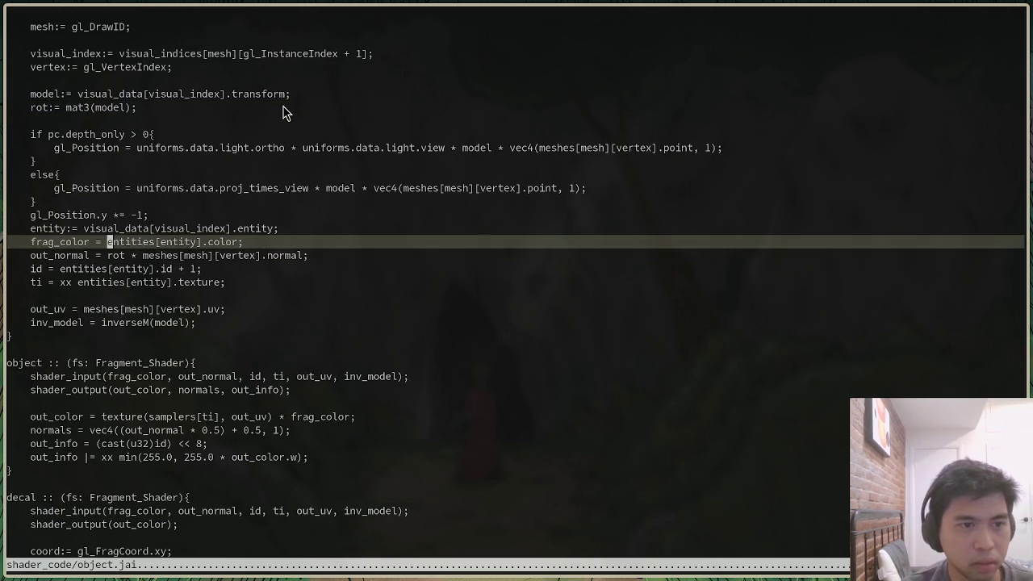
type("wP")
type("a")
key("Escape")
type(":w")
key("Return")
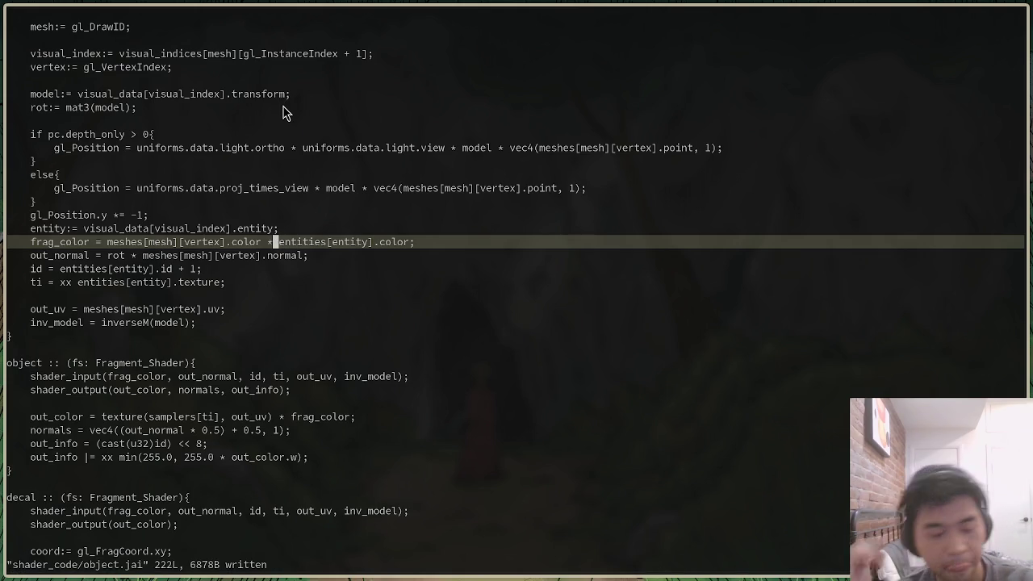
key("ctrl+w")
Open vulkan.jai and go to the vert.color line in create_mesh_buffers
key("v")
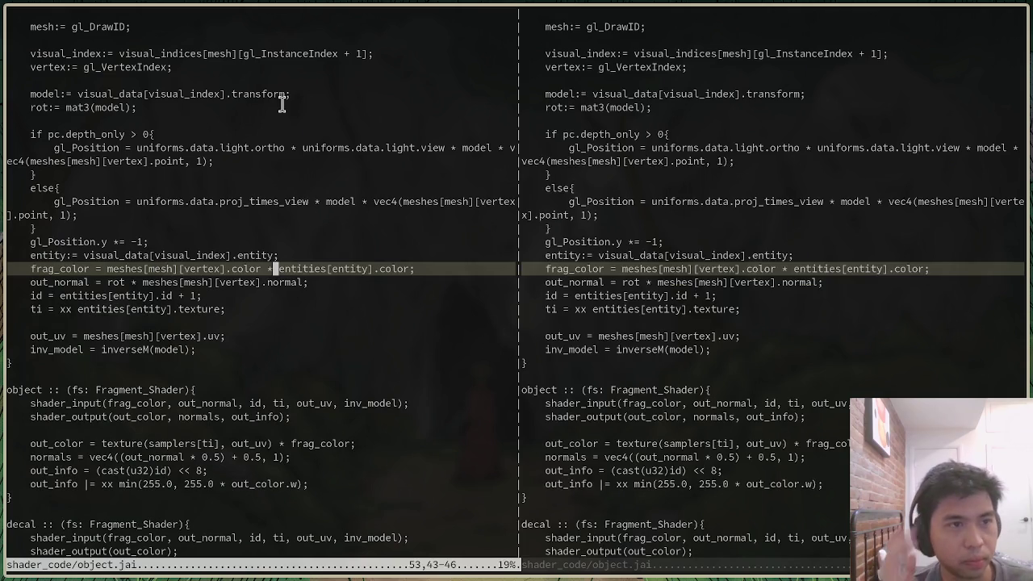
key("ctrl+p")
type("vul")
key("Return")
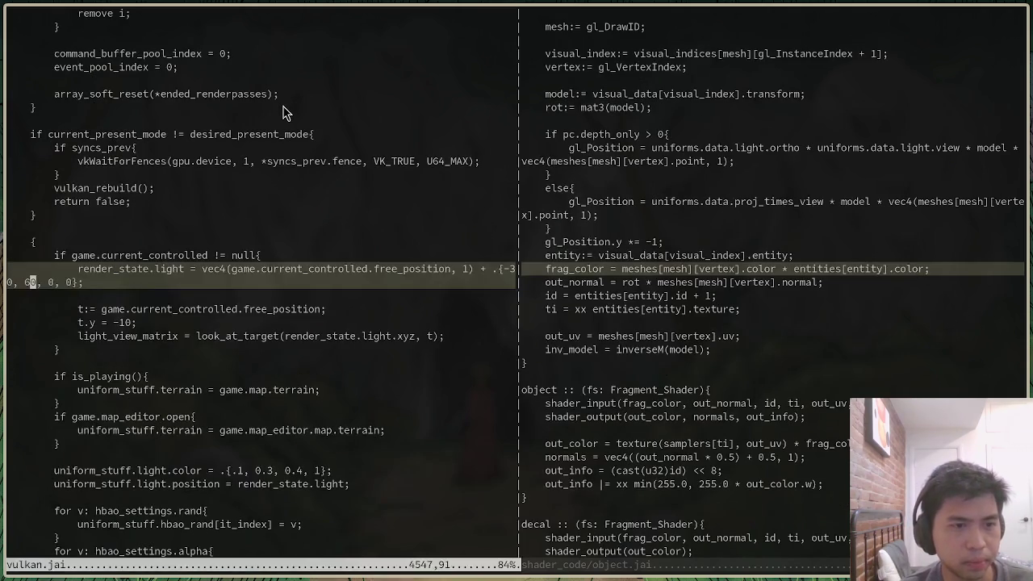
type("/init_")
key("Escape")
type("/c")
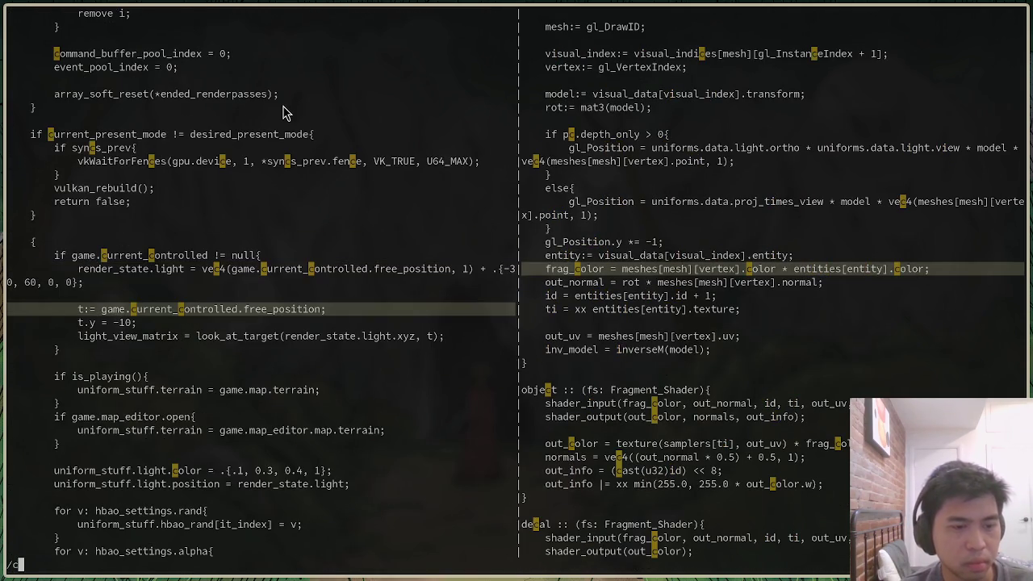
type("reate_mesh")
key("Return")
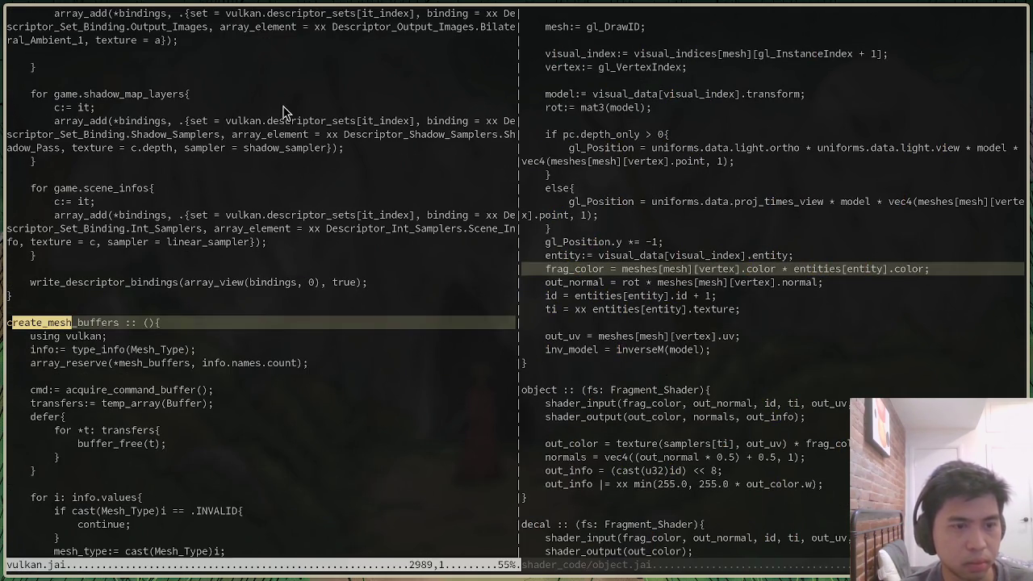
key("ctrl+w")
key("o")
scroll(452, 387, "down", 6)
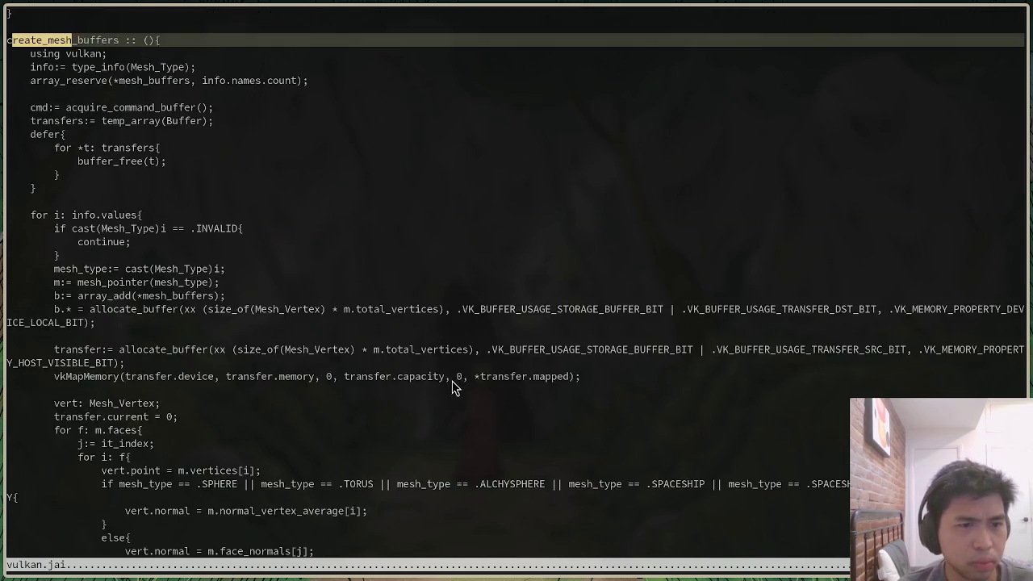
scroll(452, 388, "down", 4)
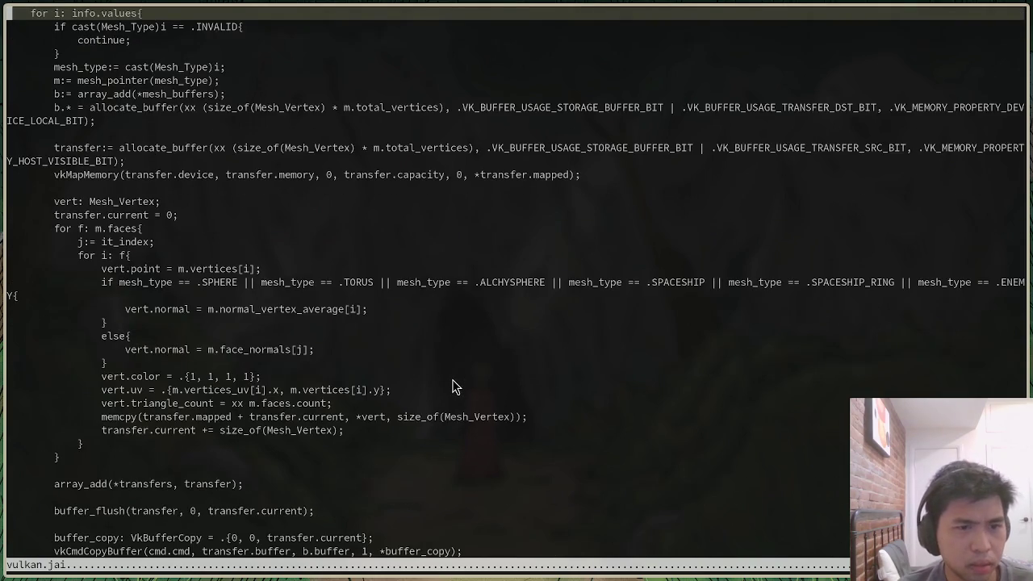
left_click(338, 376)
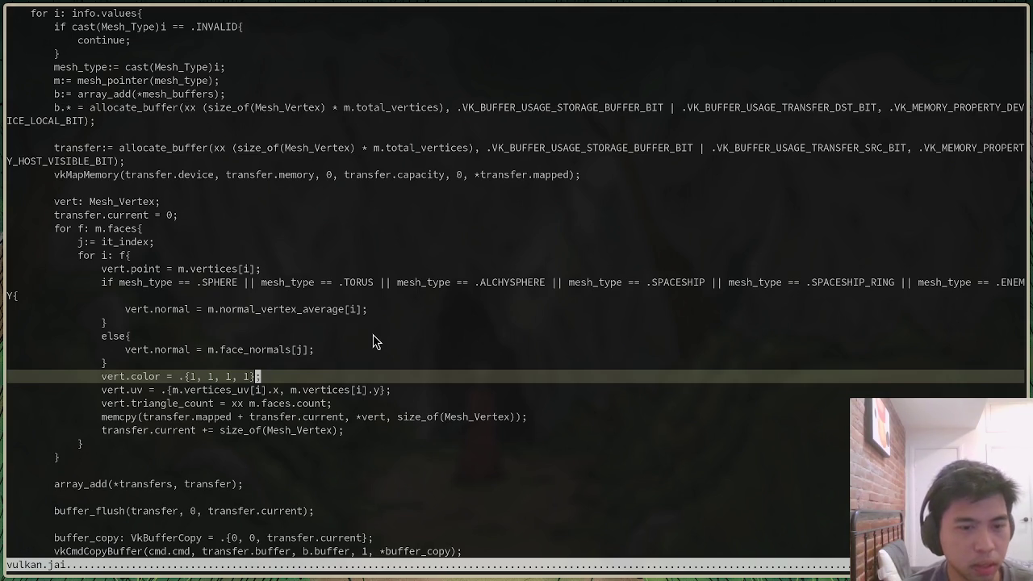
Replace the constant white vert.color value with m.ver
key("Left")
key("Left")
key("ctrl+shift+Left")
key("ctrl+shift+Left")
key("ctrl+shift+Left")
key("ctrl+shift+Left")
key("BackSpace")
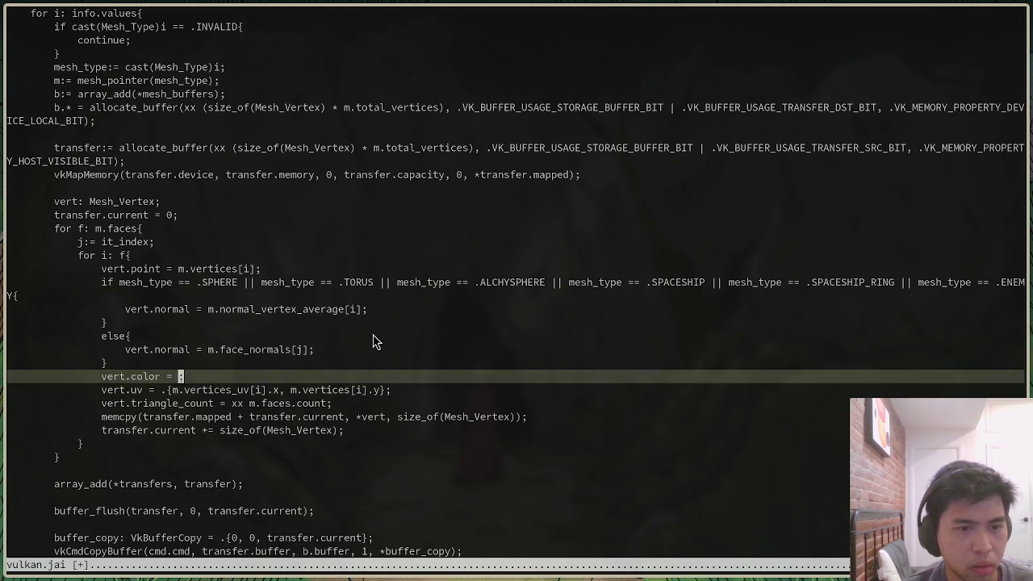
type("m.ver")
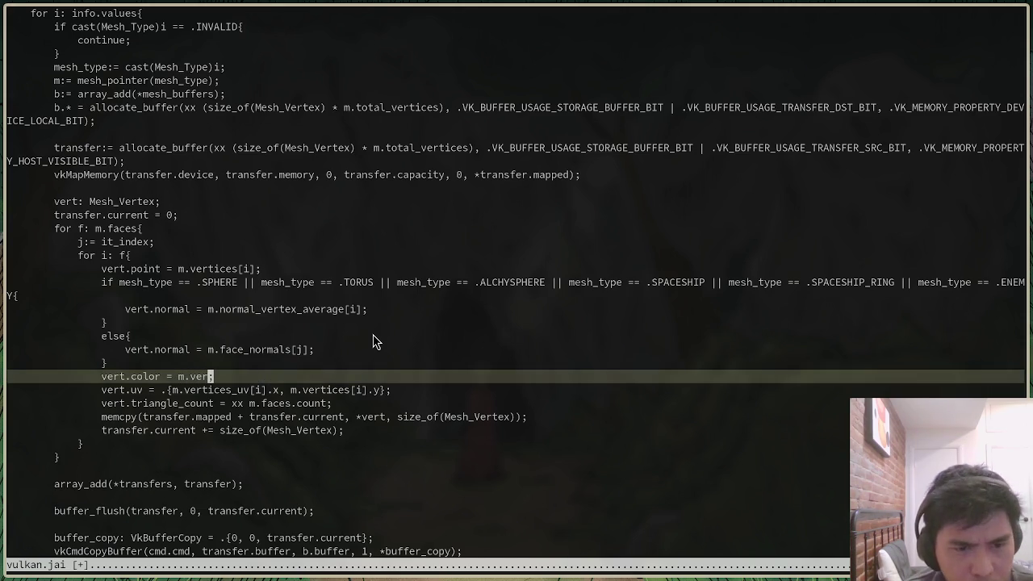
Make vert.uv's y read m.vertices_uv[i].y and save vulkan.jai
key("Down")
key("End")
key("Left")
key("Left")
key("Left")
key("Left")
key("h")
key("h")
key("h")
type("ices_vu")
key("Escape")
type(":wa")
key("Escape")
type("hx")
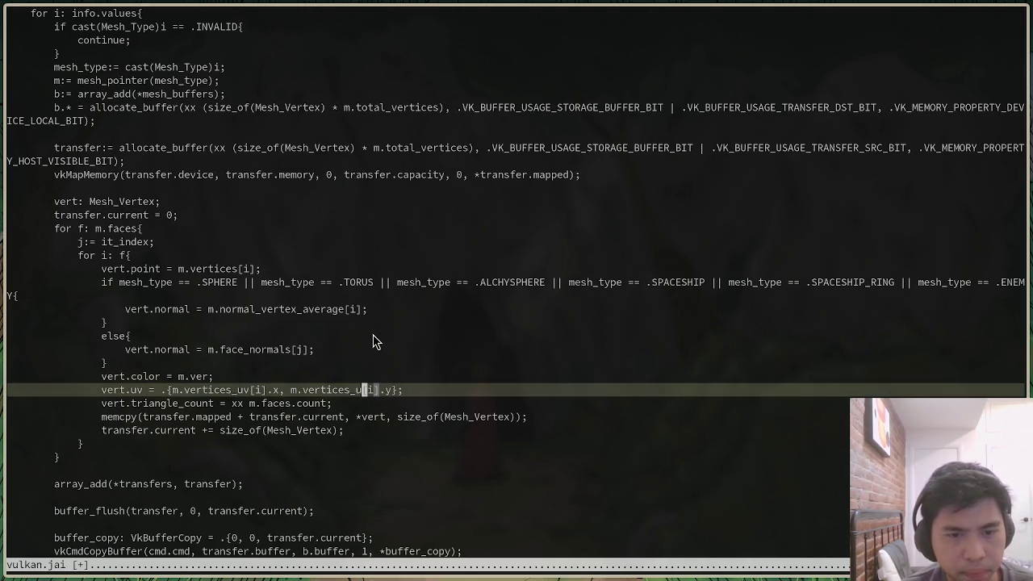
type("iv")
key("Escape")
type(":wa")
key("Return")
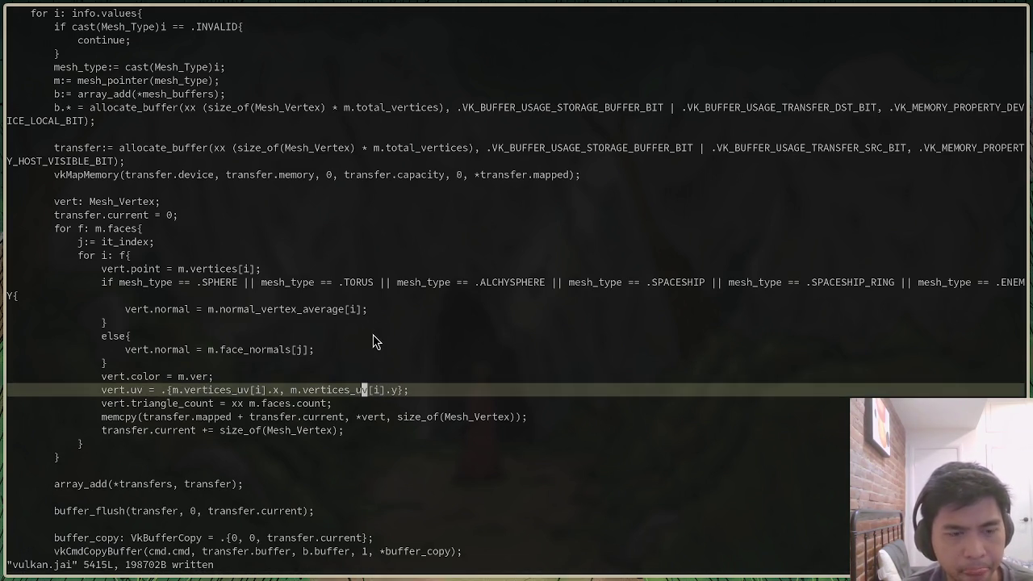
key("ctrl+w")
key("v")
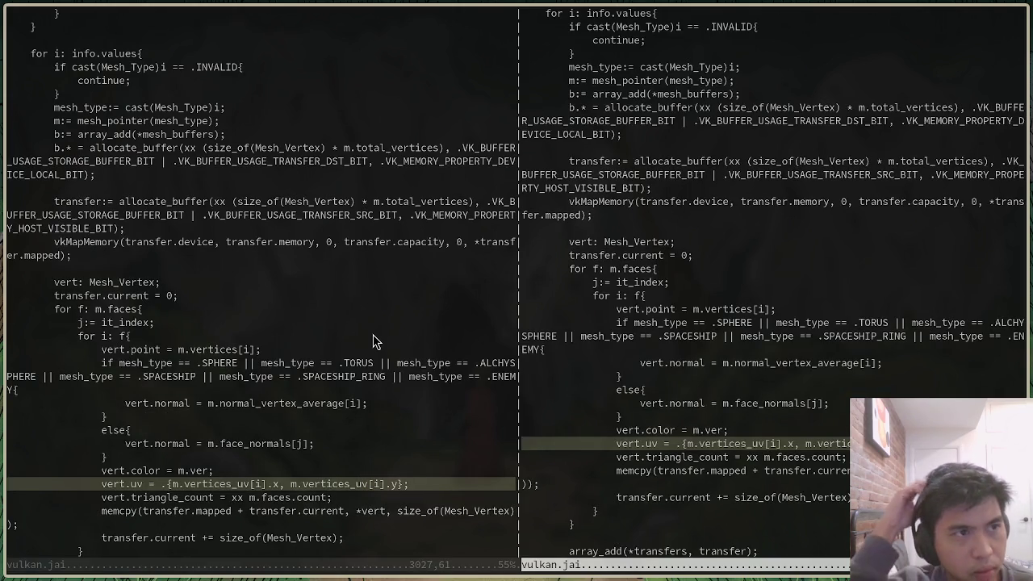
Open mesh.jai in the right pane and review its vertices_uv uses and Mesh struct fields
key("ctrl+p")
type("mes")
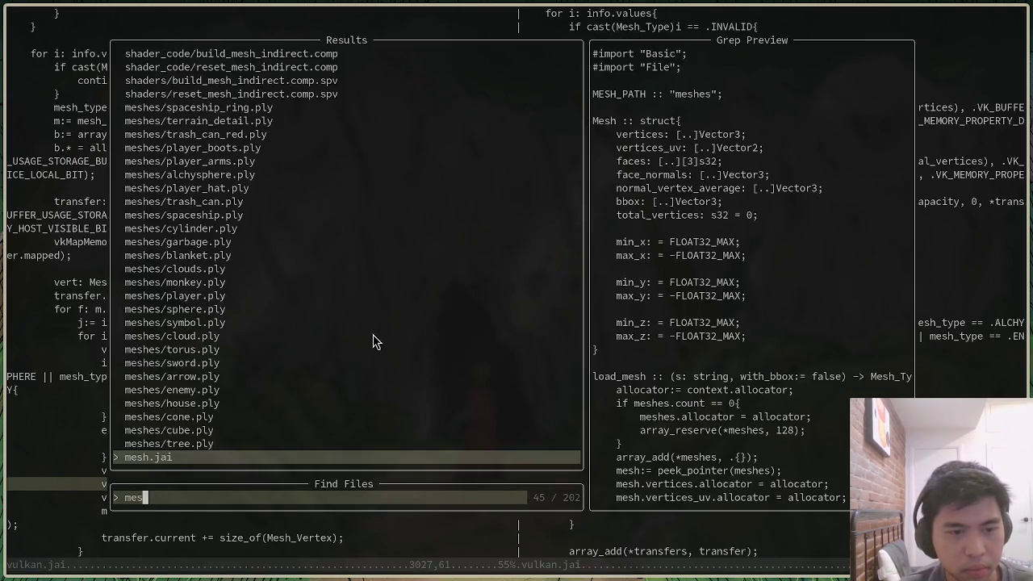
key("Return")
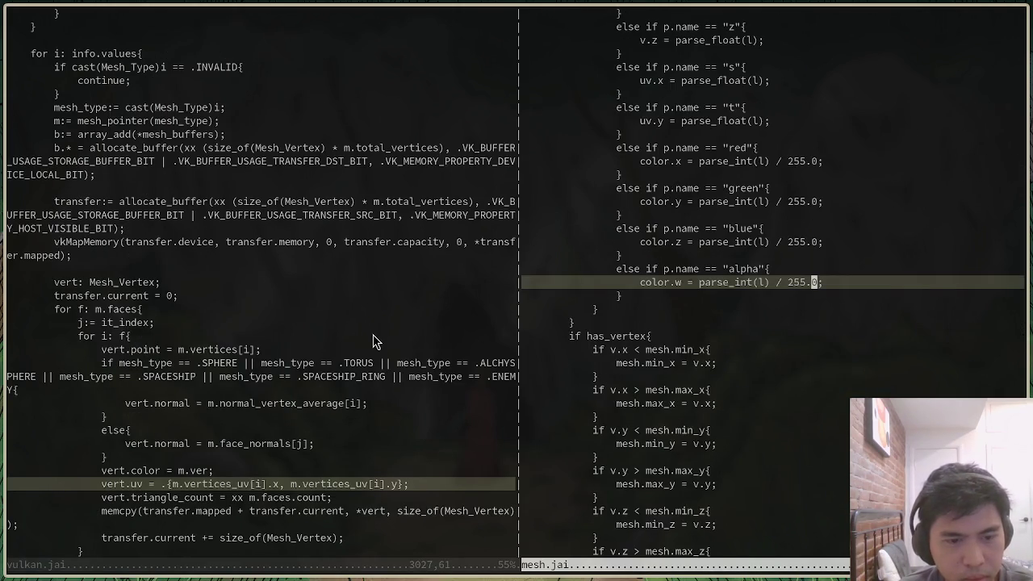
left_click(783, 259)
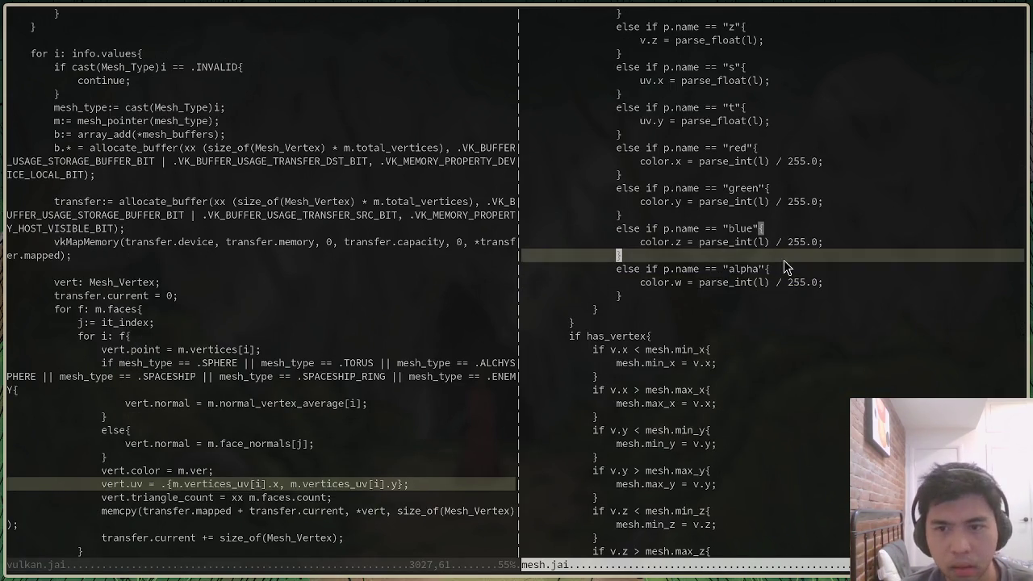
type("/vertices")
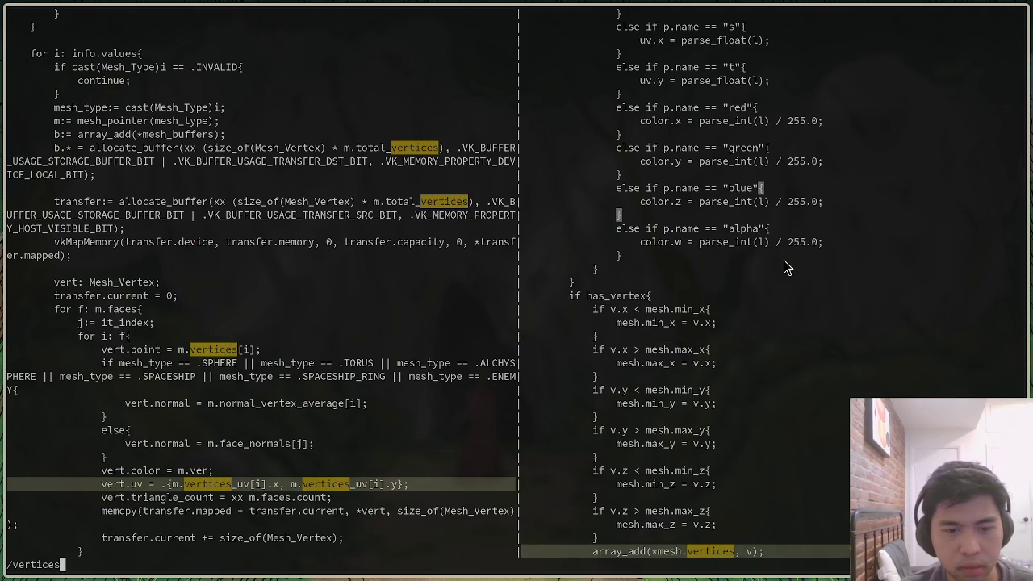
type("_uv")
key("Return")
key("n")
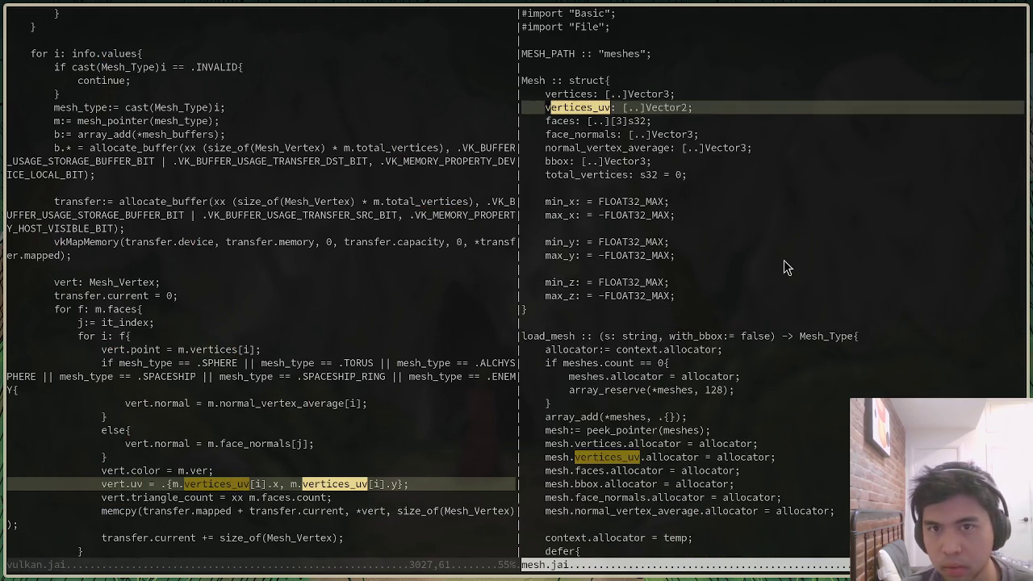
key("n")
key("n")
key("n")
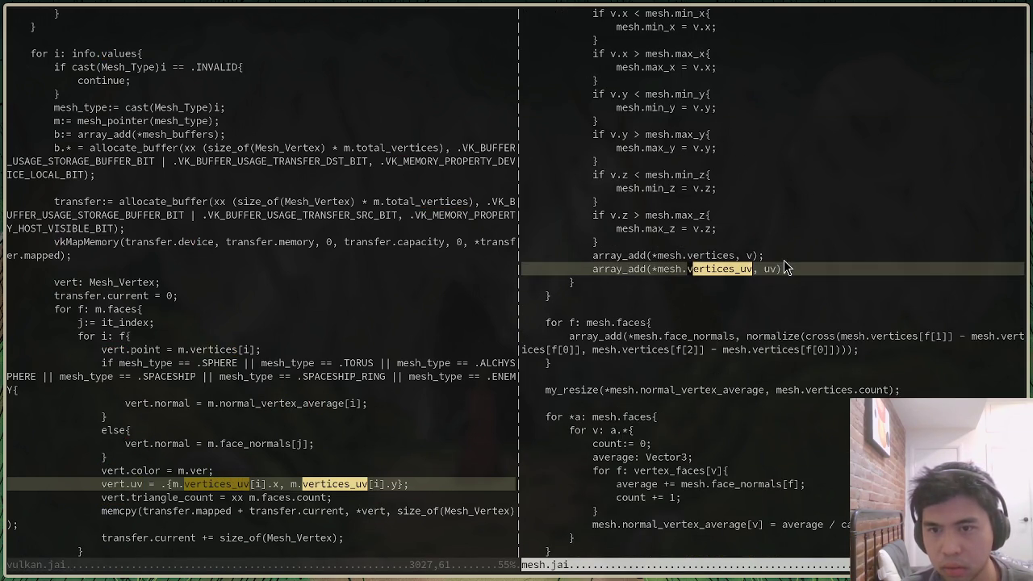
key("n")
key("n")
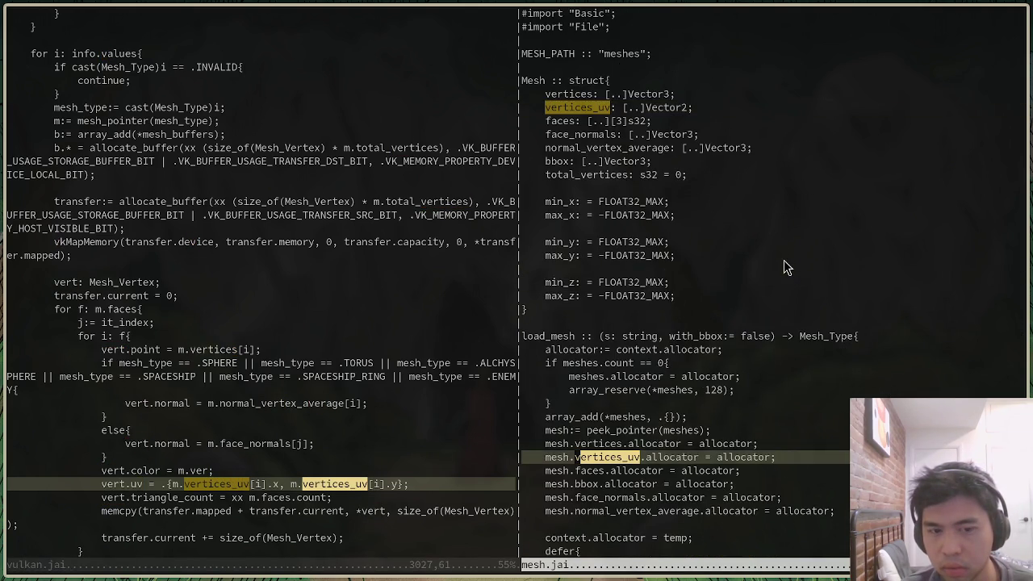
key("n")
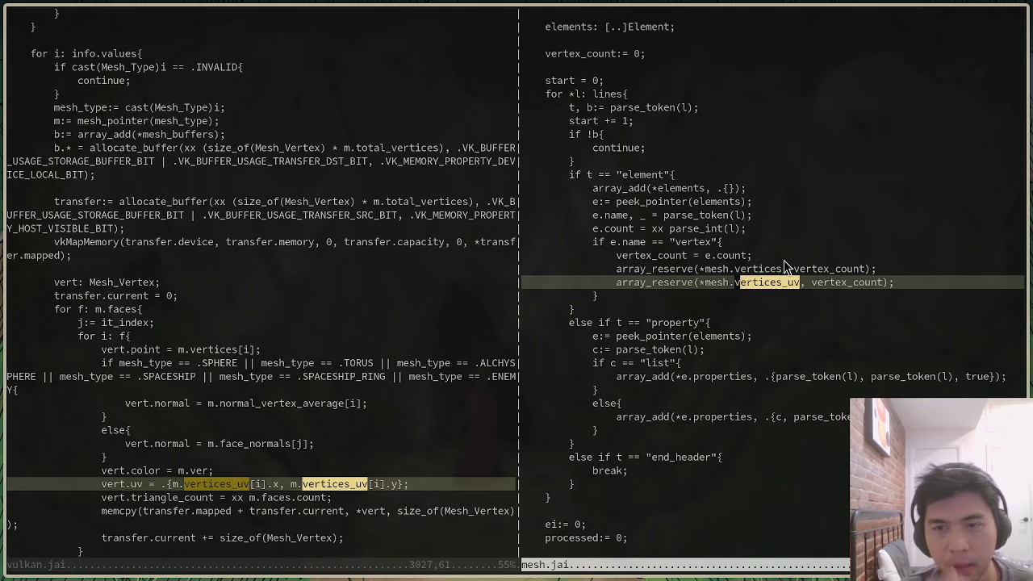
key("n")
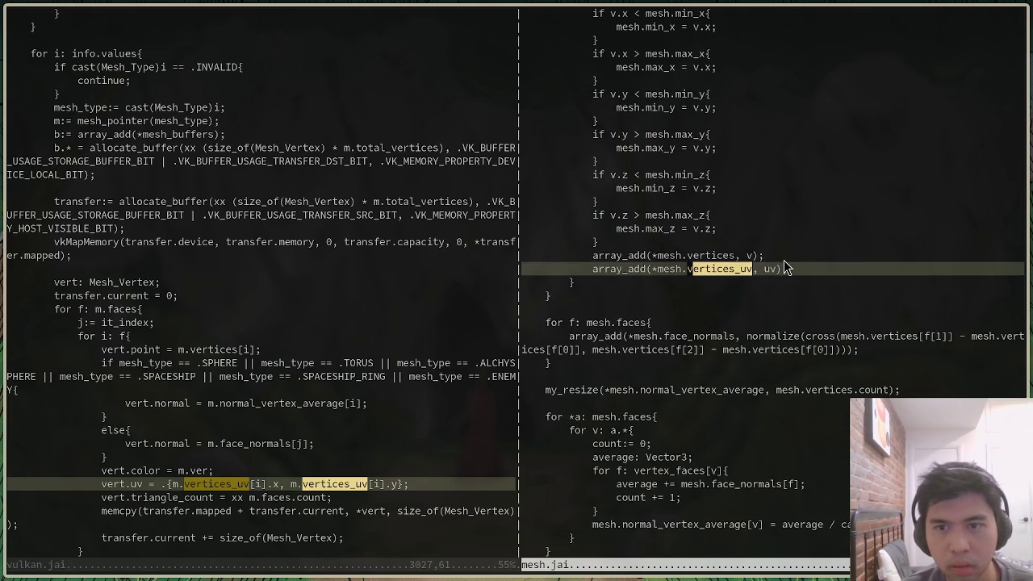
key("g")
key("g")
key("j")
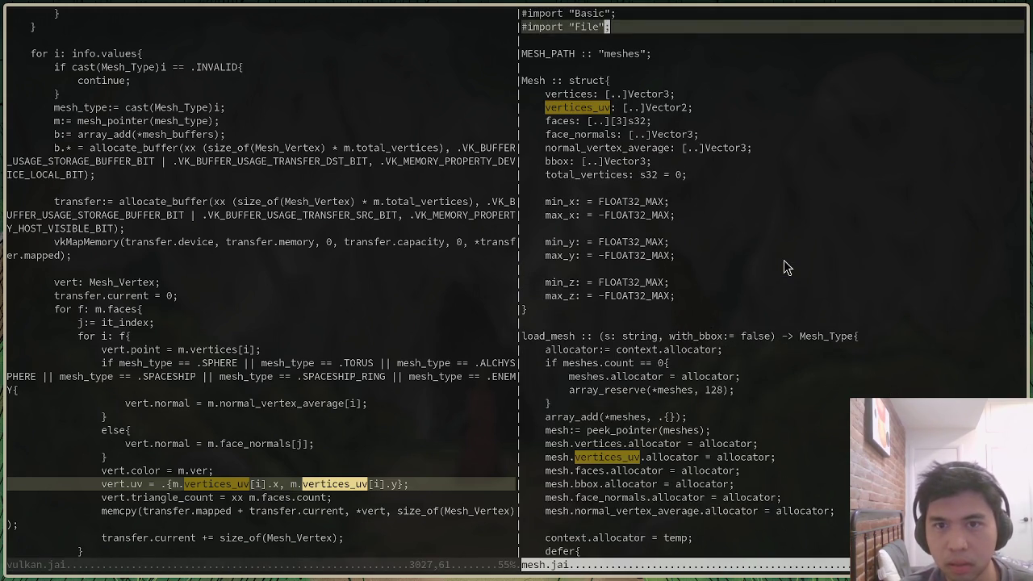
key("j")
key("j")
key("j")
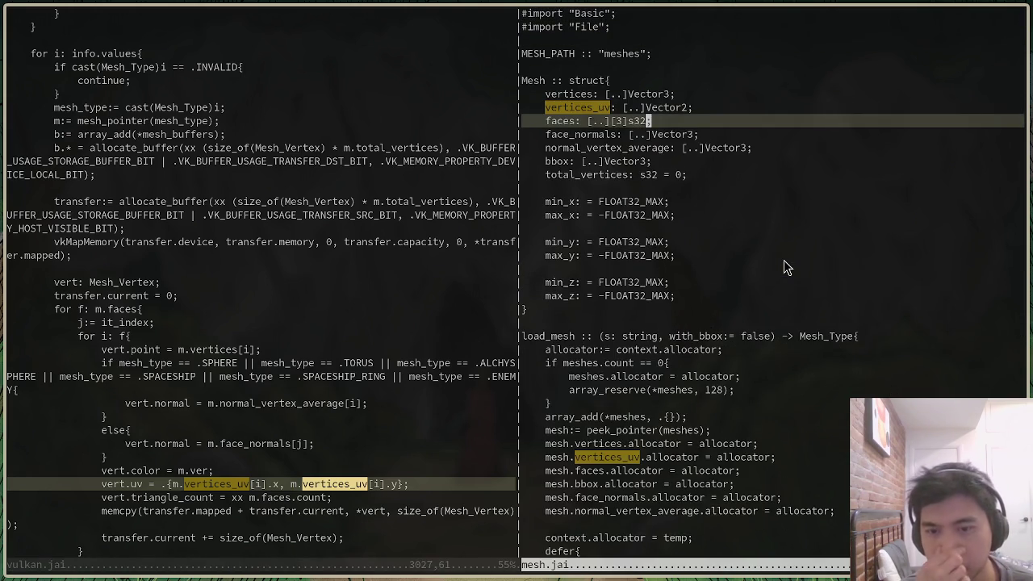
Search mesh.jai for color matches, then reload mesh.jai from the top
type("/color")
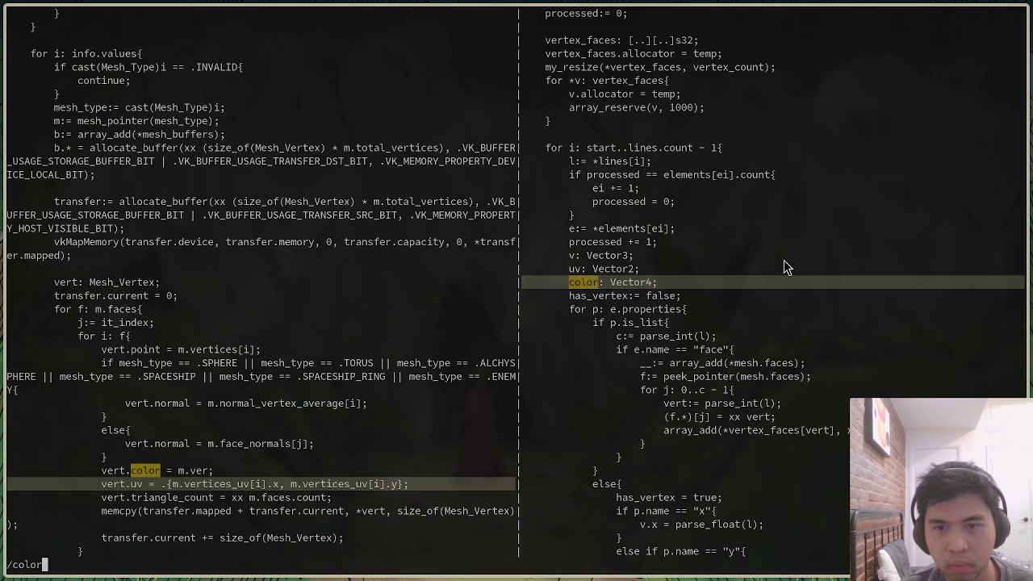
key("Return")
key("n")
key("n")
key("n")
key("n")
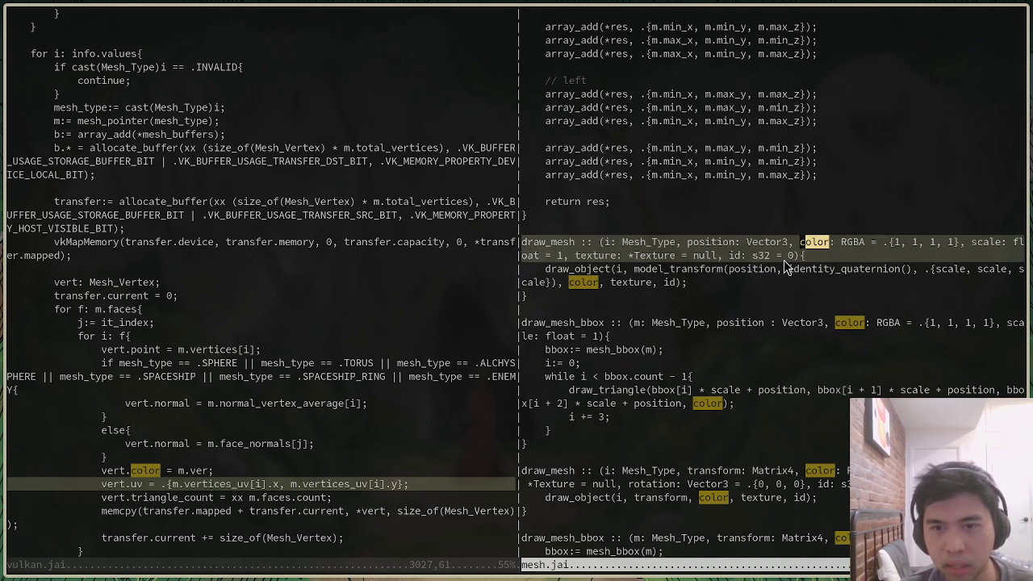
key("n")
key("n")
key("n")
type(":e mesh.jai")
key("Return")
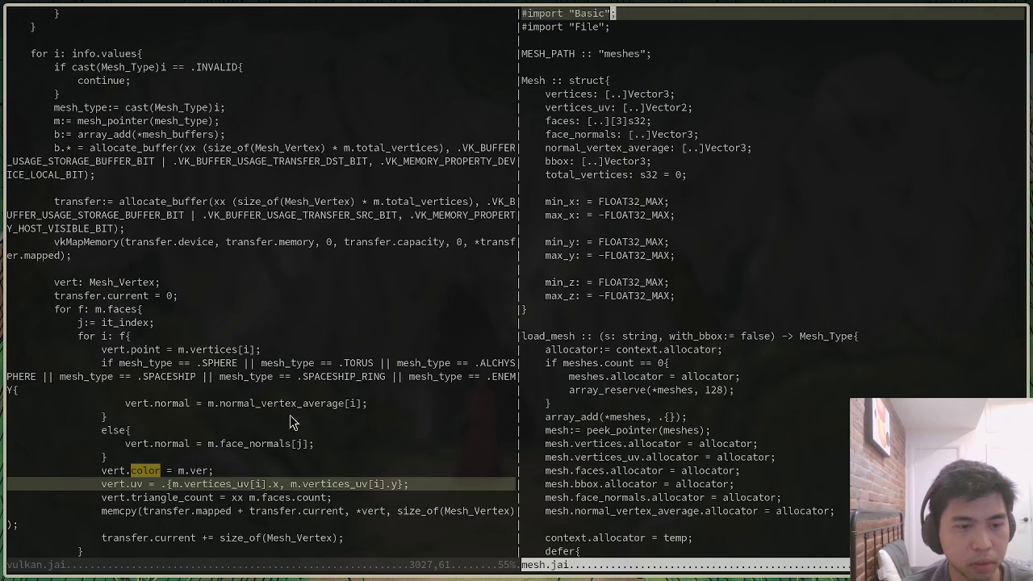
scroll(263, 444, "down", 1)
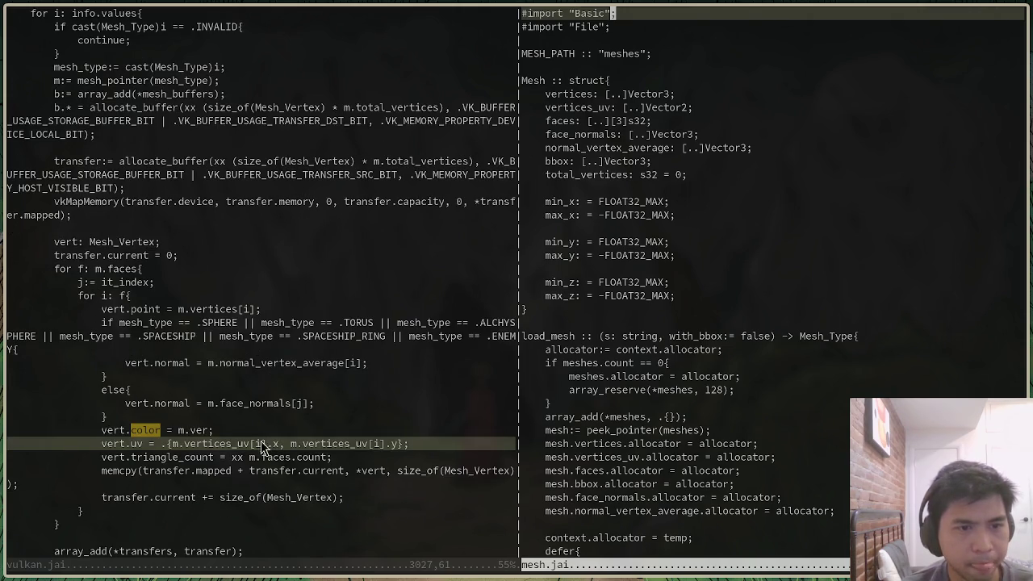
Change vulkan.jai's vert.color to m.vertices_color[i]
left_click(234, 429)
type("tices_color")
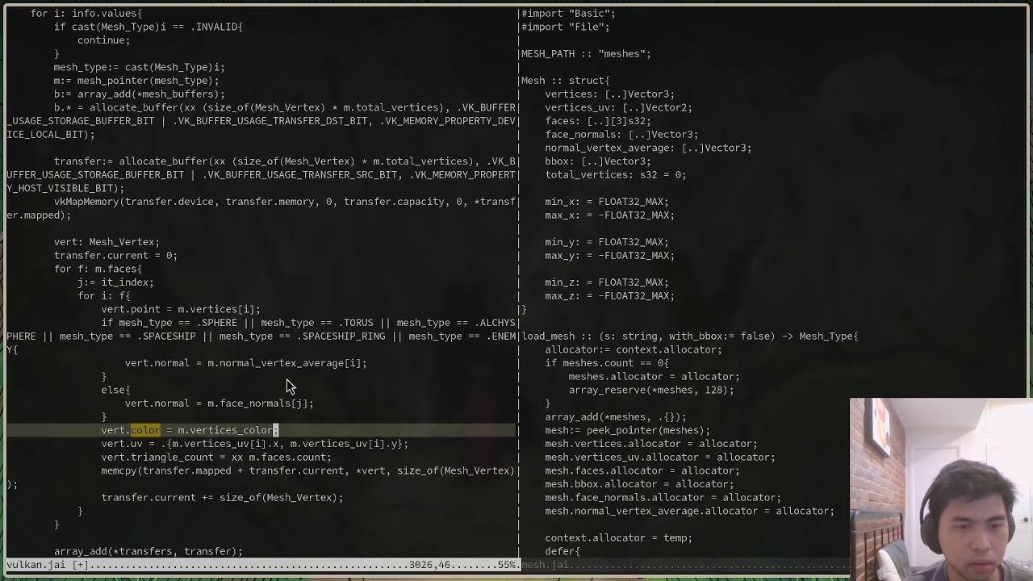
type("[i]")
key("Escape")
key("ctrl+w")
key("l")
key("j")
key("j")
key("j")
key("j")
key("j")
key("j")
Open mesh.jai in a second side pane and locate where vertices_uv gets filled
key("ctrl+w")
key("v")
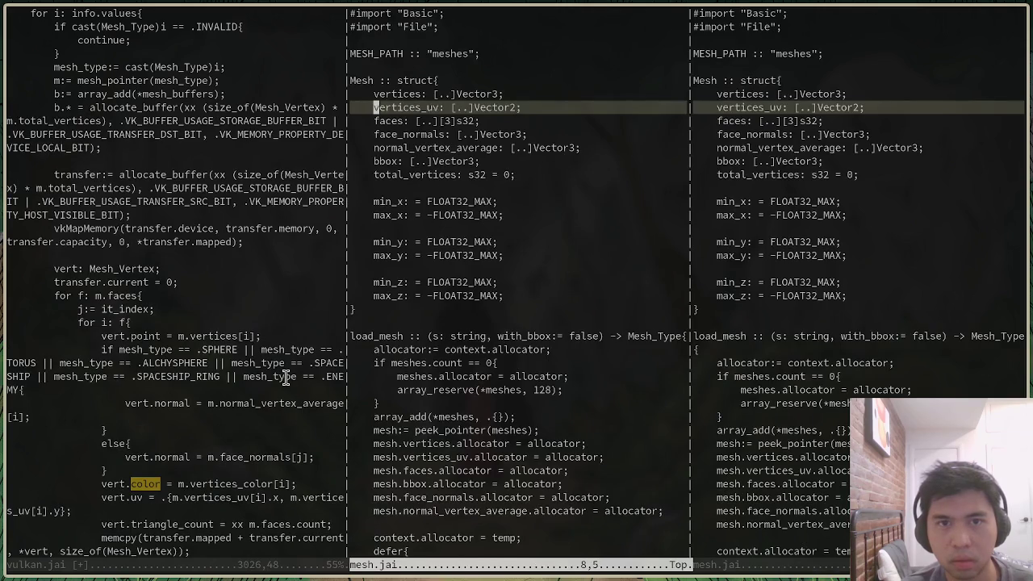
key("0")
key("asterisk")
key("n")
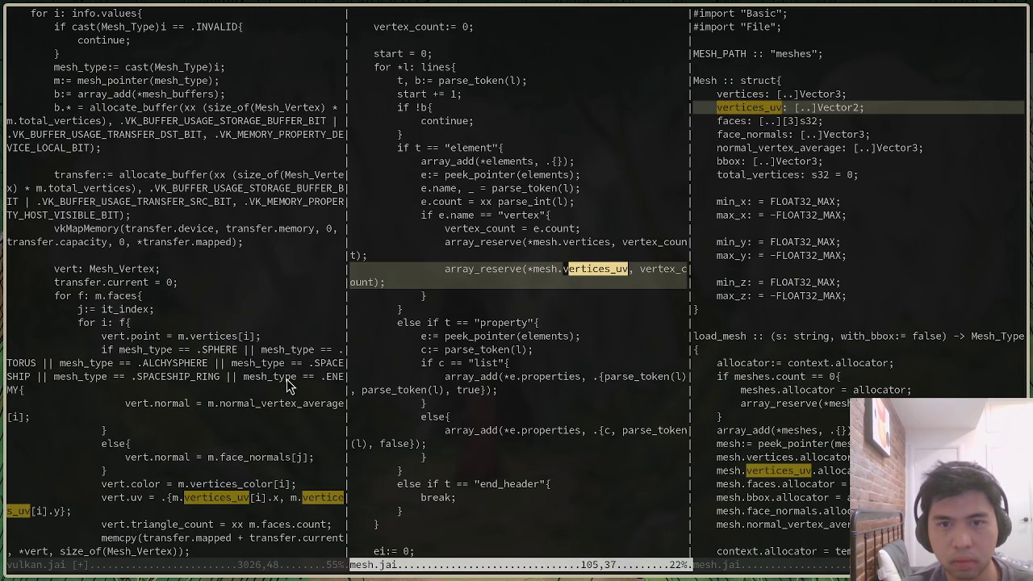
key("n")
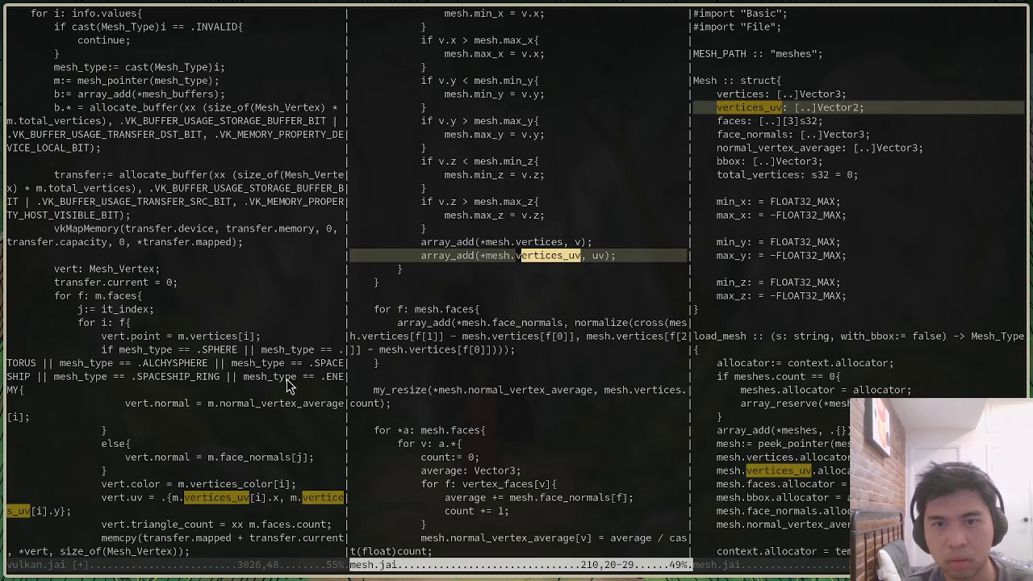
scroll(551, 253, "up", 4)
scroll(551, 253, "up", 7)
scroll(553, 251, "up", 5)
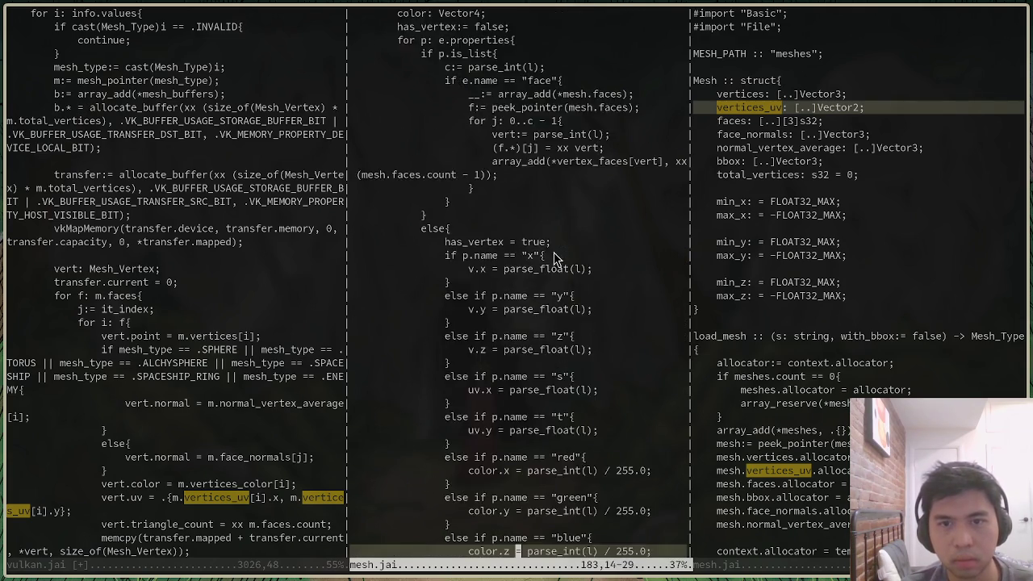
scroll(553, 251, "up", 6)
Add a default colour of {1, 1, 1, 1} beside the uv Vector2 in the parsing loop
left_click(577, 188)
type("/uv")
key("Return")
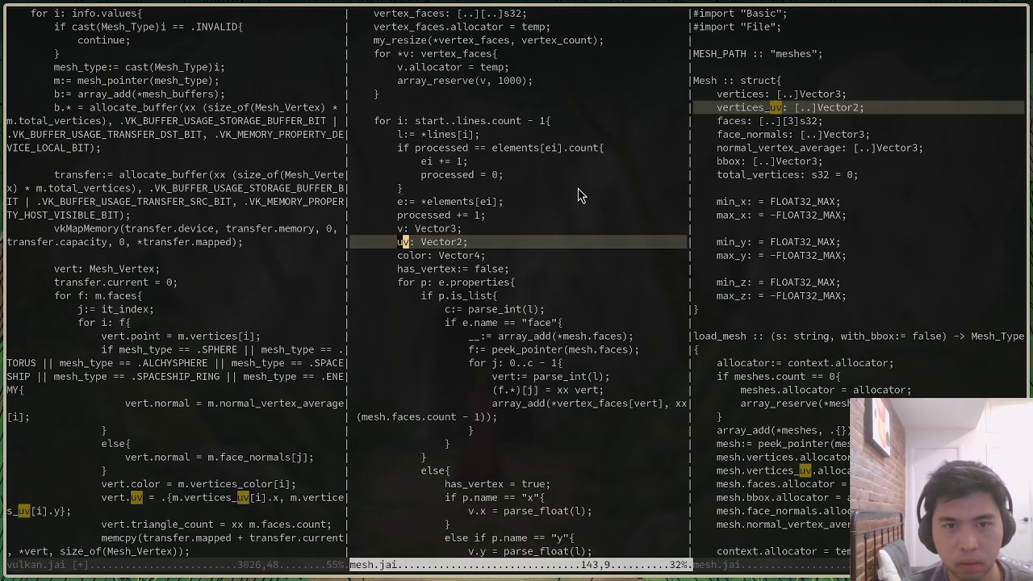
scroll(580, 321, "down", 10)
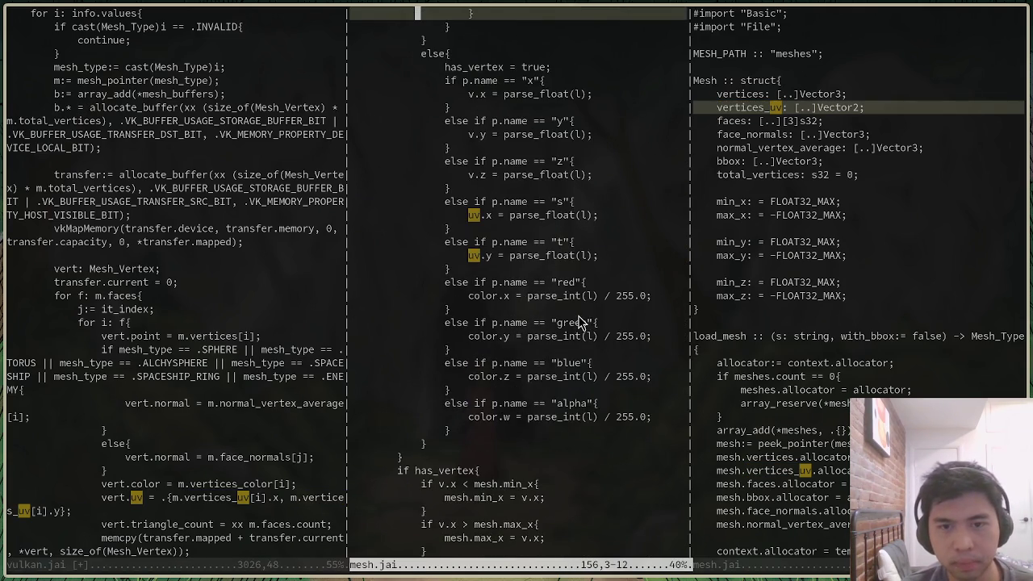
scroll(579, 321, "up", 5)
scroll(549, 234, "up", 3)
left_click(536, 161)
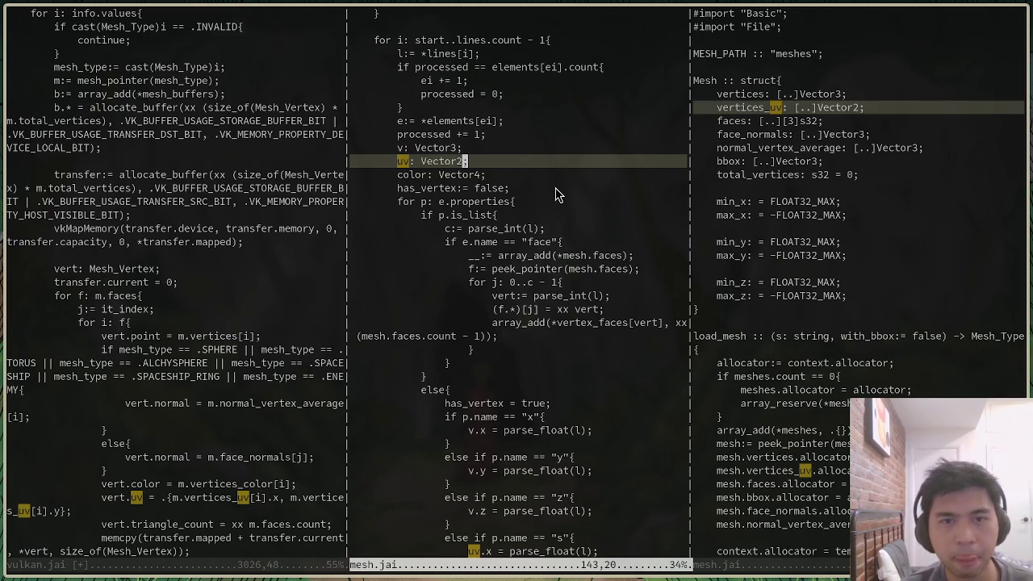
type("j")
type("i = ")
type("{1, 1, 1, 1}")
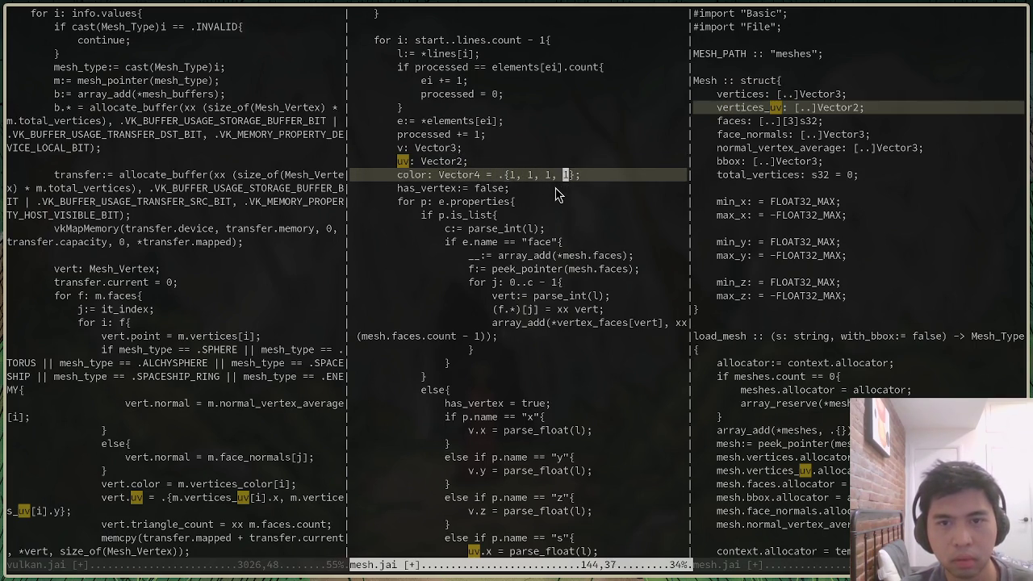
key("Escape")
Scroll down to the line that adds uv to vertices_uv
scroll(598, 337, "down", 7)
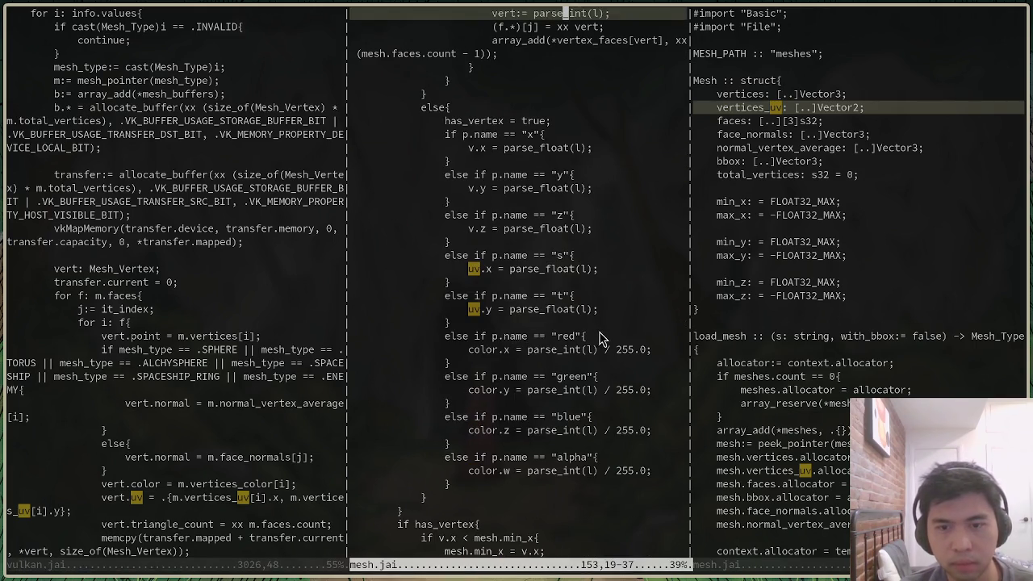
scroll(574, 349, "down", 5)
scroll(575, 349, "down", 5)
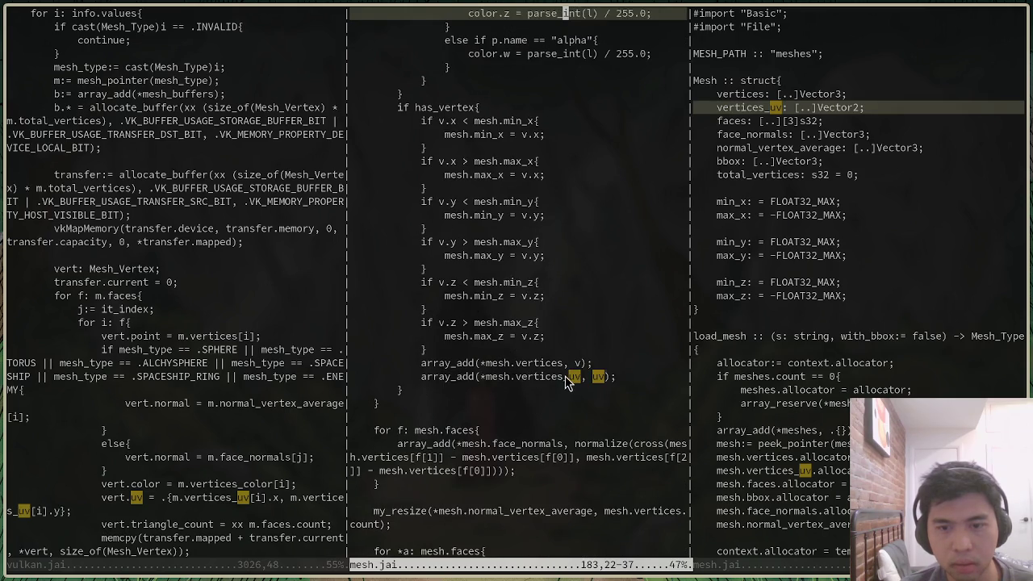
left_click(565, 376)
Duplicate the array_add vertices_uv line as an array_add of color to vertices_color, and save
key("y")
key("y")
key("p")
type("fu")
type("cwcolor")
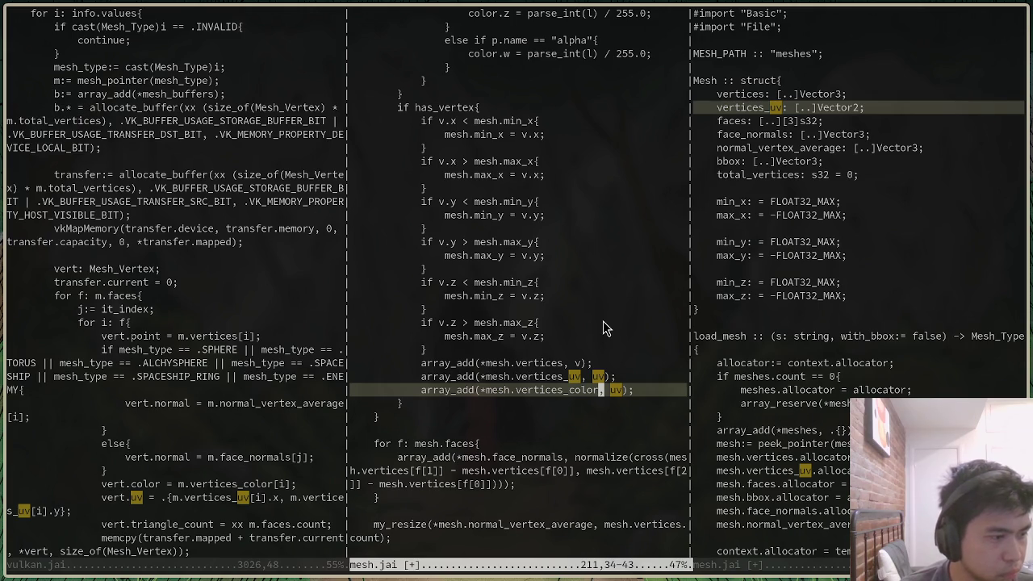
key("Escape")
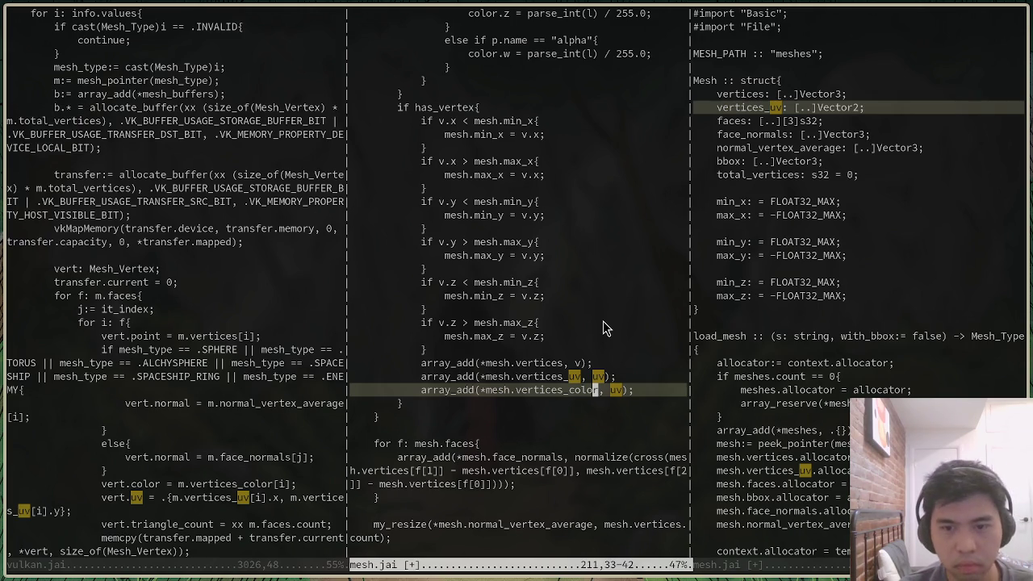
type(":noh")
key("Return")
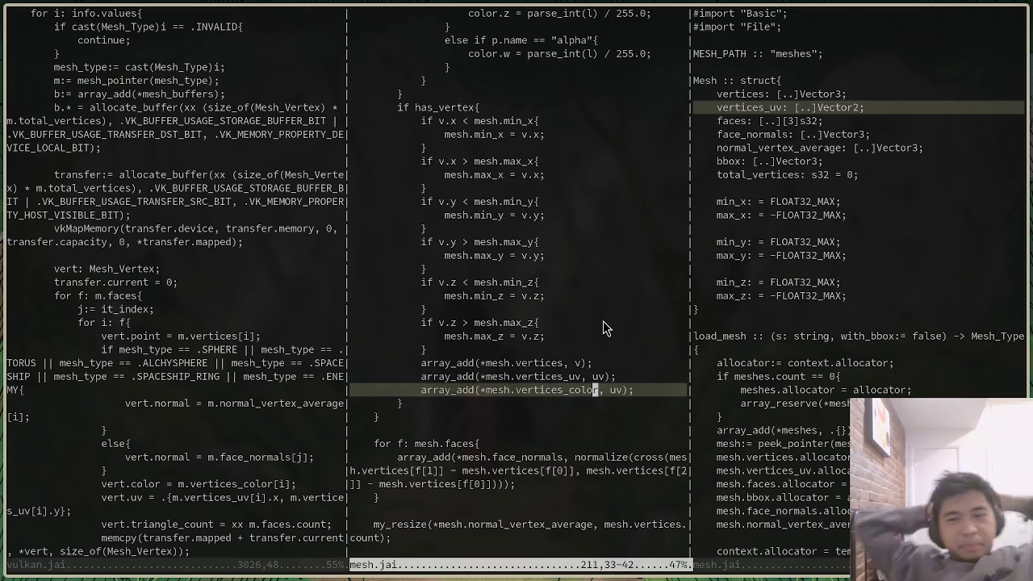
type("Wcwcolor")
key("Escape")
type(":w")
key("Return")
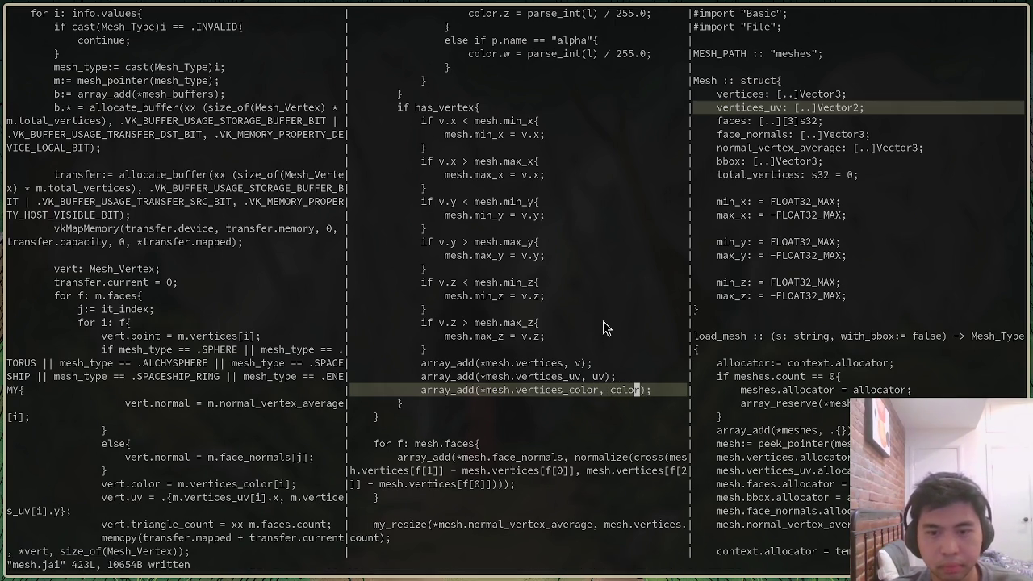
Copy the Mesh struct's vertices_uv field as a new vertices_colors field and save mesh.jai
key("ctrl+w")
key("l")
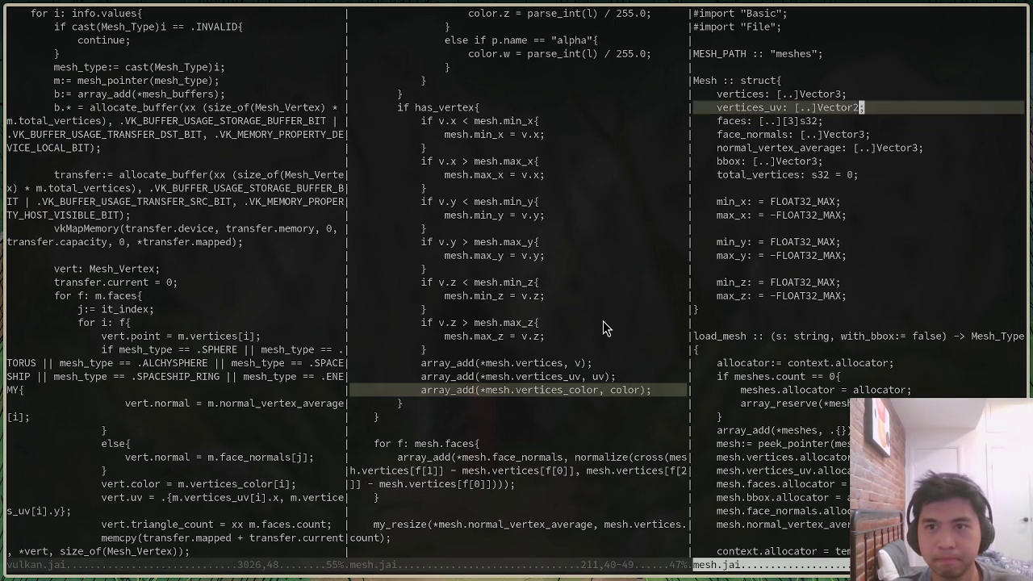
key("y")
key("y")
key("p")
key("f")
key(":")
key("h")
key("h")
key("x")
key("x")
type("vertices_colors")
key("Escape")
type(":w")
key("Return")
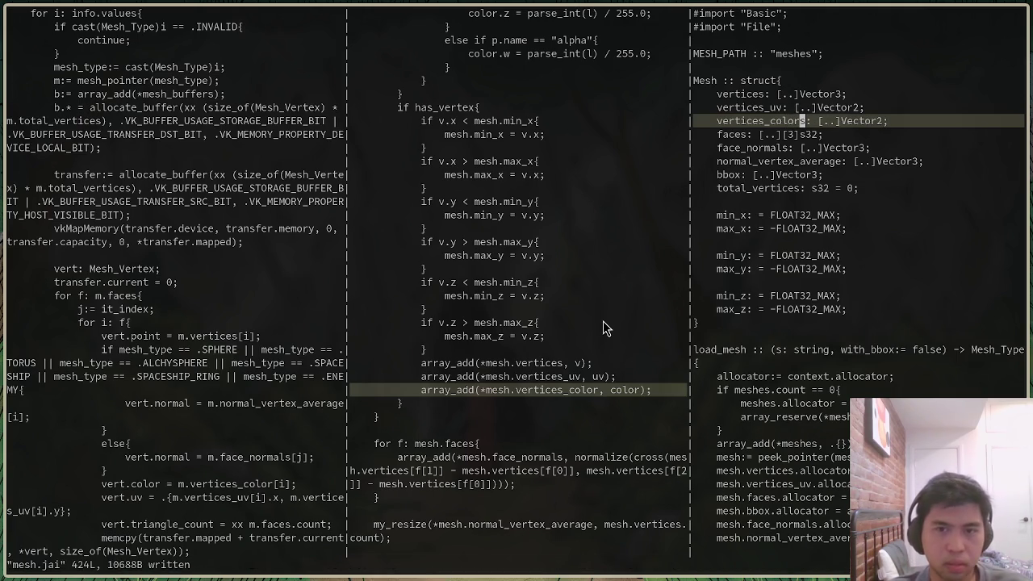
Close the extra split panes and find the array_reserve vertices_uv line
key("ctrl+w")
key("h")
key("ctrl+w")
key("h")
key("ctrl+w")
key("c")
key("ctrl+w")
key("c")
key("ctrl+d")
key("ctrl+u")
key("ctrl+d")
key("ctrl+d")
key("ctrl+d")
key("ctrl+d")
key("ctrl+d")
key("k")
key("k")
key("k")
key("k")
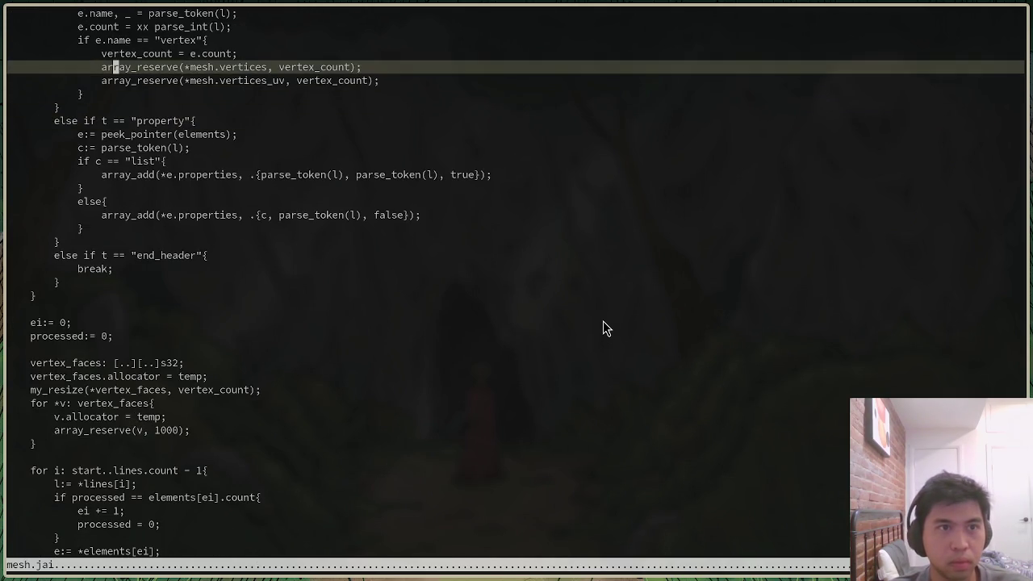
key("j")
scroll(603, 320, "up", 4)
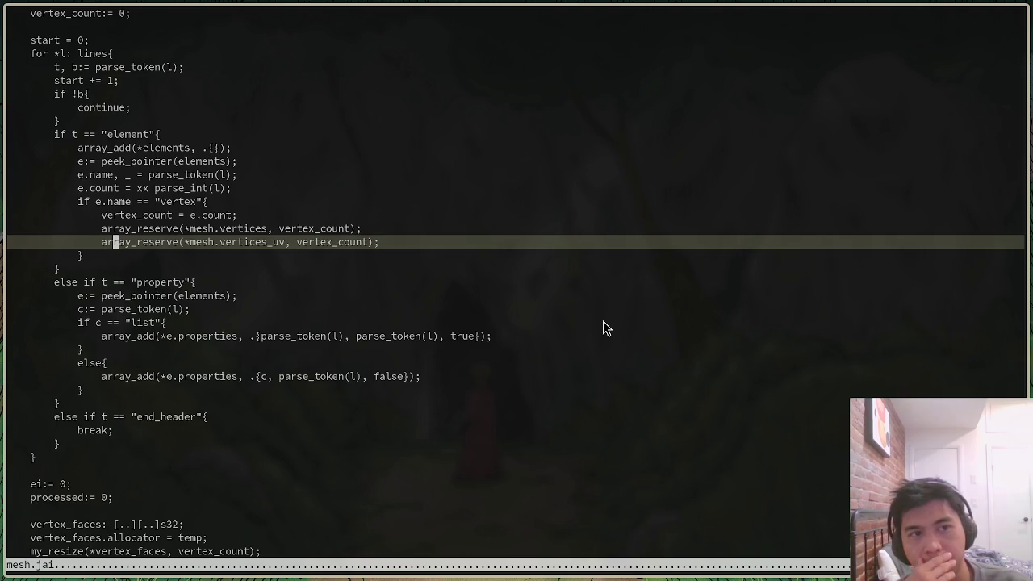
Add an array_reserve line for vertices_colors, save mesh.jai, and recall the build command in the shell
key("y")
key("y")
key("p")
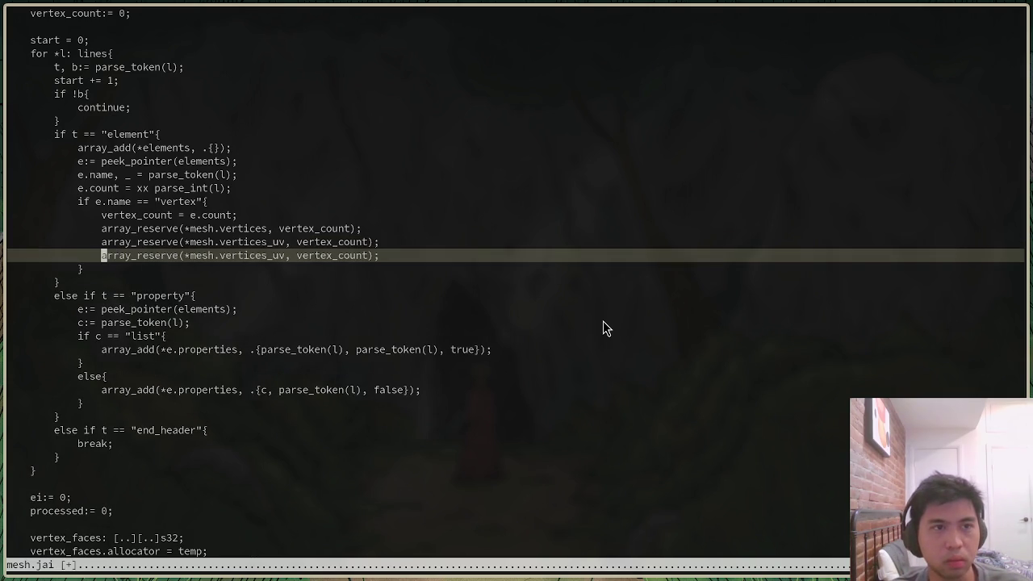
key("c")
key("T")
key("underscore")
type("colors")
key("Escape")
type(":w")
key("Return")
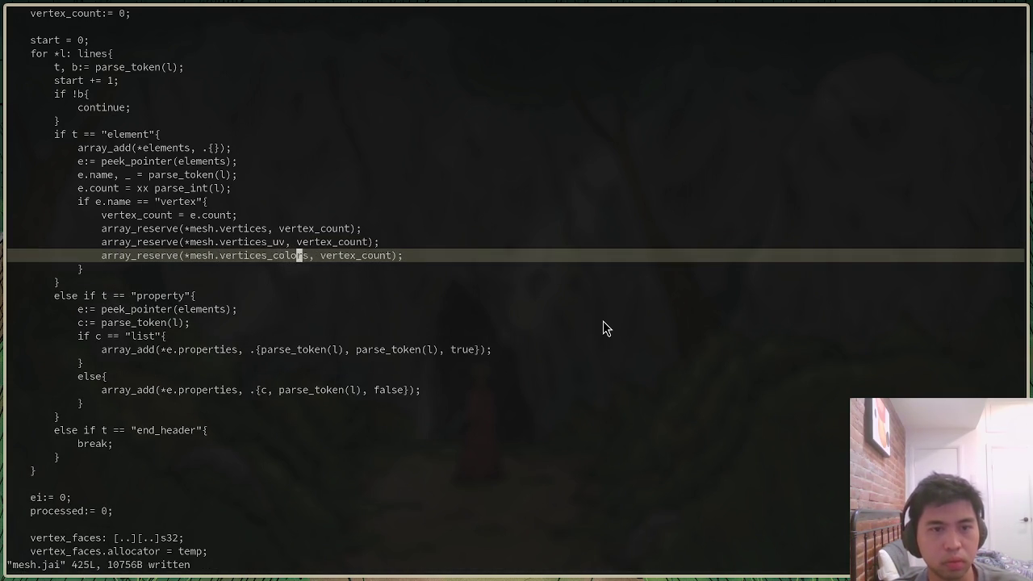
key("asterisk")
key("n")
key("alt+Tab")
key("Up")
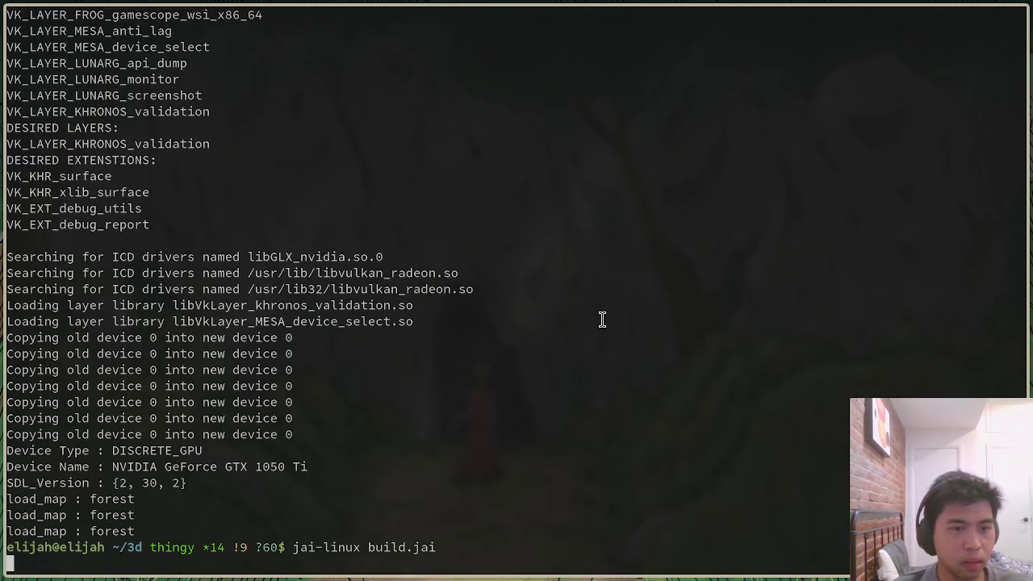
Run the build, then bring the suspended Vim session back with fg
key("Return")
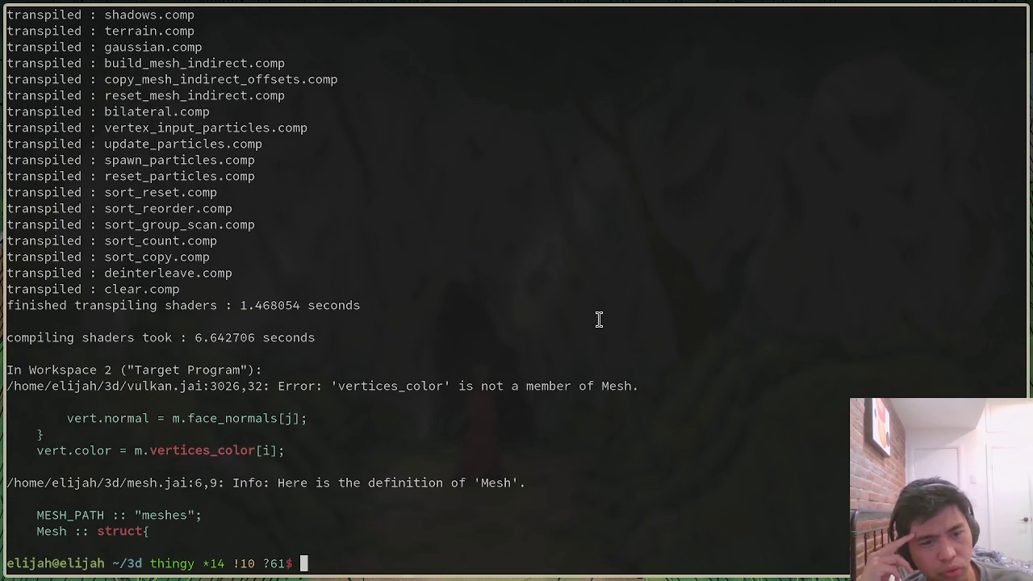
type("fg")
key("Return")
Split Vim vertically, jump to the vertices_colors field definition, and focus the right pane
key("ctrl+w")
key("v")
key("g")
key("D")
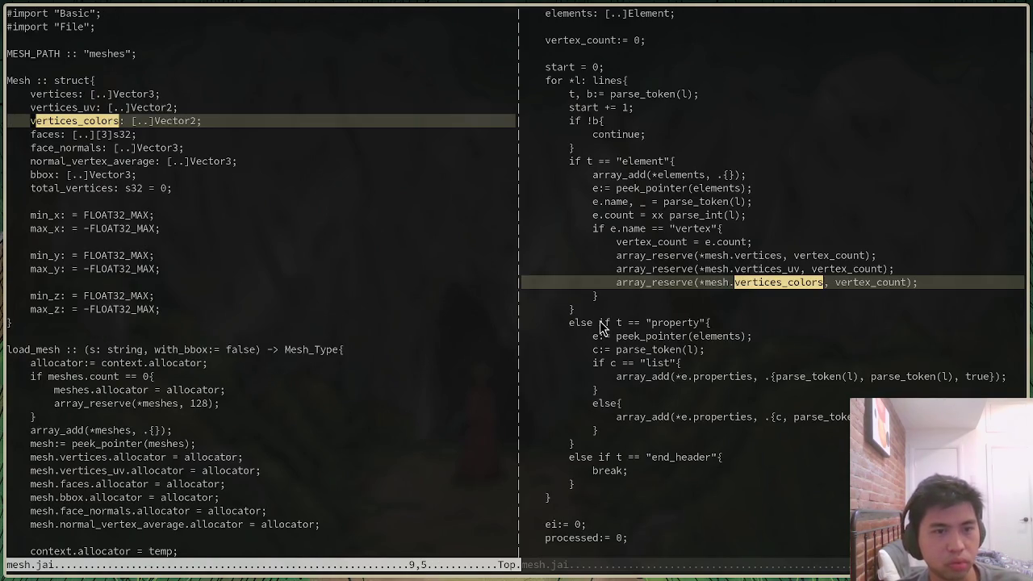
key("ctrl+w")
key("l")
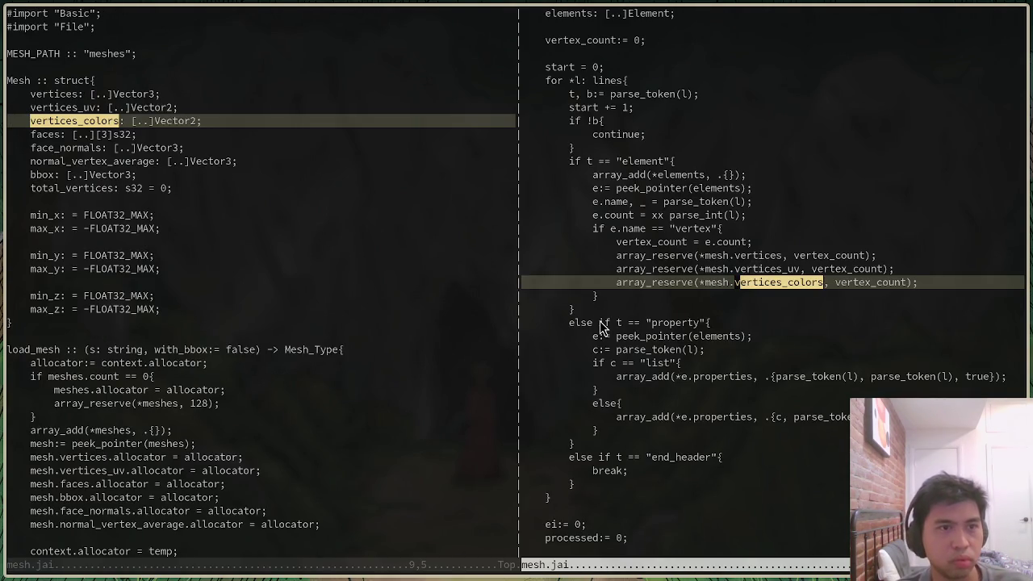
Open vulkan.jai in the right pane at the vert.color line
key("ctrl+p")
type("vulkan")
key("Return")
key("k")
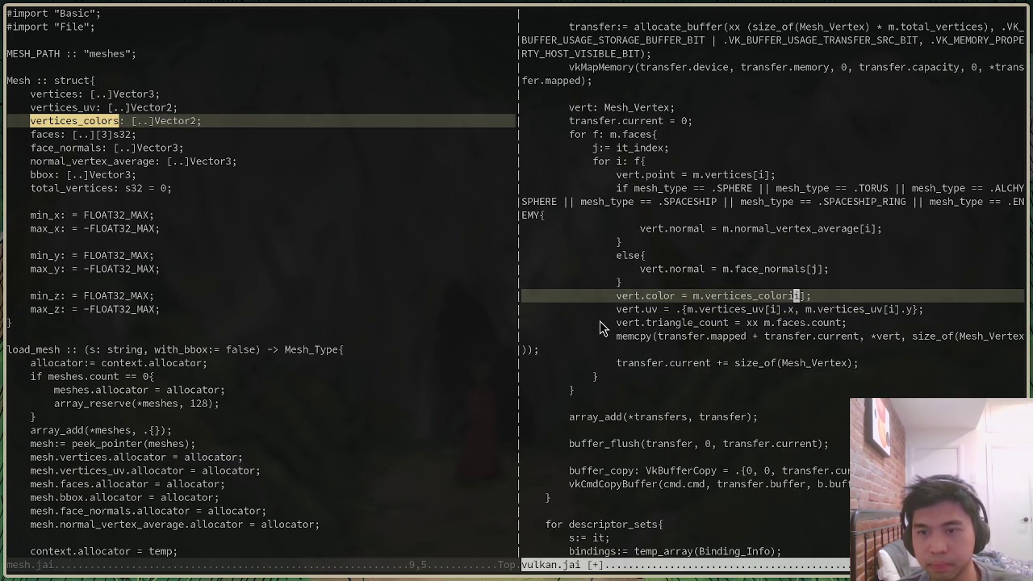
Save vulkan.jai, clear search highlighting, and switch back to the shell
key("Escape")
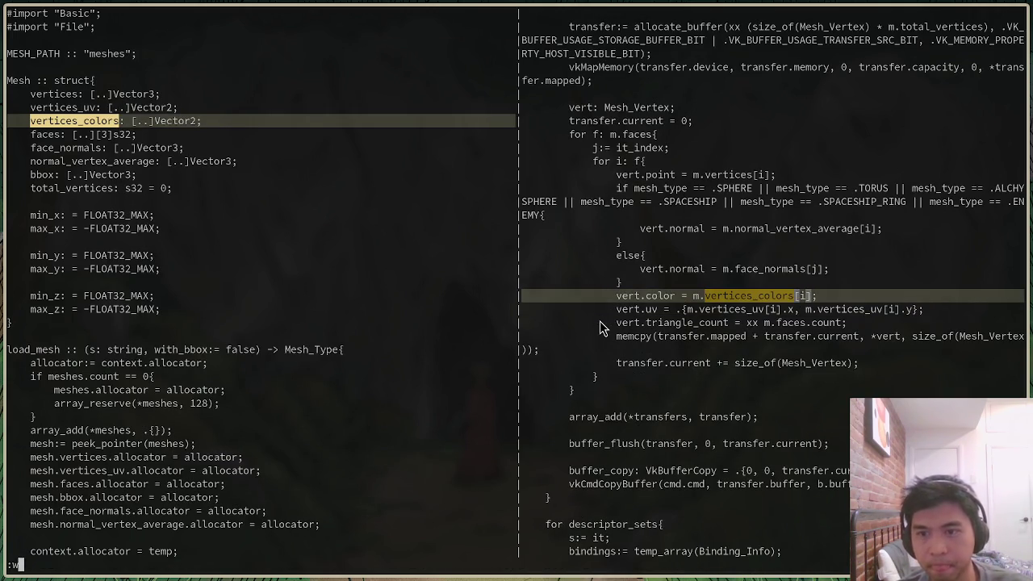
type(":w")
key("Return")
type(":noh")
key("Return")
key("alt+Tab")
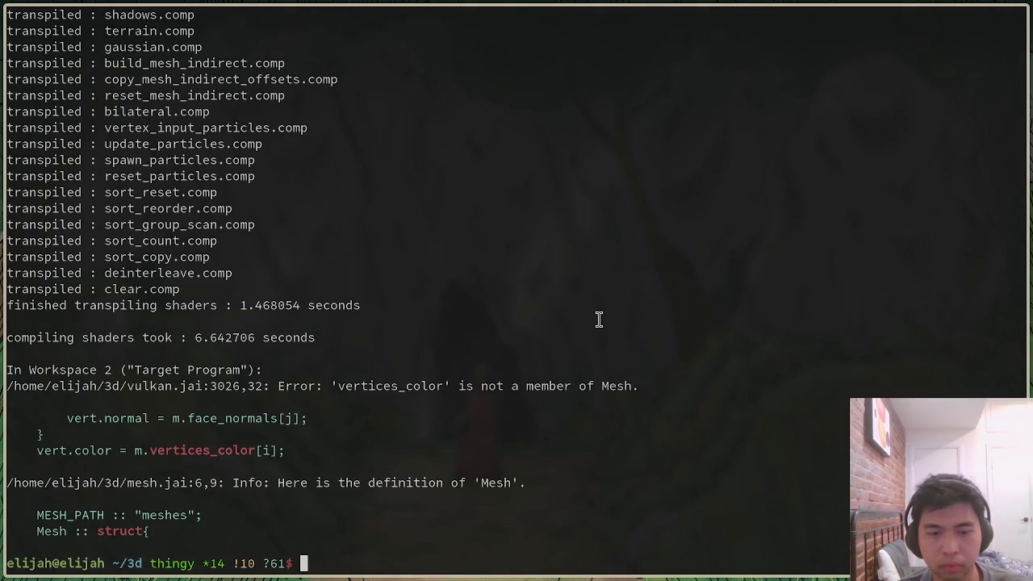
Rerun the full build, then save mesh.jai with vertices_colors as [..]Vector4
key("Up")
key("Return")
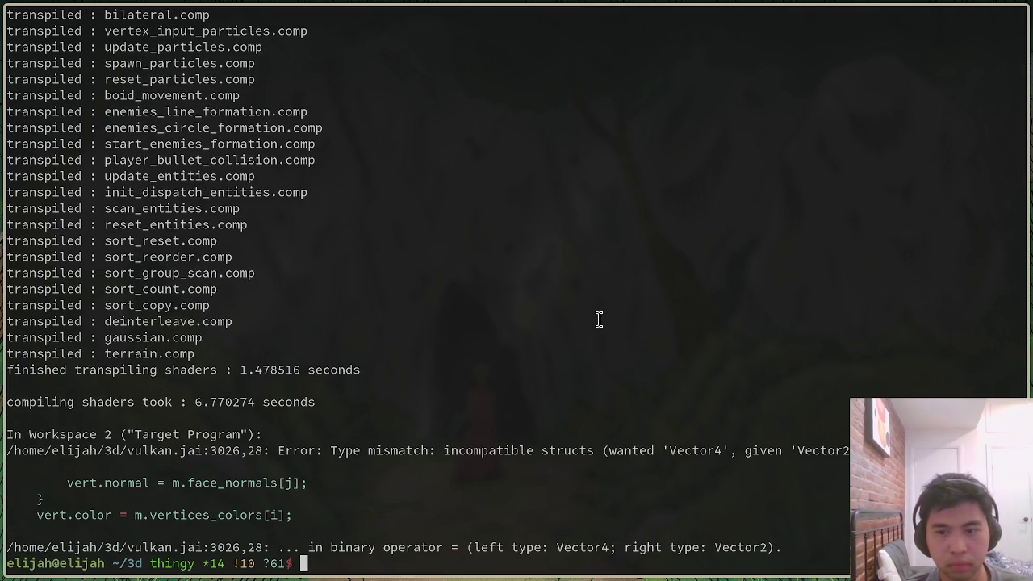
key("alt+Tab")
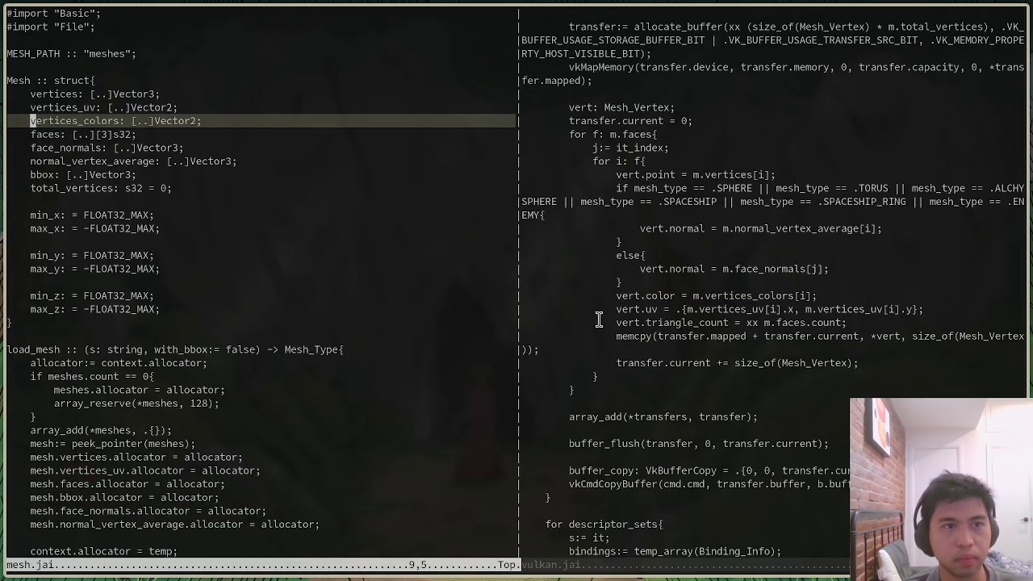
type(":wa")
key("Return")
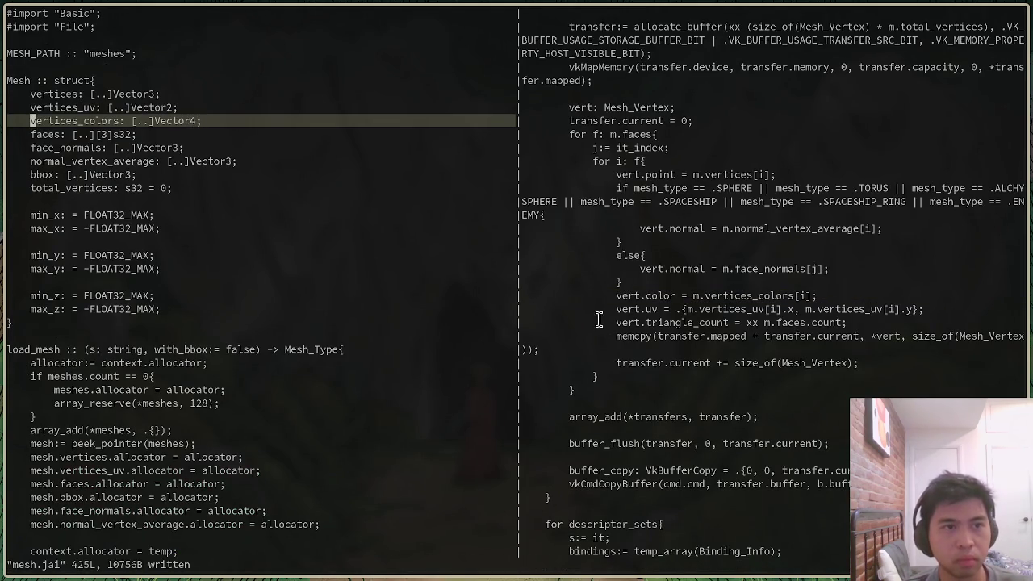
Fix the misspelled vertices_colors in the array_add call and save mesh.jai
type("^*Nn")
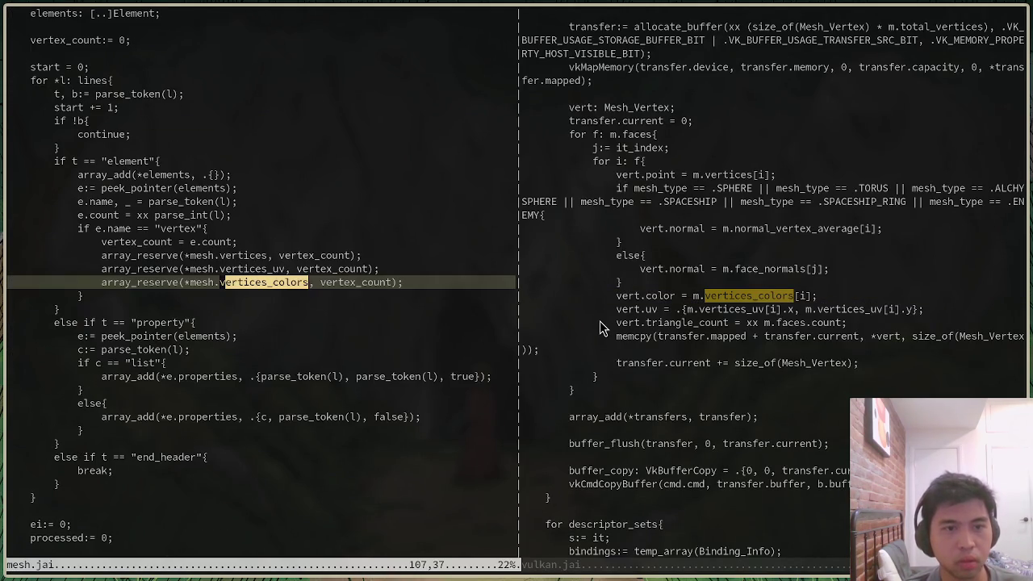
type("k")
key("asterisk")
key("j")
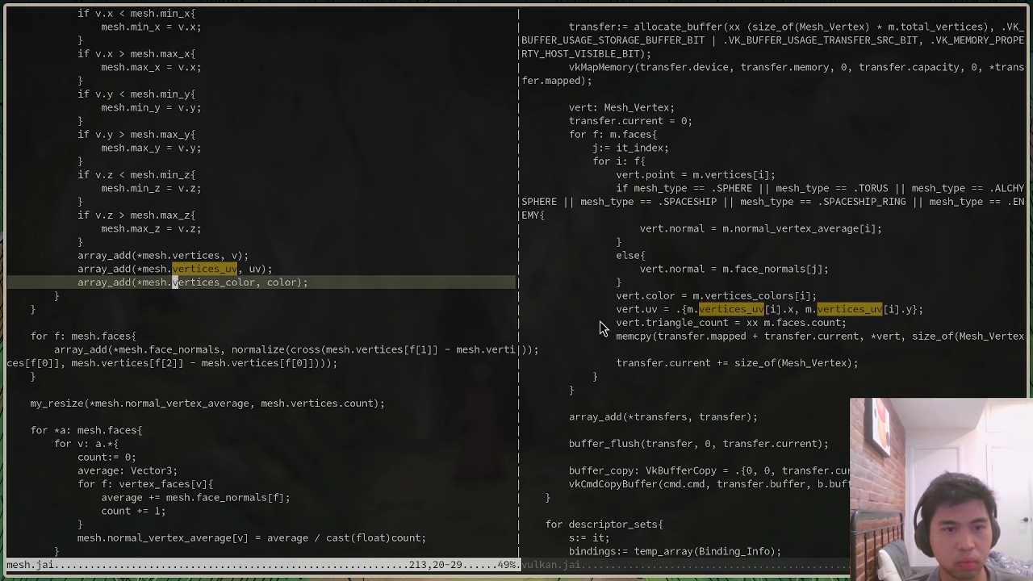
type(":w")
key("Return")
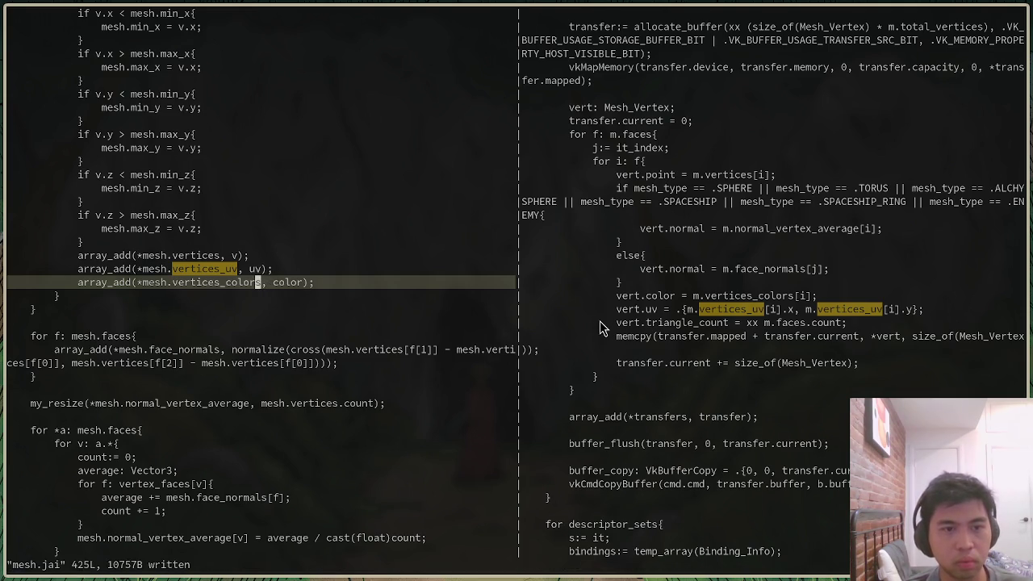
Suspend Vim and rebuild with jai-linux build_no_shaders.jai
key("ctrl+z")
key("Up")
key("Return")
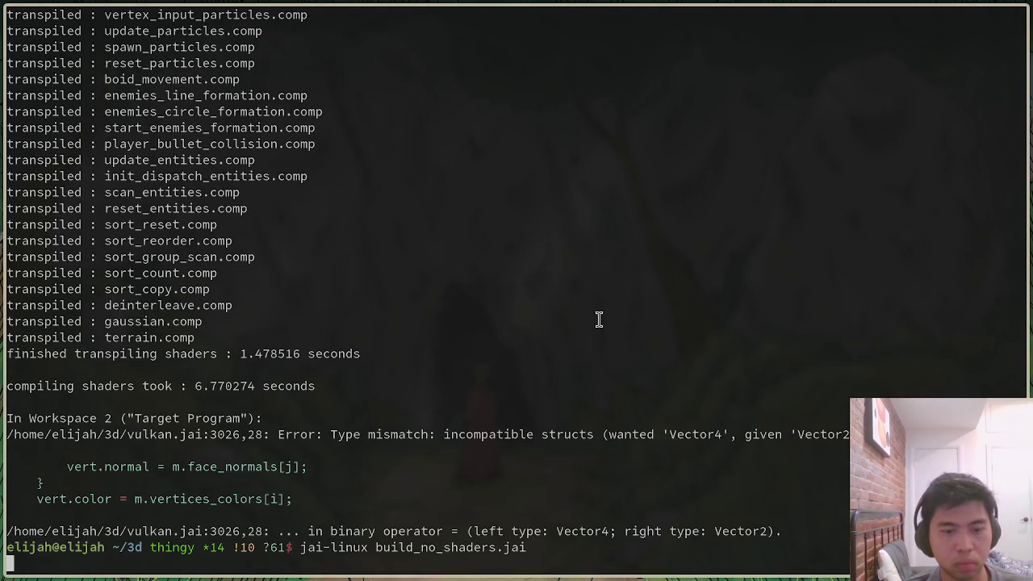
Rerun jai-linux build.jai cleanly and launch the game with ./main
key("Up")
key("Up")
key("Return")
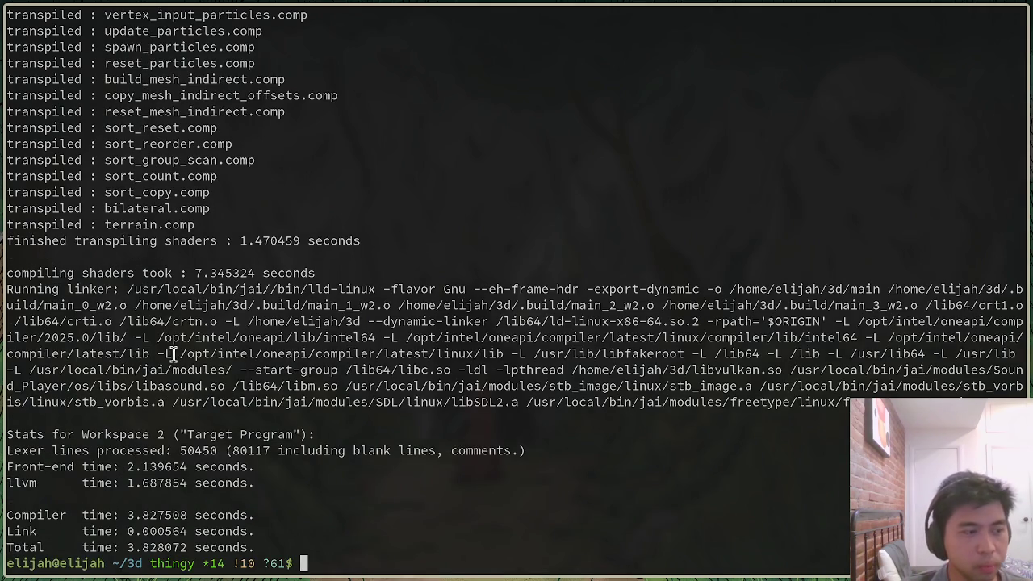
type("./main")
key("Return")
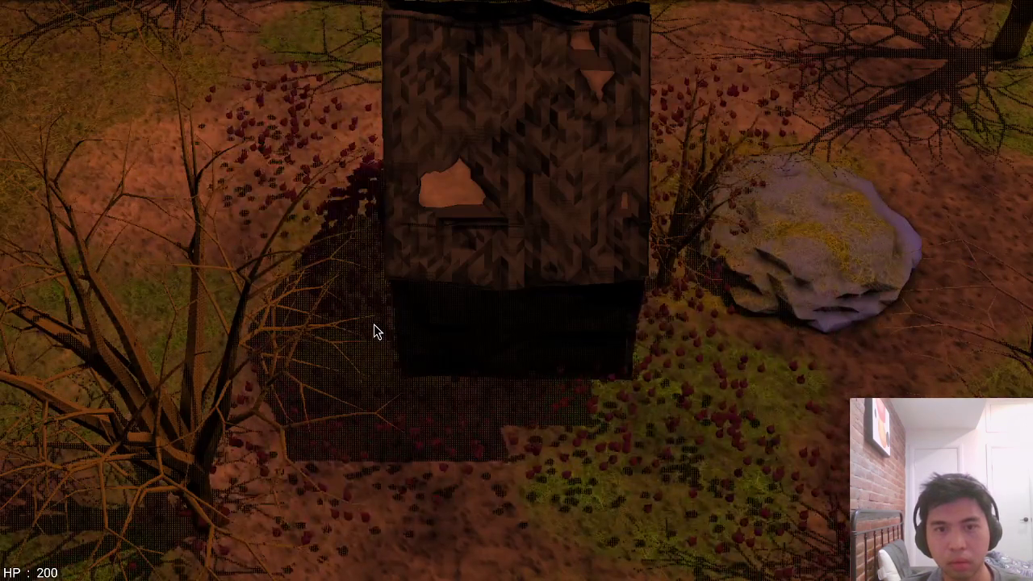
Move the camera across the forest, then run edit_map from the console
key("a")
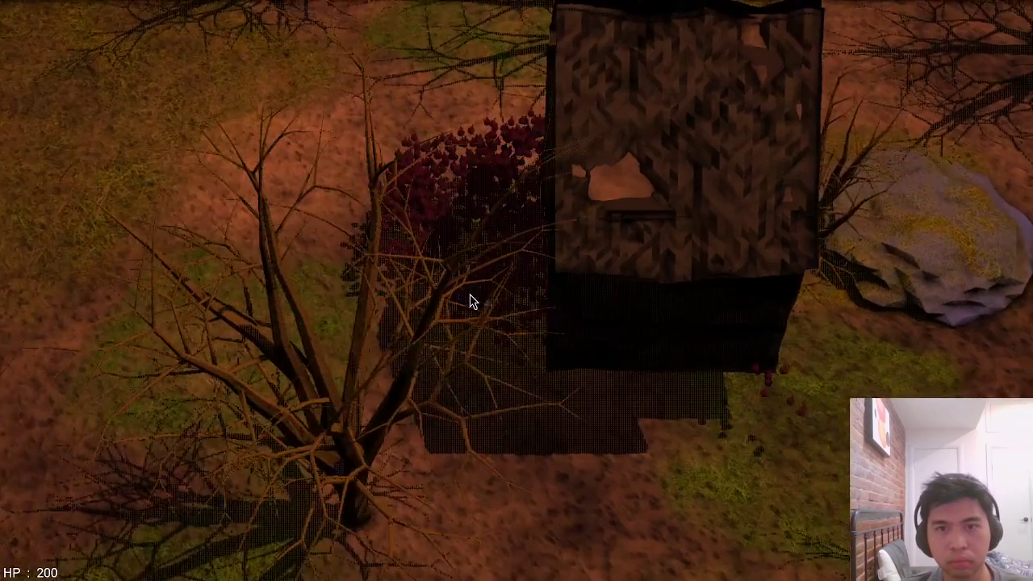
key("a")
key("w")
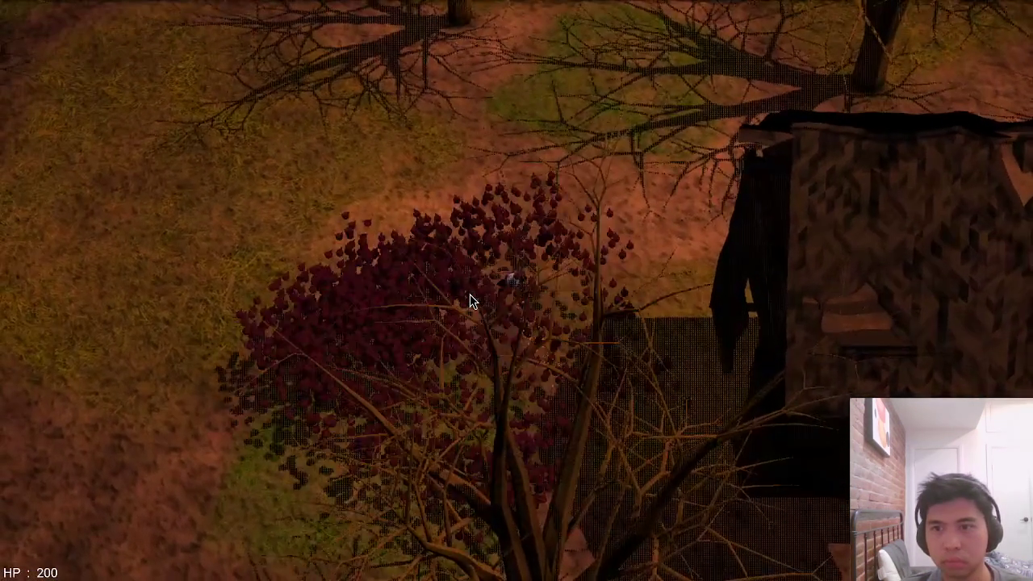
key("grave")
type("edit_map")
key("Return")
key("grave")
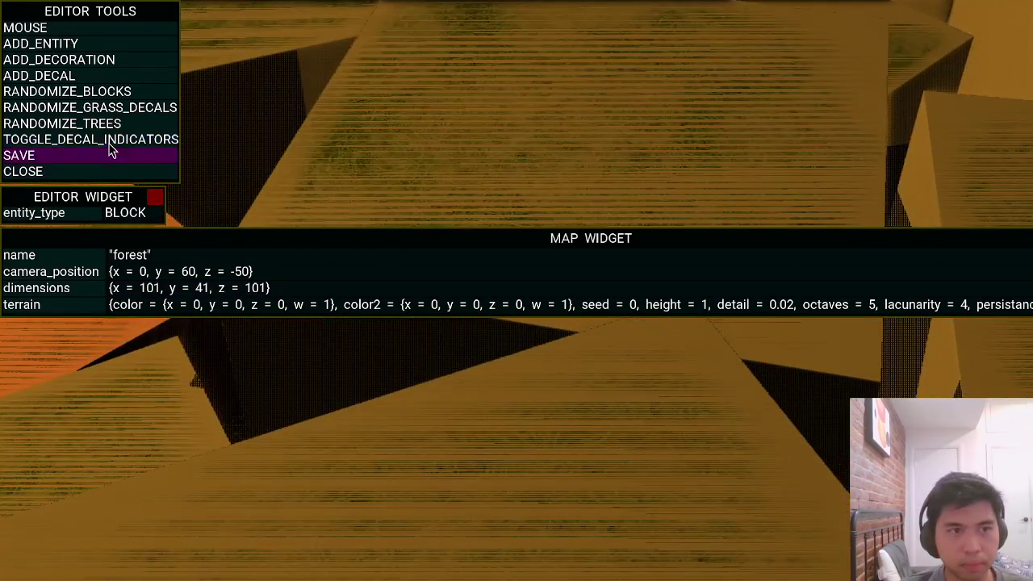
Turn on decal indicators, move the camera to the house, and select it
left_click(112, 141)
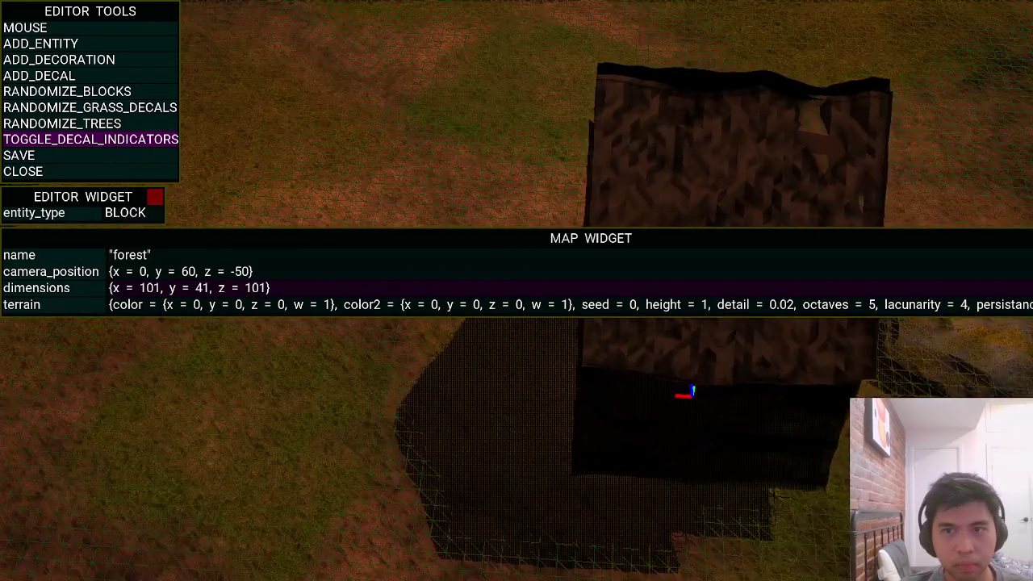
mouse_move(678, 393)
right_mouse_down()
mouse_move(618, 436)
mouse_move(565, 452)
right_mouse_up()
key("s")
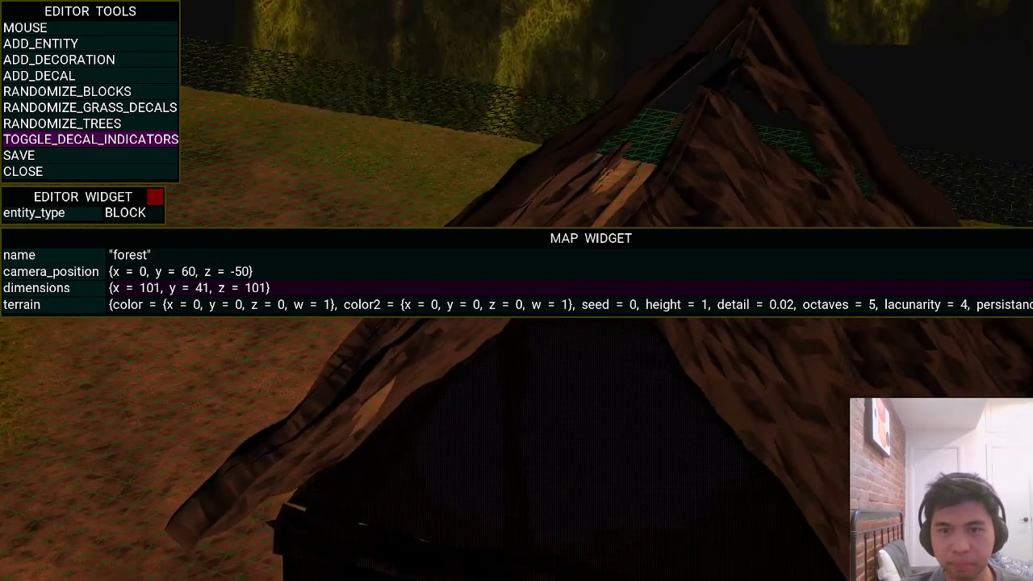
mouse_move(355, 529)
right_mouse_down()
mouse_move(466, 466)
mouse_move(296, 204)
mouse_move(312, 321)
mouse_move(518, 298)
right_mouse_up()
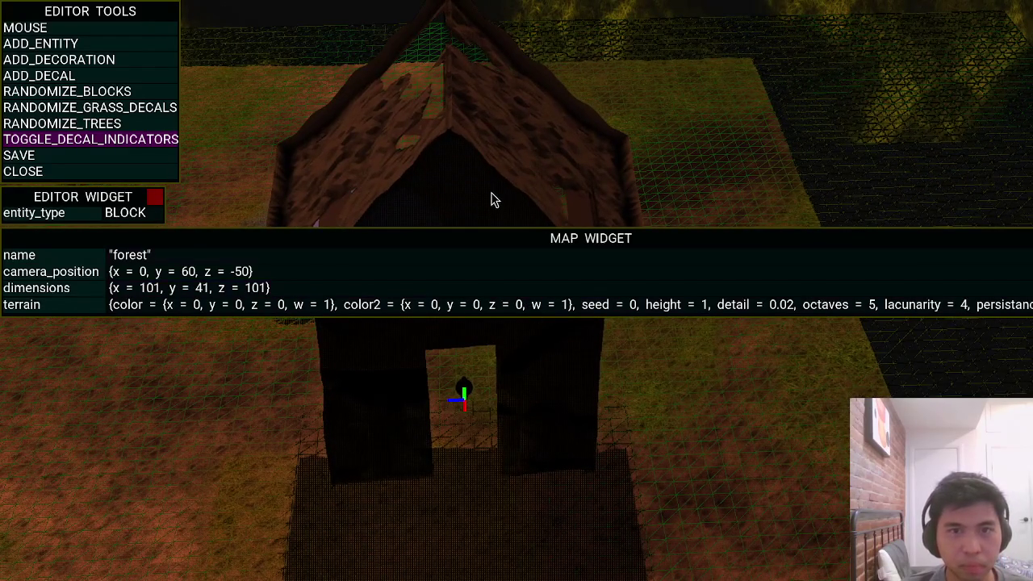
left_click(497, 184)
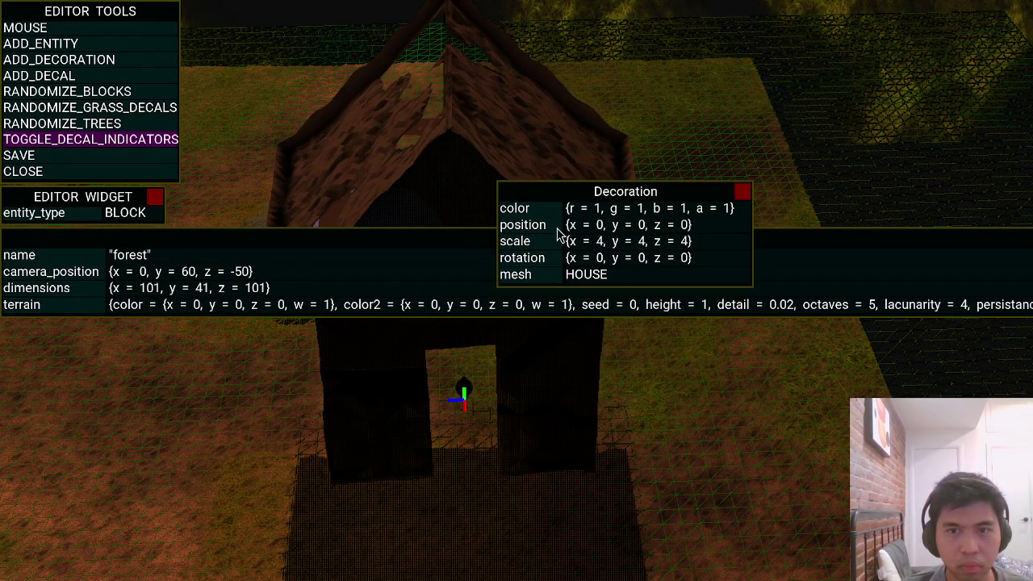
mouse_move(589, 196)
left_mouse_down()
mouse_move(649, 304)
mouse_move(637, 344)
left_mouse_up()
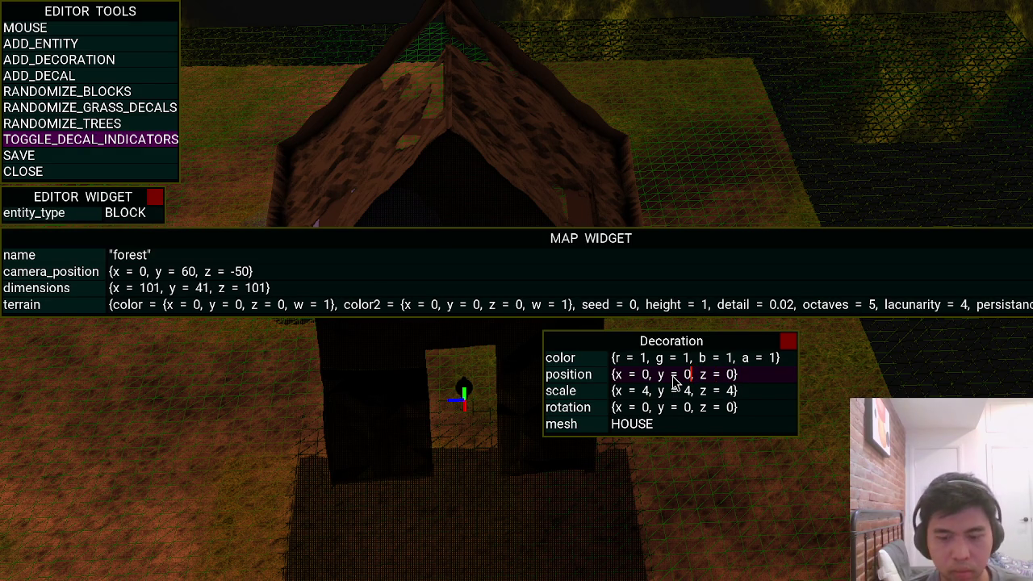
type("-4")
Set the house decoration to y -4, scale 2, and z position 10
key("Return")
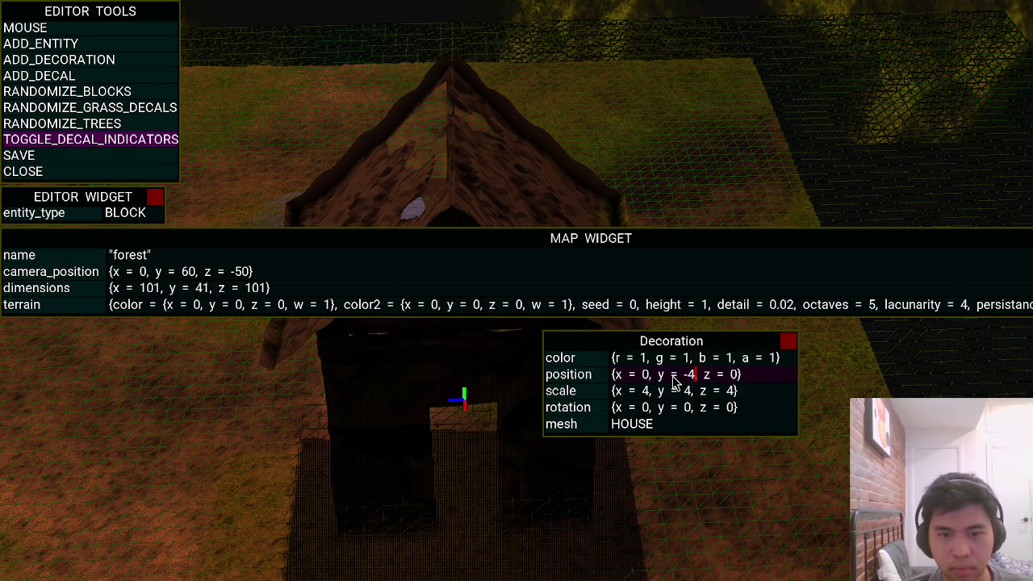
left_click(64, 165)
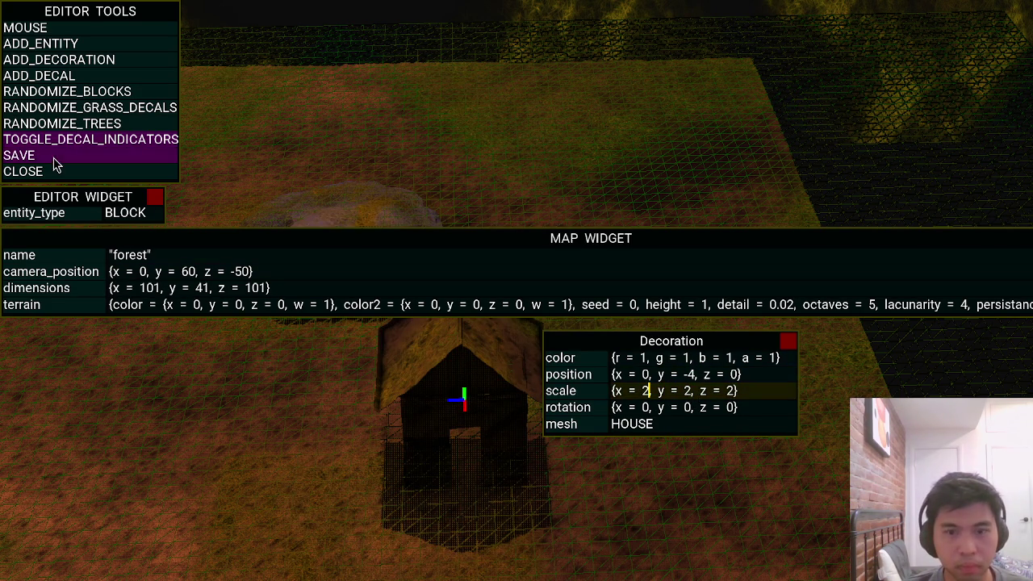
left_click(672, 375)
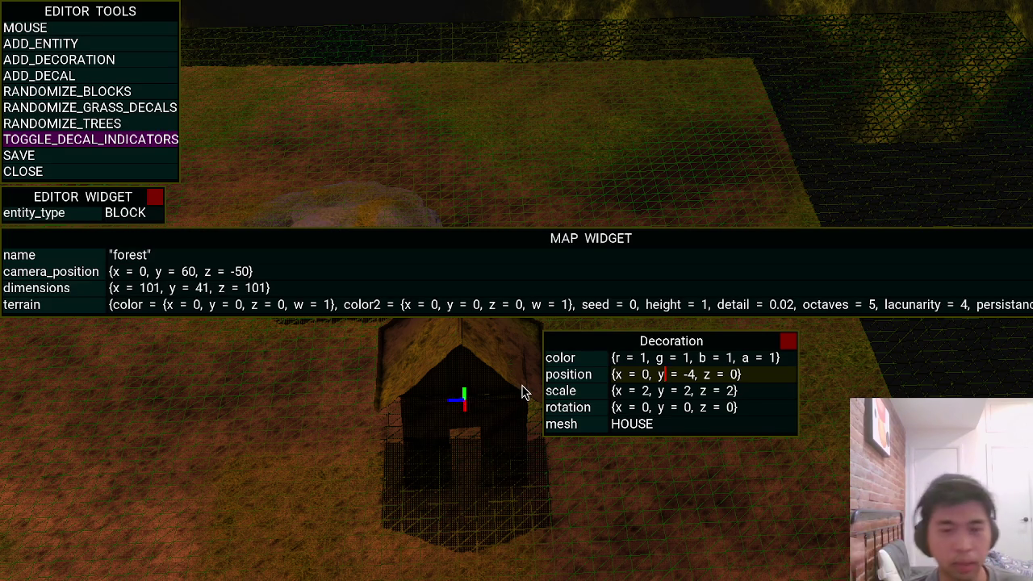
key("End")
key("Left")
key("Left")
key("Left")
key("Left")
key("Left")
key("Left")
key("Left")
key("Left")
key("Left")
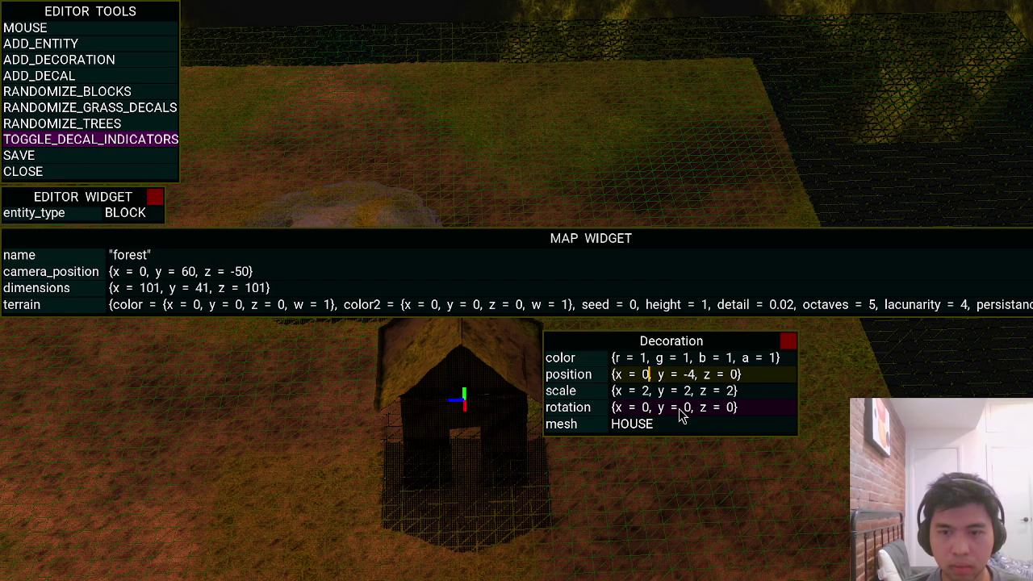
key("Right")
key("Right")
key("Right")
key("Right")
key("Right")
key("Right")
key("Right")
key("Right")
key("Right")
key("Delete")
type("10")
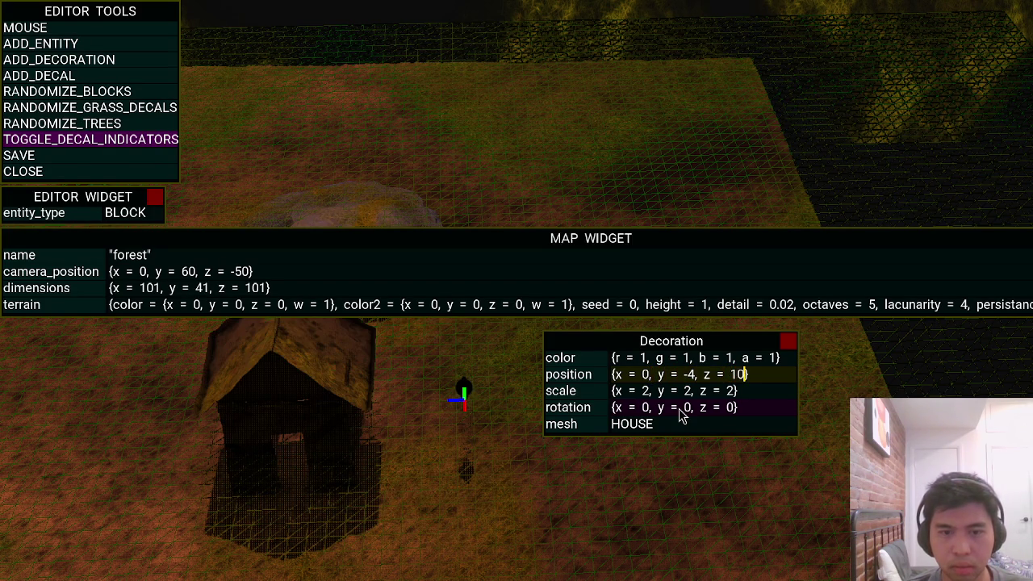
key("Tab")
key("Tab")
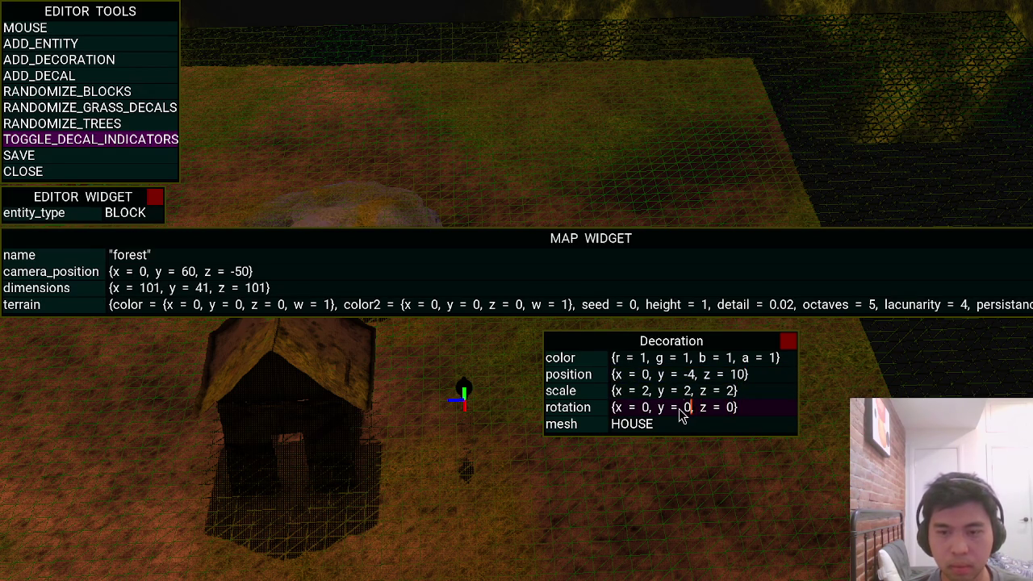
Set the house's y rotation to 1.6, save the forest map, and close the editor
key("BackSpace")
key("Delete")
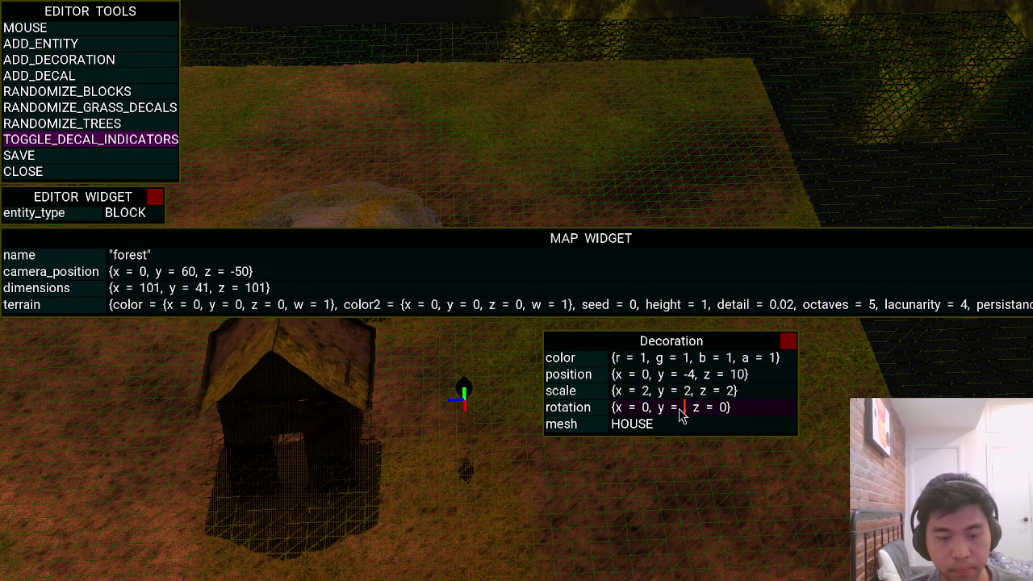
type("1.4")
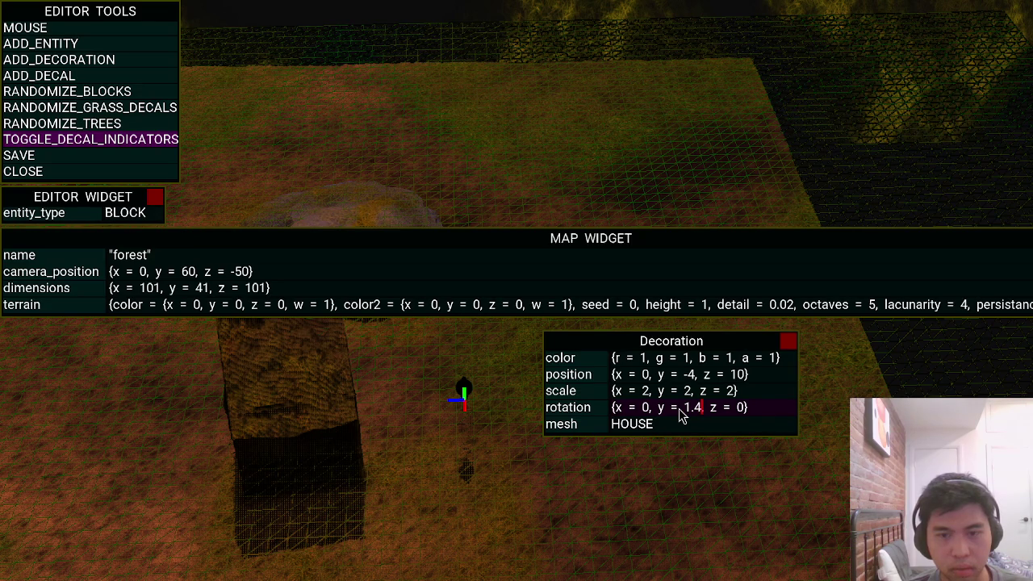
key("BackSpace")
type("6")
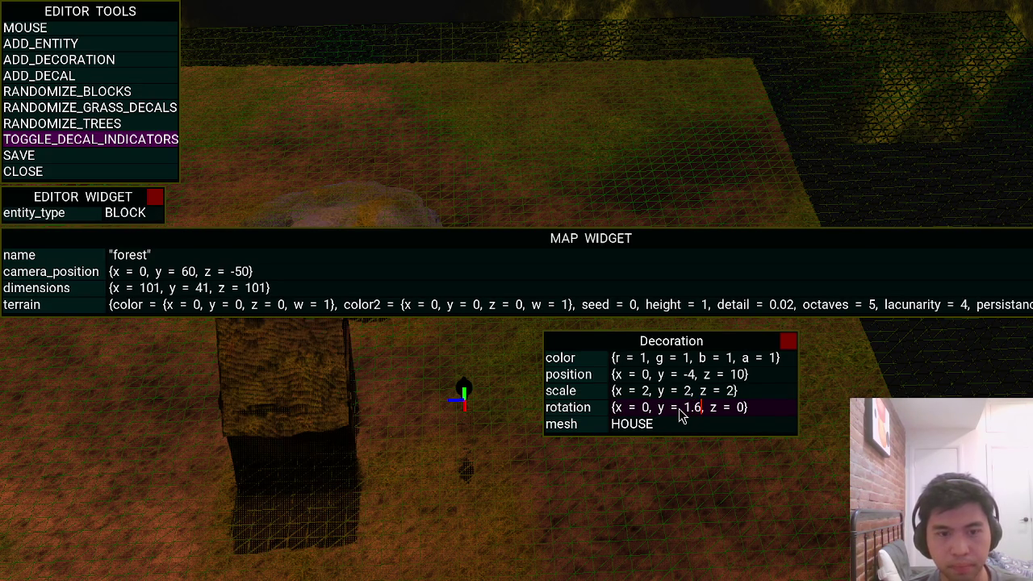
left_click(60, 156)
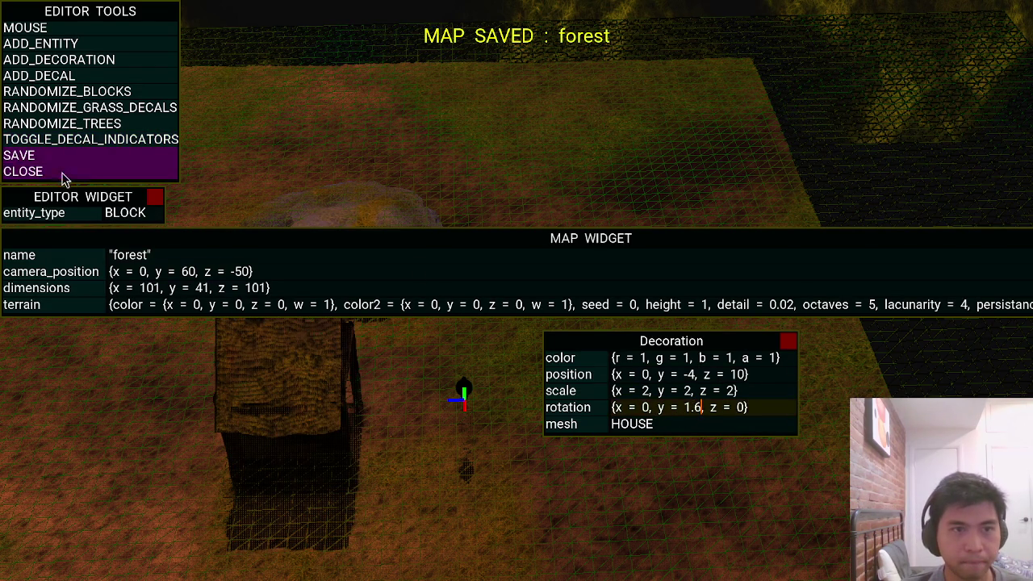
left_click(63, 174)
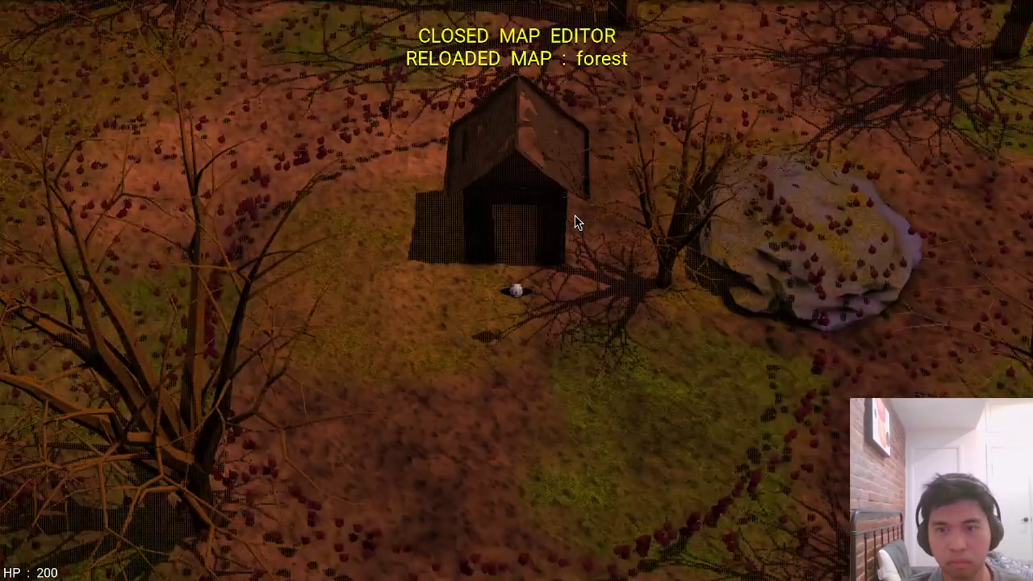
Walk the character around and through the placed house
key("a")
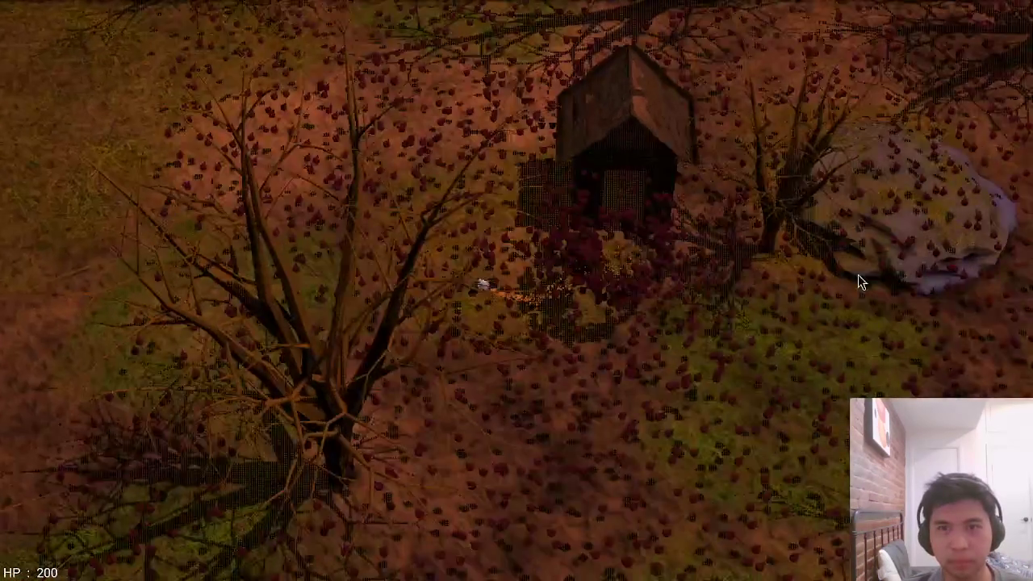
key("a")
key("w")
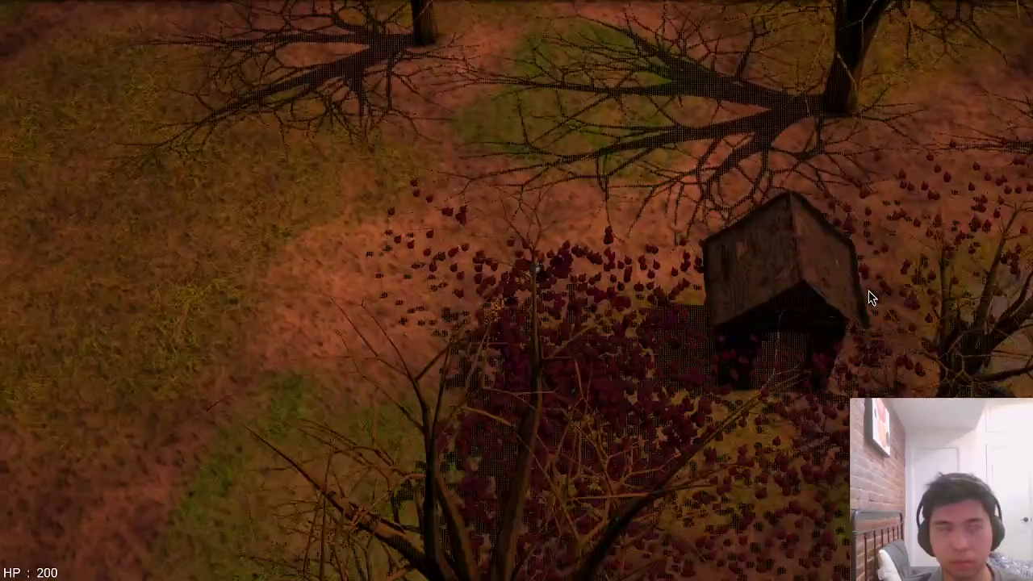
key("d")
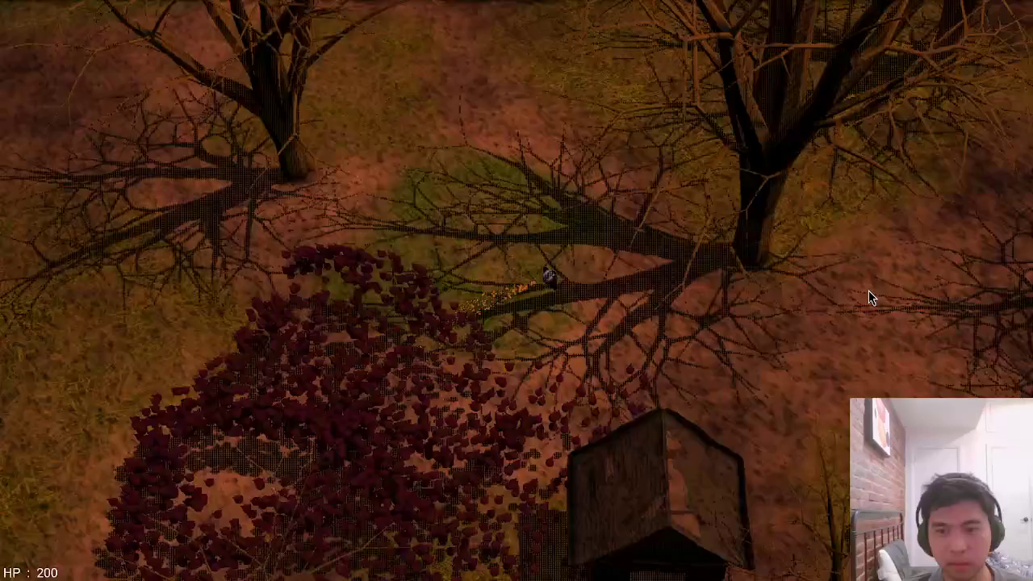
key("s")
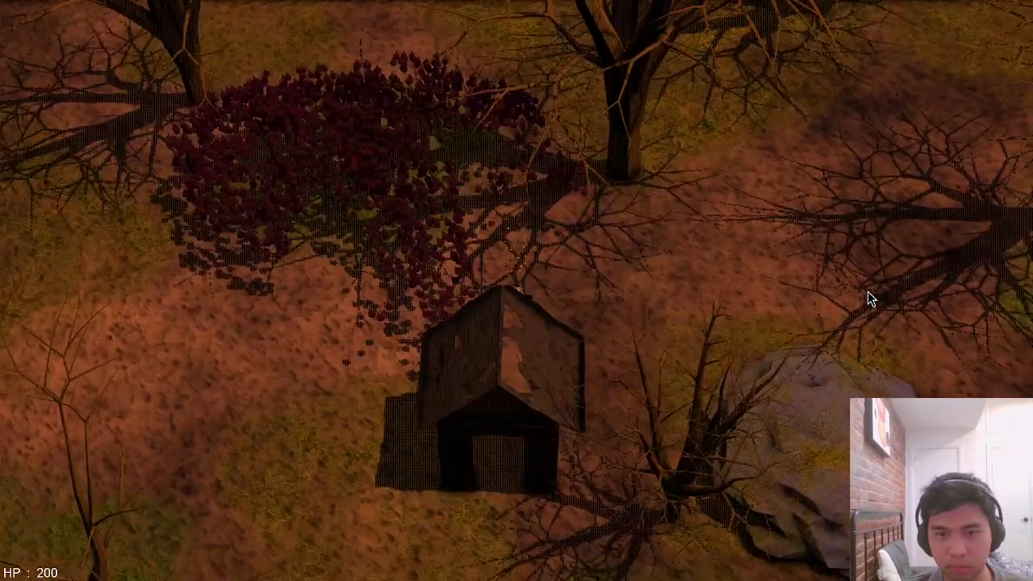
key("s")
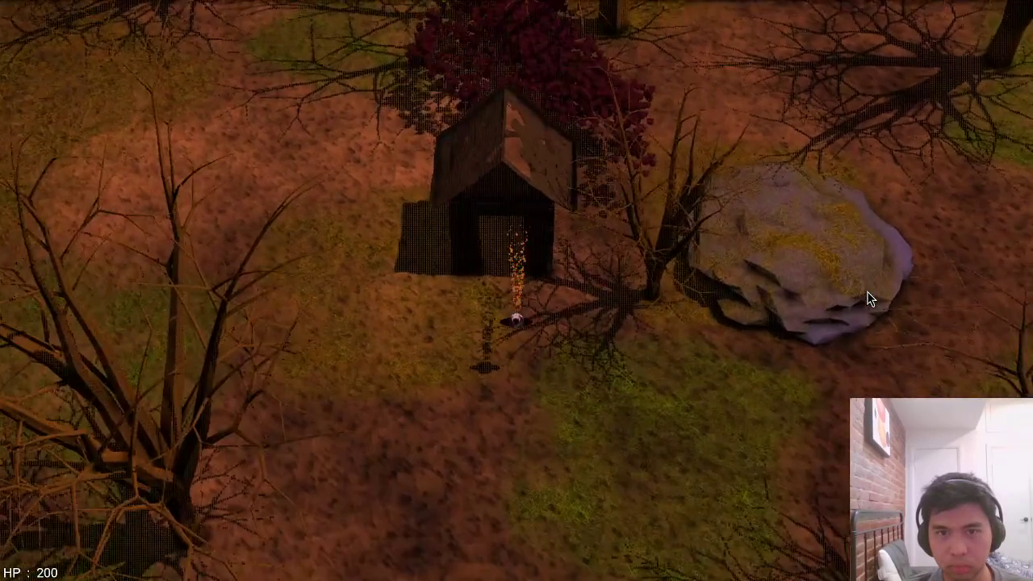
key("d")
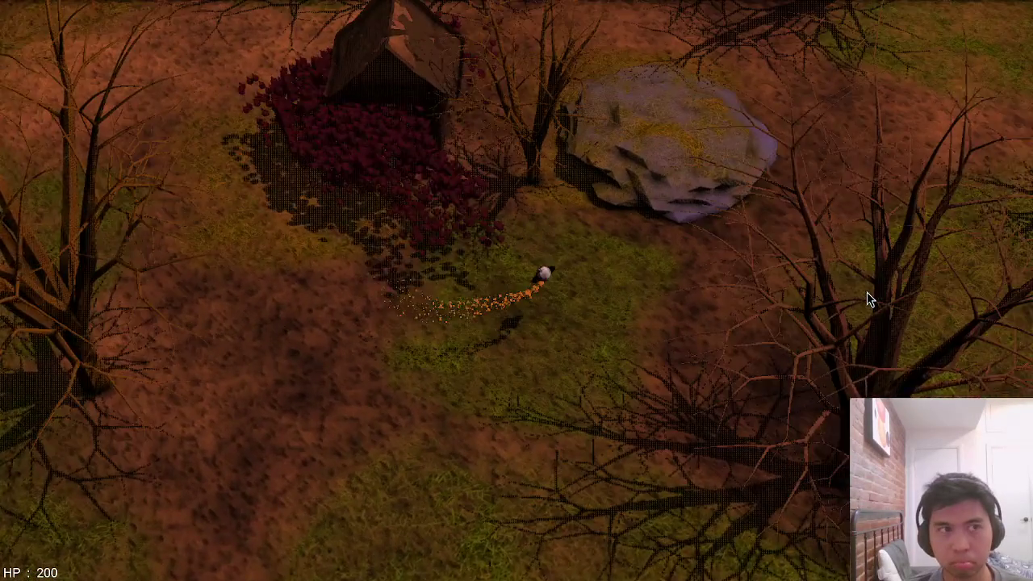
key("a")
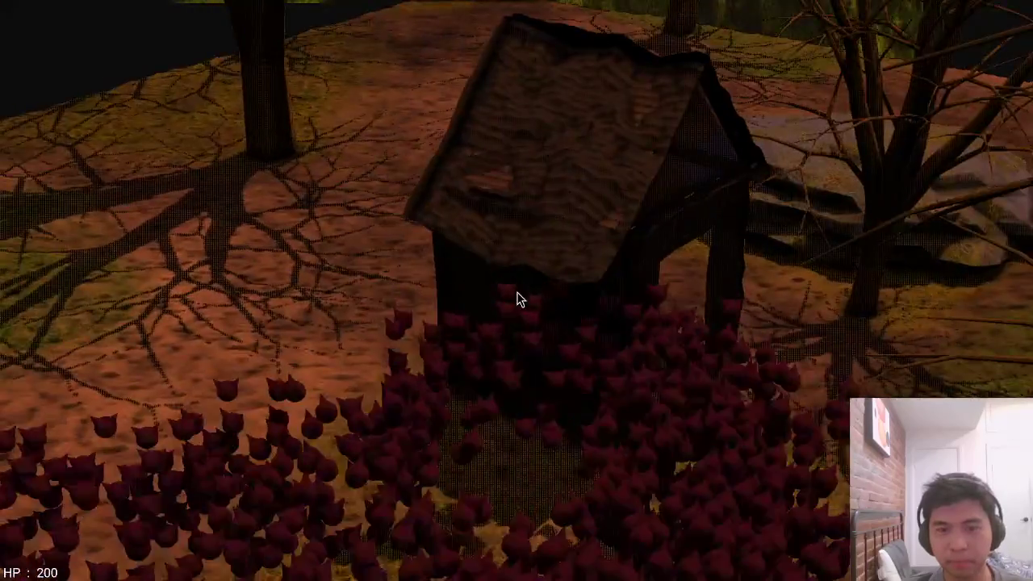
Reload the forest map with F5, walk back to the house, and quit the game
key("F5")
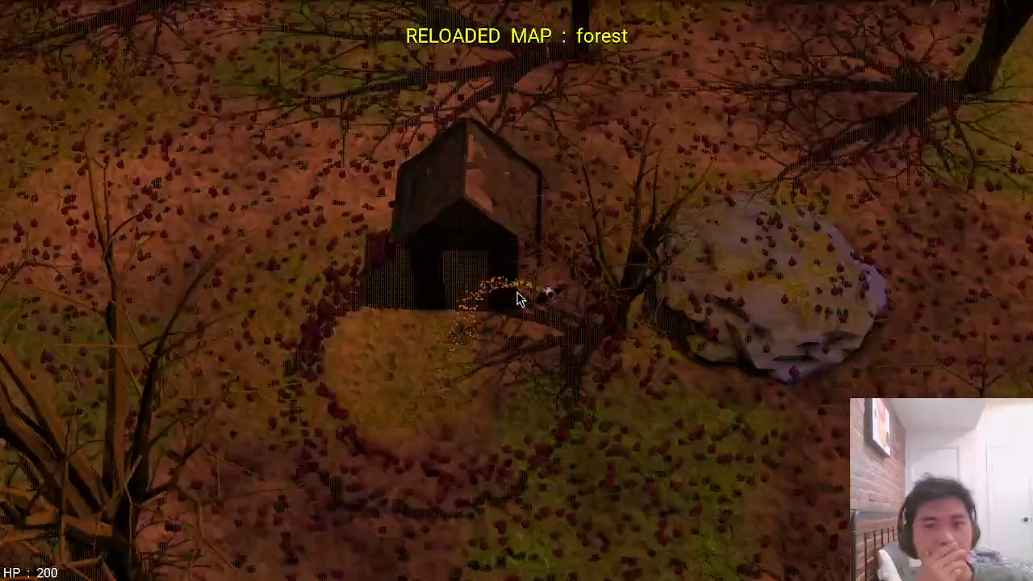
key("s")
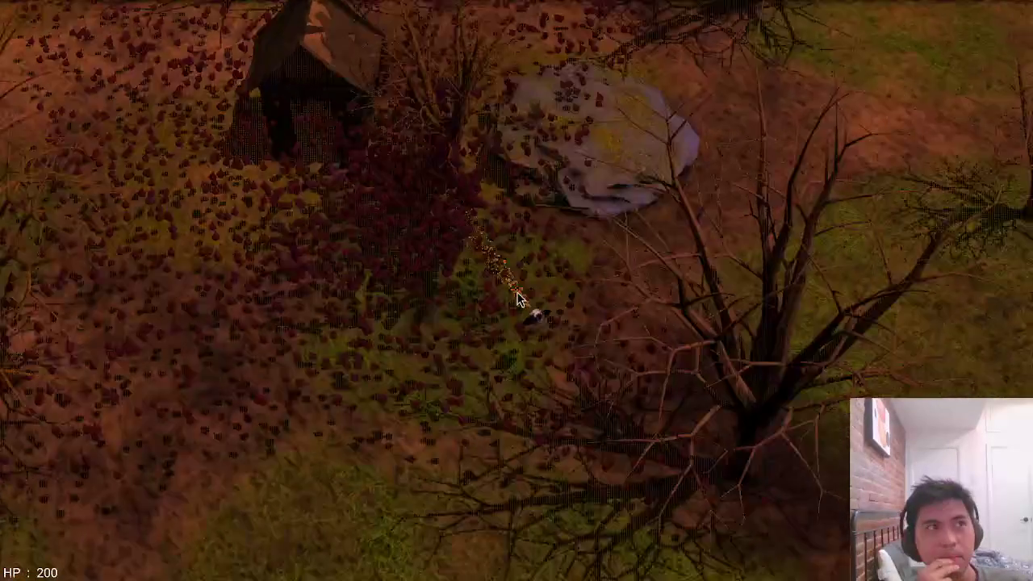
key("s")
key("a")
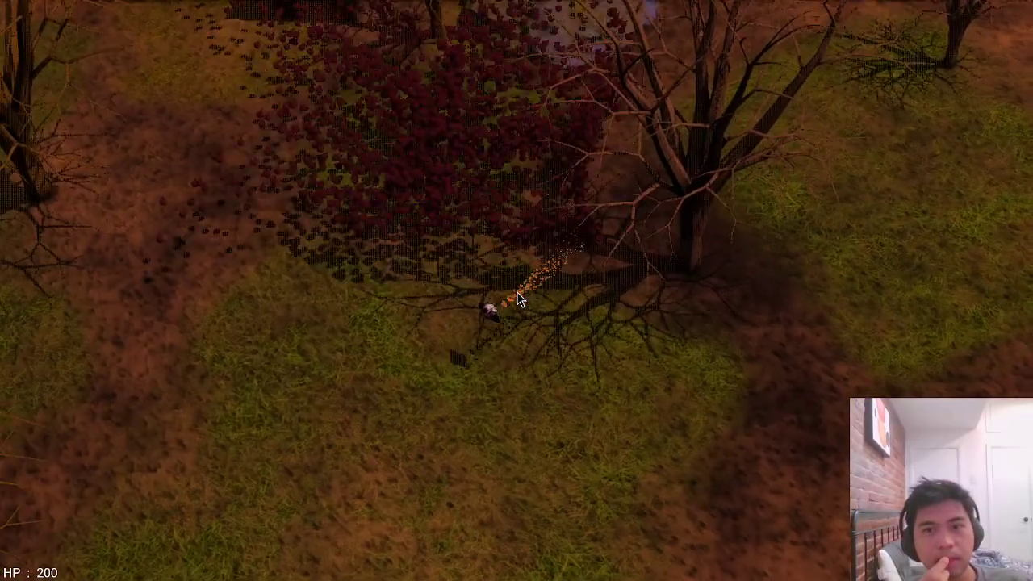
key("a")
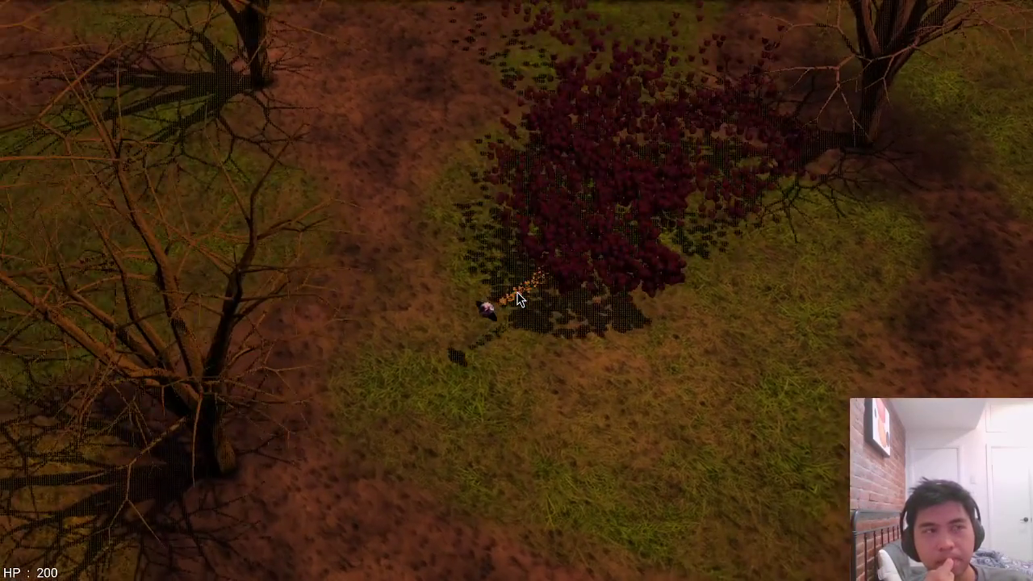
key("w")
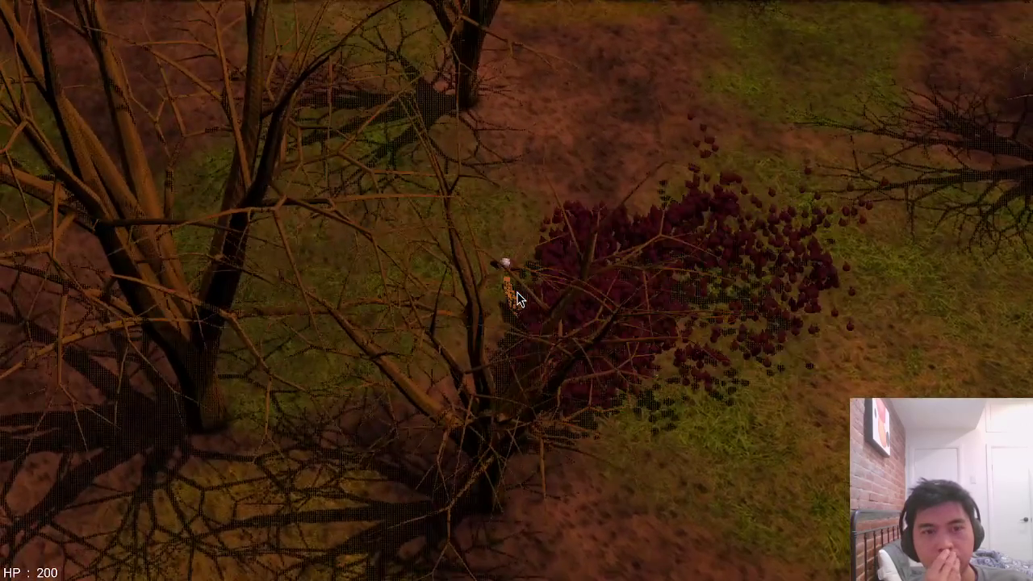
key("d")
key("w")
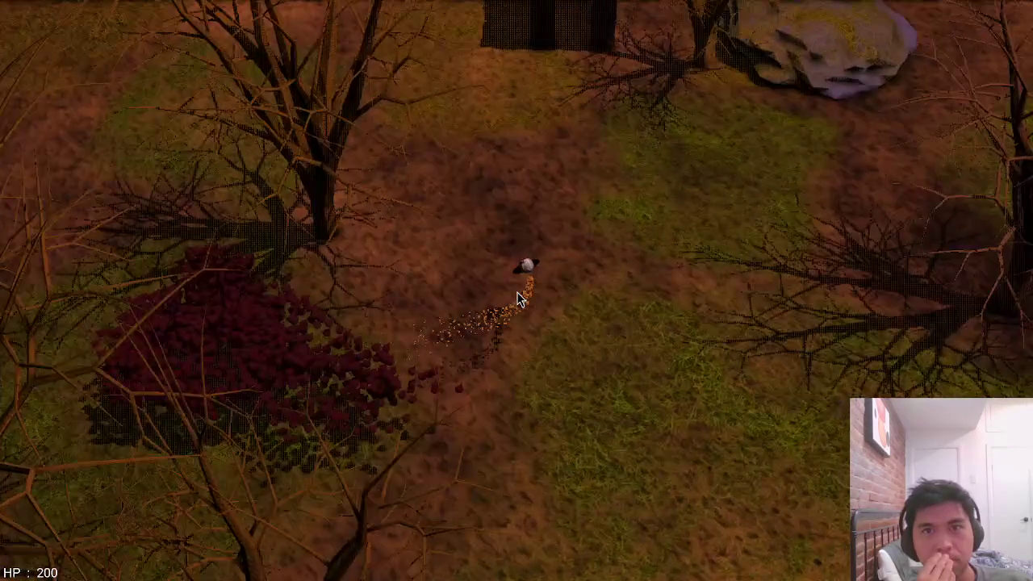
key("w")
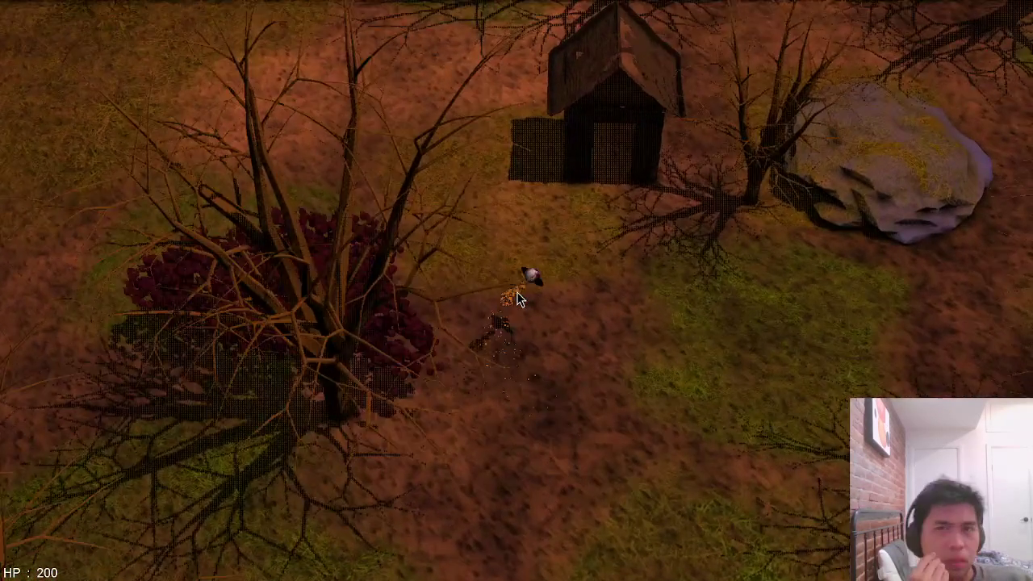
key("w")
key("d")
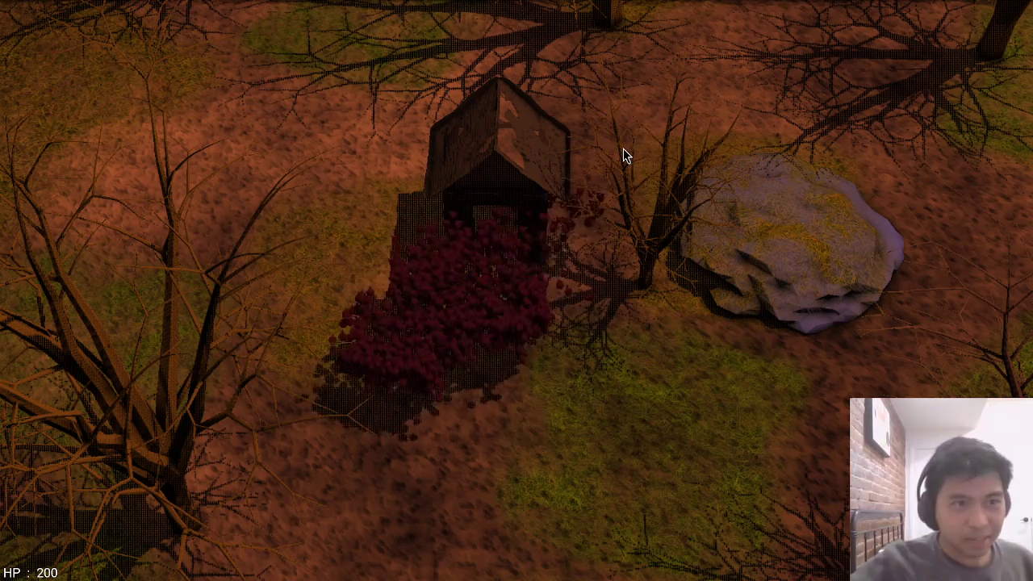
key("Escape")
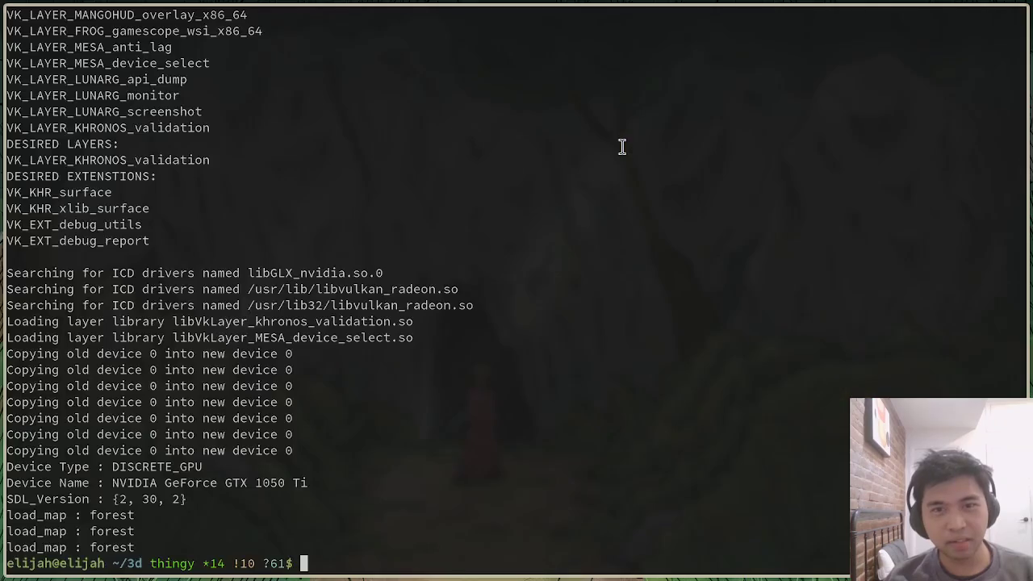
Switch to Blender and orbit and zoom in on the cottage's front
key("alt+Tab")
key("alt+Tab")
key("alt+Tab")
key("alt+Tab")
key("alt+Tab")
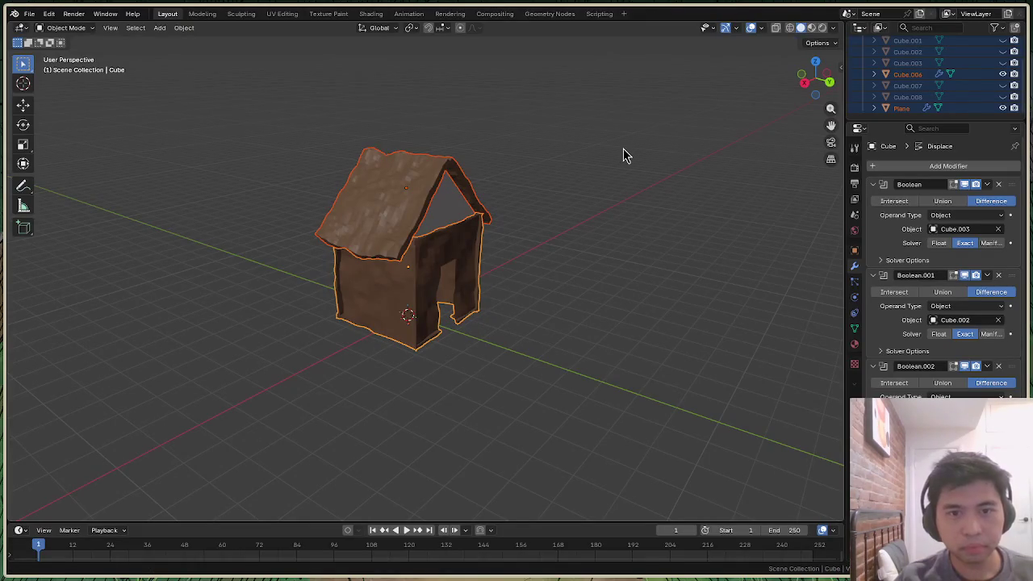
left_click_drag(819, 92, 754, 86)
scroll(445, 138, "up", 2)
scroll(506, 139, "up", 2)
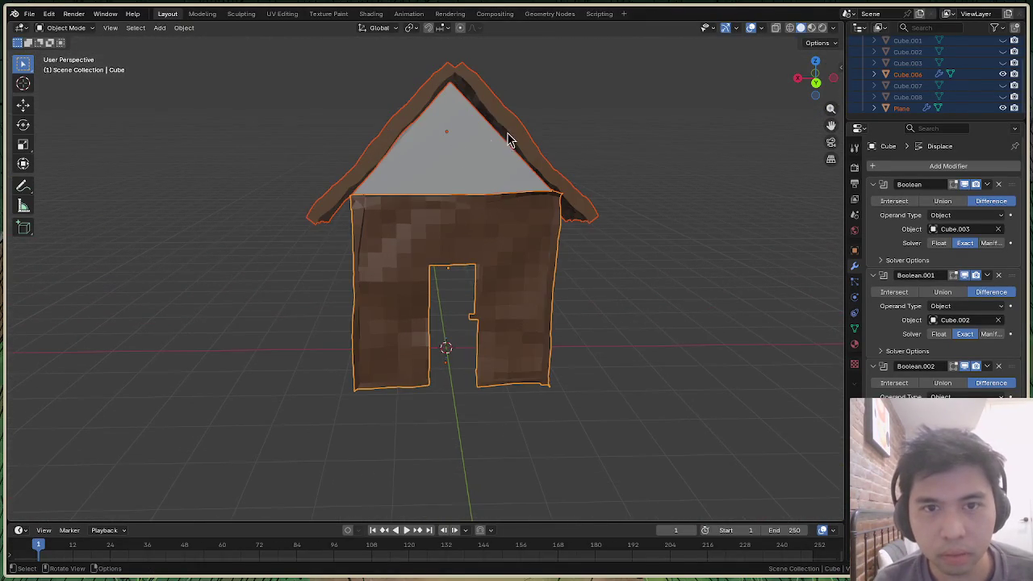
scroll(507, 138, "up", 1)
left_click_drag(823, 87, 818, 85)
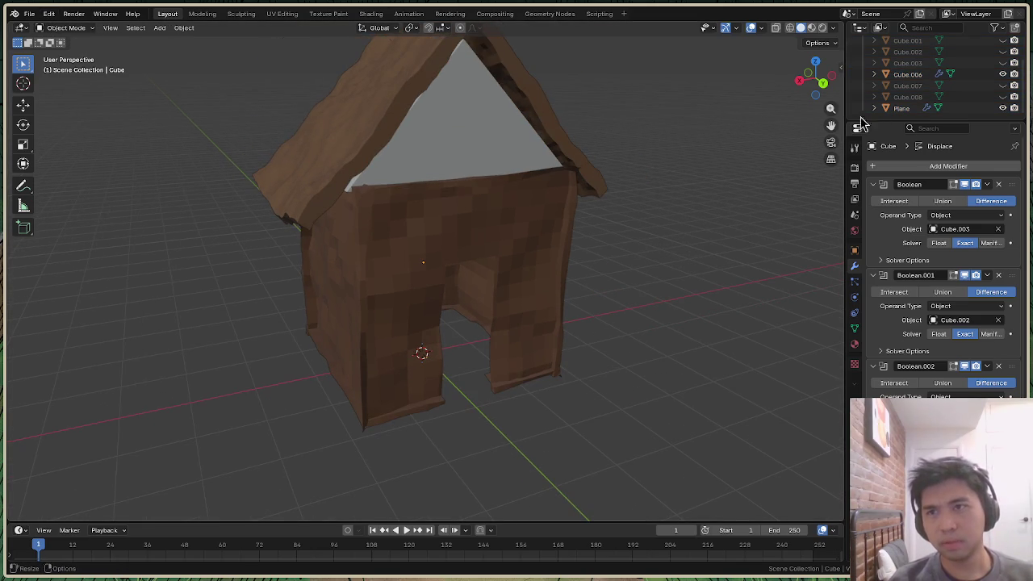
Select the gable, roof and Cube walls, hide the Cube, and view the roof from below
left_click(457, 132)
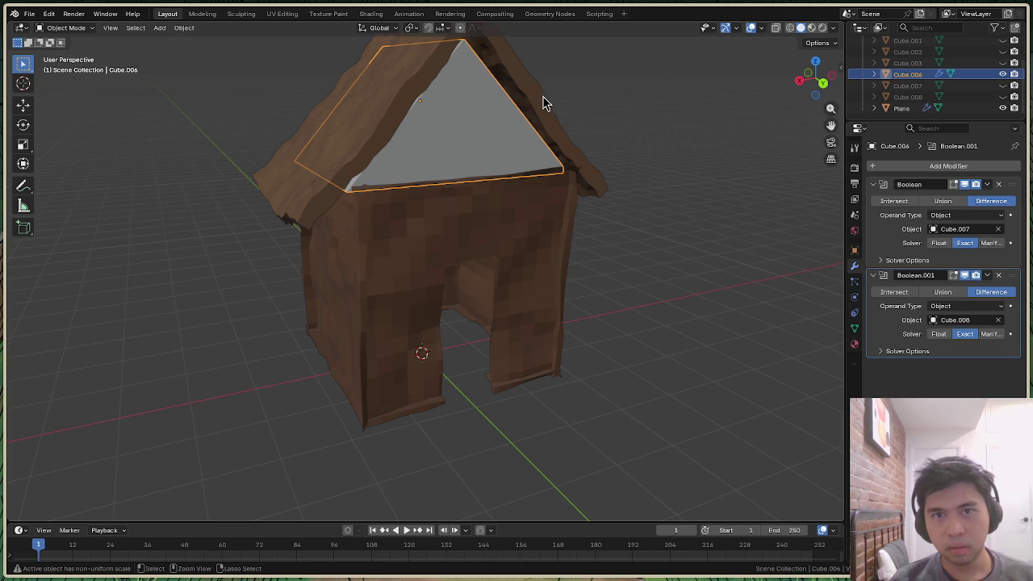
middle_click_drag(581, 105, 721, 191)
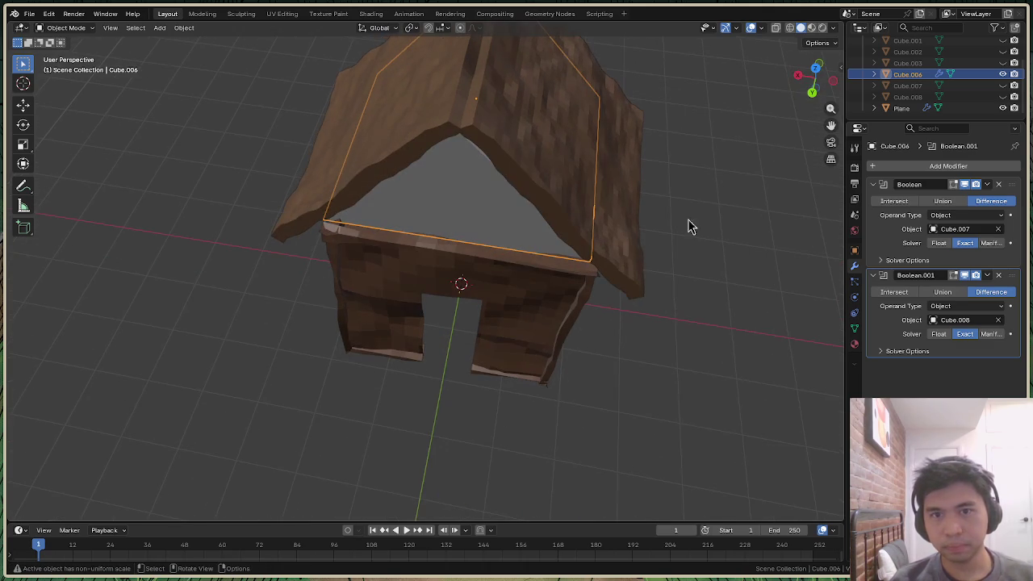
left_click(629, 128)
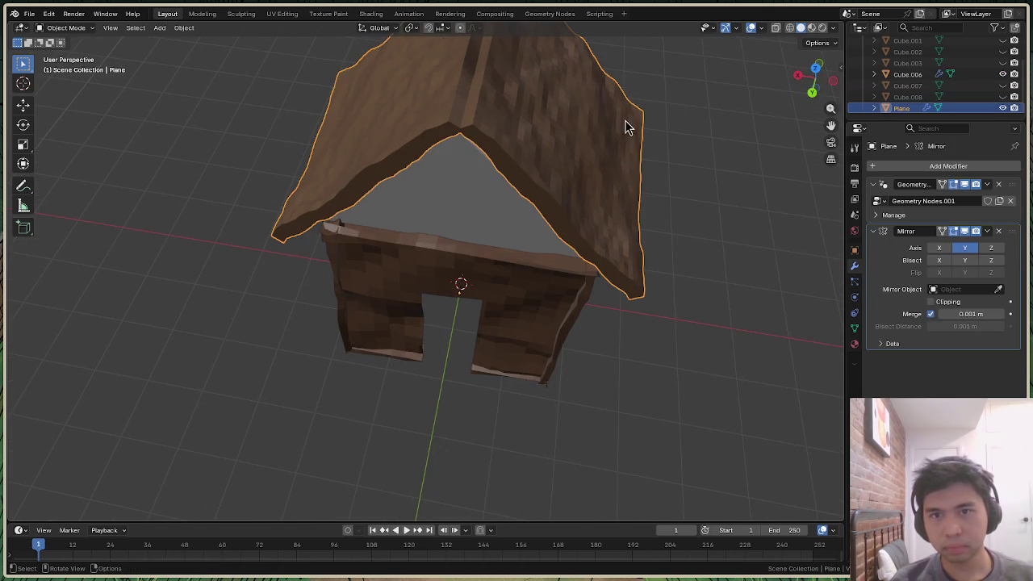
left_click(461, 228)
left_click(281, 211)
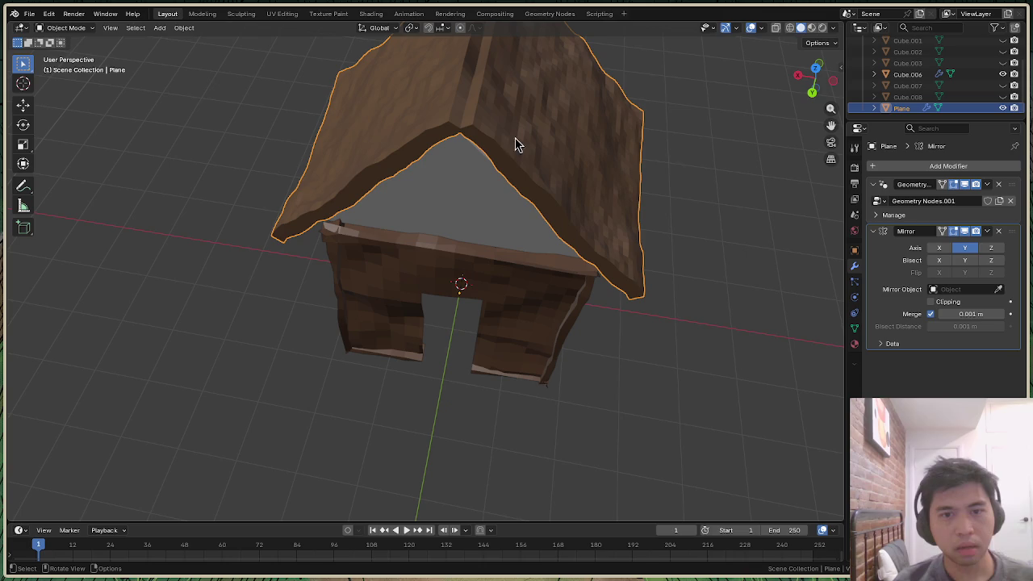
scroll(977, 89, "up", 3)
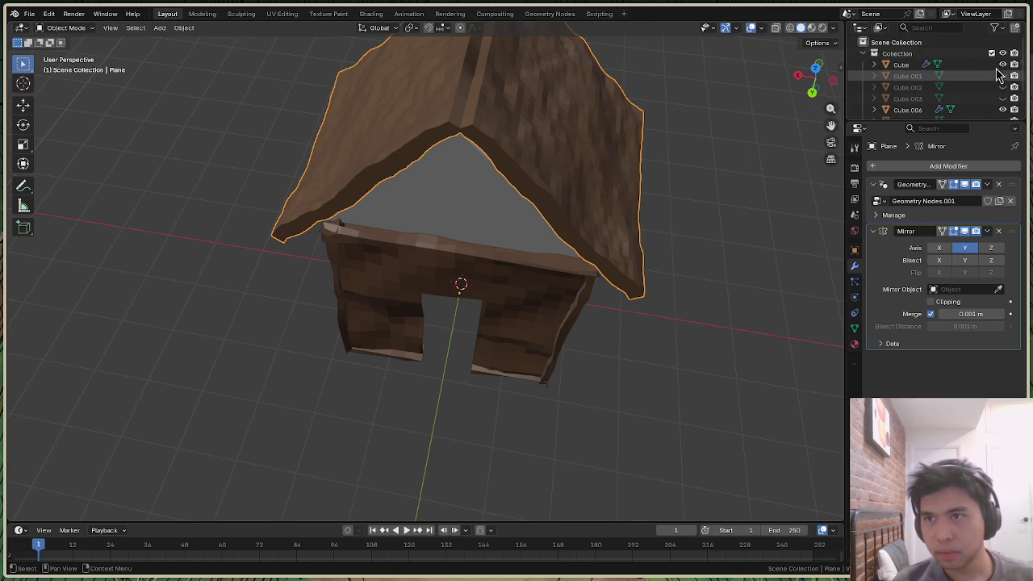
left_click(1003, 64)
mouse_move(823, 91)
left_mouse_down()
mouse_move(811, 48)
mouse_move(791, 72)
mouse_move(807, 89)
mouse_move(664, 96)
left_mouse_up()
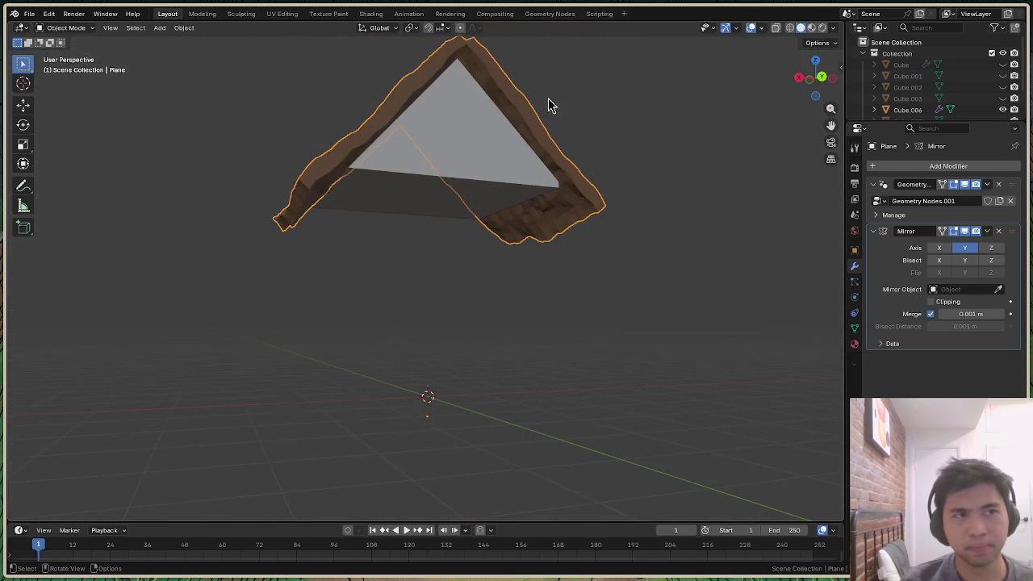
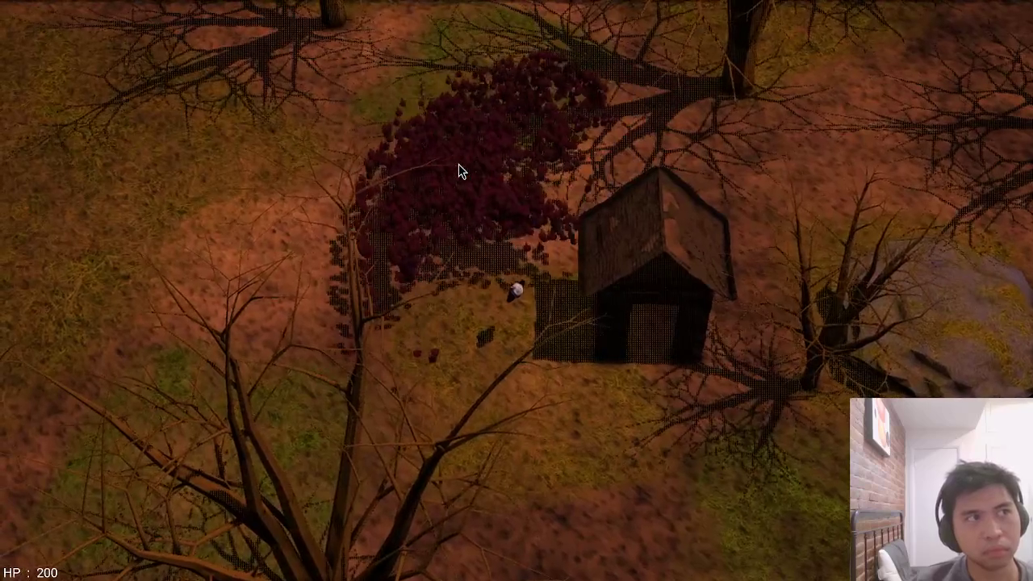
Quit the custom Vulkan game and return to Blender
key("Escape")
key("alt+Tab")
key("alt+Tab")
key("alt+Tab")
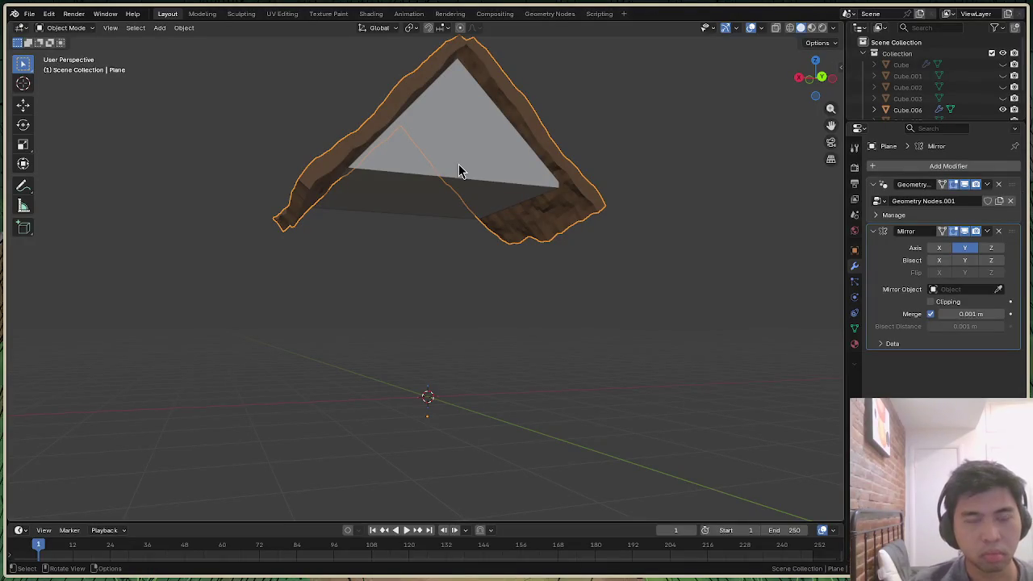
Export the roof mesh as Stanford PLY, overwriting house.ply in ~/3d/meshes
left_click(29, 14)
mouse_move(47, 185)
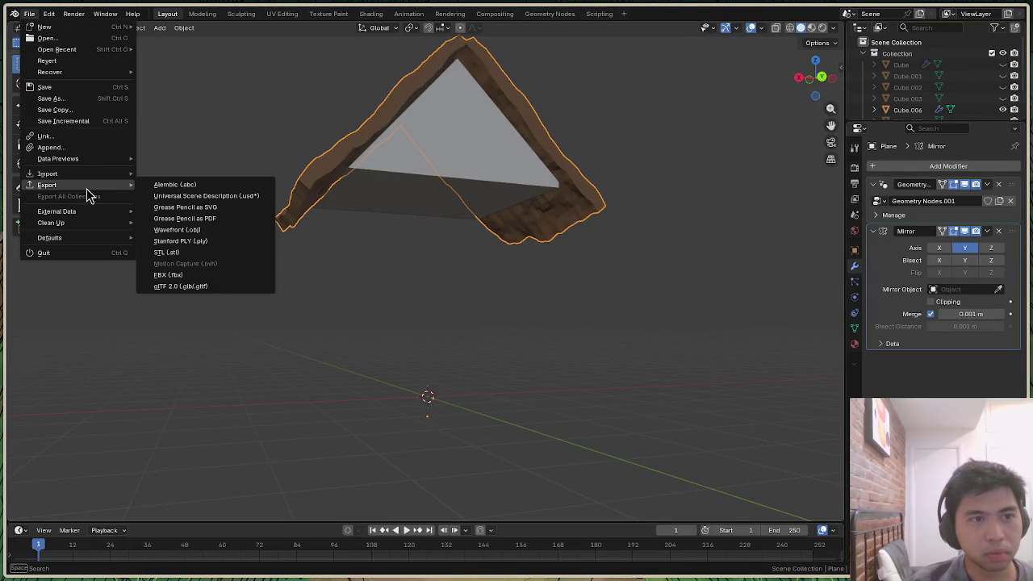
left_click(207, 243)
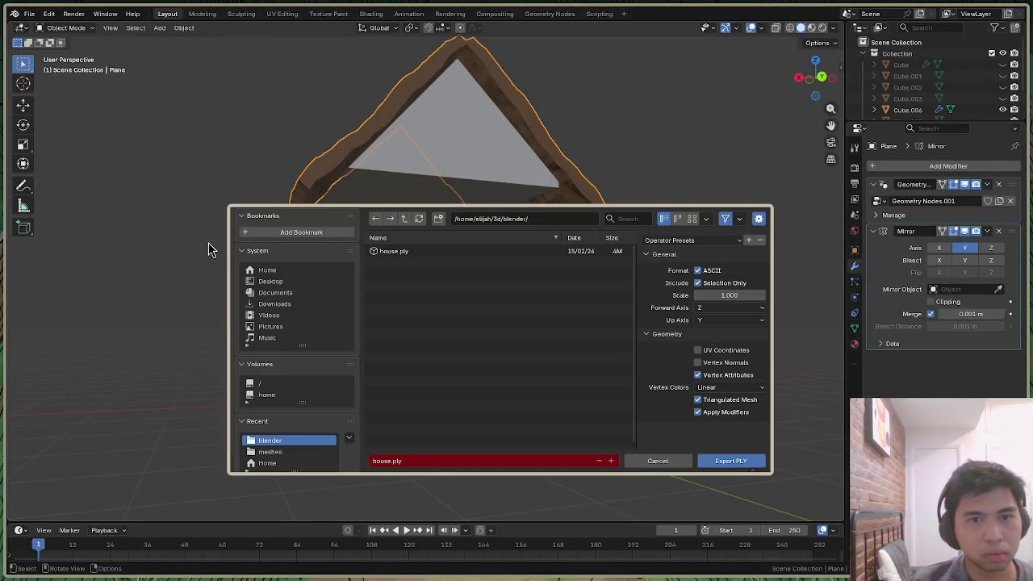
right_click(481, 257)
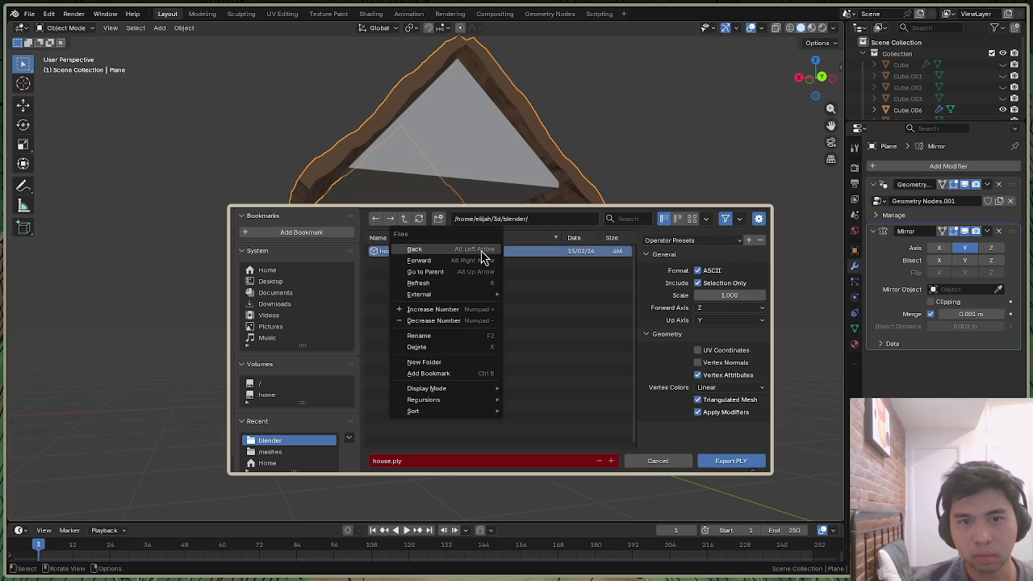
left_click(283, 282)
left_click(266, 270)
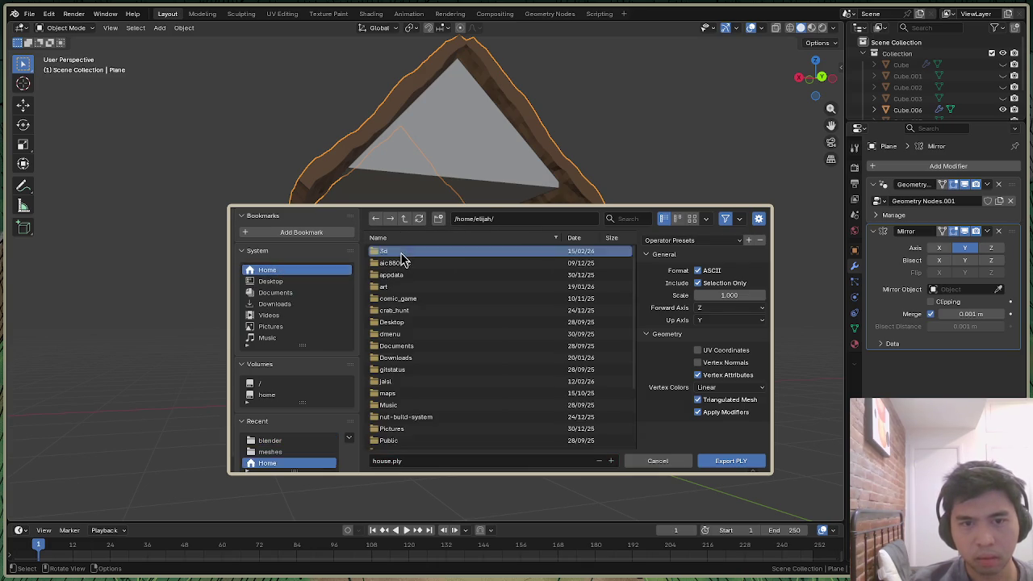
double_click(391, 251)
left_click(407, 288)
double_click(407, 294)
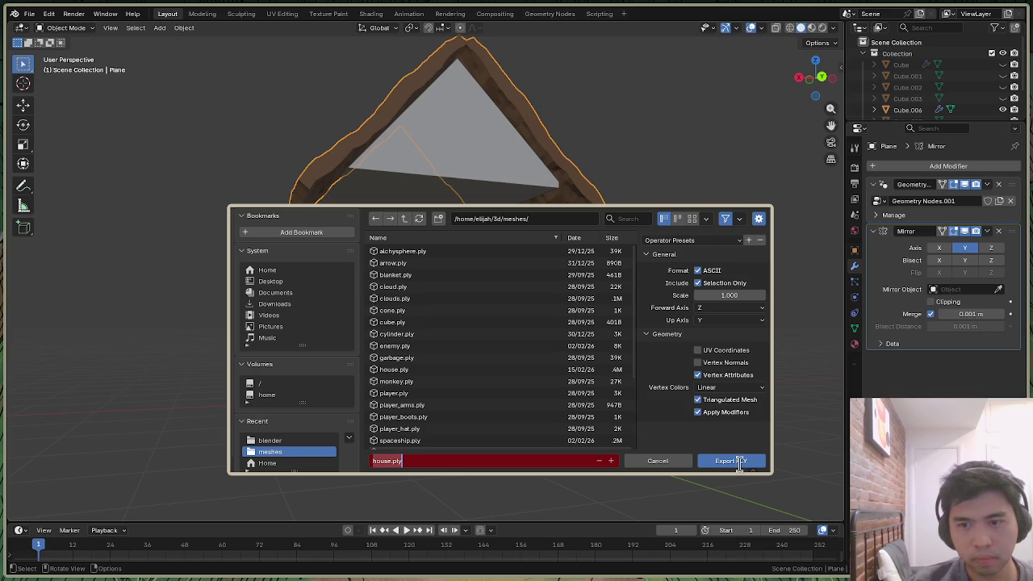
left_click(740, 461)
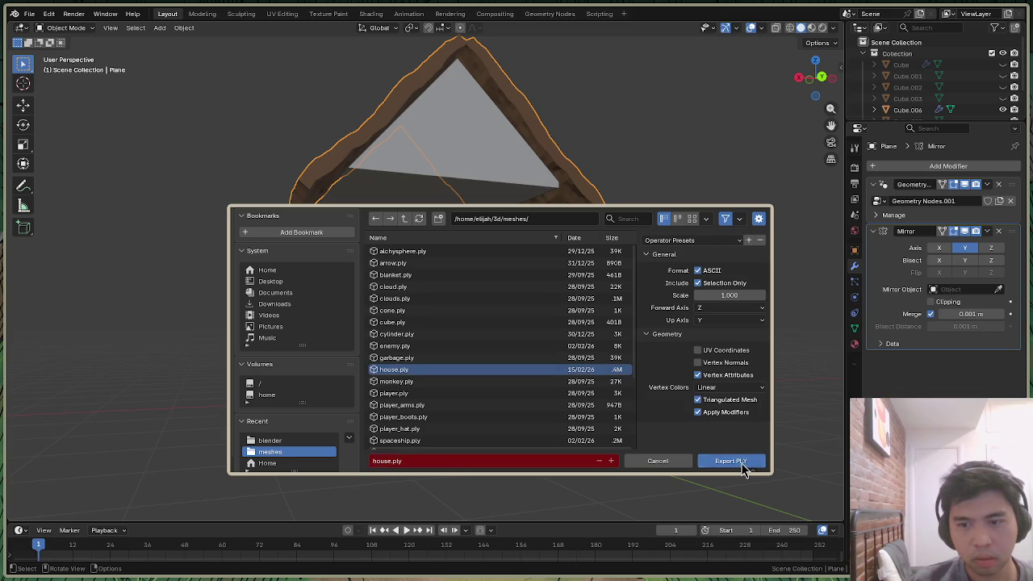
Rerun ./main in the terminal to relaunch the game
key("alt+Tab")
key("alt+Tab")
key("Up")
key("Return")
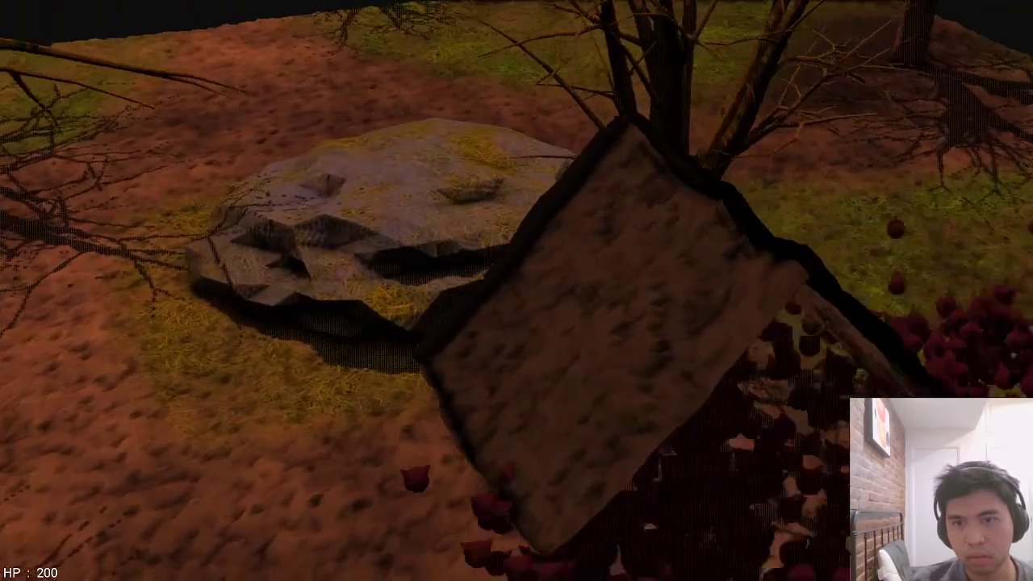
Quit the game after checking the re-exported roof beside the rock
key("Escape")
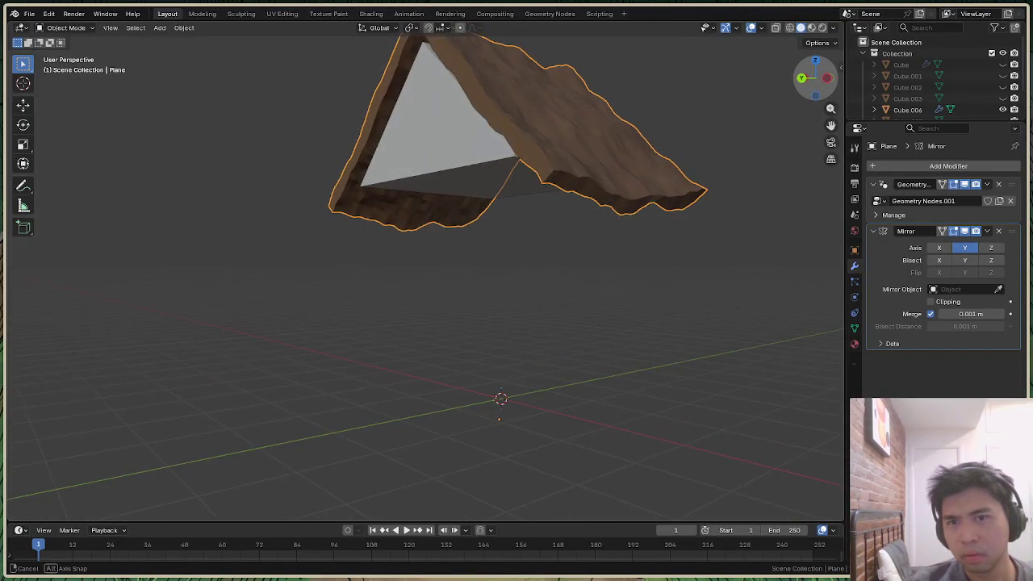
mouse_move(419, 275)
middle_mouse_down()
mouse_move(484, 266)
mouse_move(484, 202)
middle_mouse_up()
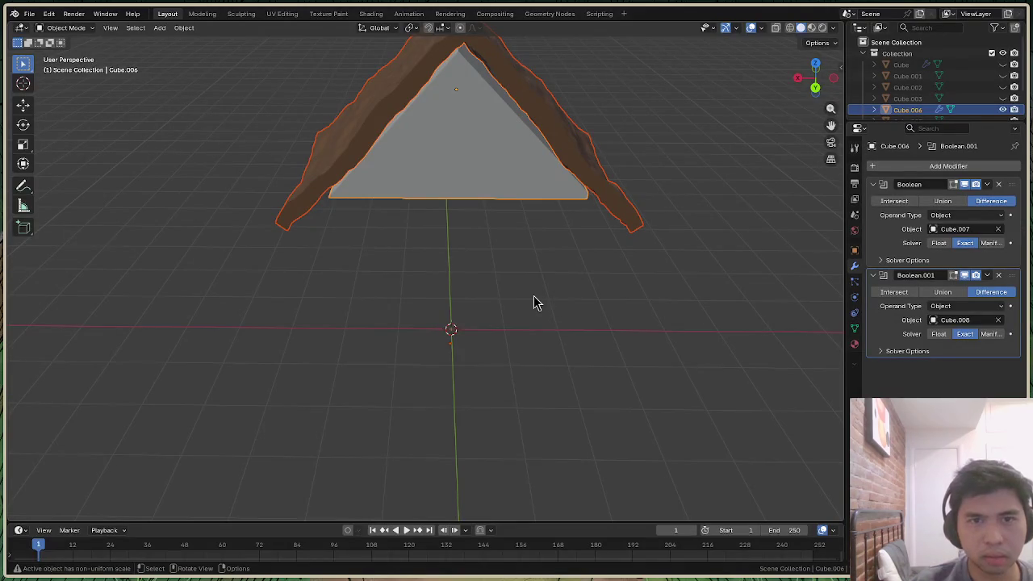
left_click_drag(827, 87, 824, 89)
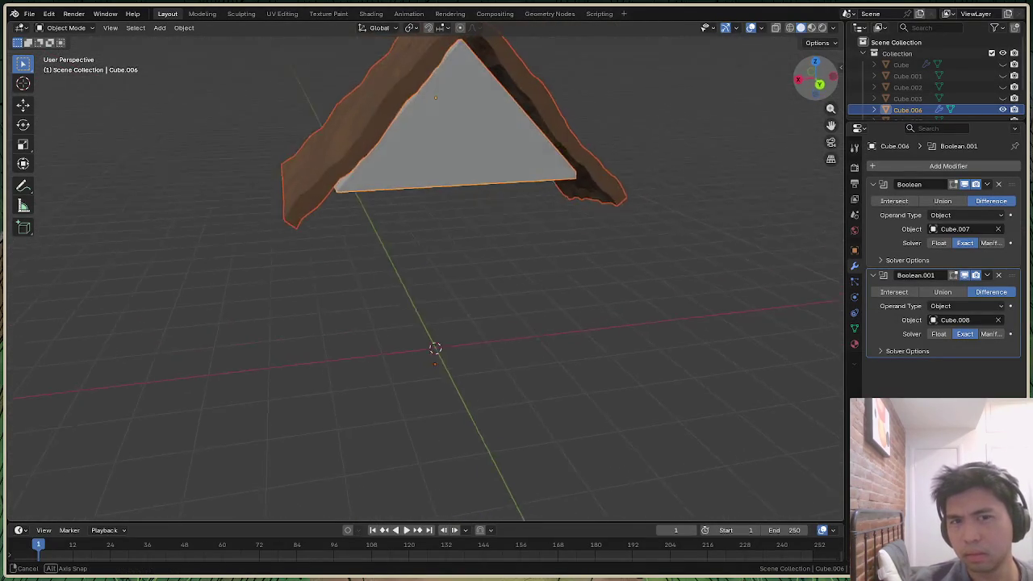
left_click(323, 230)
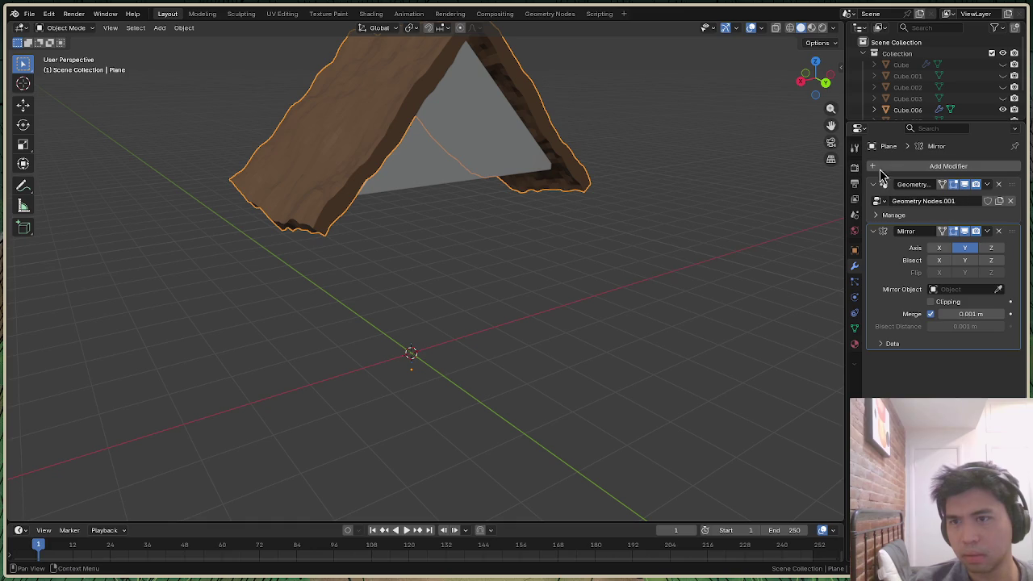
mouse_move(809, 99)
left_mouse_down()
mouse_move(815, 85)
mouse_move(700, 189)
left_mouse_up()
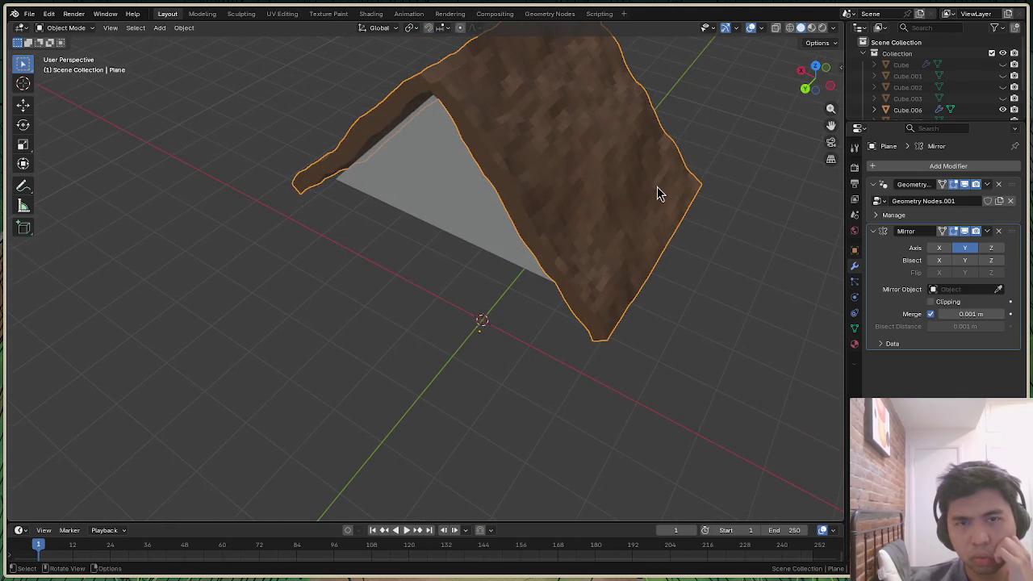
mouse_move(826, 95)
left_mouse_down()
mouse_move(775, 105)
mouse_move(811, 85)
mouse_move(793, 99)
left_mouse_up()
mouse_move(420, 290)
middle_mouse_down()
mouse_move(436, 242)
mouse_move(443, 275)
mouse_move(428, 315)
mouse_move(443, 246)
mouse_move(622, 196)
middle_mouse_up()
right_click(621, 196)
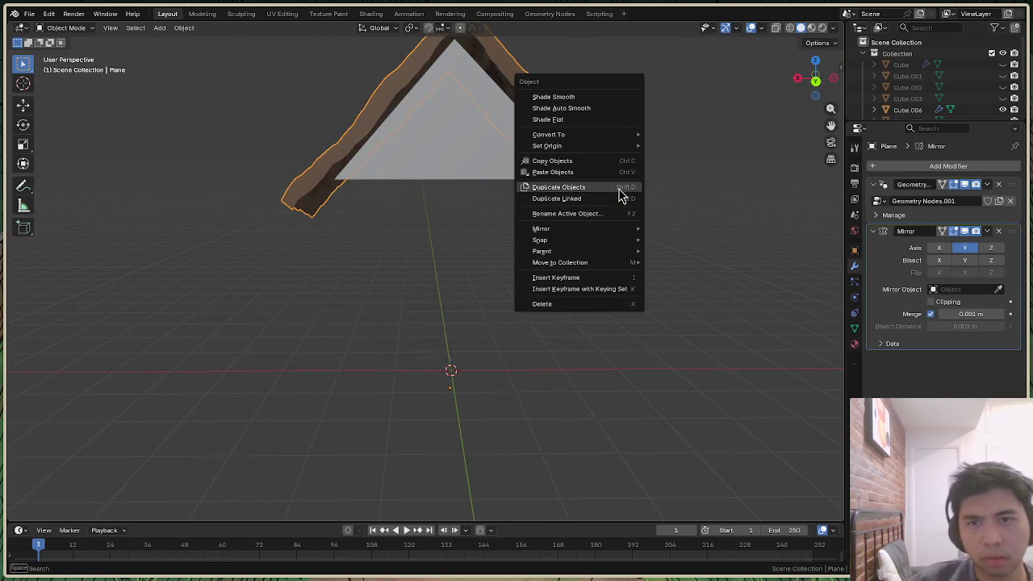
View the roof mesh from underneath in Edit Mode, then return to Object Mode
left_click(69, 28)
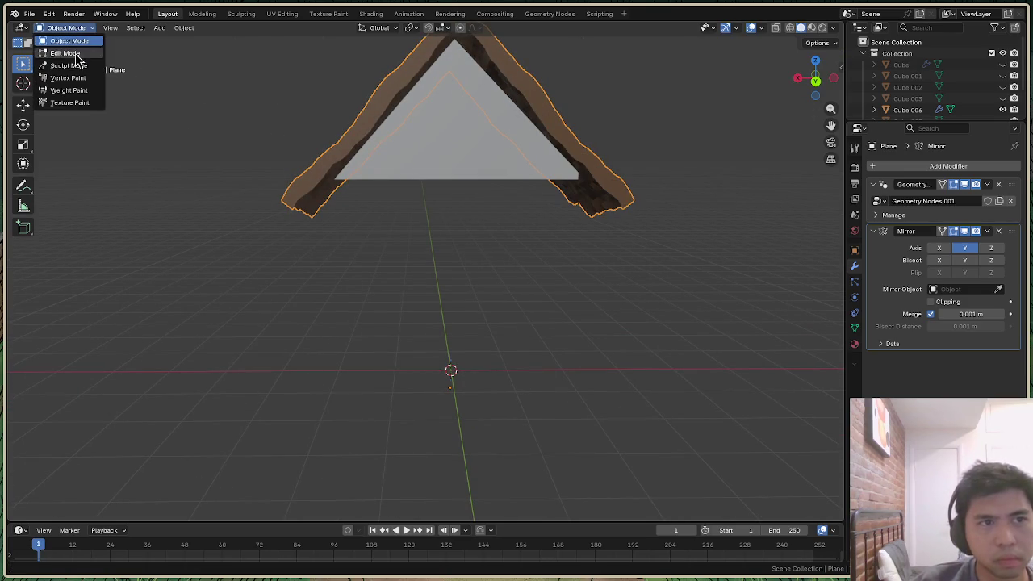
left_click(76, 52)
mouse_move(802, 92)
left_mouse_down()
mouse_move(806, 73)
mouse_move(806, 100)
left_mouse_up()
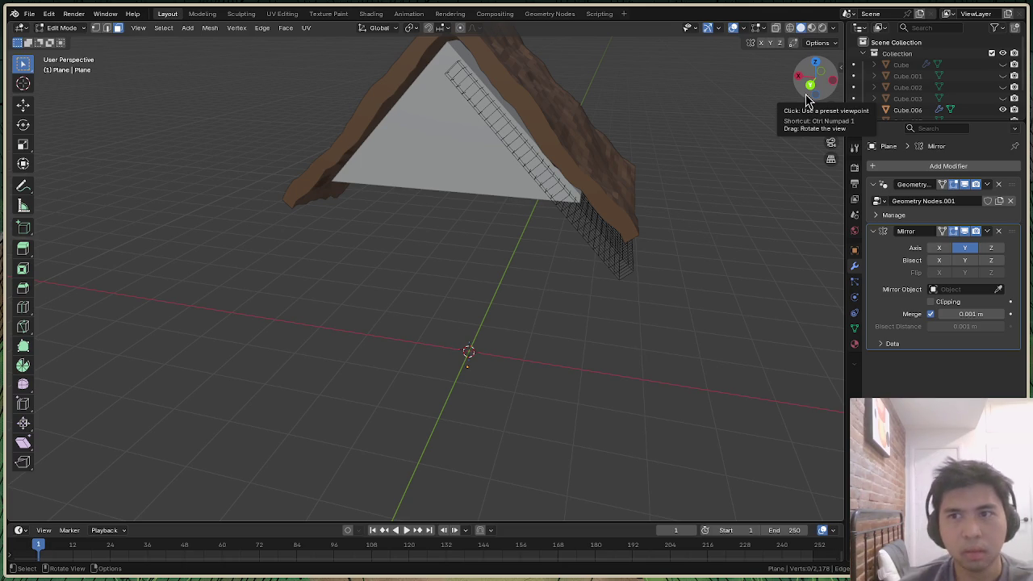
scroll(898, 90, "down", 3)
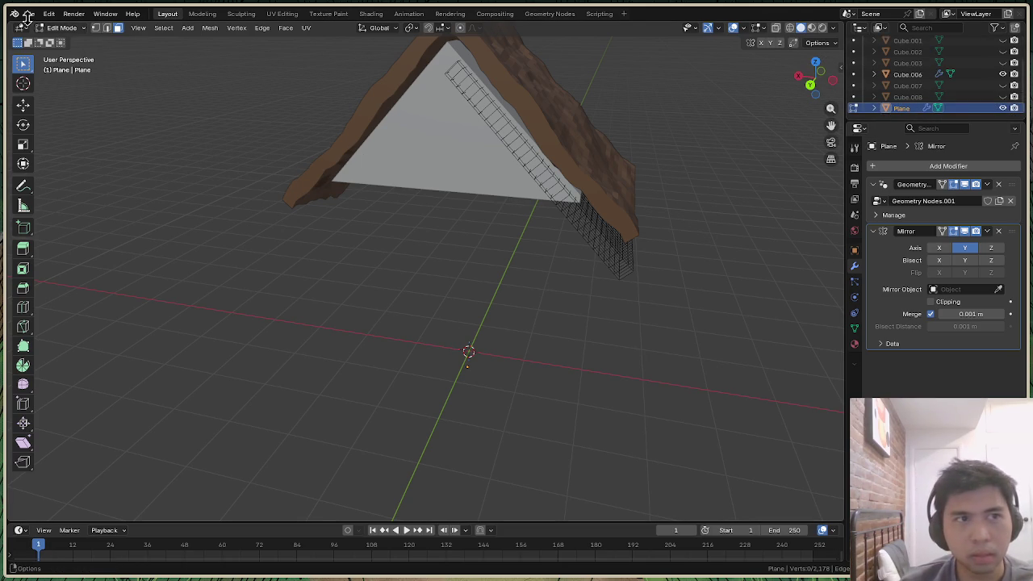
left_click(61, 28)
left_click(64, 39)
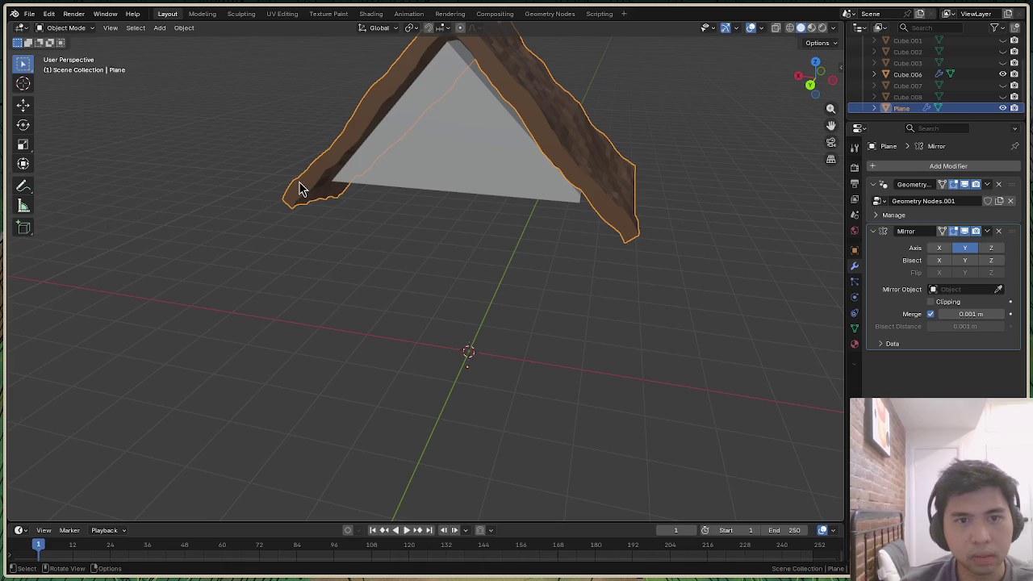
left_click(29, 14)
mouse_move(47, 185)
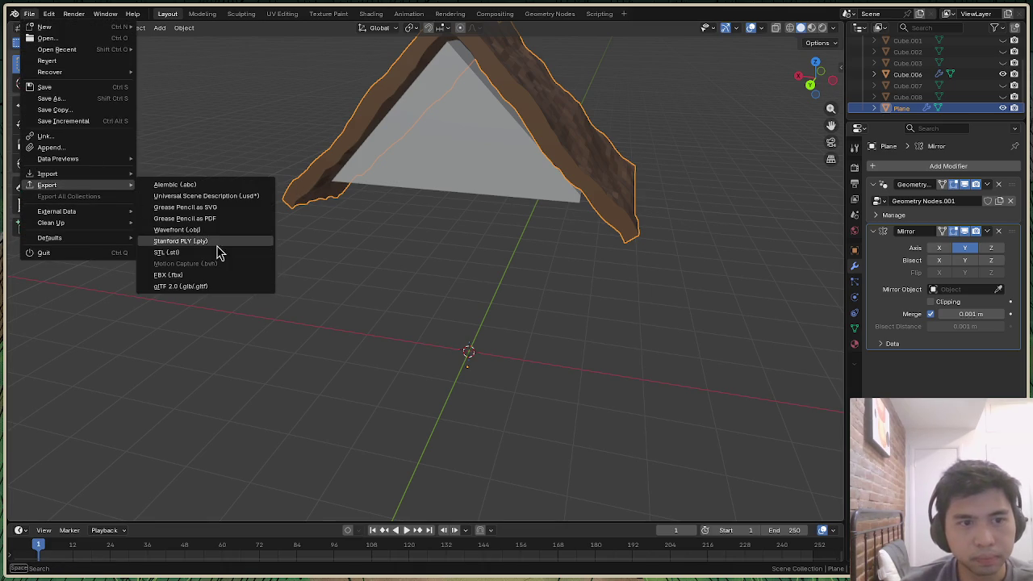
Export the roof as Stanford PLY, then quit the game after checking it
left_click(217, 245)
left_click(742, 484)
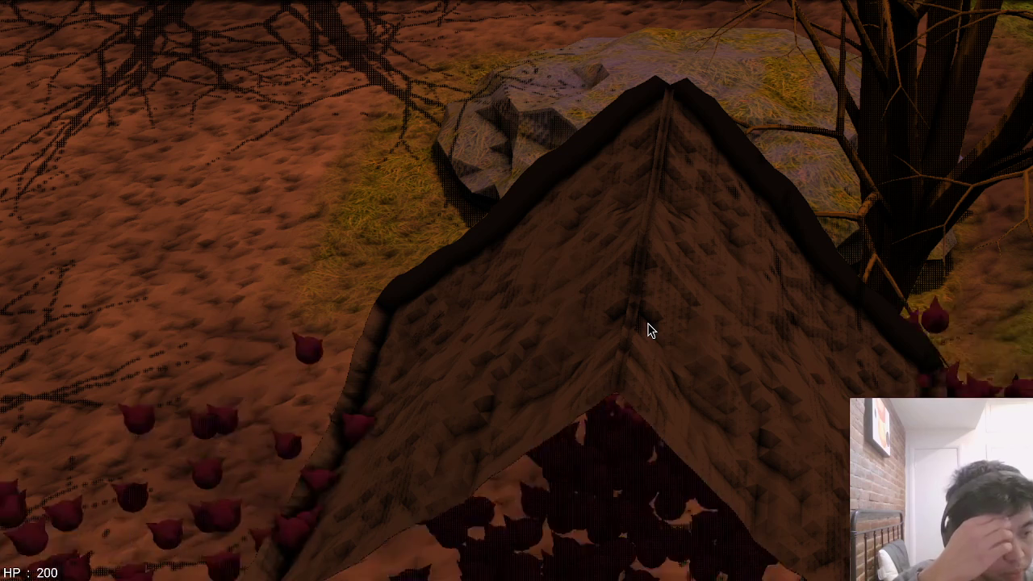
key("Escape")
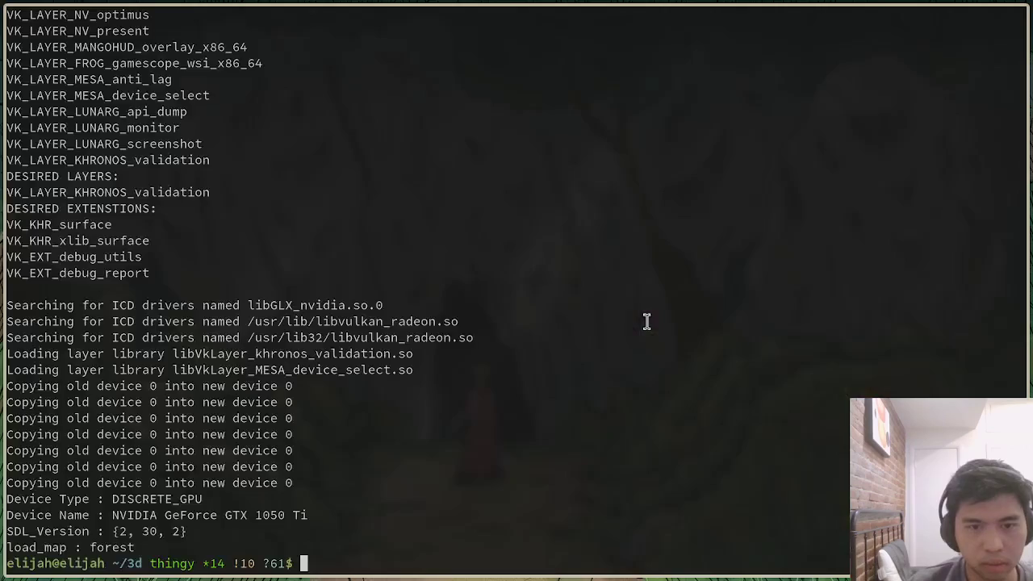
key("alt+Tab")
key("alt+Tab")
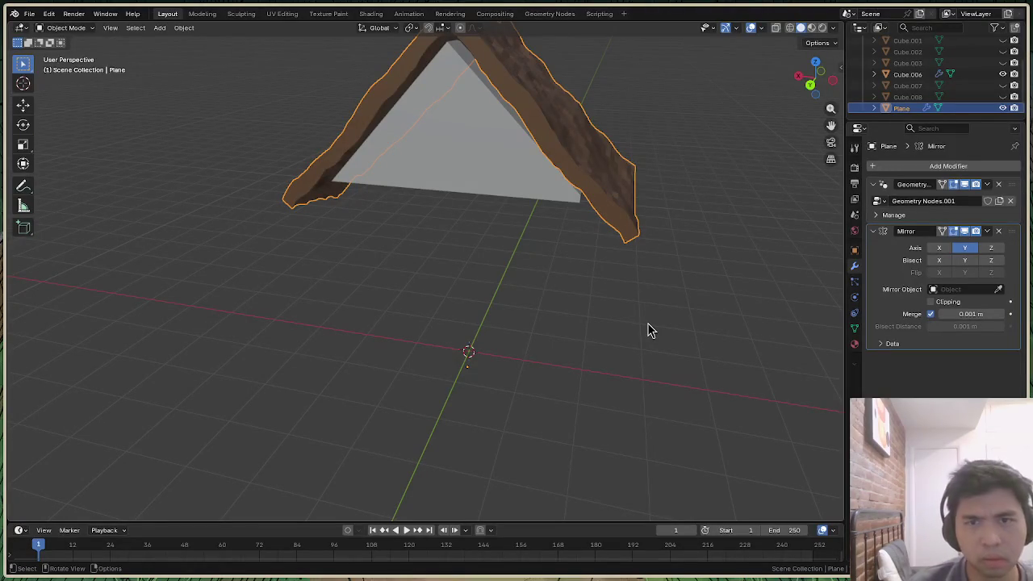
left_click_drag(807, 80, 634, 196)
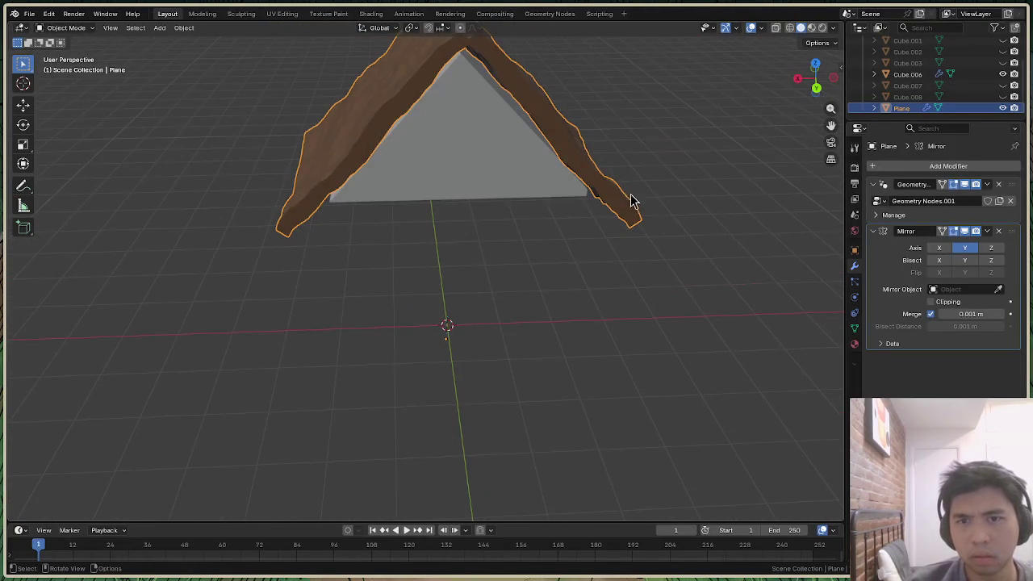
Put the roof in Edit Mode and turn on backface culling in viewport shading
left_click(65, 28)
left_click(72, 52)
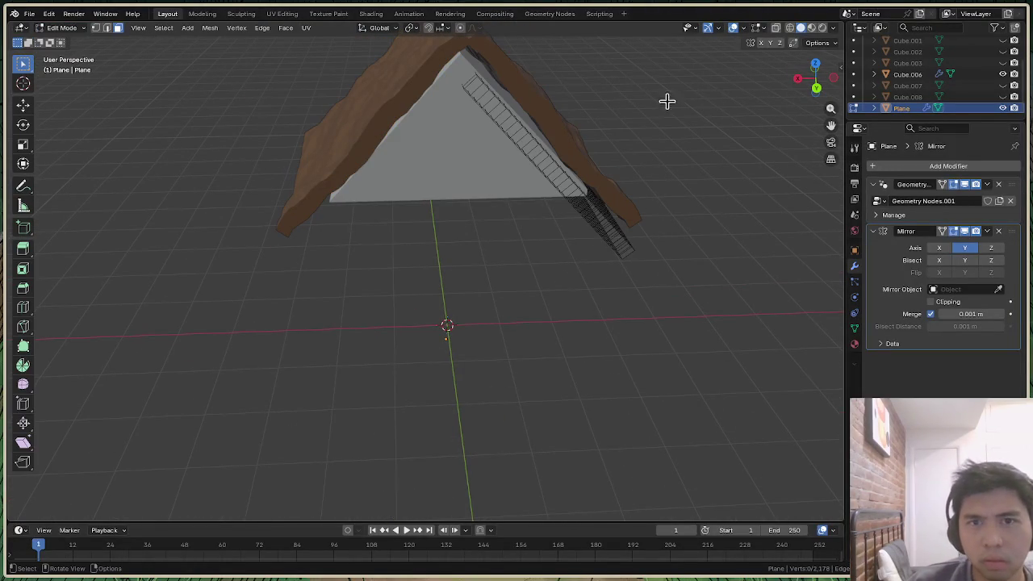
left_click(834, 28)
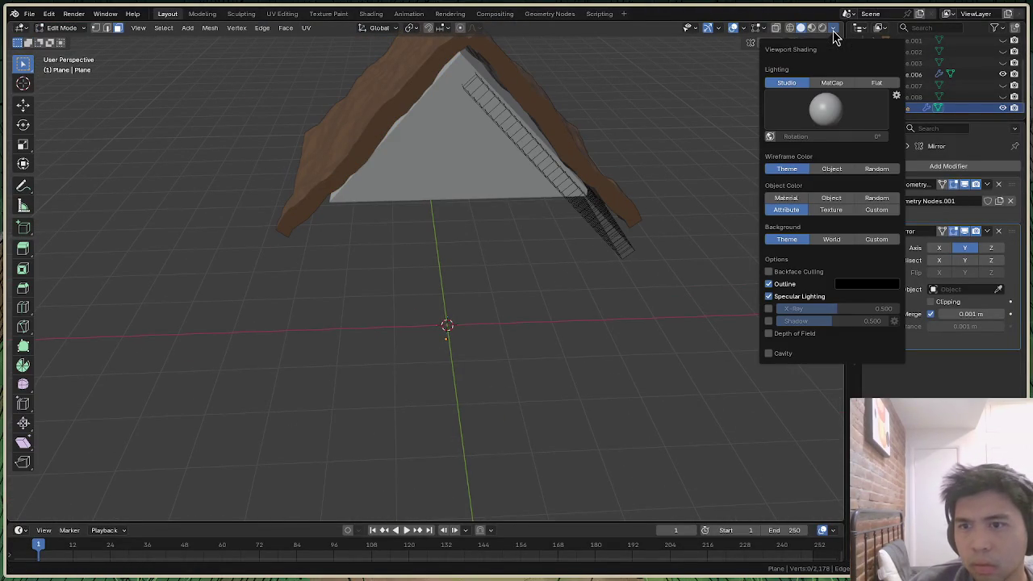
left_click(769, 272)
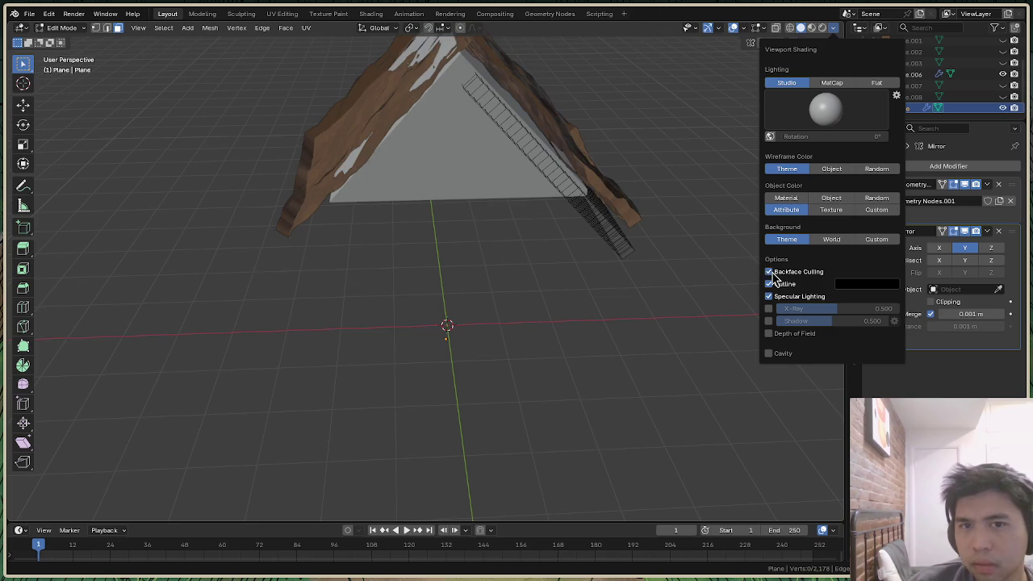
Select the whole roof mesh and orbit to view it from below and the side
mouse_move(814, 77)
left_mouse_down()
mouse_move(806, 81)
mouse_move(815, 78)
left_mouse_up()
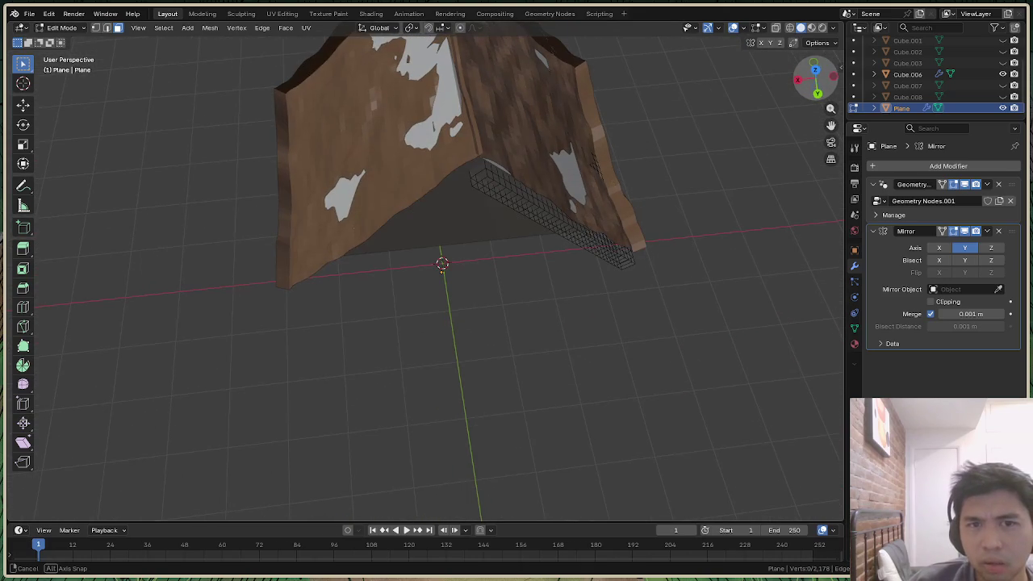
left_click(71, 30)
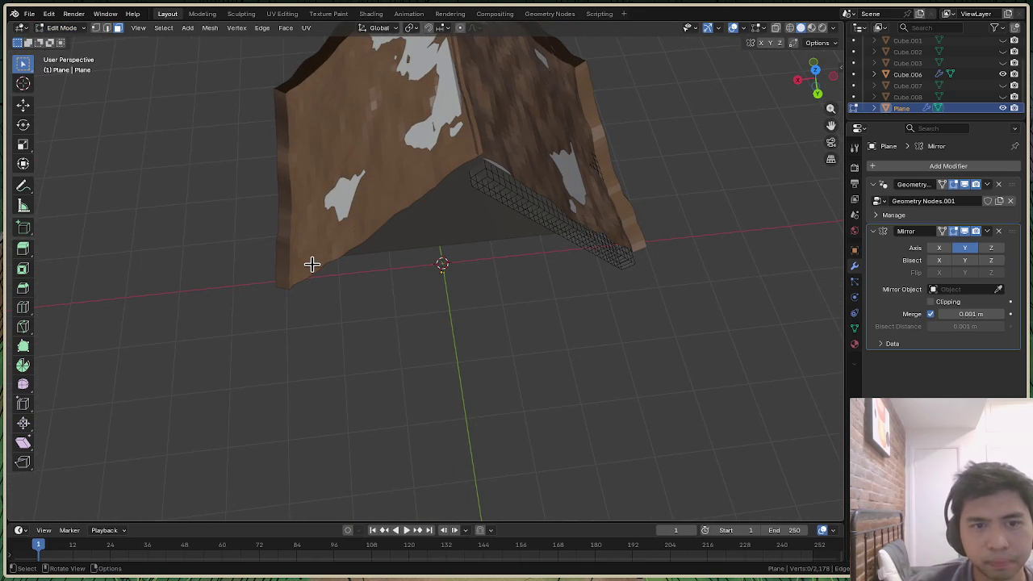
key("a")
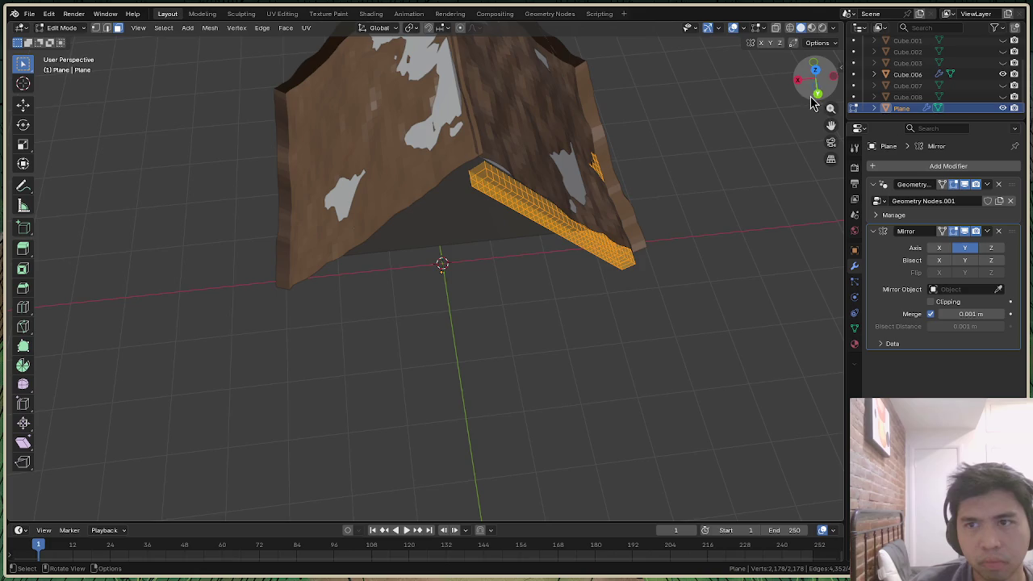
middle_click_drag(434, 127, 437, 142)
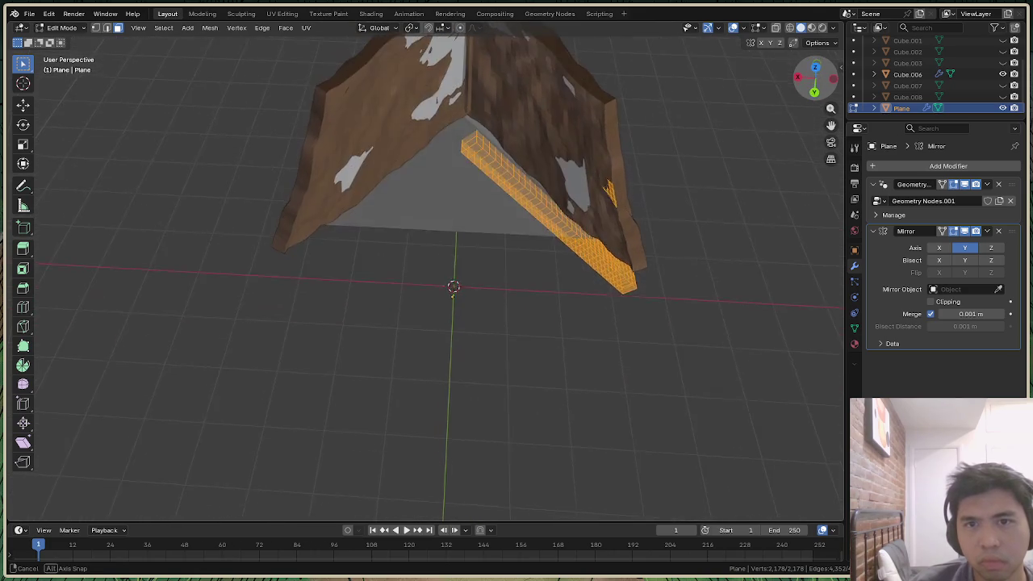
mouse_move(437, 142)
middle_mouse_down()
mouse_move(466, 442)
mouse_move(484, 390)
middle_mouse_up()
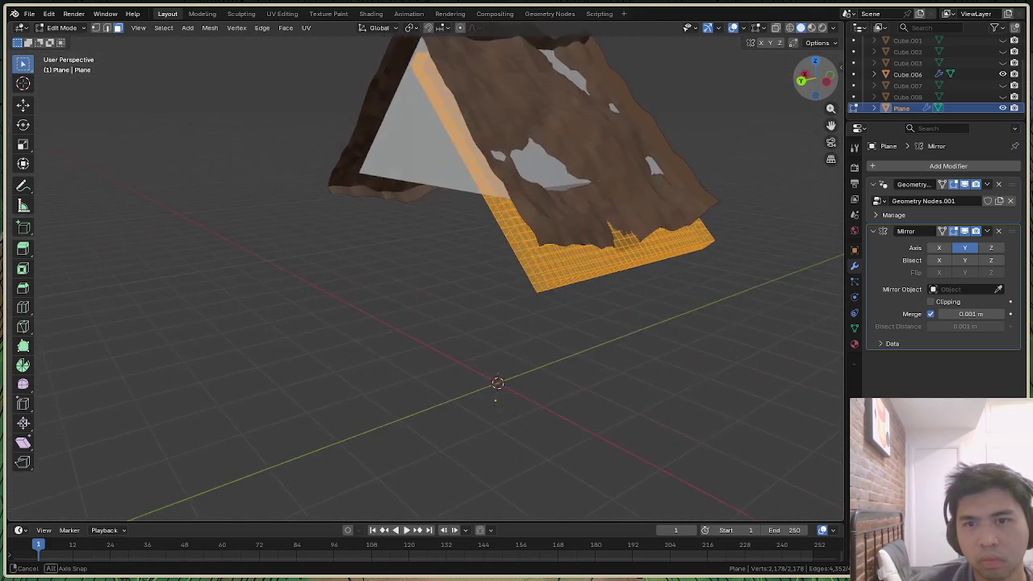
middle_click_drag(484, 390, 649, 255)
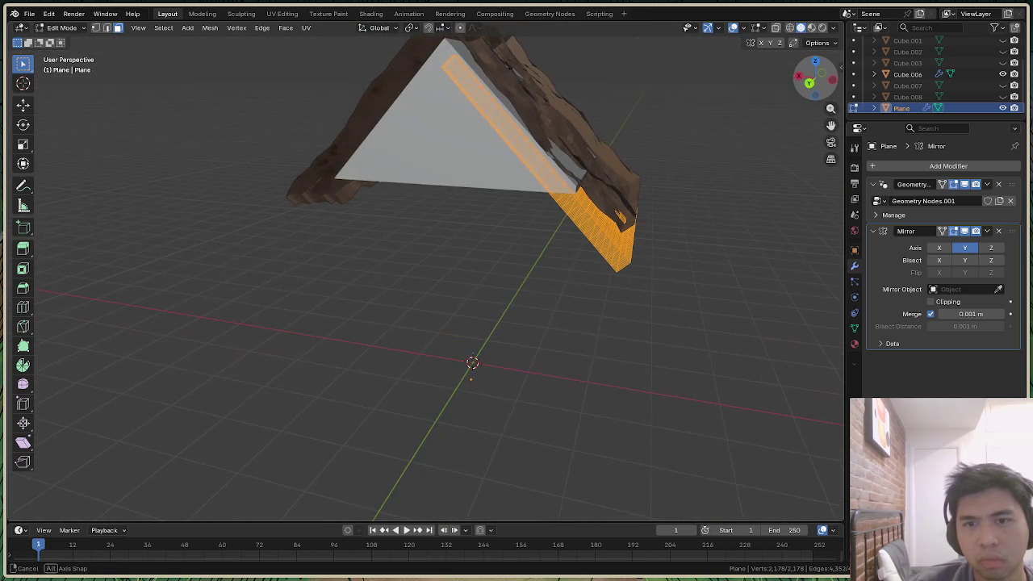
right_click(650, 255)
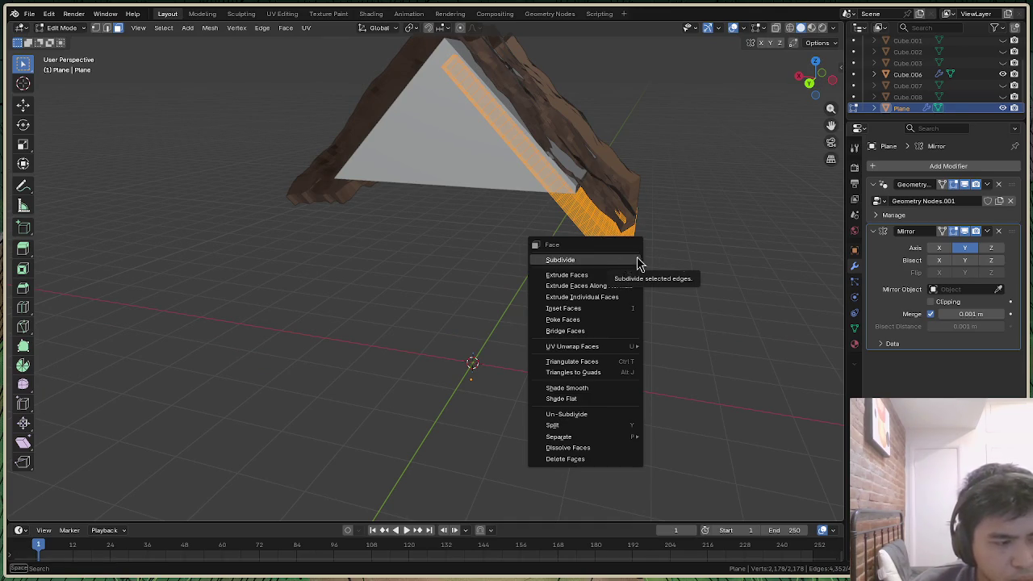
Recalculate the roof normals, toggling the Inside option to compare results
left_click(738, 261)
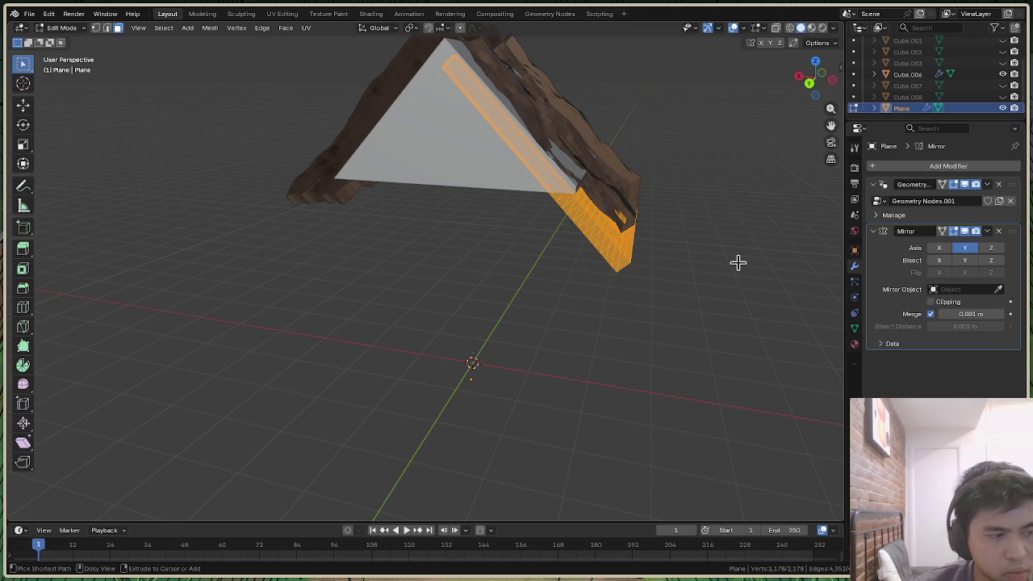
key("ctrl+shift+n")
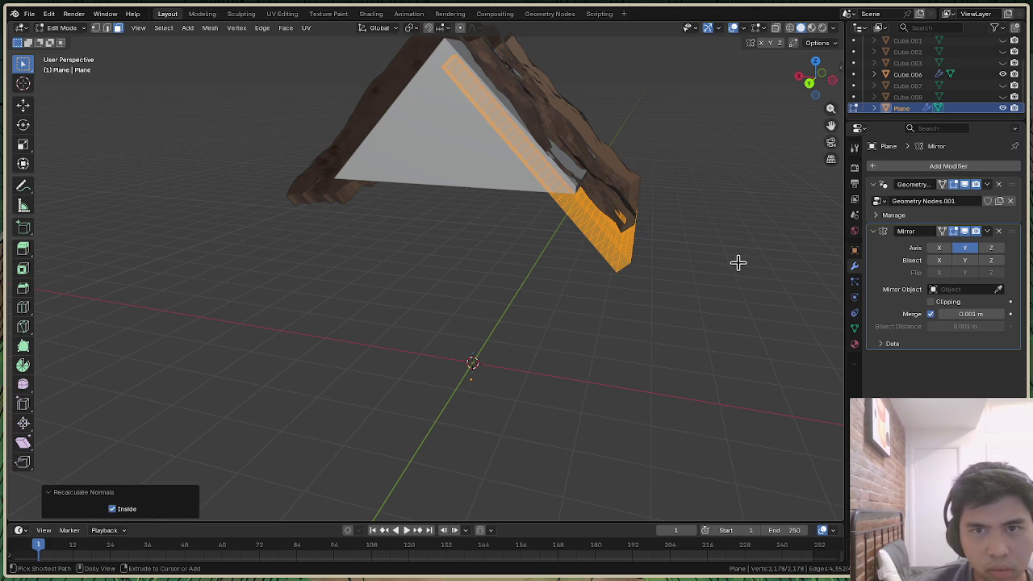
left_click(112, 509)
left_click(112, 509)
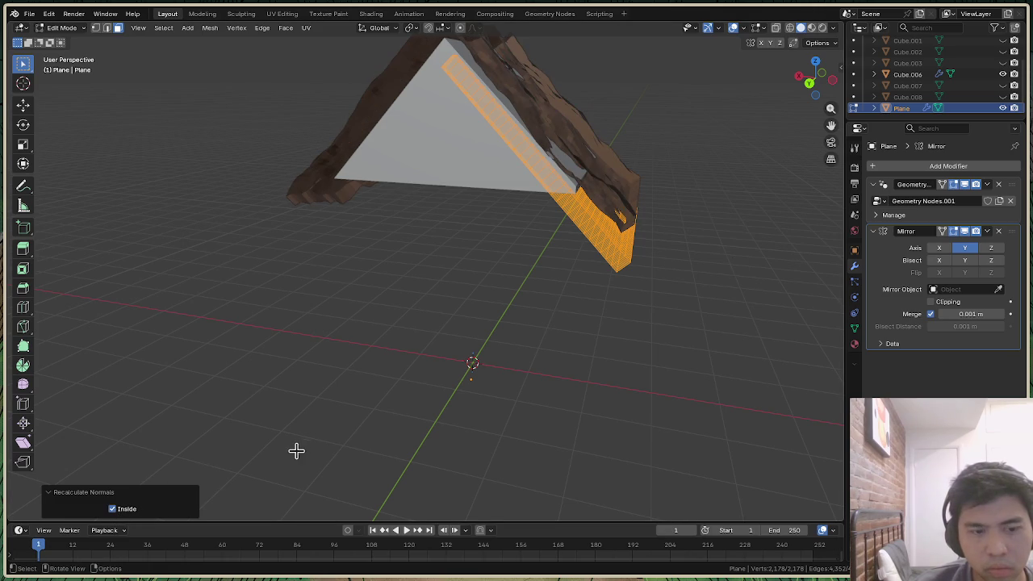
left_click(112, 509)
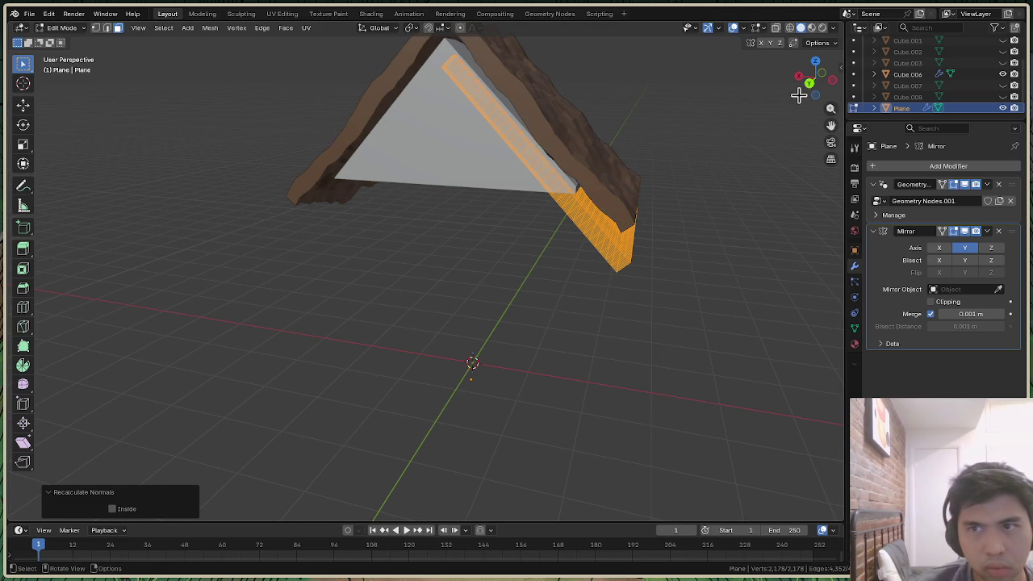
Open the studio lighting preferences from viewport shading, then close them
left_click(818, 43)
left_click(834, 29)
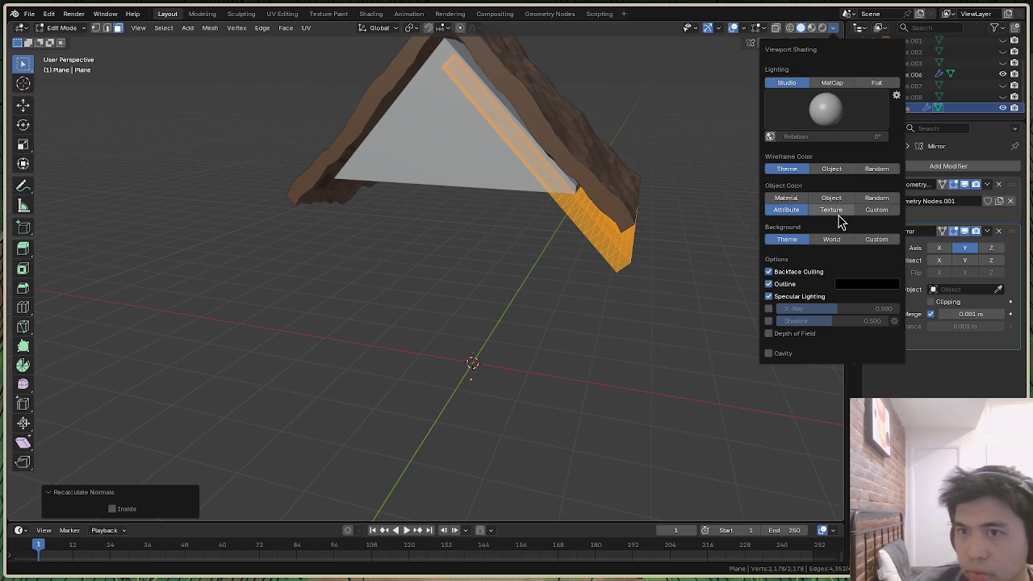
left_click(895, 96)
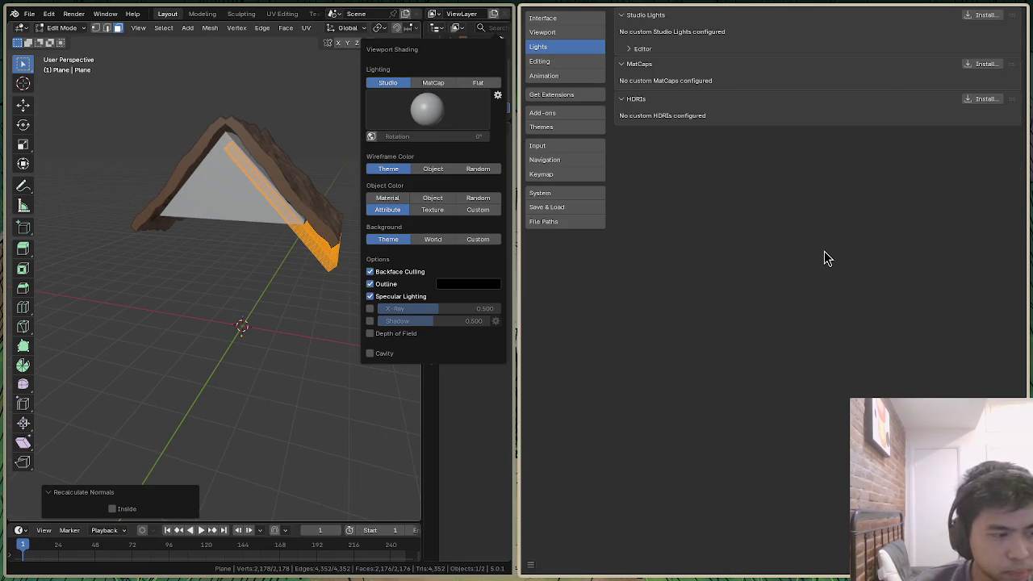
key("alt+F4")
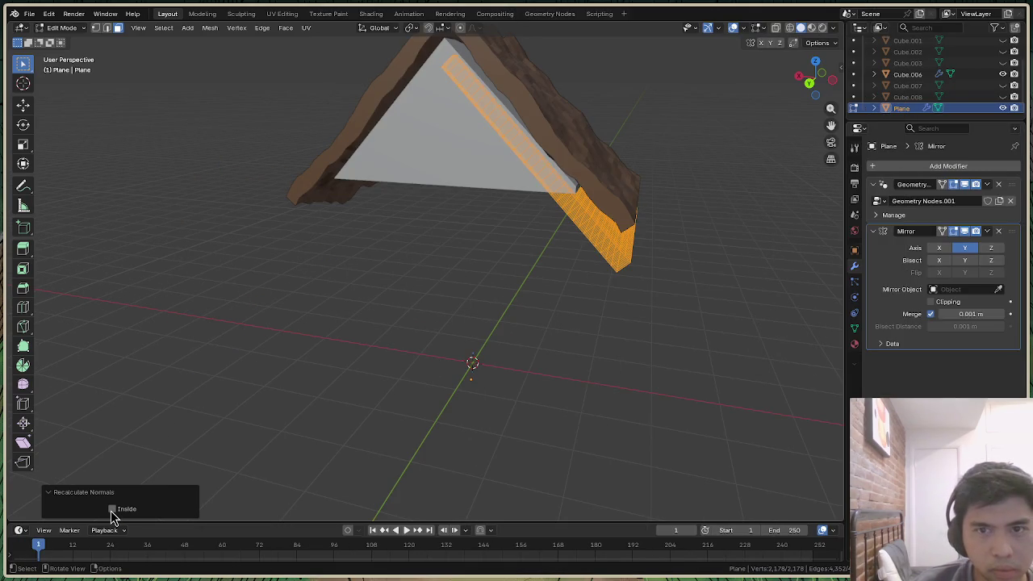
Compare inward and outward normals while orbiting, leaving Inside unchecked
left_click(112, 509)
left_click(112, 509)
double_click(112, 509)
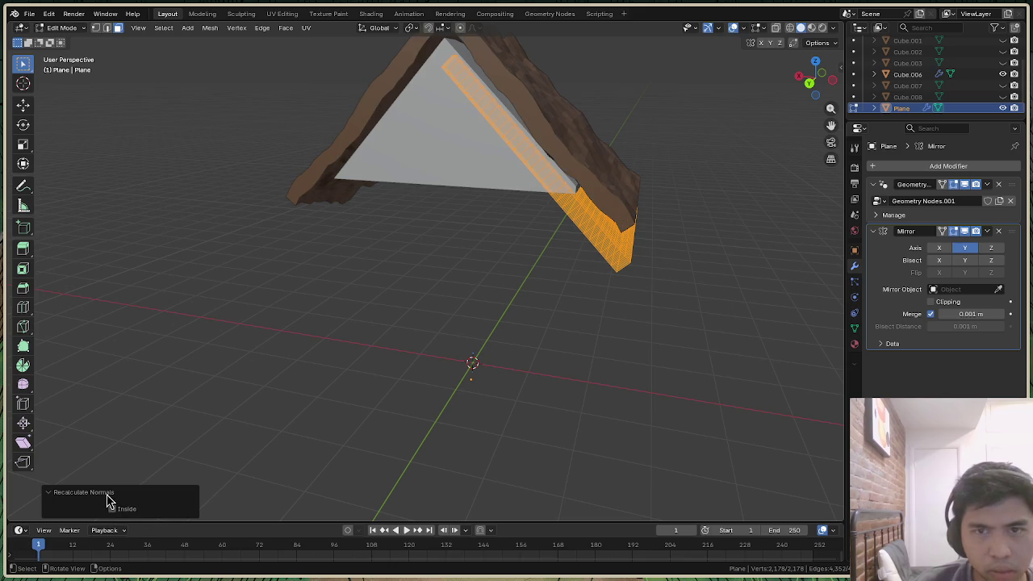
left_click(112, 509)
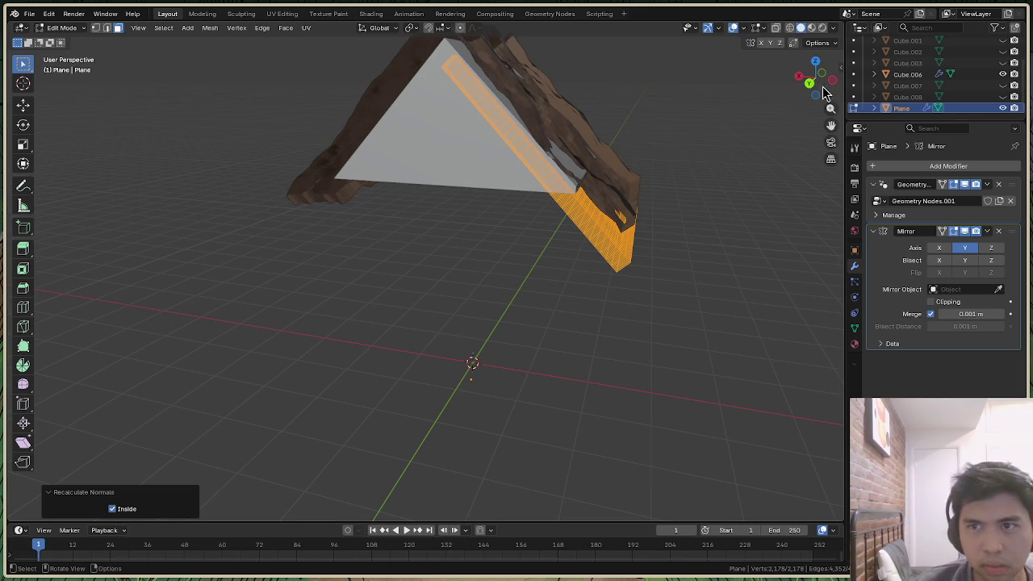
left_click_drag(814, 78, 831, 88)
middle_click_drag(275, 453, 276, 453)
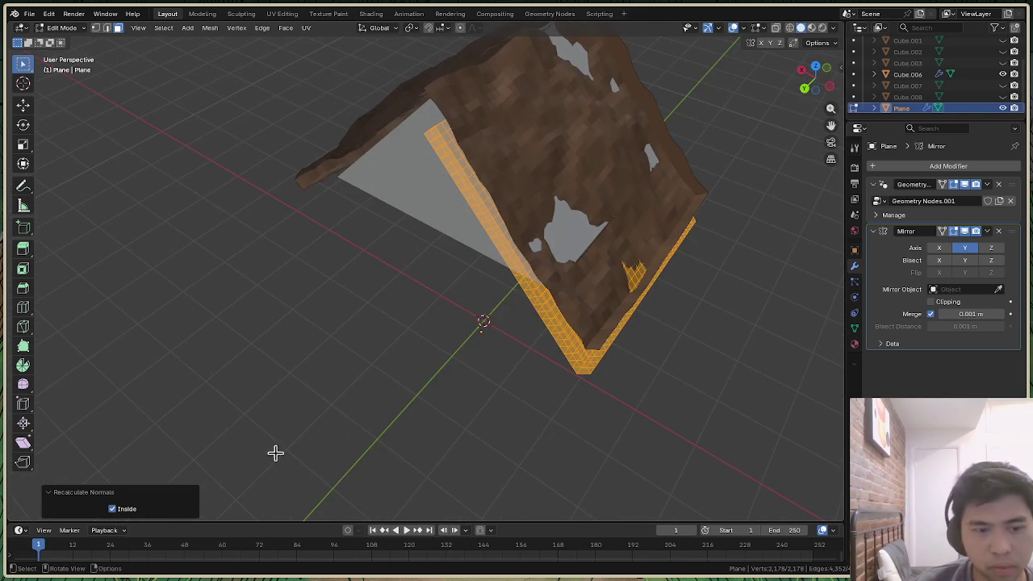
left_click(113, 509)
mouse_move(817, 92)
left_mouse_down()
mouse_move(811, 85)
mouse_move(842, 109)
left_mouse_up()
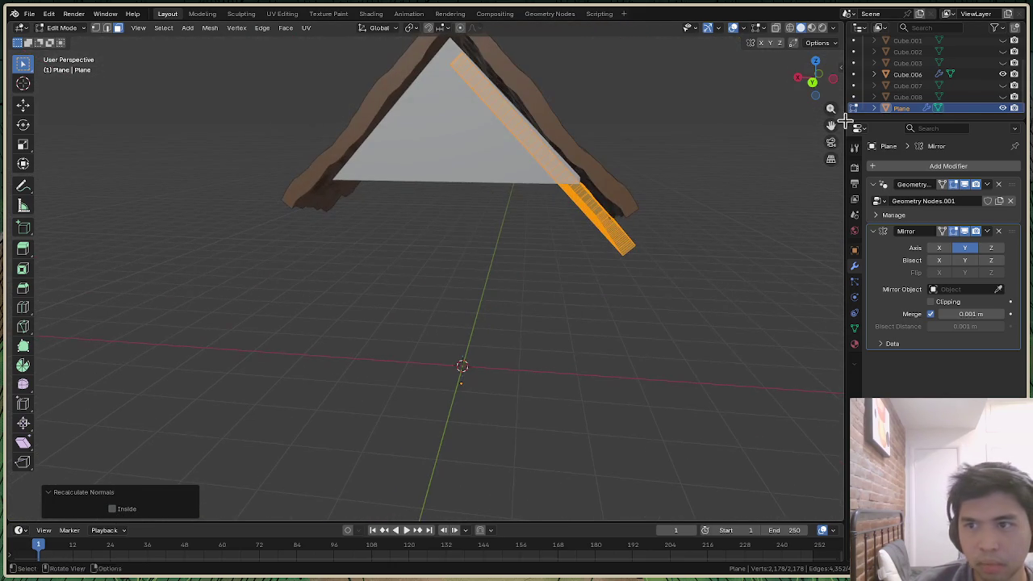
left_click(834, 29)
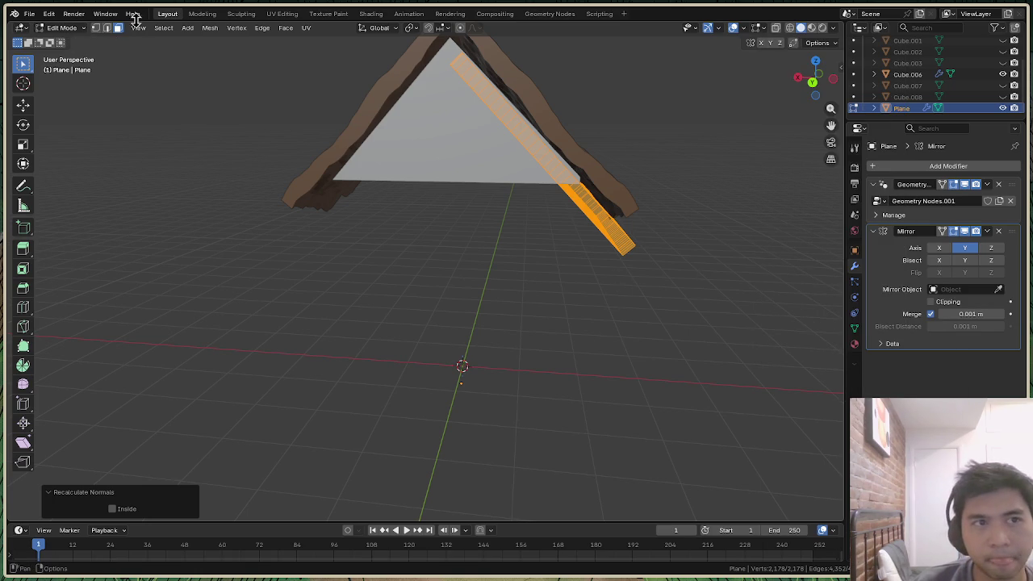
Unhide the Cube walls in the Outliner and select them
scroll(960, 67, "up", 3)
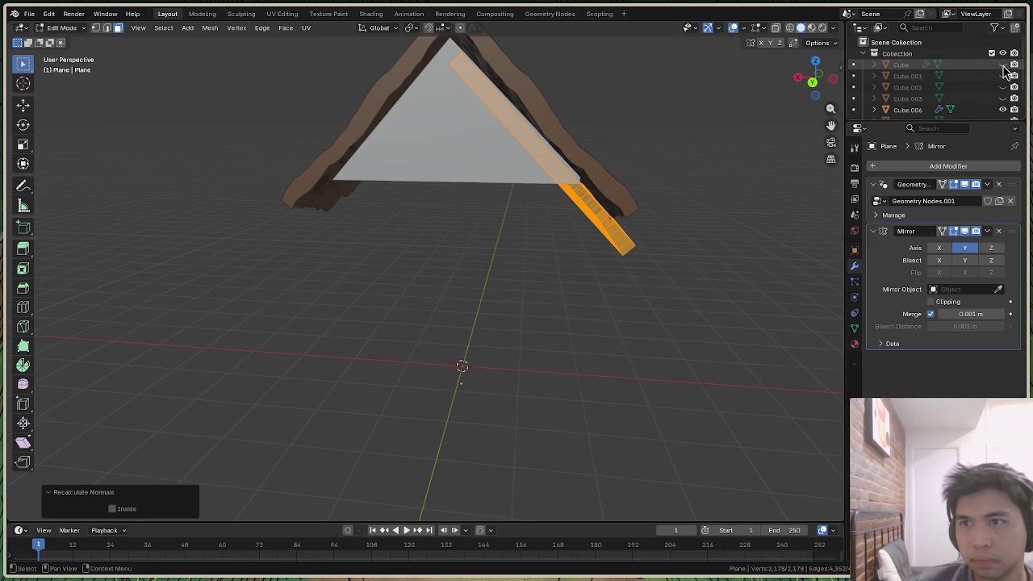
left_click(1002, 64)
mouse_move(826, 90)
left_mouse_down()
mouse_move(798, 89)
mouse_move(822, 88)
left_mouse_up()
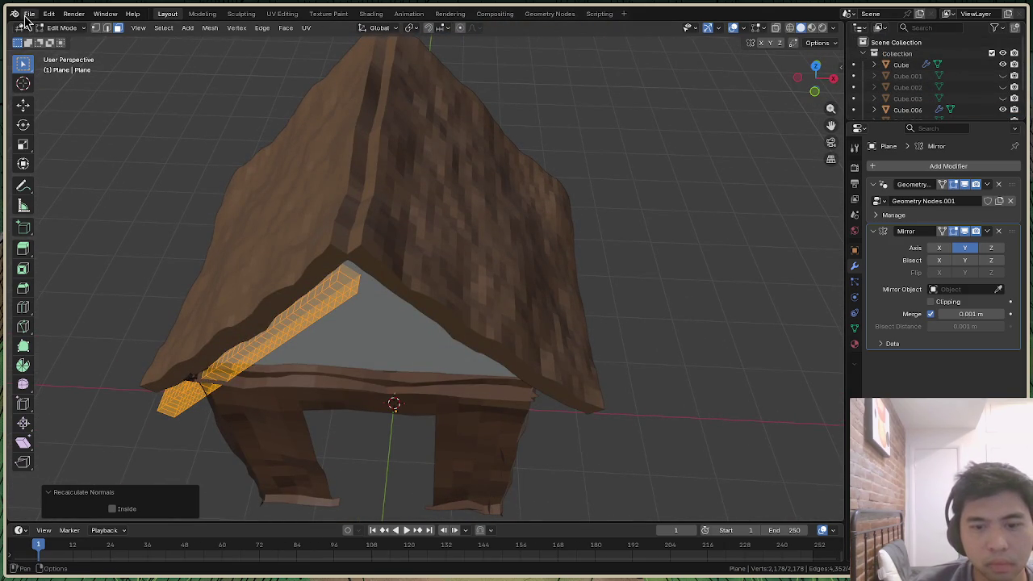
mouse_move(815, 81)
left_mouse_down()
mouse_move(811, 65)
mouse_move(817, 79)
left_mouse_up()
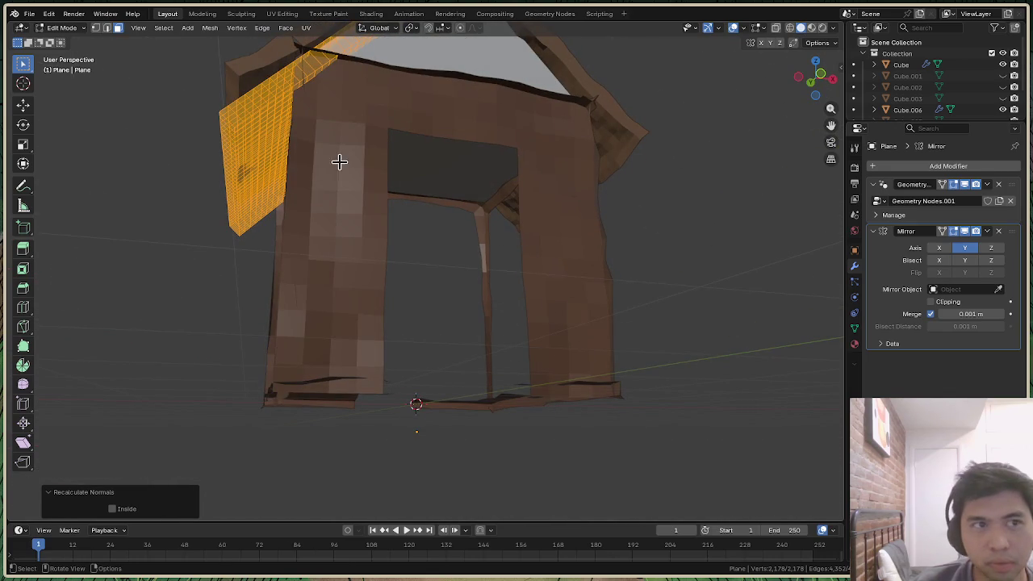
left_click(900, 65)
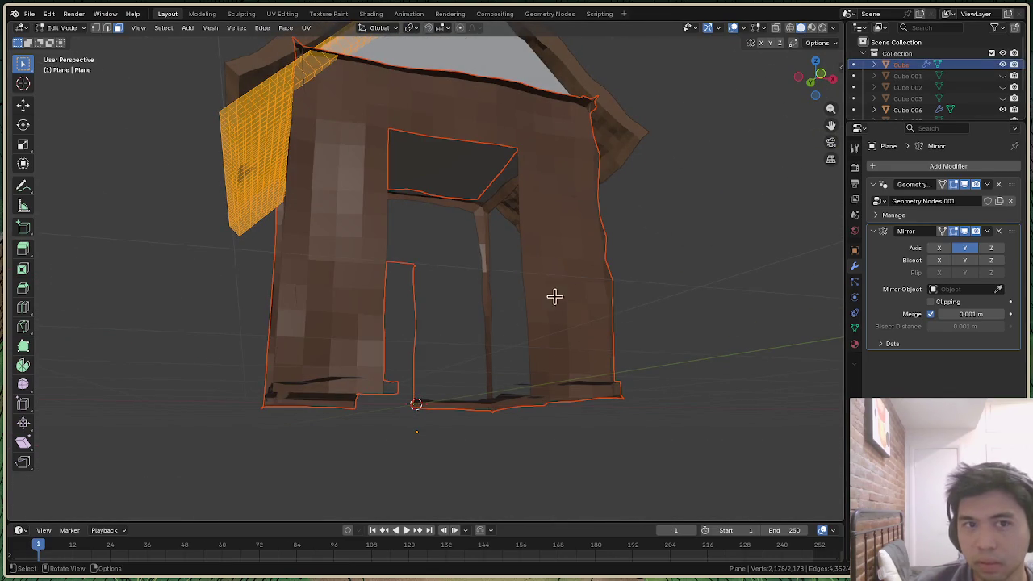
Enter Edit Mode on the Cube walls and view them from the front side
left_click(68, 28)
left_click(69, 40)
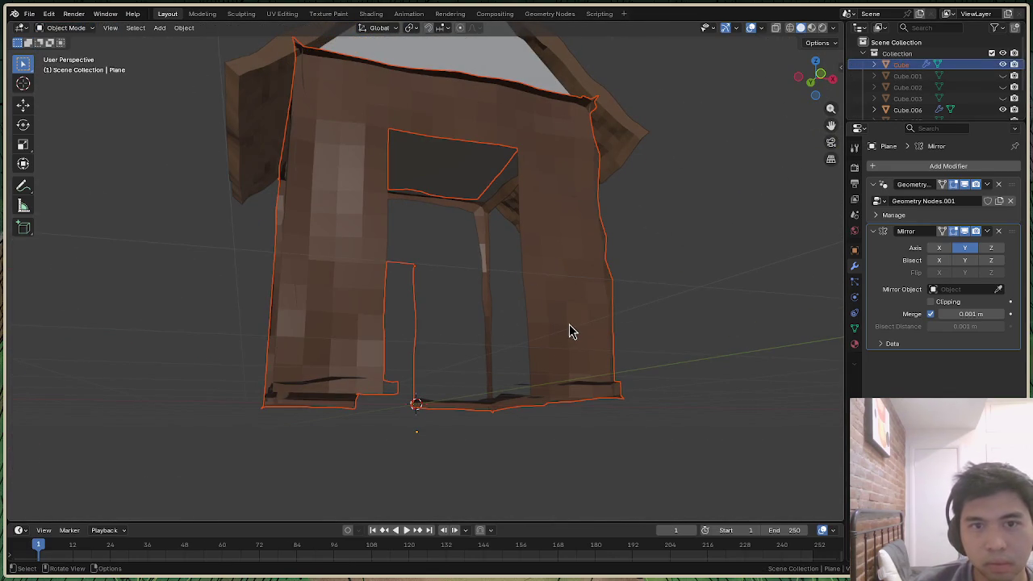
scroll(569, 331, "up", 2)
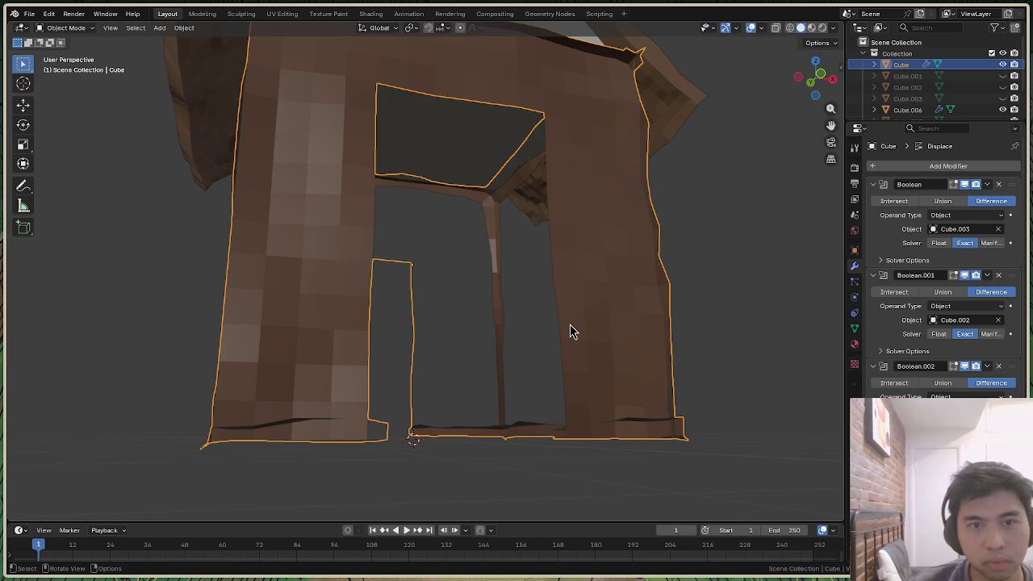
scroll(570, 331, "down", 5)
key("Tab")
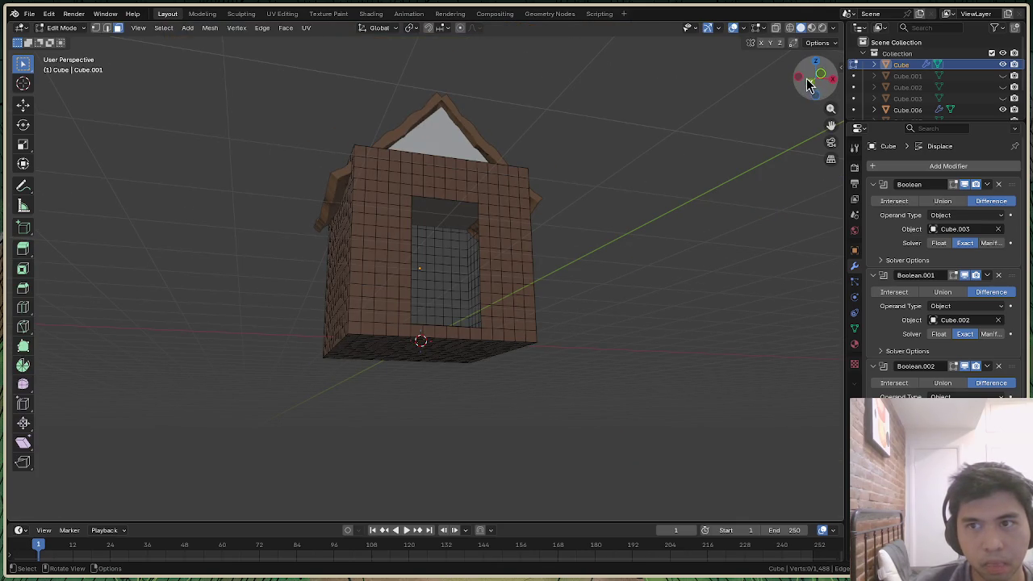
left_click_drag(815, 79, 741, 168)
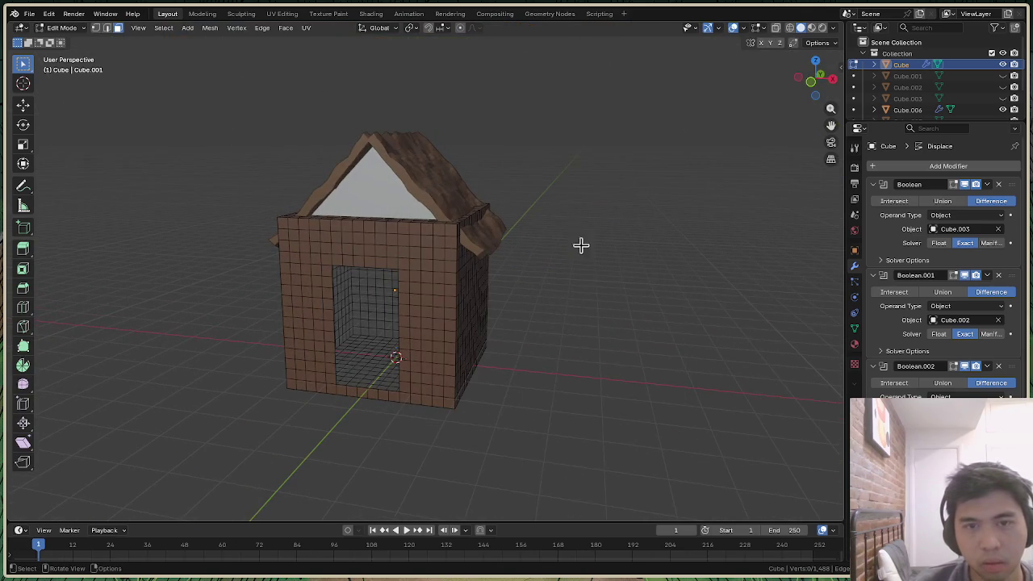
In Object Mode, toggle backface culling off and back on to compare
left_click(63, 27)
left_click(71, 39)
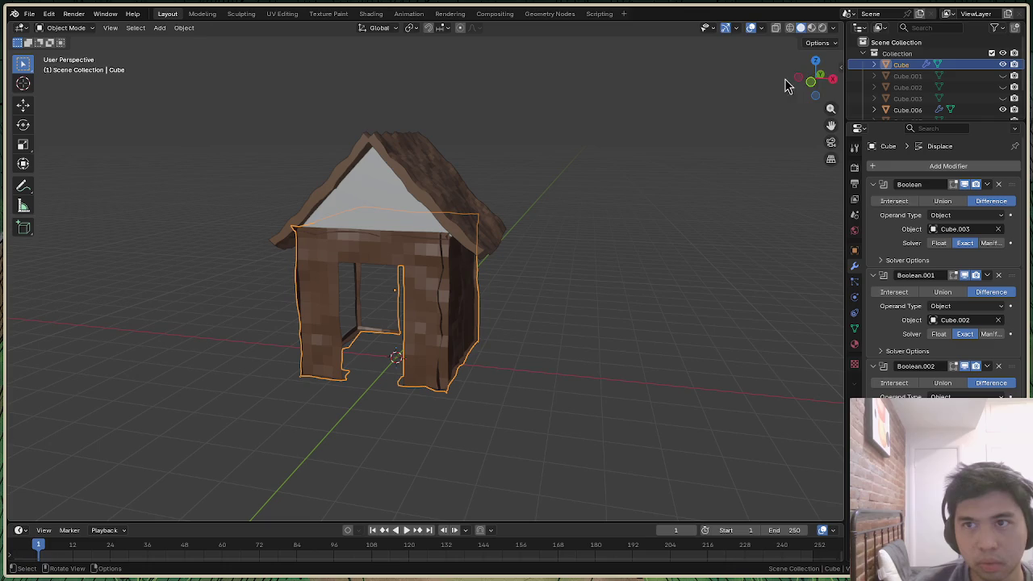
left_click(821, 43)
left_click(834, 28)
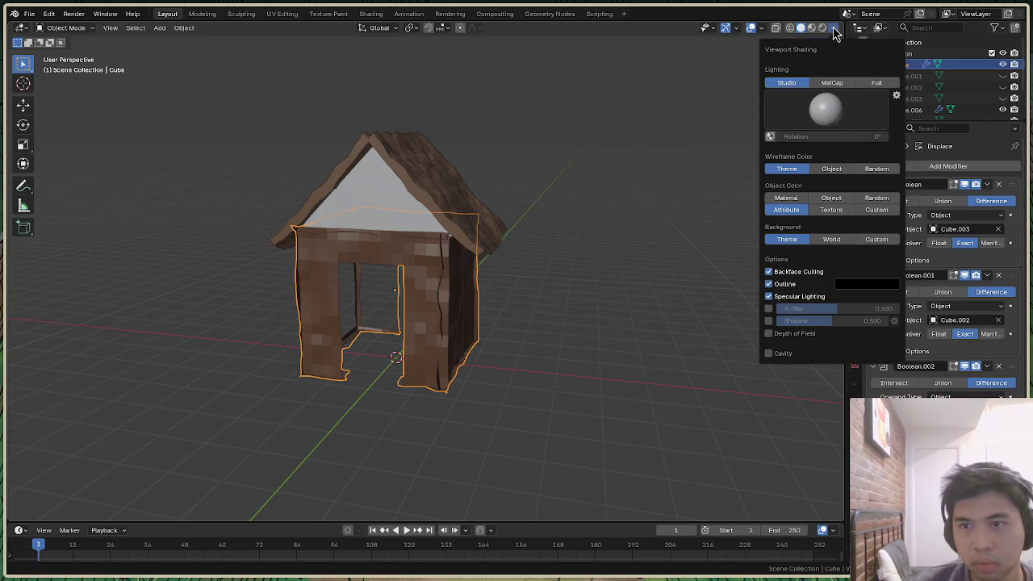
left_click(769, 272)
left_click(768, 272)
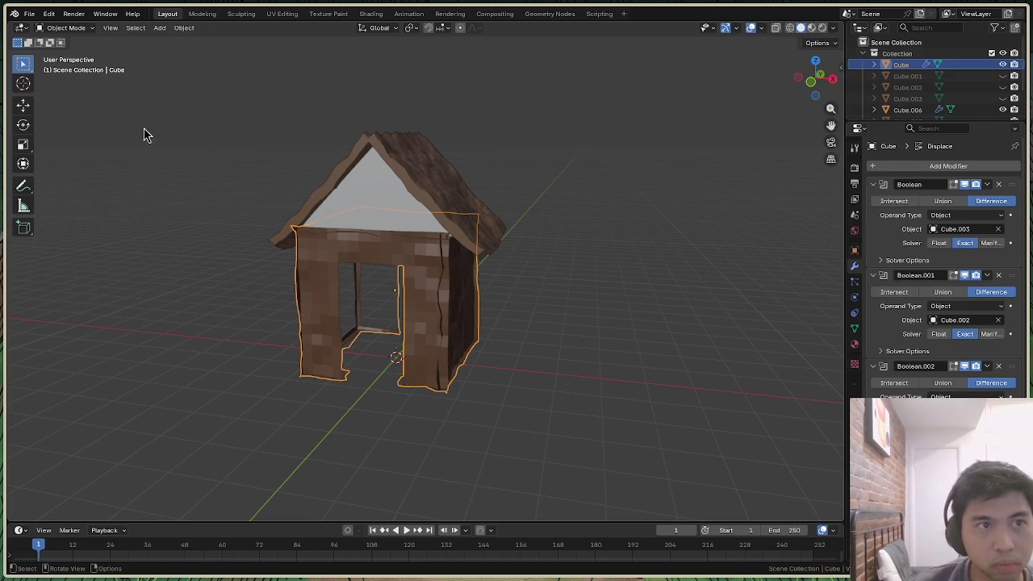
Switch the walls back into Edit Mode and select the whole mesh
left_click(65, 27)
left_click(62, 53)
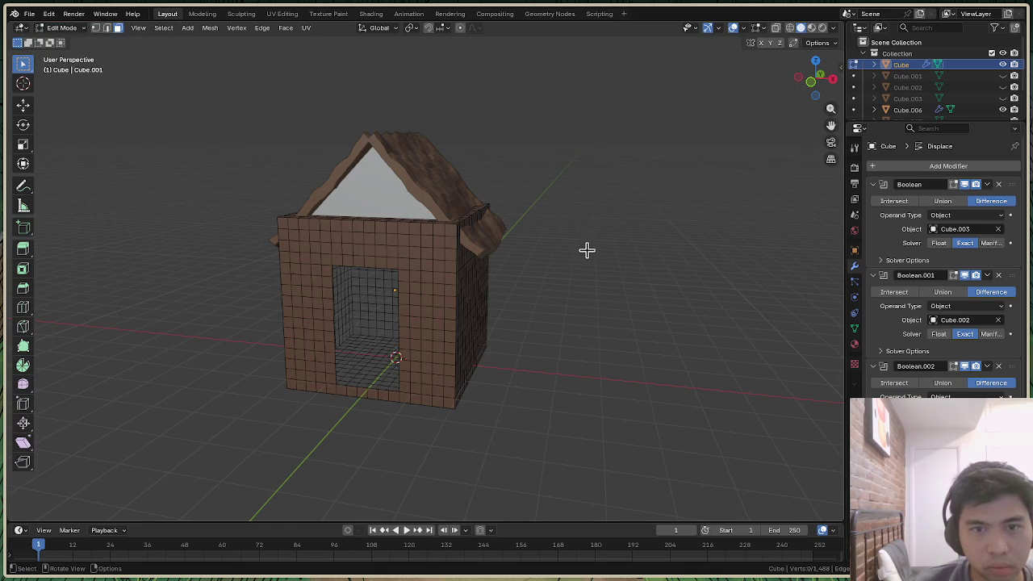
key("a")
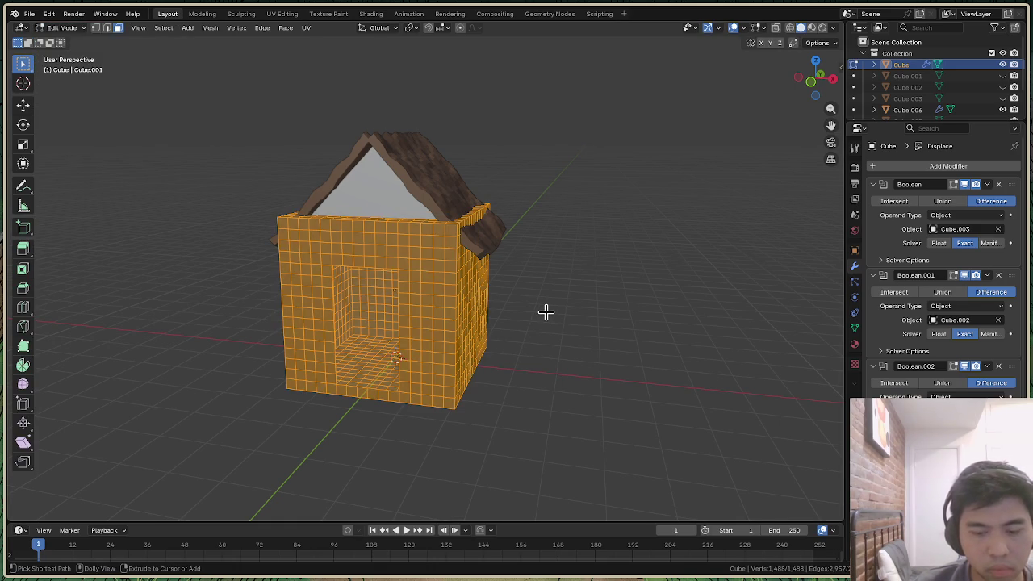
Recalculate the wall normals outward, then deselect and return to Object Mode
key("ctrl+shift+n")
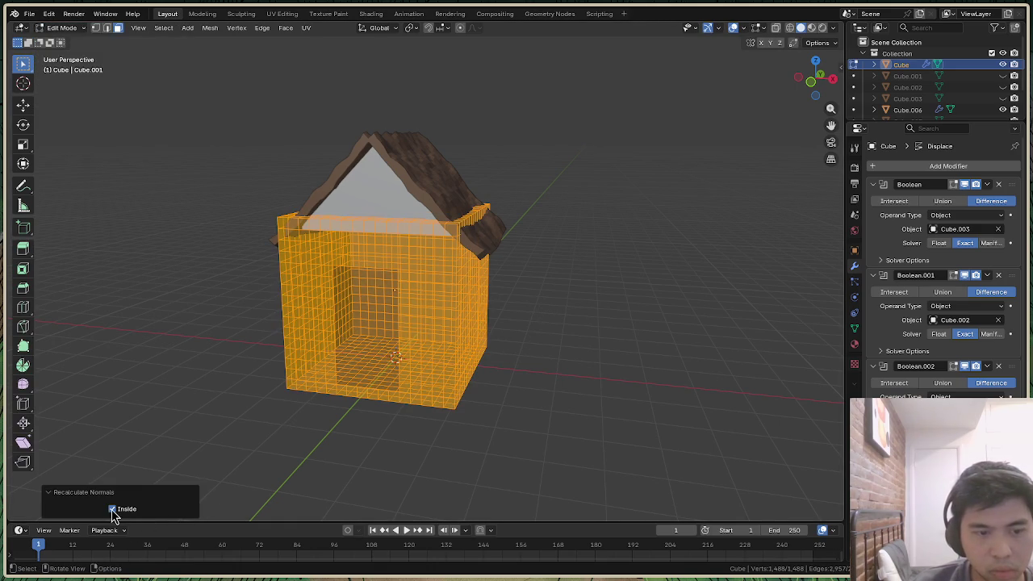
left_click(112, 509)
left_click(818, 43)
left_click(820, 46)
left_click(700, 184)
left_click(69, 28)
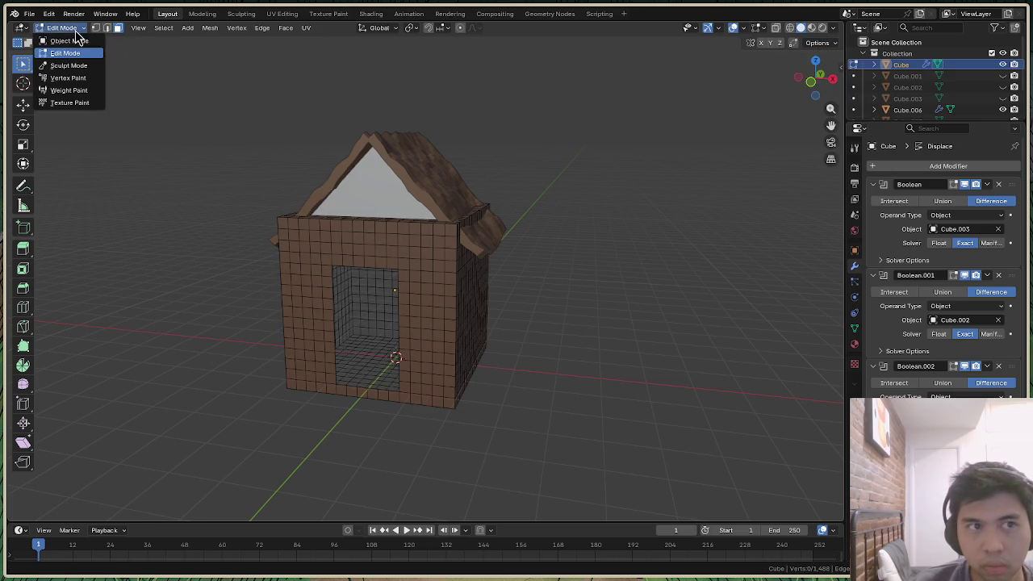
left_click(71, 41)
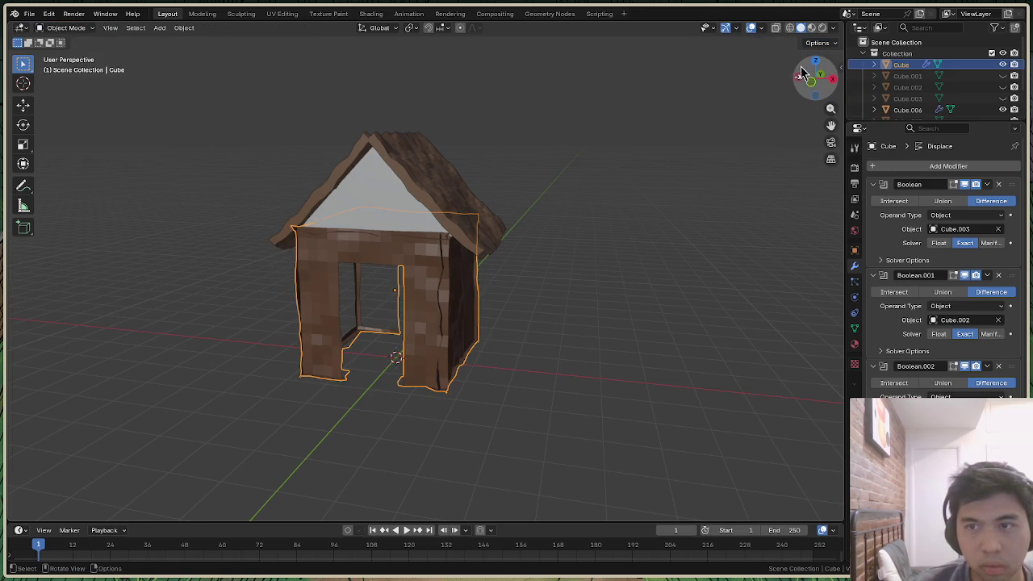
Cycle the viewport through Rendered, Solid and Material Preview shading
left_click(817, 43)
left_click(822, 28)
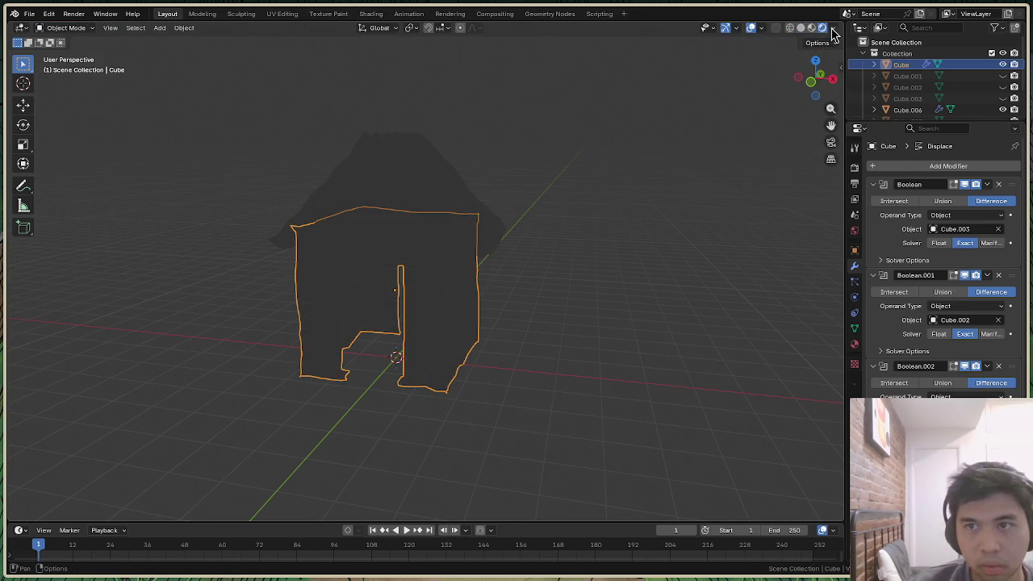
left_click(832, 28)
left_click(801, 28)
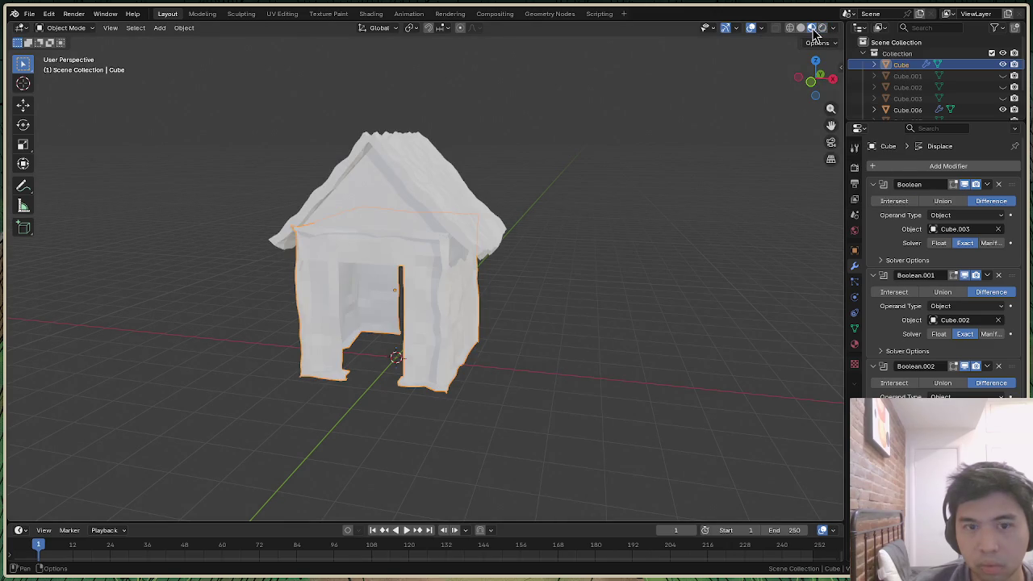
left_click(790, 29)
left_click(809, 28)
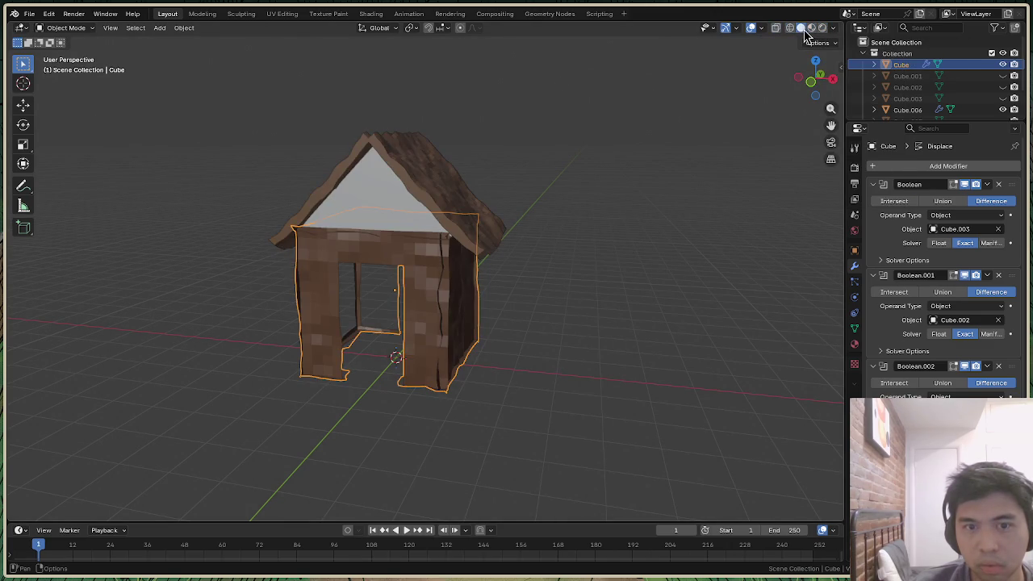
Turn off backface culling and orbit around the house
left_click(833, 28)
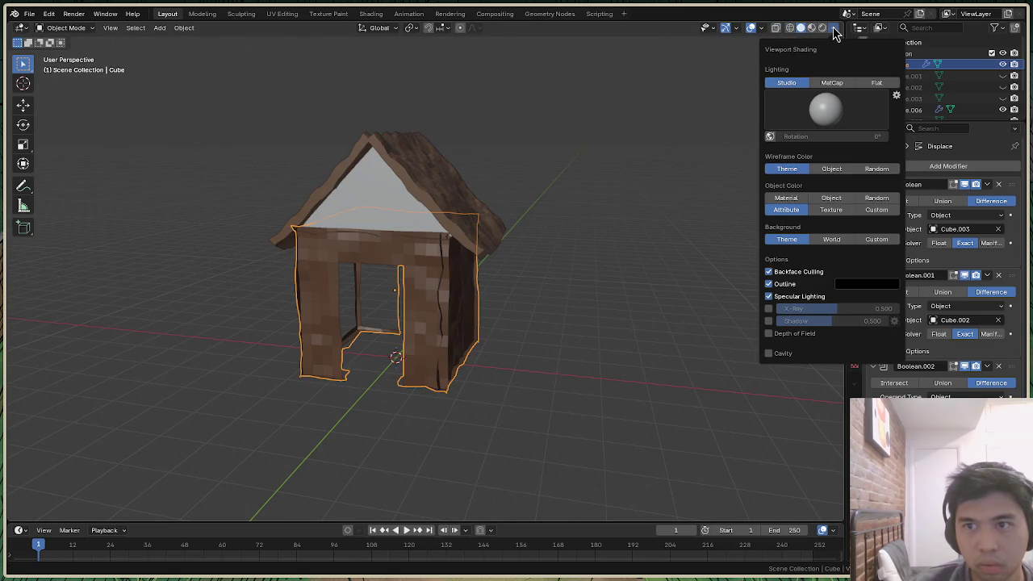
left_click(771, 274)
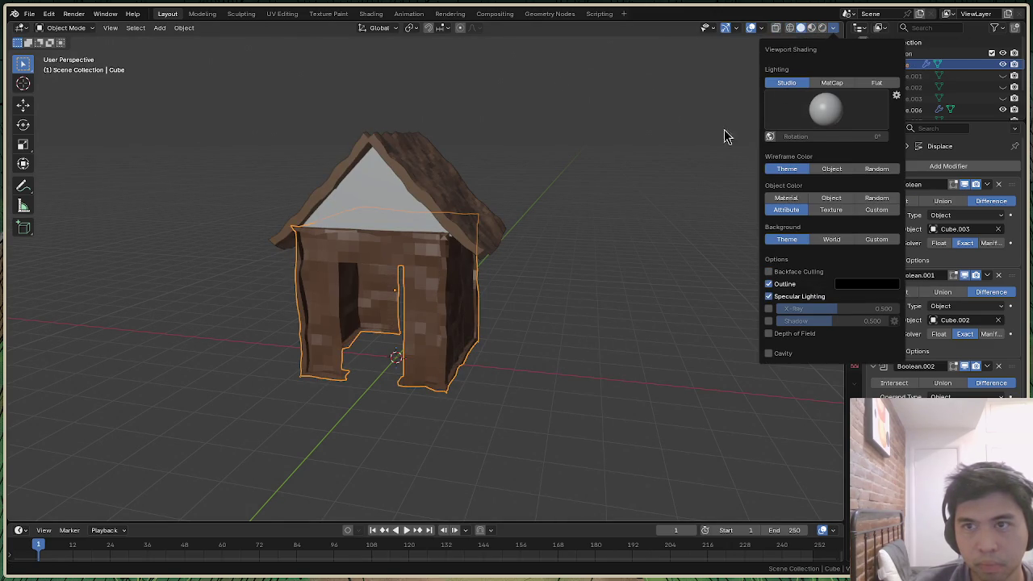
mouse_move(812, 67)
left_mouse_down()
mouse_move(694, 105)
mouse_move(807, 79)
mouse_move(791, 84)
mouse_move(814, 108)
mouse_move(814, 77)
mouse_move(807, 89)
left_mouse_up()
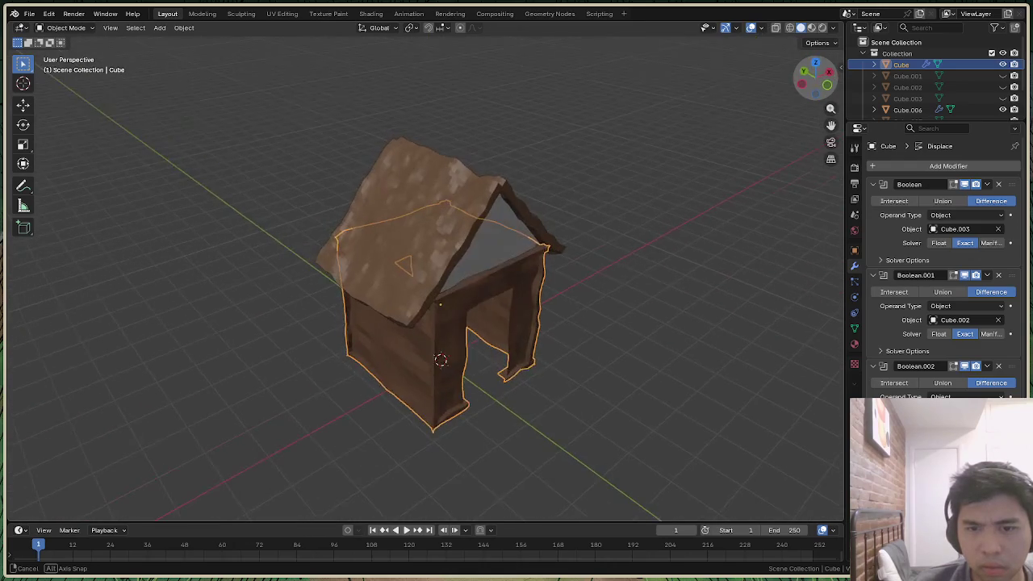
Turn backface culling back on and orbit around the house
left_click(831, 45)
left_click(832, 29)
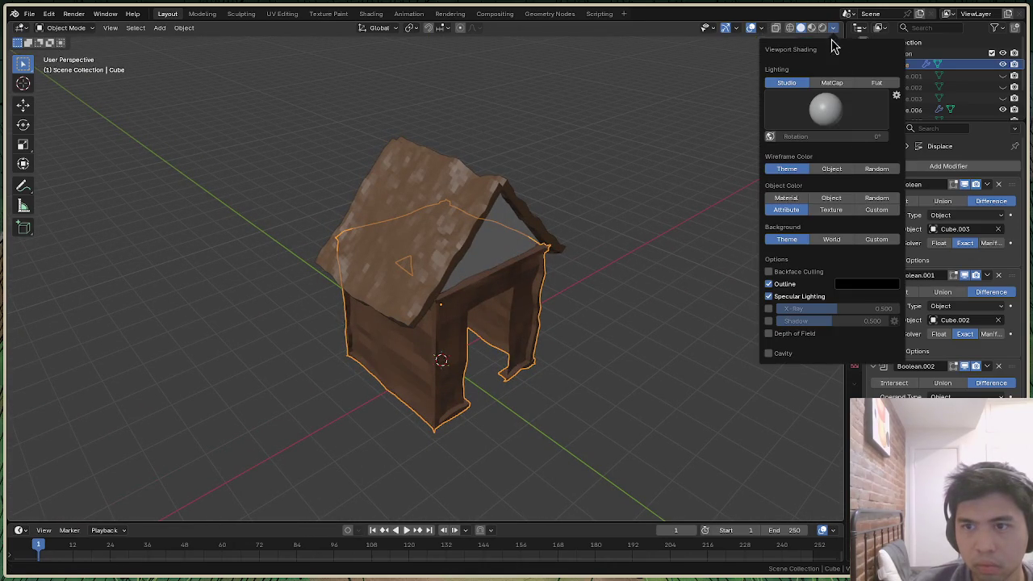
left_click(777, 275)
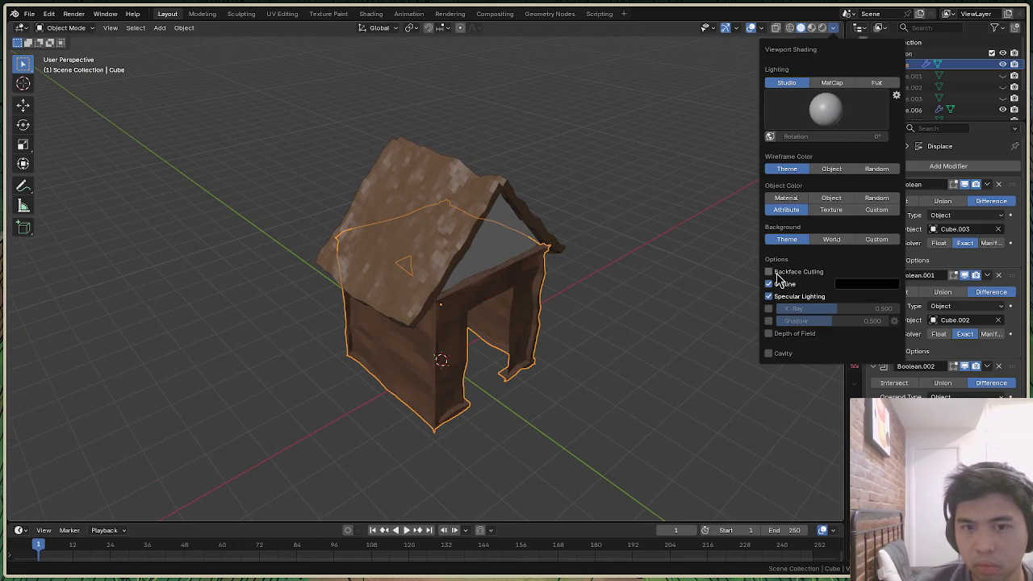
left_click_drag(814, 67, 678, 315)
Select all wall faces and recalculate normals pointing inside, then return to Object Mode
key("Tab")
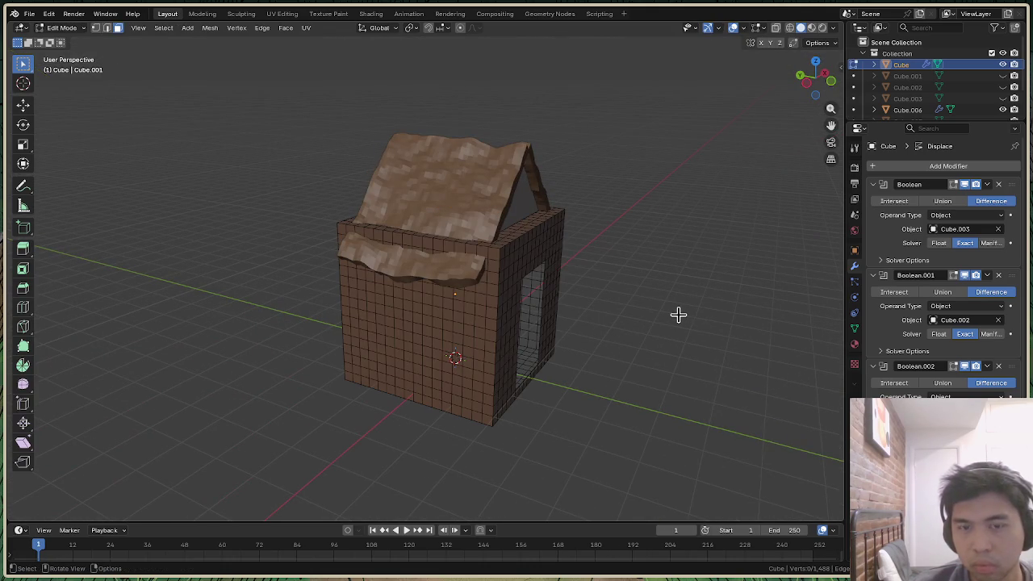
key("a")
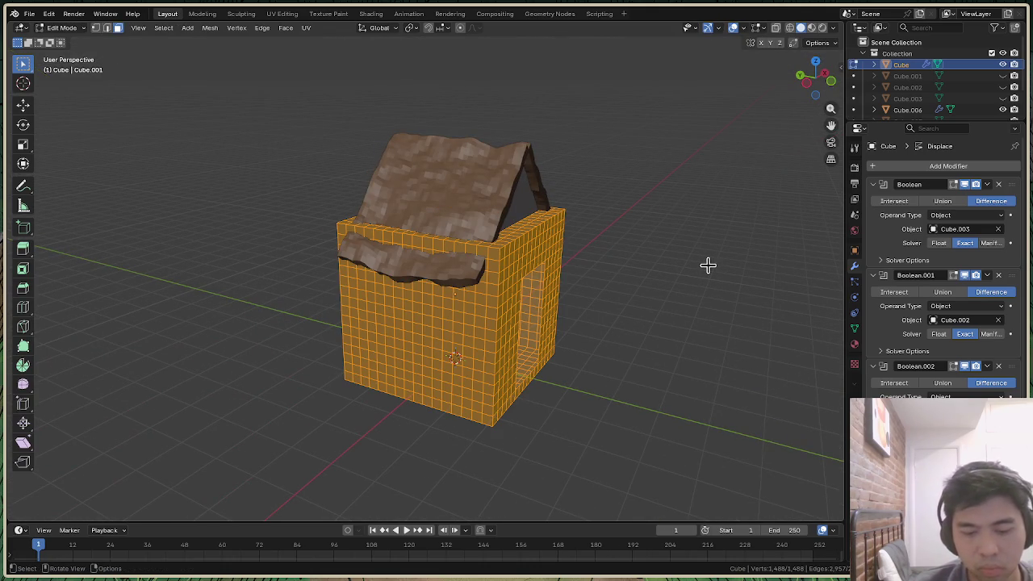
key("ctrl+shift+n")
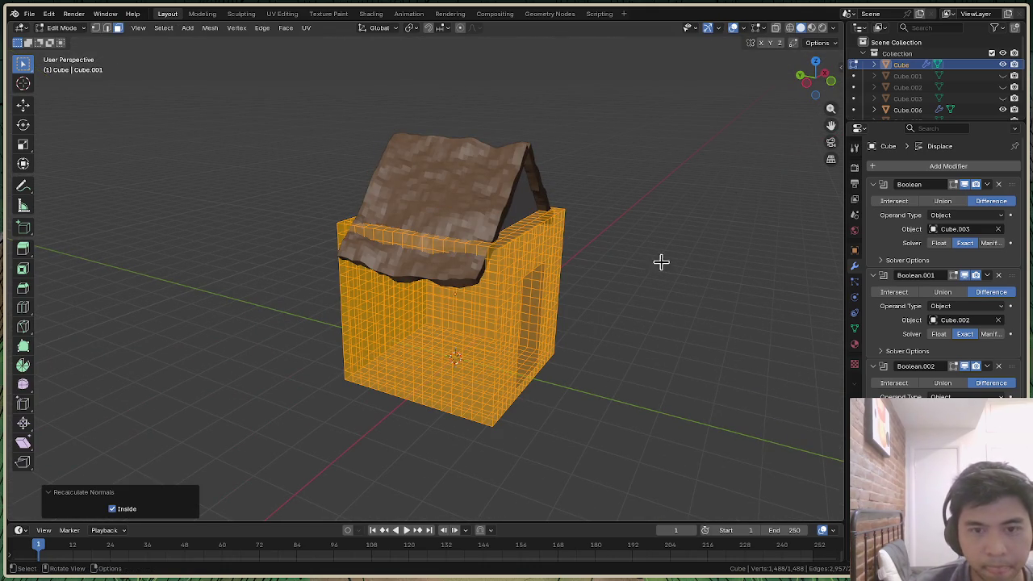
left_click(823, 44)
left_click(833, 29)
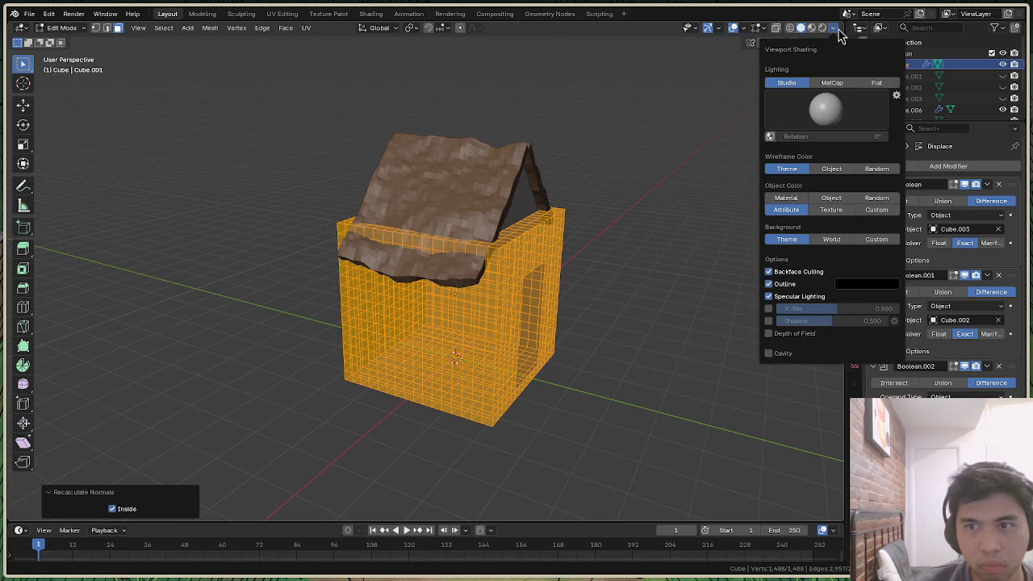
left_click(65, 27)
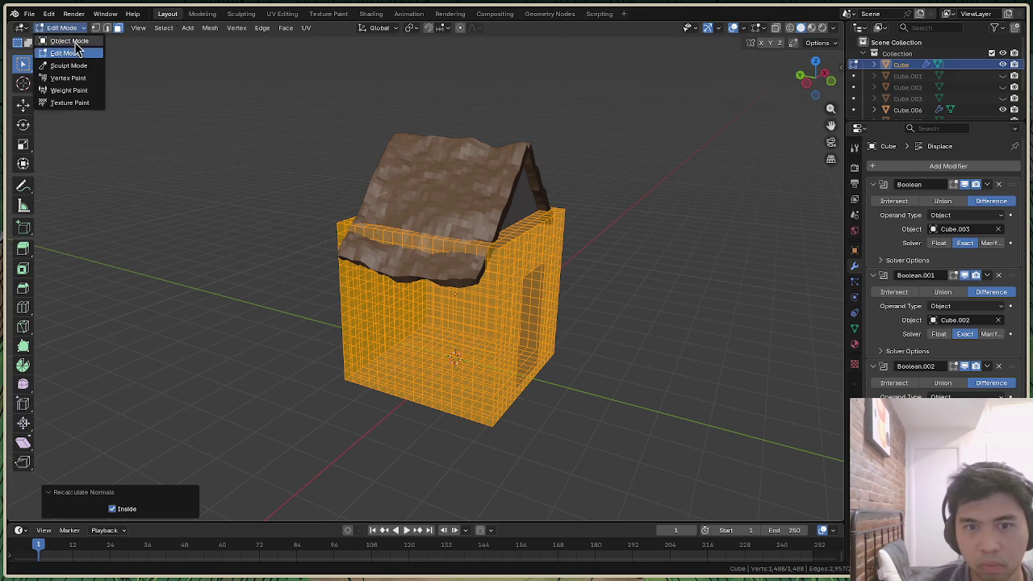
left_click(75, 42)
left_click_drag(815, 85, 693, 93)
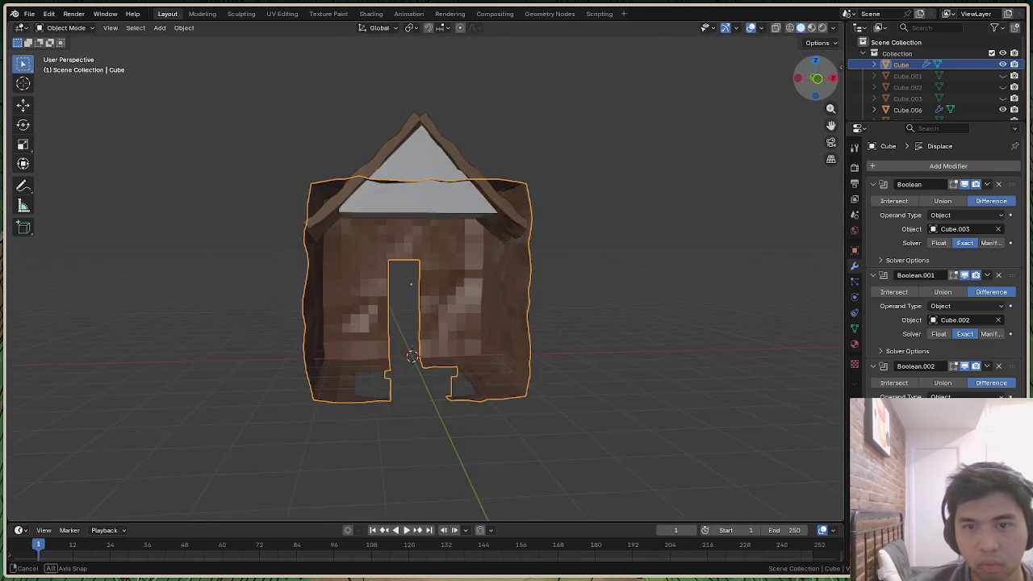
From a front view, scale the house walls relative to the roof
left_click_drag(694, 93, 670, 304)
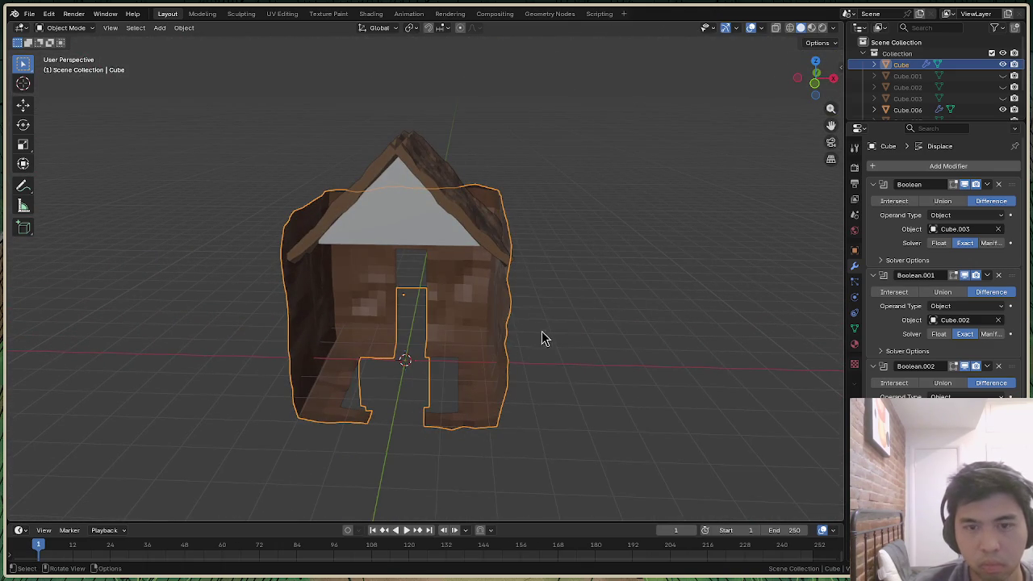
key("s")
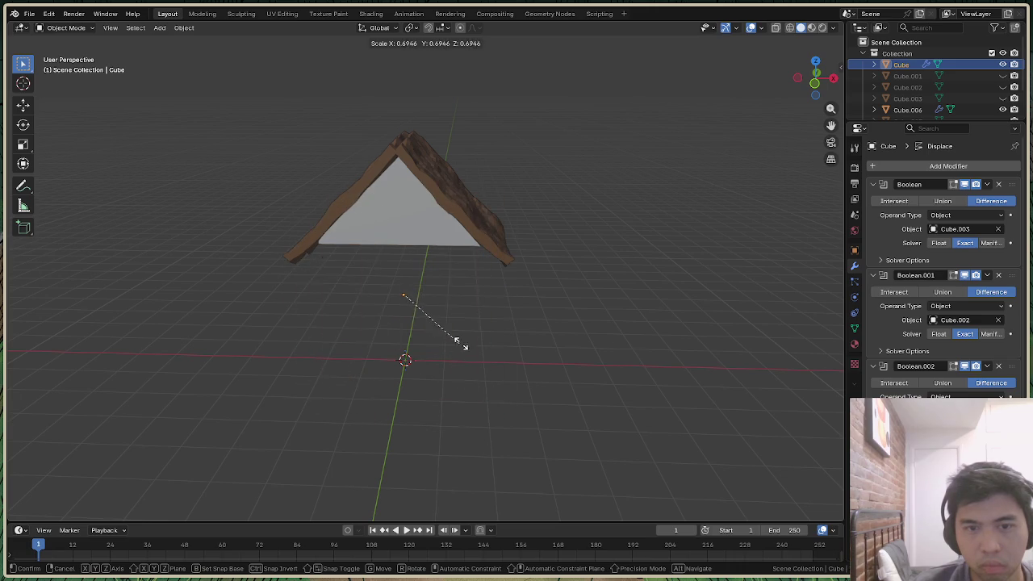
left_click(573, 334)
Cycle the walls through Edit Mode back to textured Object Mode, deselect, and show Viewport Shading settings
key("Tab")
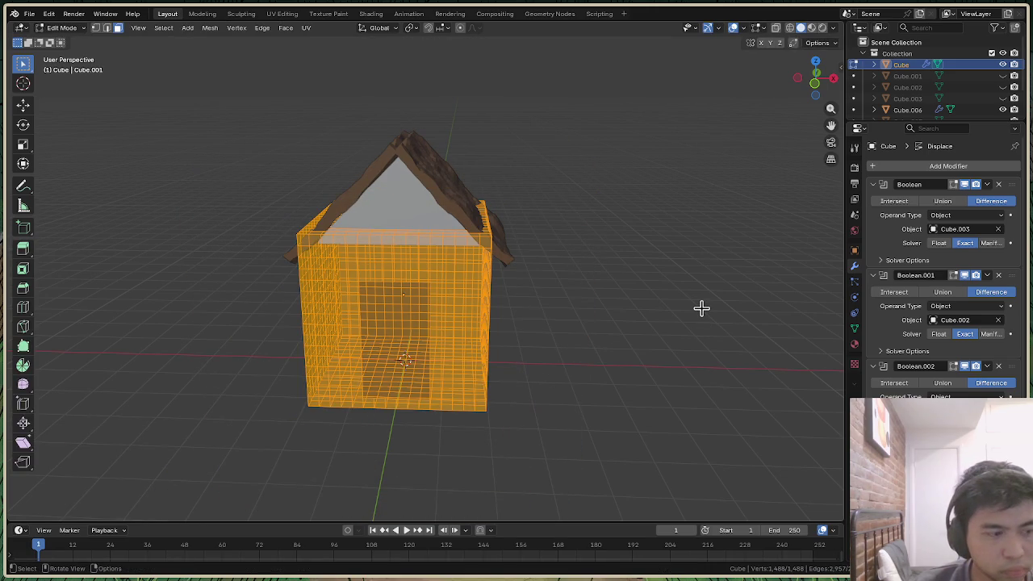
key("alt+a")
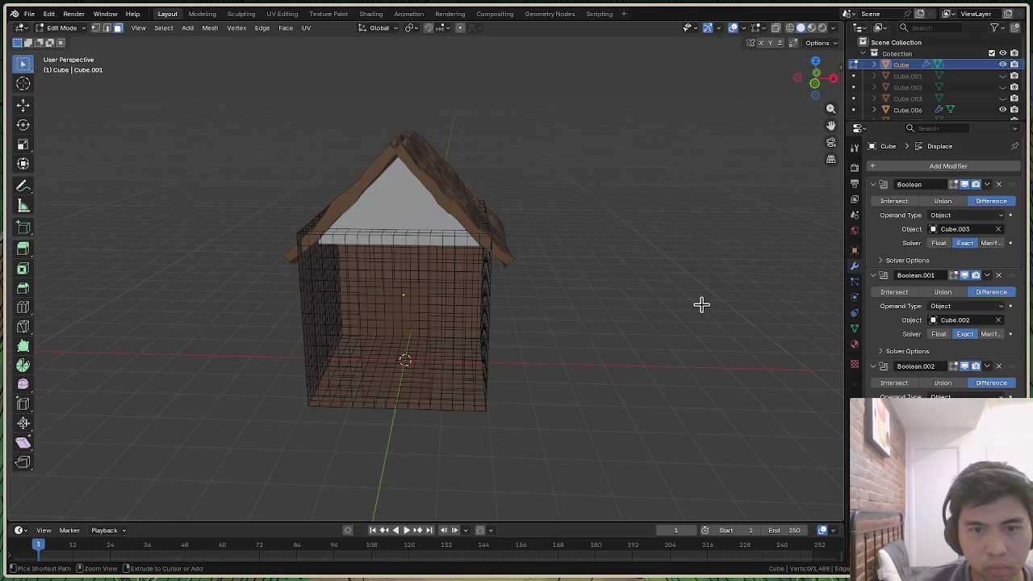
left_click(61, 28)
left_click(68, 40)
key("Tab")
key("a")
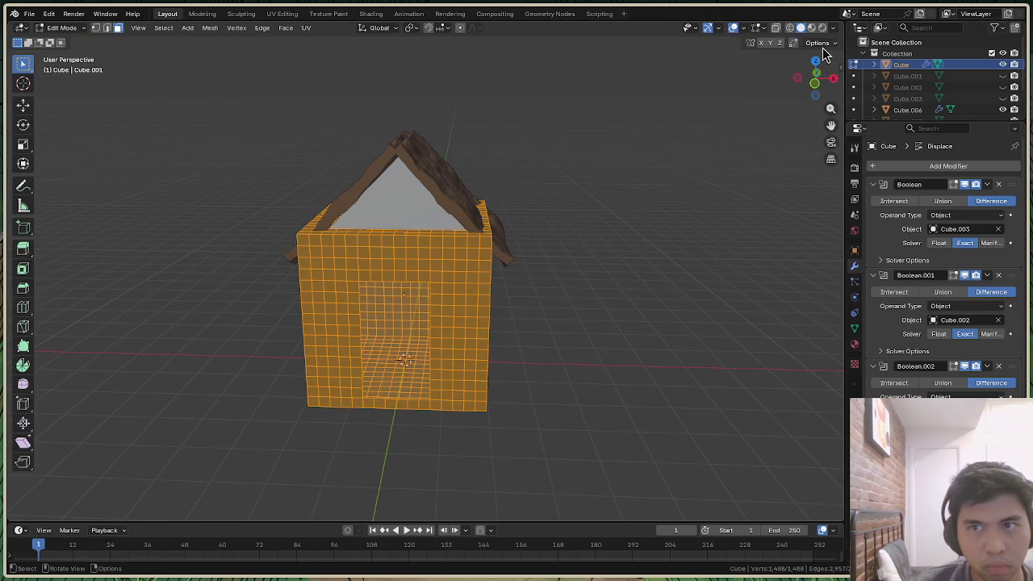
left_click(63, 28)
left_click(68, 40)
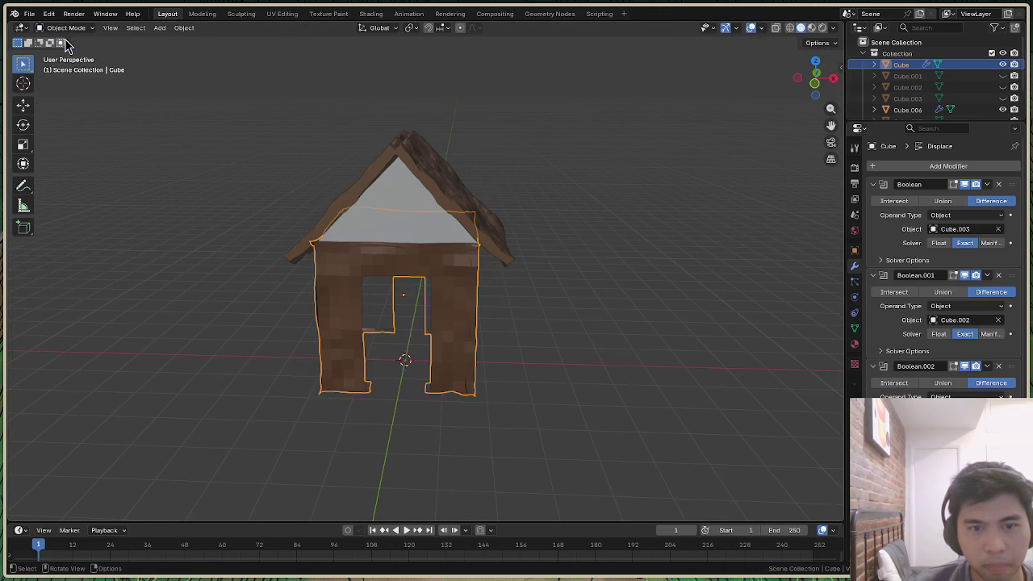
left_click(710, 224)
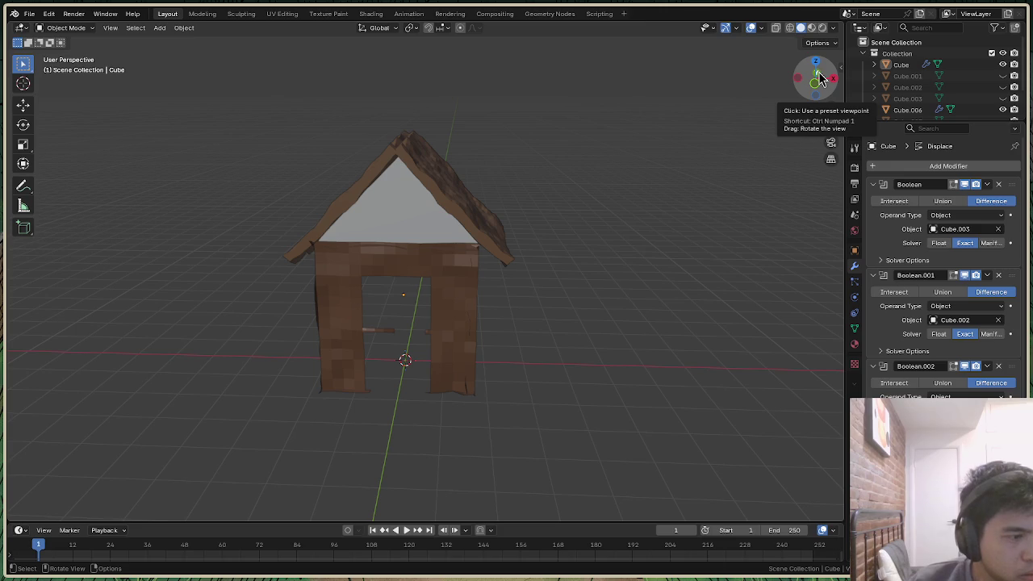
left_click(832, 29)
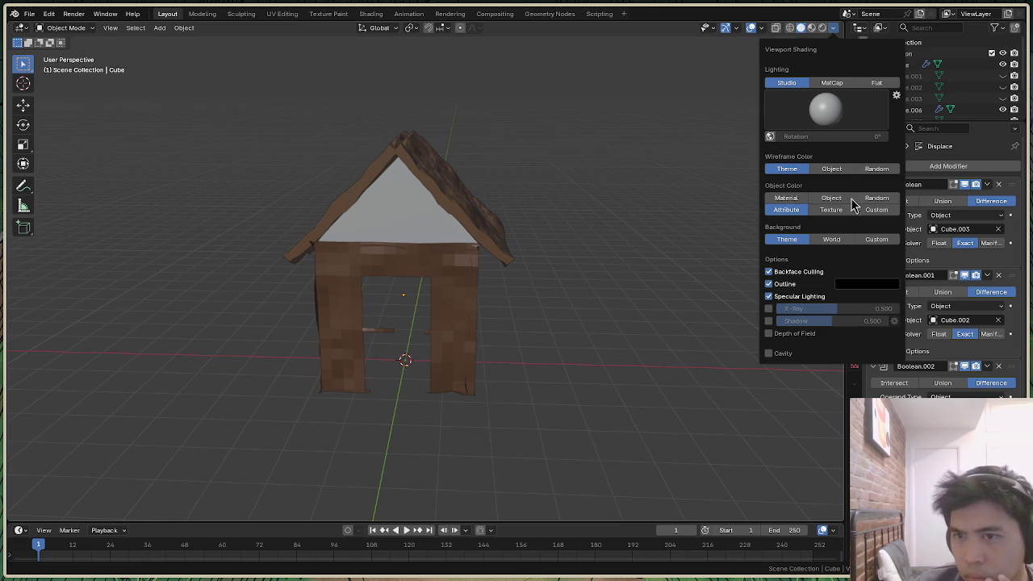
Adjust the studio lighting preferences and select the house walls object
left_click(895, 95)
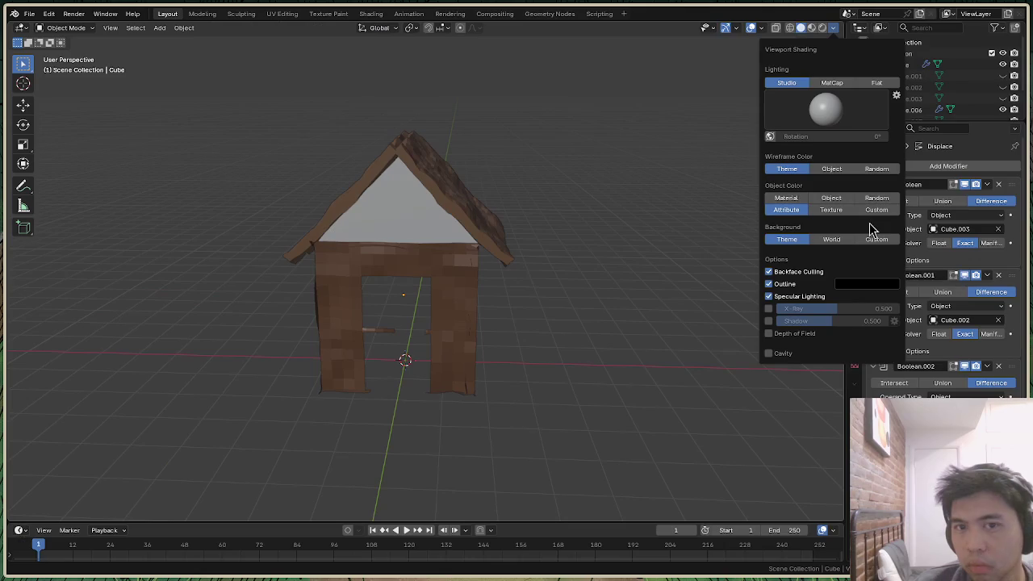
left_click_drag(816, 79, 775, 104)
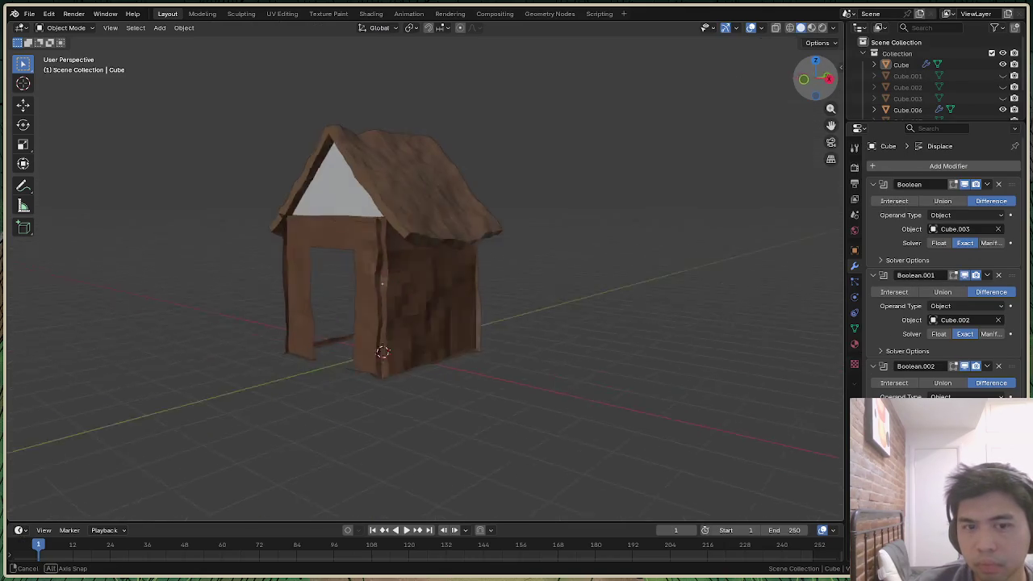
left_click_drag(816, 79, 814, 79)
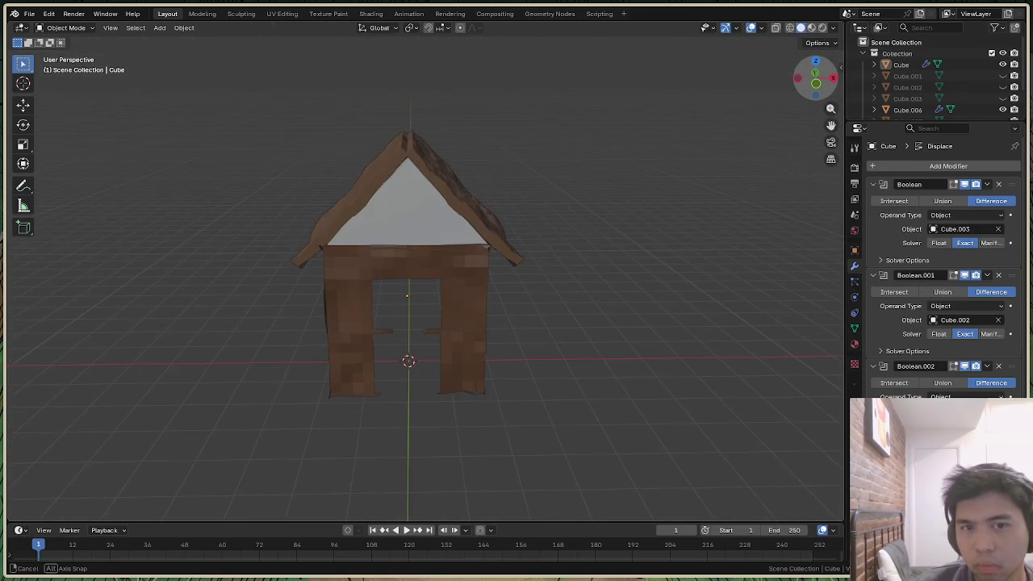
left_click(971, 67)
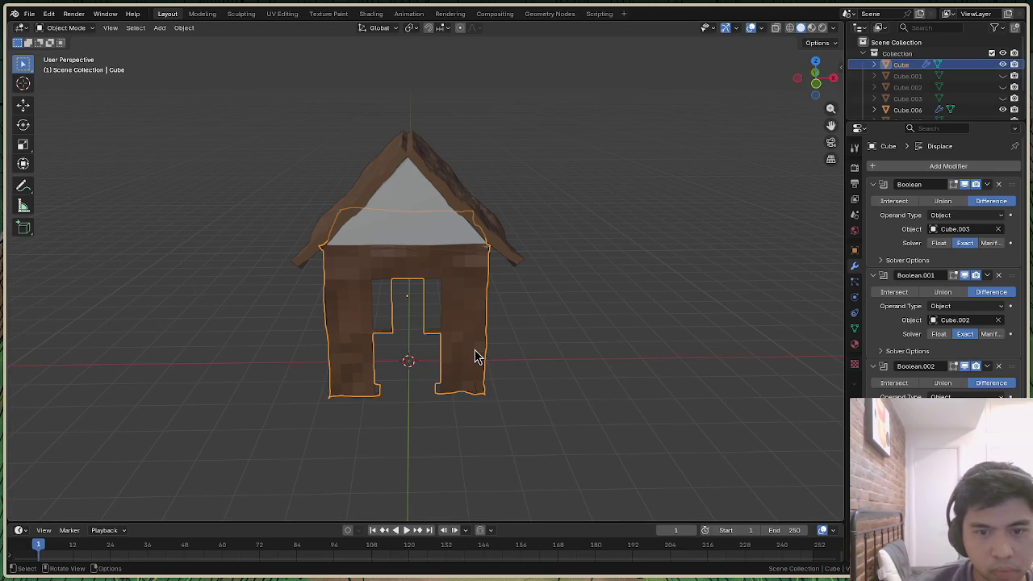
Orbit and zoom around the house, inspecting the roof from underneath
mouse_move(475, 351)
middle_mouse_down()
mouse_move(524, 436)
mouse_move(452, 379)
mouse_move(506, 214)
mouse_move(452, 218)
middle_mouse_up()
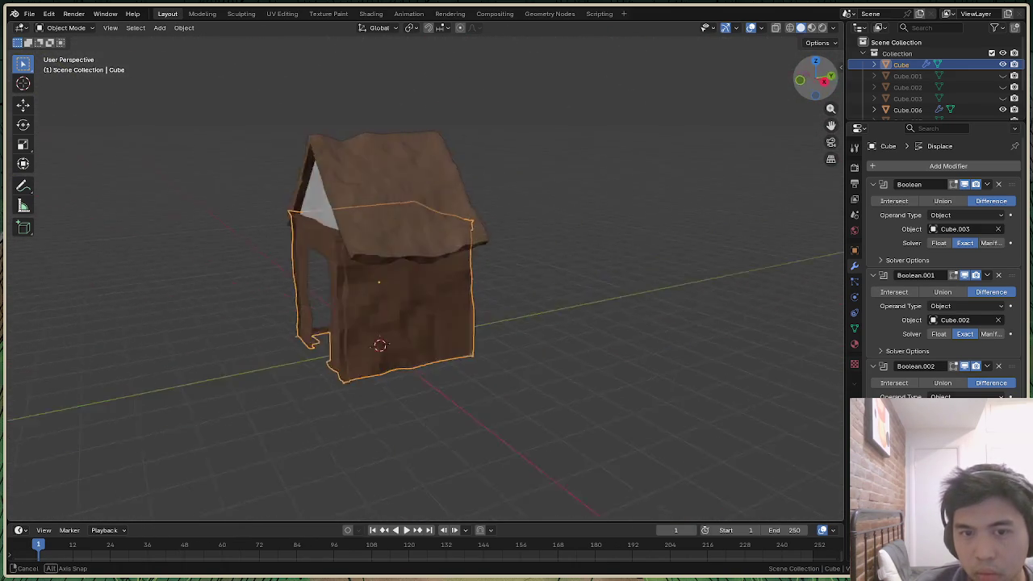
middle_click_drag(452, 218, 610, 301)
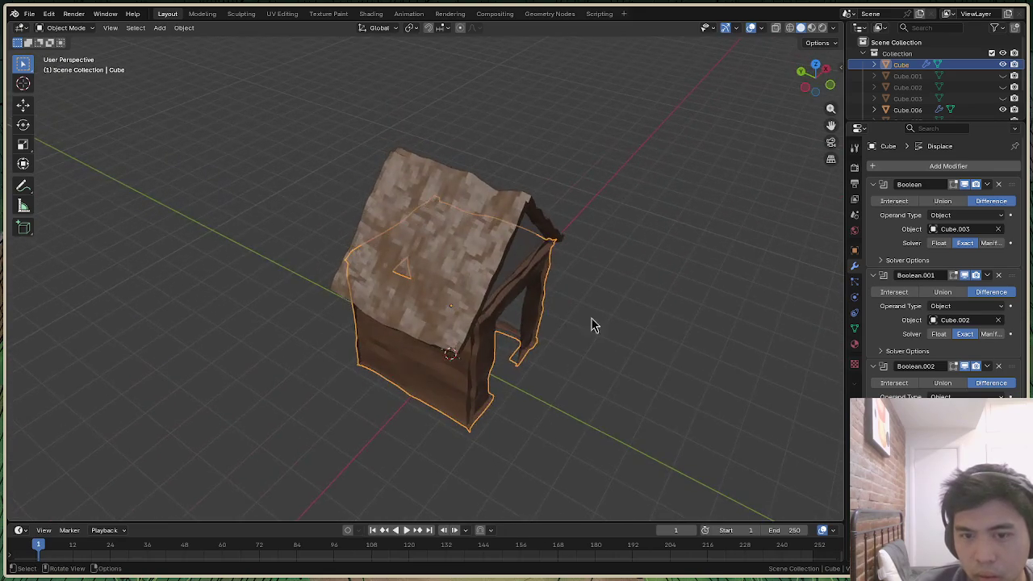
scroll(547, 355, "up", 5)
scroll(547, 355, "up", 2)
mouse_move(823, 90)
left_mouse_down()
mouse_move(775, 113)
mouse_move(767, 191)
left_mouse_up()
scroll(599, 459, "down", 4)
scroll(450, 473, "up", 1)
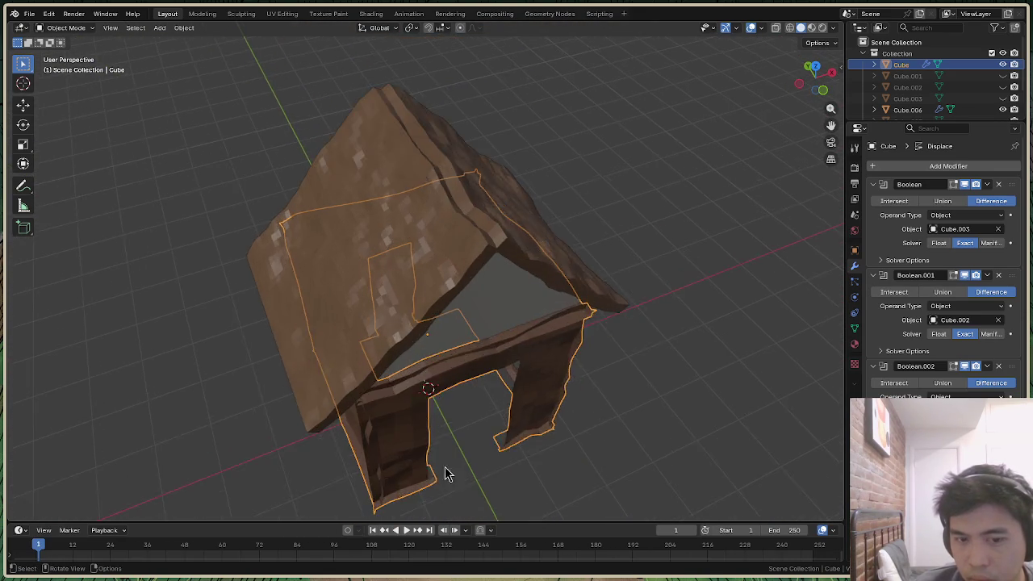
scroll(450, 474, "up", 2)
left_click_drag(825, 89, 807, 104)
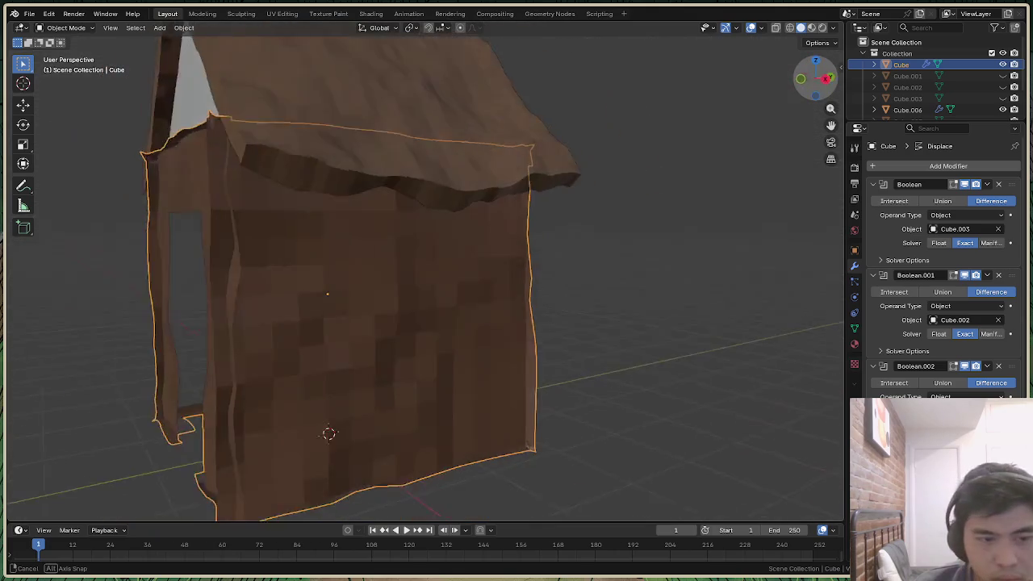
left_click_drag(329, 301, 451, 339)
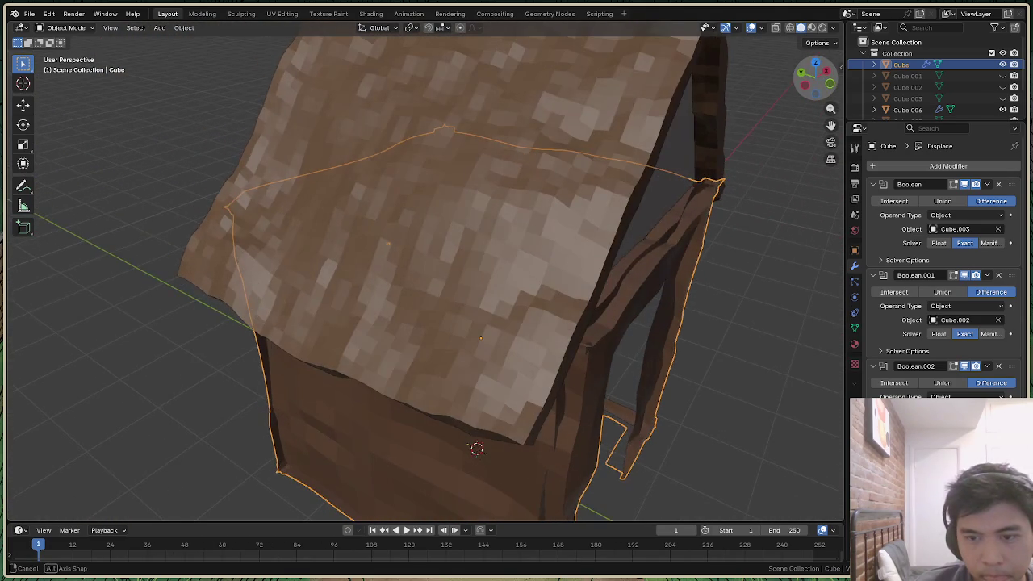
left_click_drag(451, 339, 611, 255)
scroll(591, 220, "down", 3)
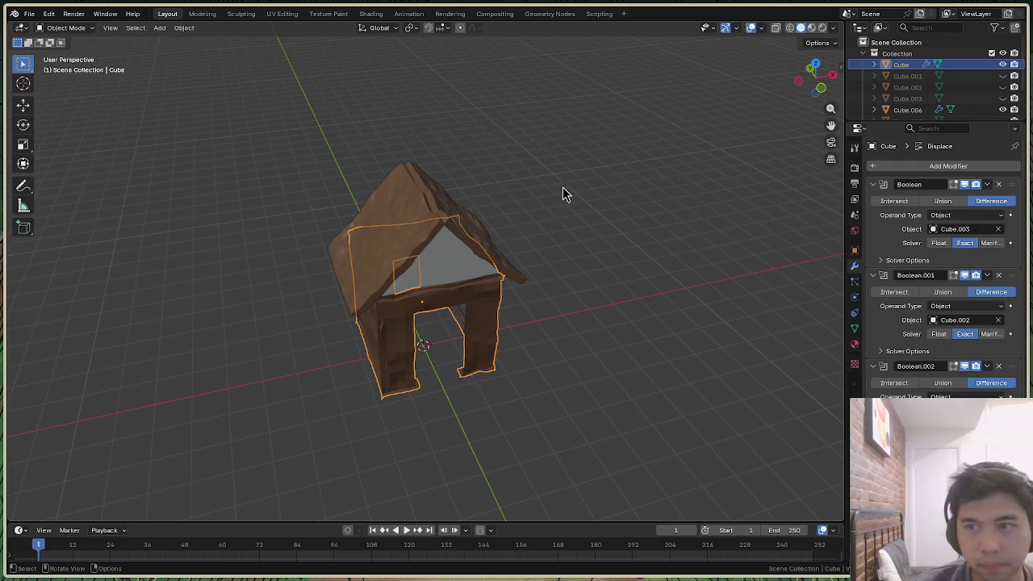
Add the roof to the selection, export both as Stanford PLY, and switch to the terminal
left_click(66, 27)
left_click(372, 217, "shift")
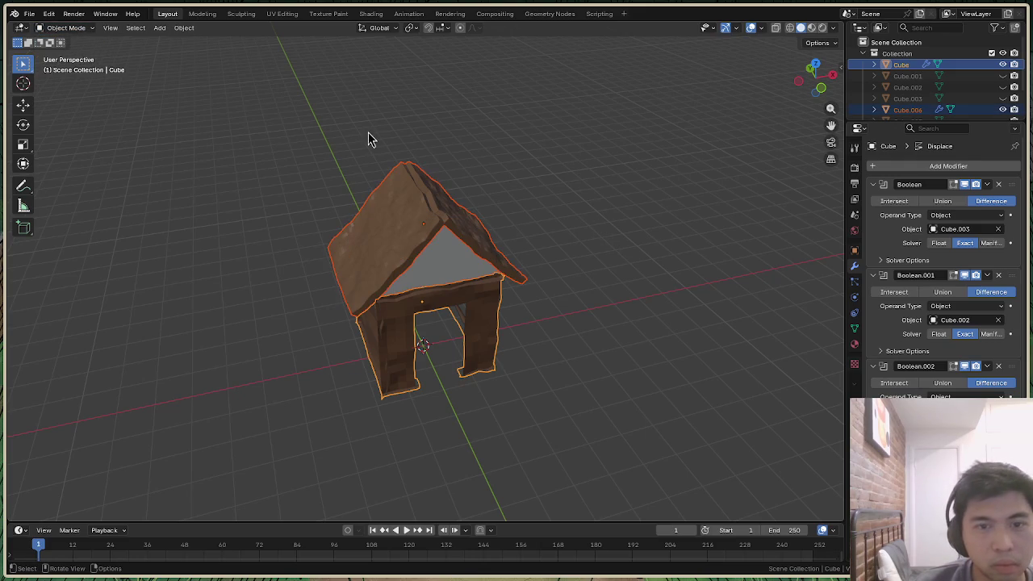
left_click(29, 13)
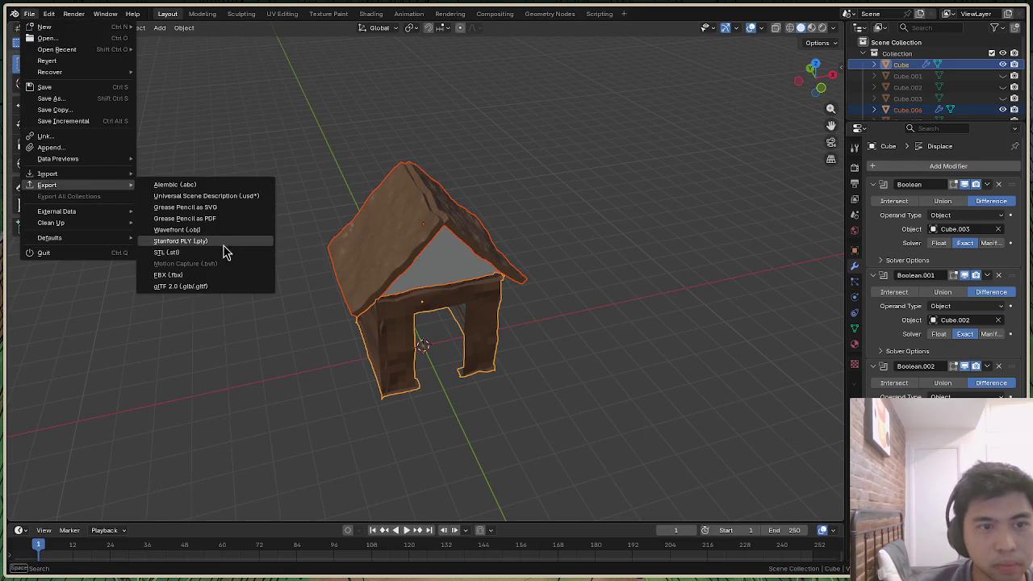
left_click(225, 245)
left_click(734, 503)
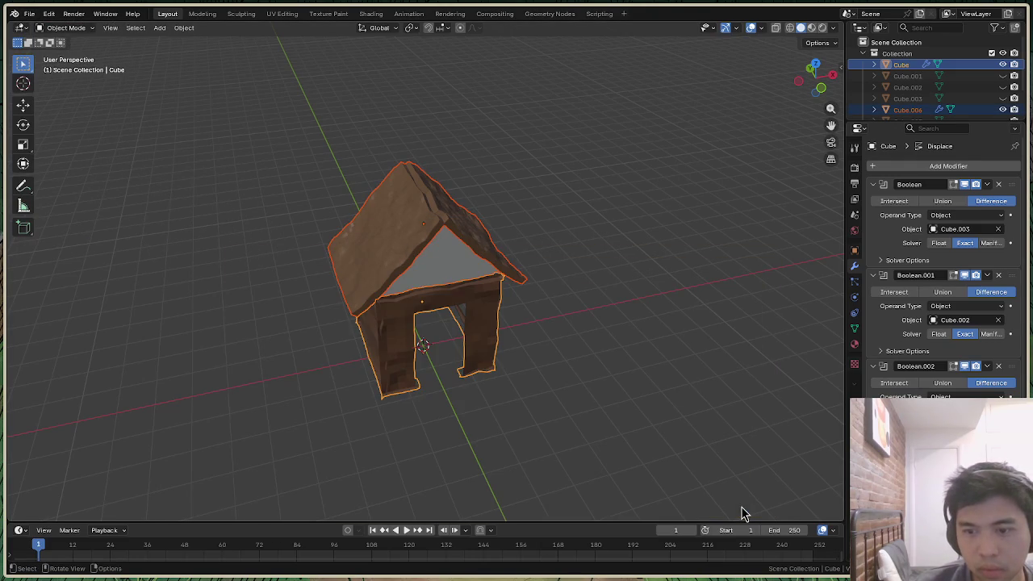
key("alt+Tab")
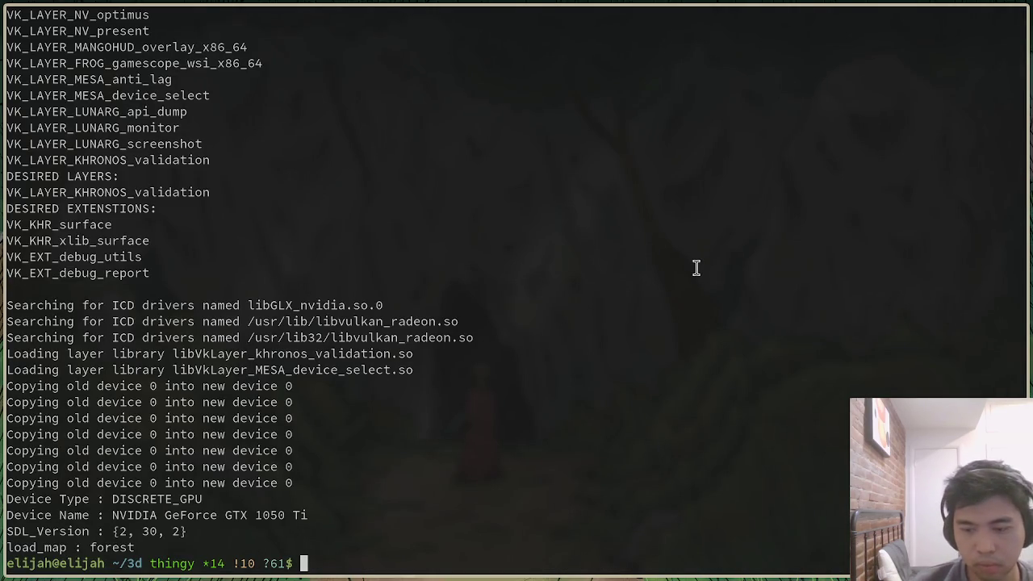
Rerun ./main, steer the character left, quit the game and return to Blender
key("Up")
key("Return")
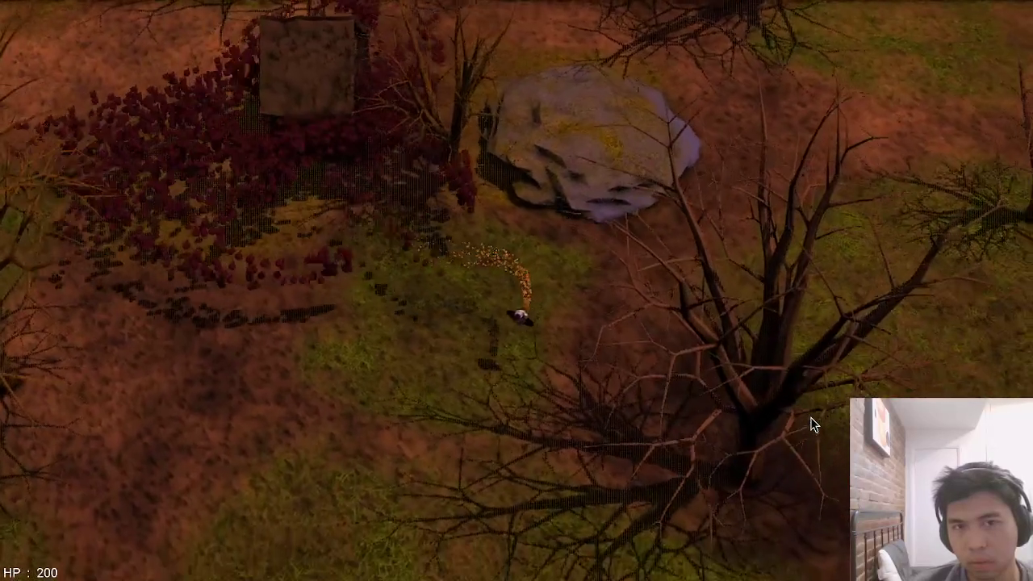
key("a")
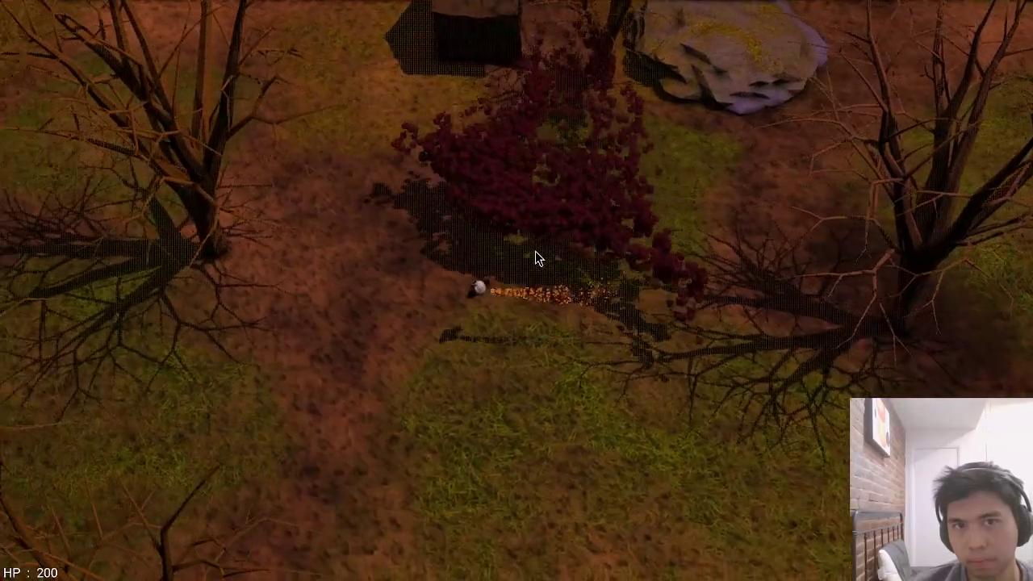
key("Escape")
key("super+2")
key("super+3")
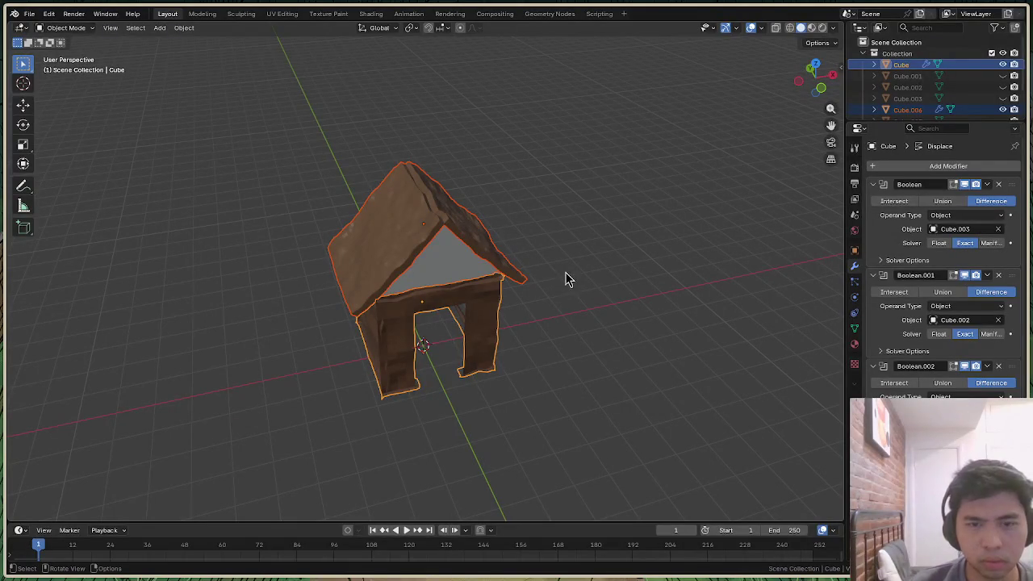
Snap to the back view, try a -180° rotation, then undo the upside-down result
mouse_move(815, 78)
left_mouse_down()
mouse_move(835, 65)
mouse_move(815, 81)
left_mouse_up()
left_click(815, 80)
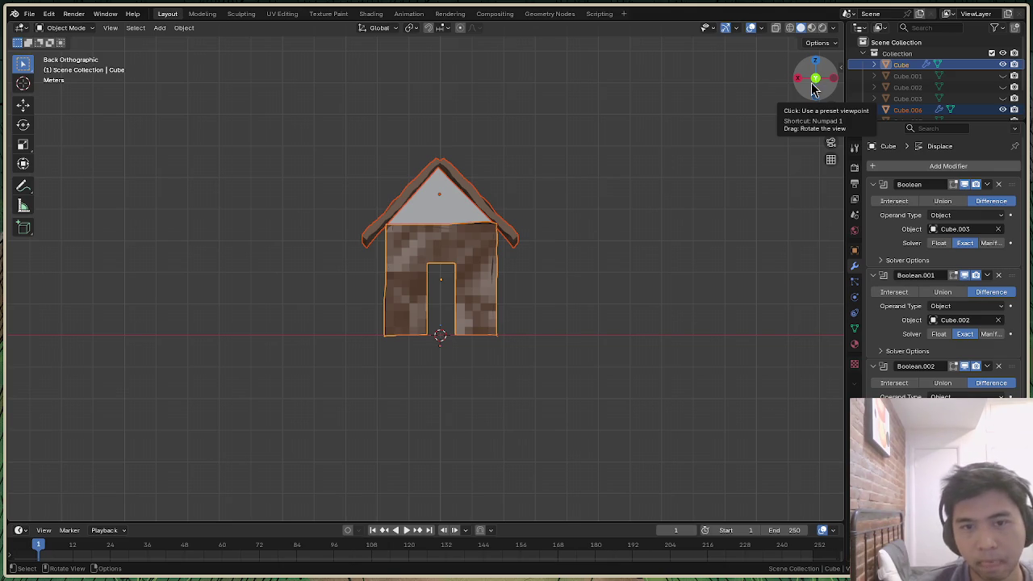
key("r")
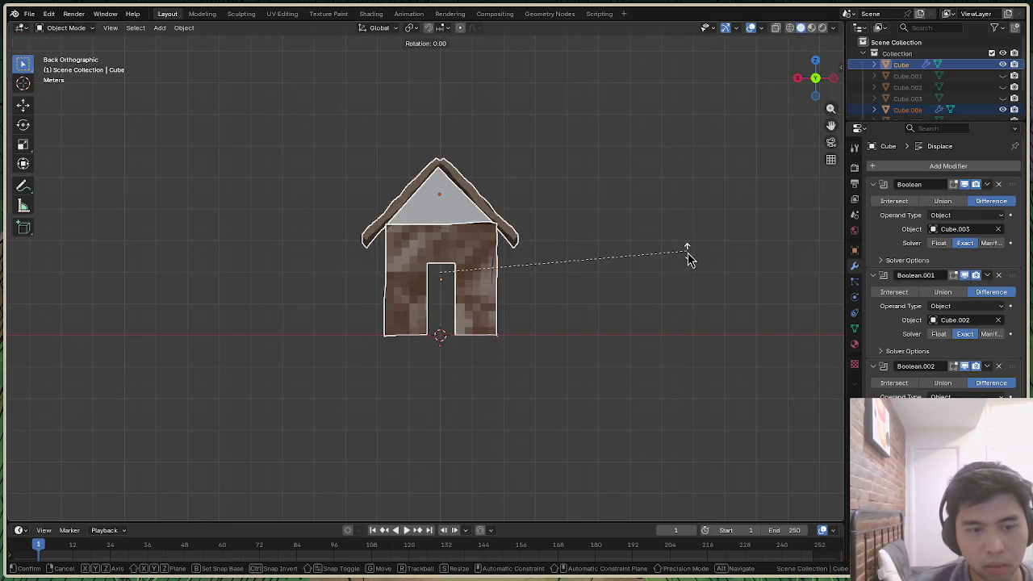
left_click(687, 260)
left_click(151, 459)
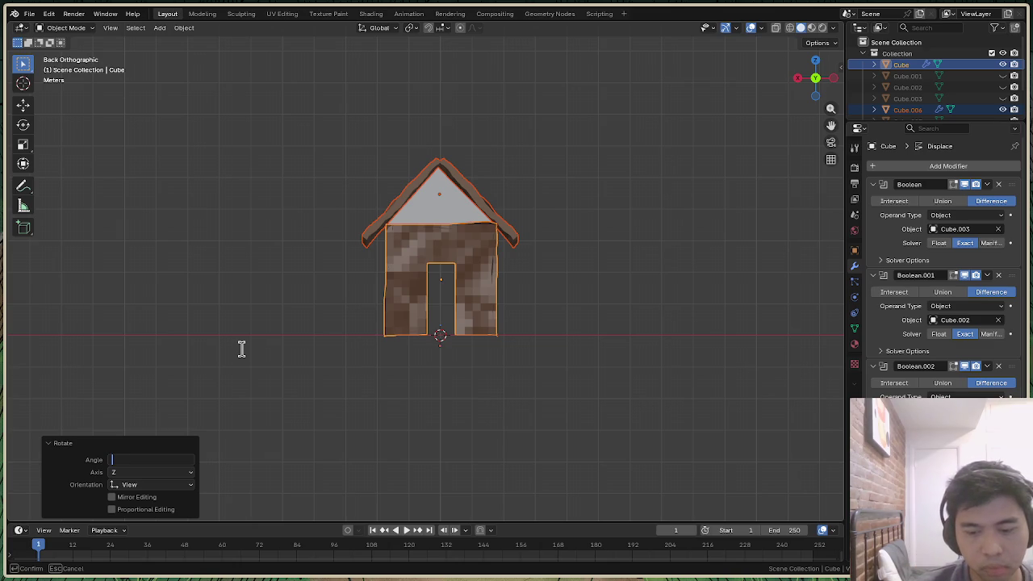
type("-180")
key("Return")
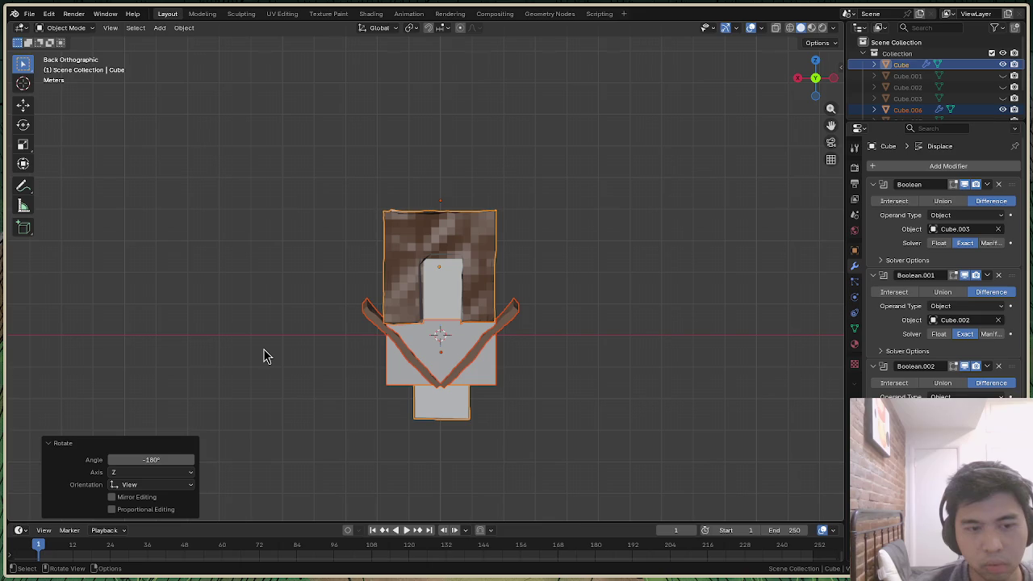
key("ctrl+z")
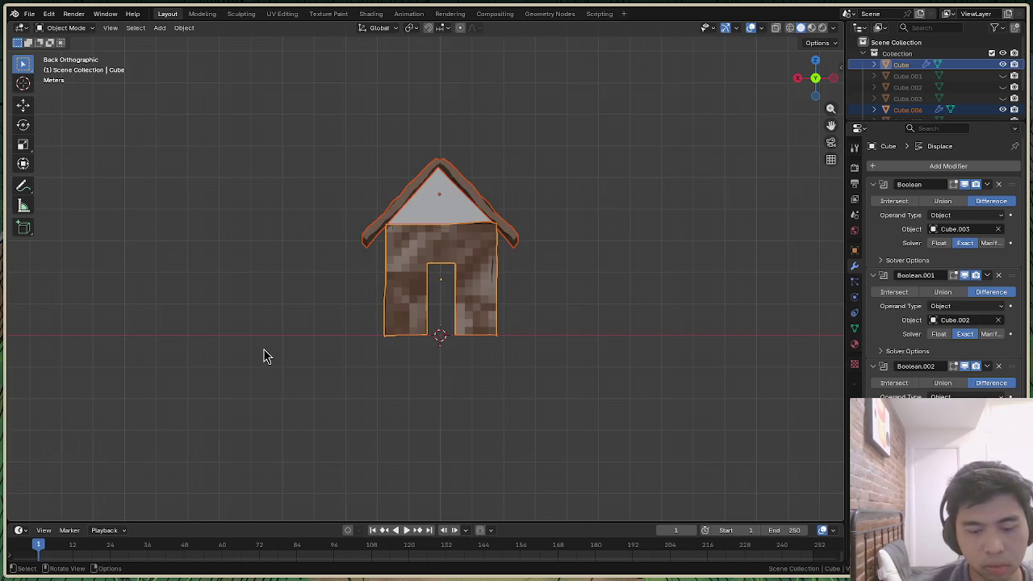
Rotate the house 180° around the global Z axis and orbit to inspect it
key("r")
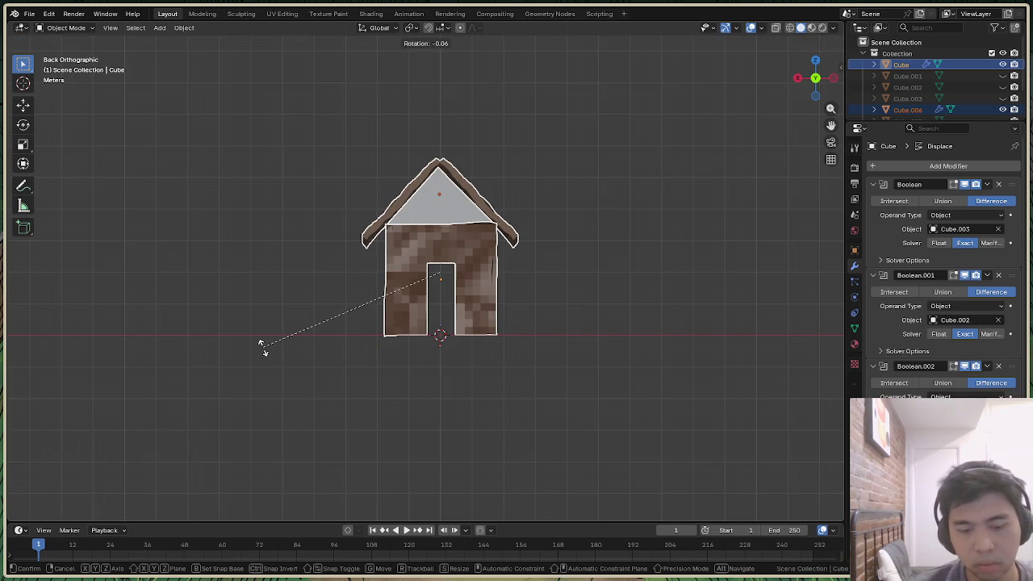
key("z")
left_click(265, 355)
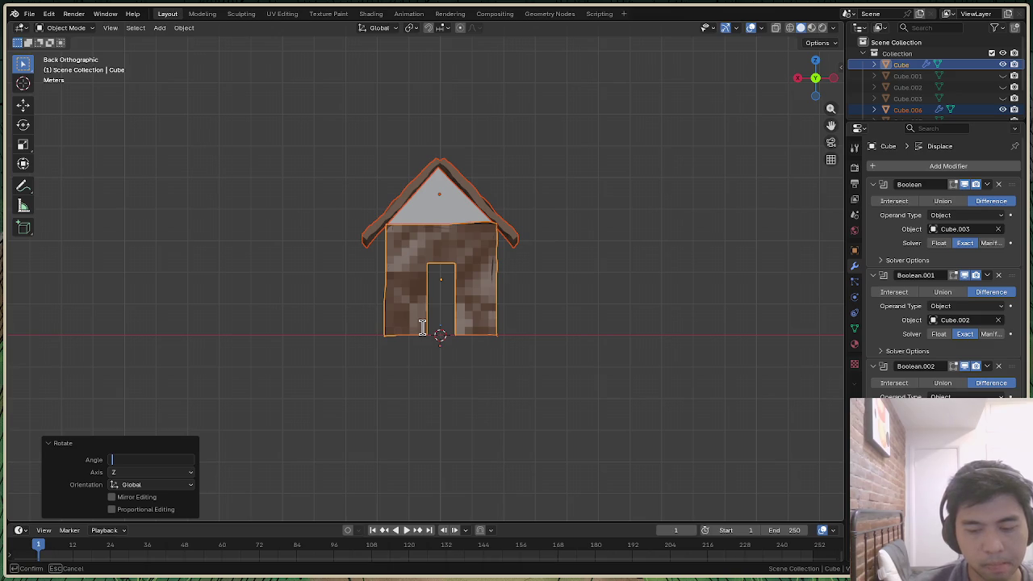
type("180")
key("Return")
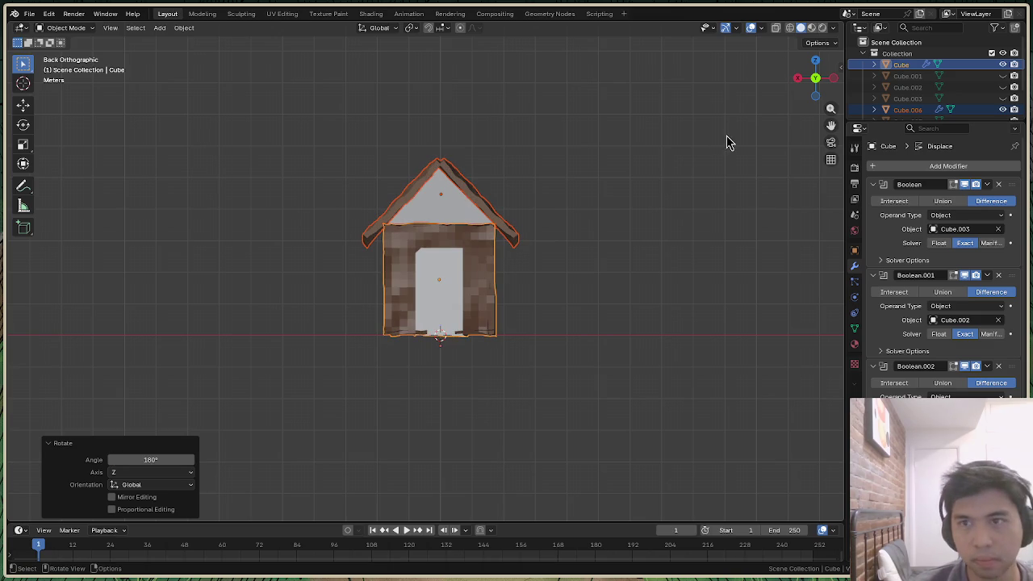
mouse_move(815, 81)
left_mouse_down()
mouse_move(774, 105)
mouse_move(818, 77)
left_mouse_up()
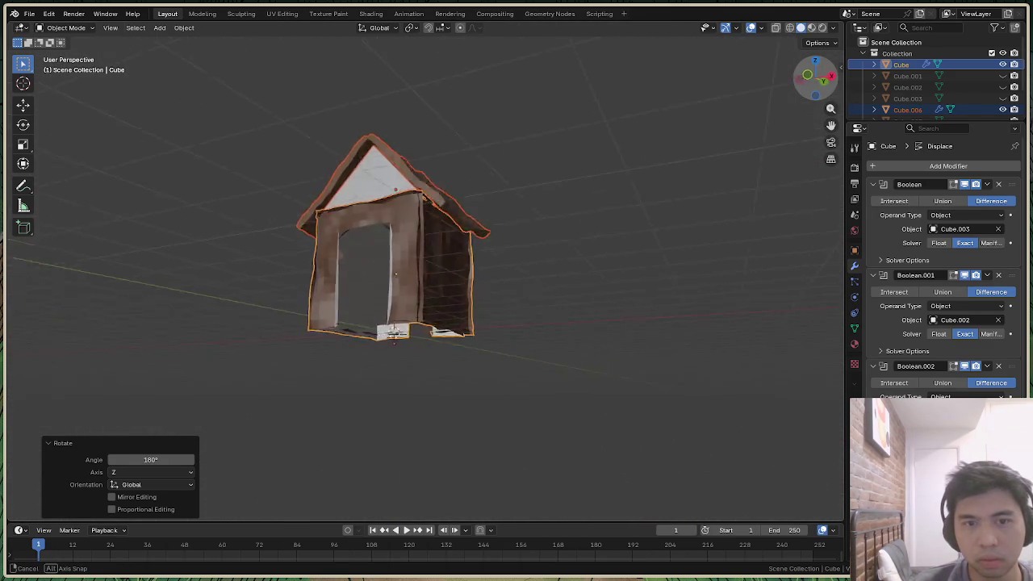
left_click_drag(815, 78, 718, 228)
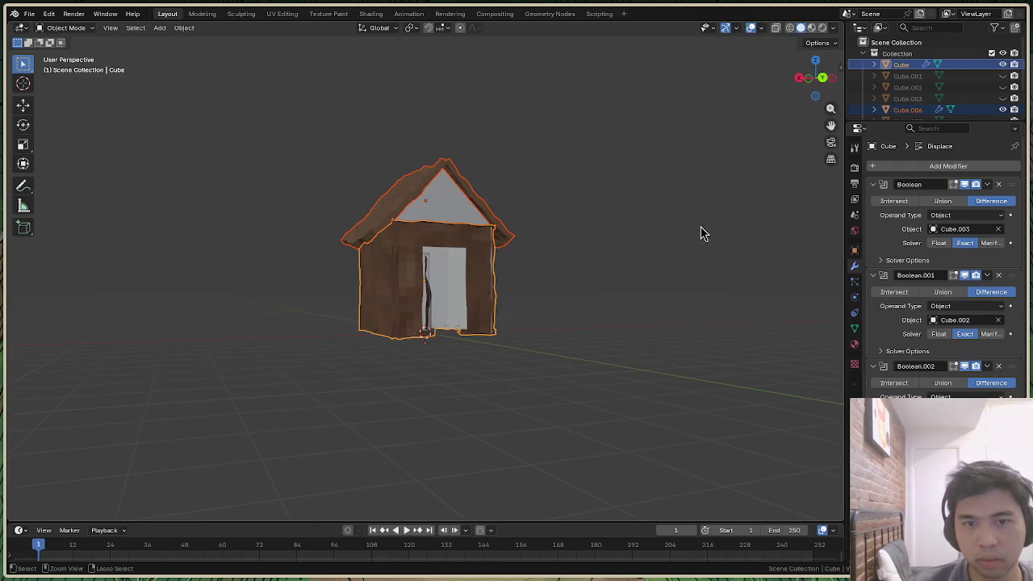
left_click_drag(813, 81, 692, 286)
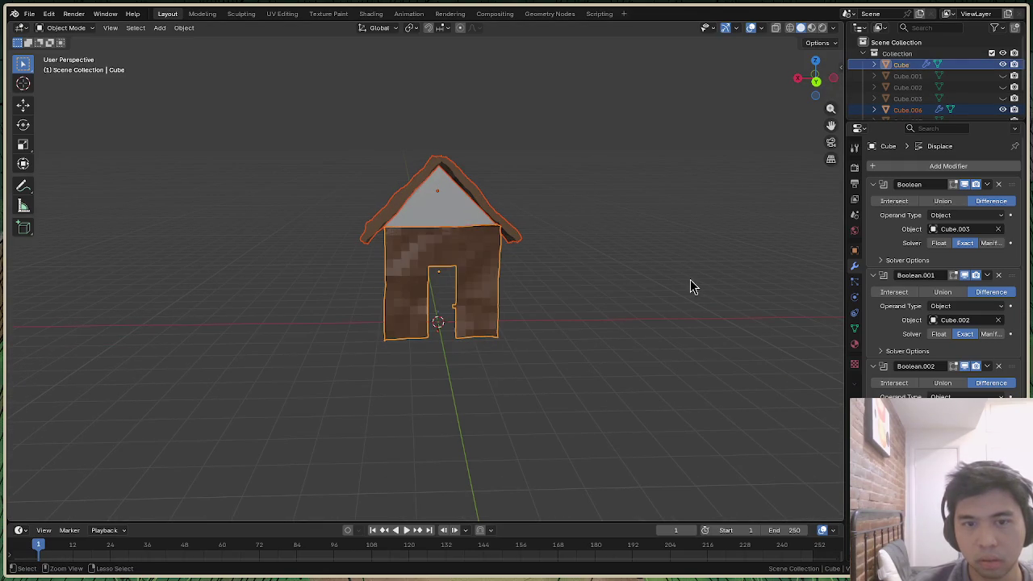
scroll(968, 88, "down", 2)
Unhide the door cutter, tall box and diagonal planks, then rotate everything 180° around Z
left_click(1003, 81)
left_click(1003, 97)
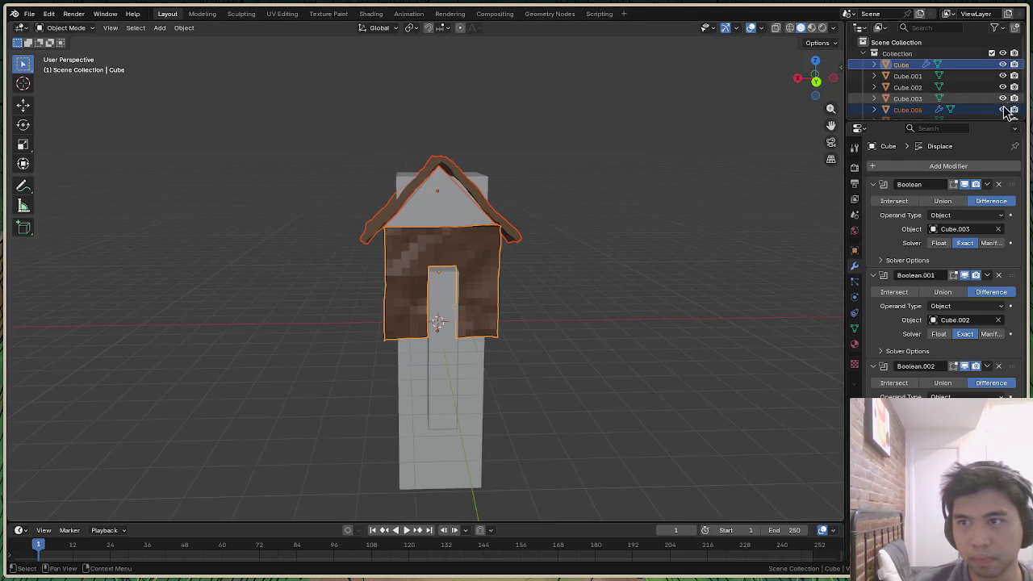
scroll(1003, 105, "down", 2)
left_click_drag(1003, 97, 1003, 85)
key("a")
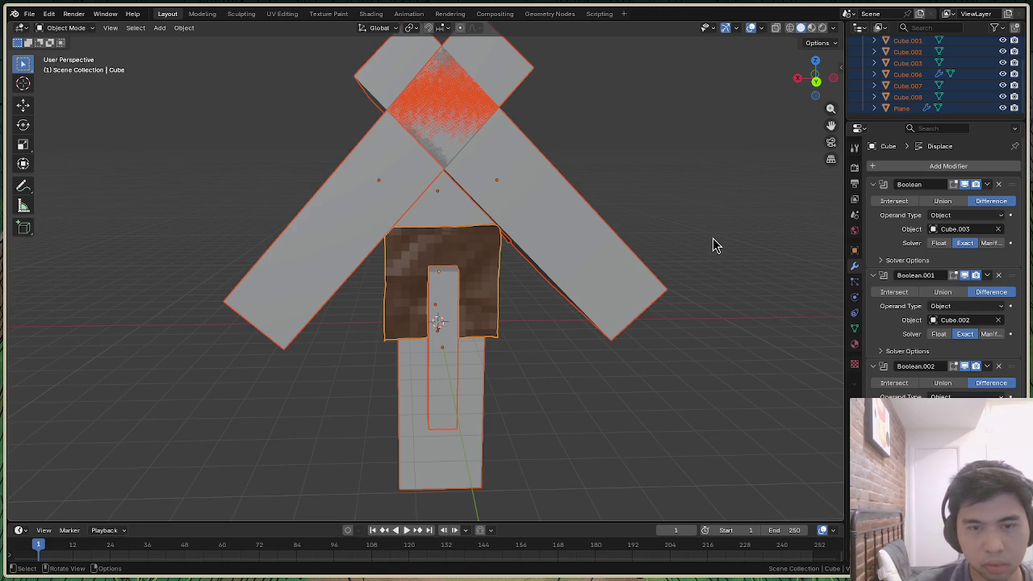
key("r")
left_click(713, 244)
left_click(155, 460)
type("180")
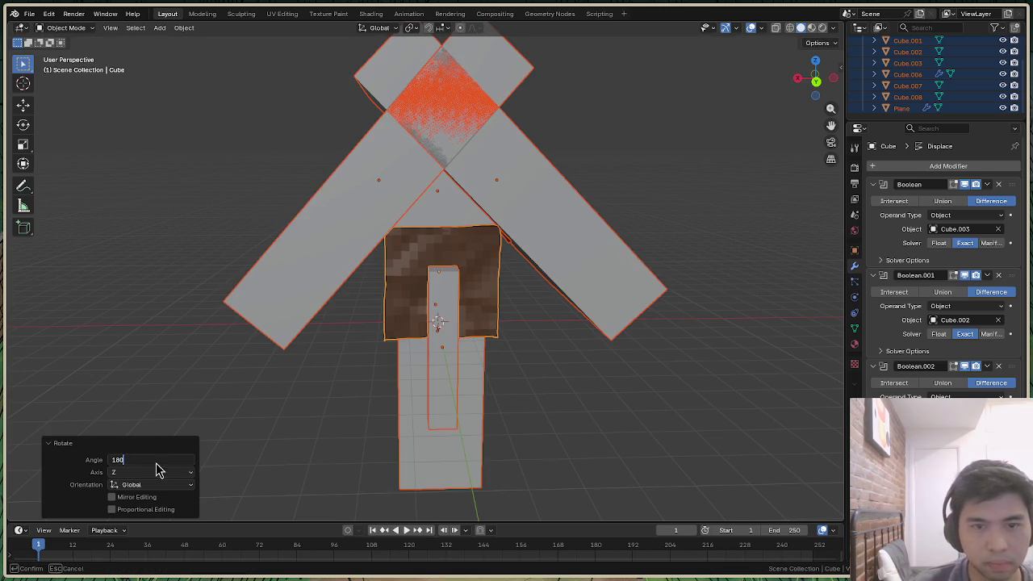
key("Return")
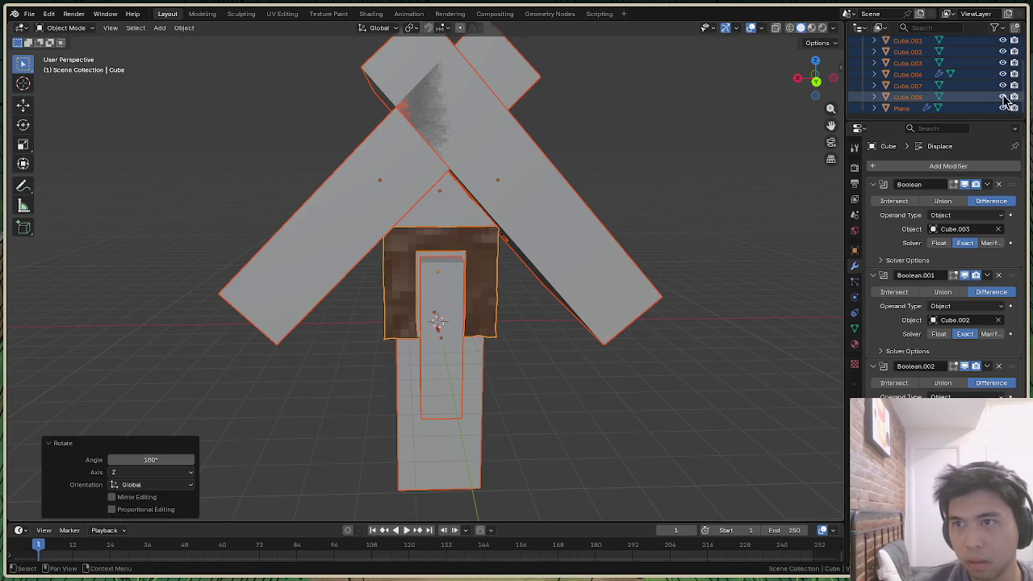
Hide the diagonal planks, tall box, door cutter and remaining cutters again
left_click_drag(1002, 97, 1003, 86)
scroll(1007, 93, "up", 2)
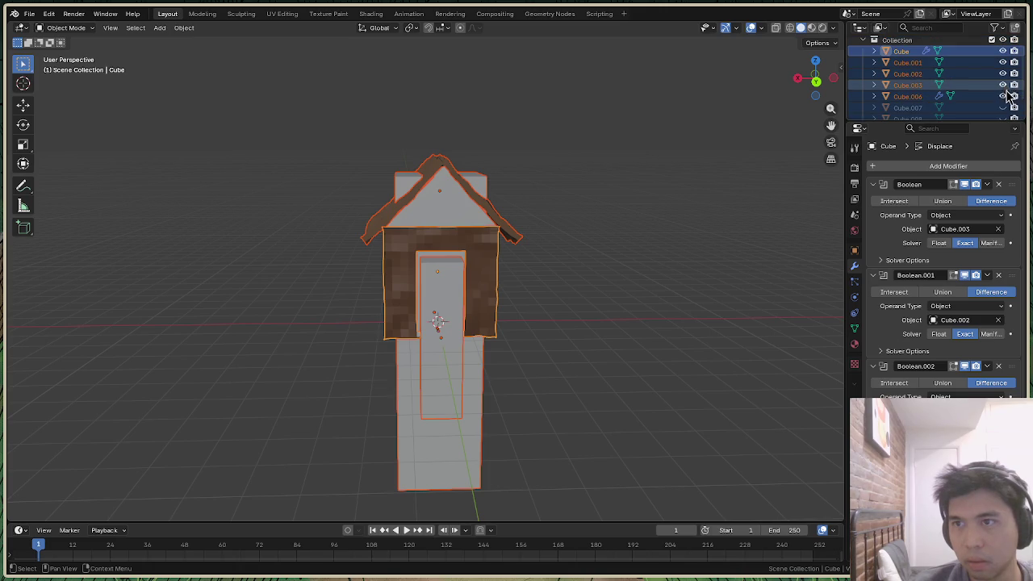
left_click_drag(1003, 85, 1003, 62)
left_click_drag(815, 79, 815, 80)
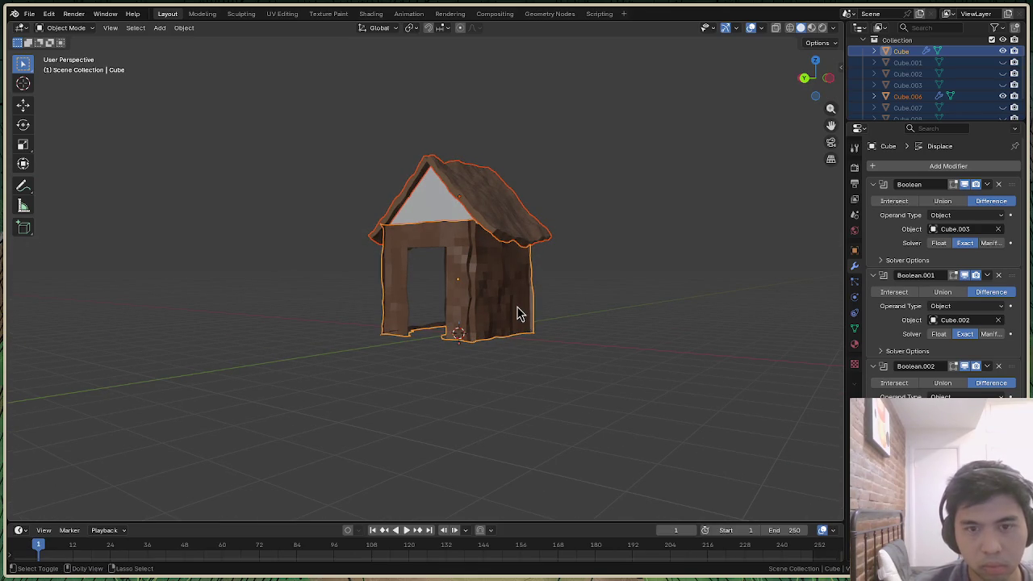
In Edit Mode, select the whole house mesh and recalculate normals to point inside
left_click(77, 30)
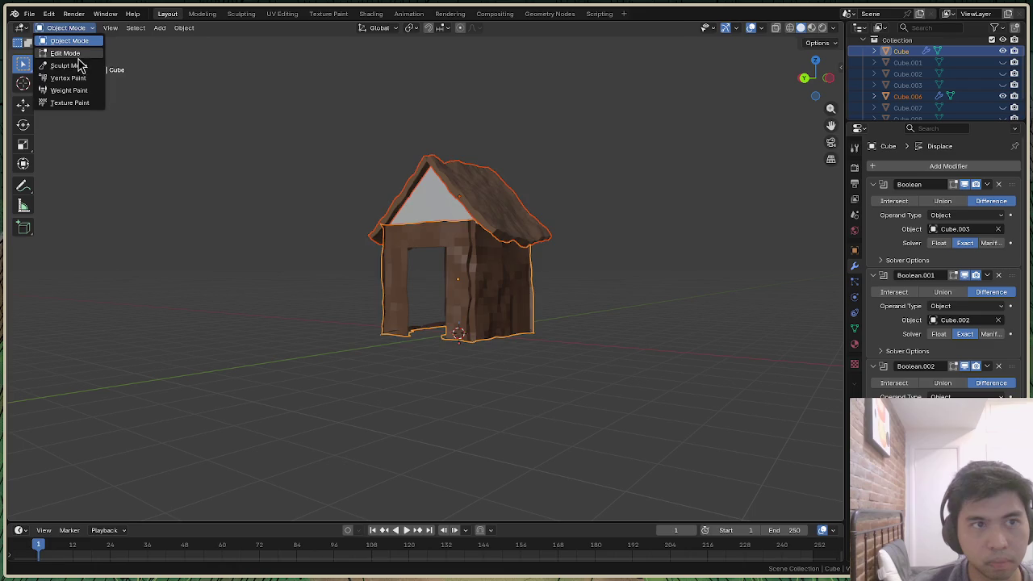
left_click(81, 51)
left_click(510, 295)
left_click(69, 29)
left_click(77, 39)
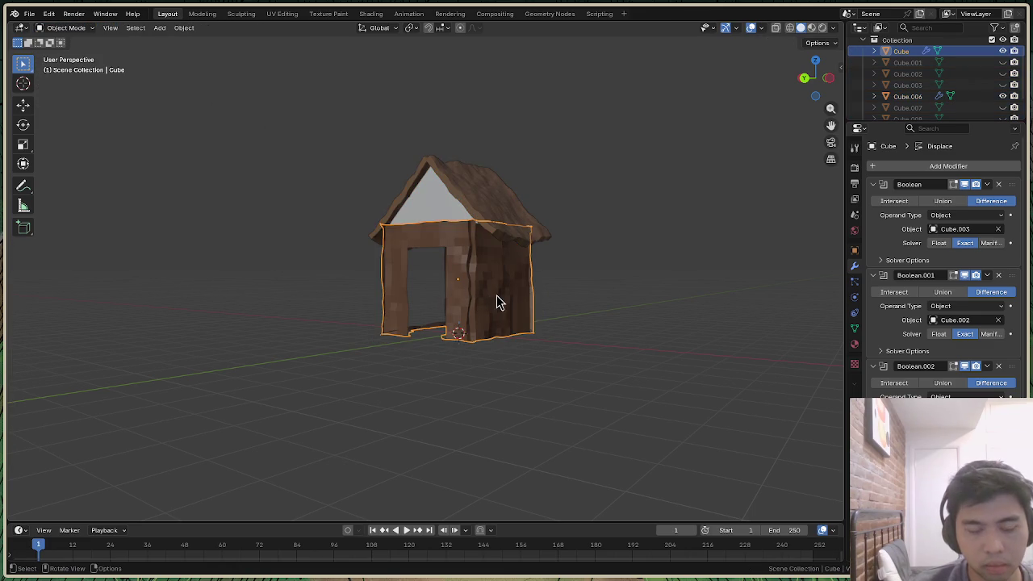
left_click(69, 29)
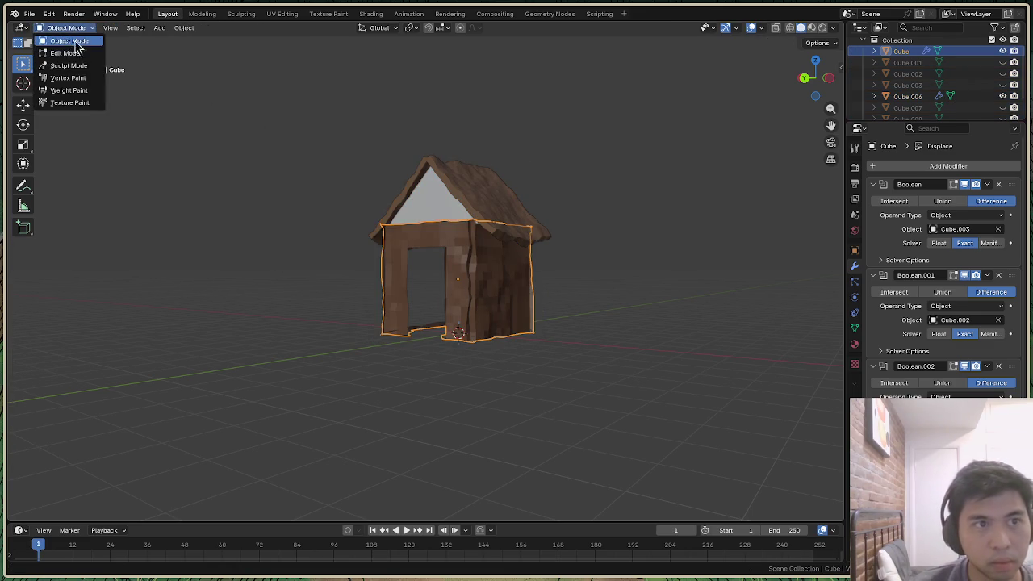
left_click(77, 51)
key("a")
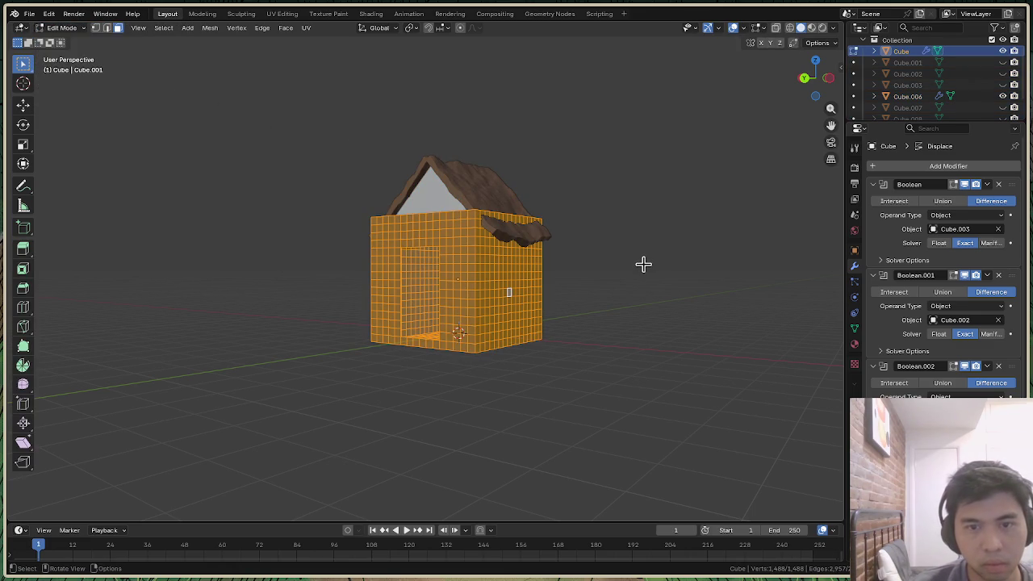
key("ctrl+shift+n")
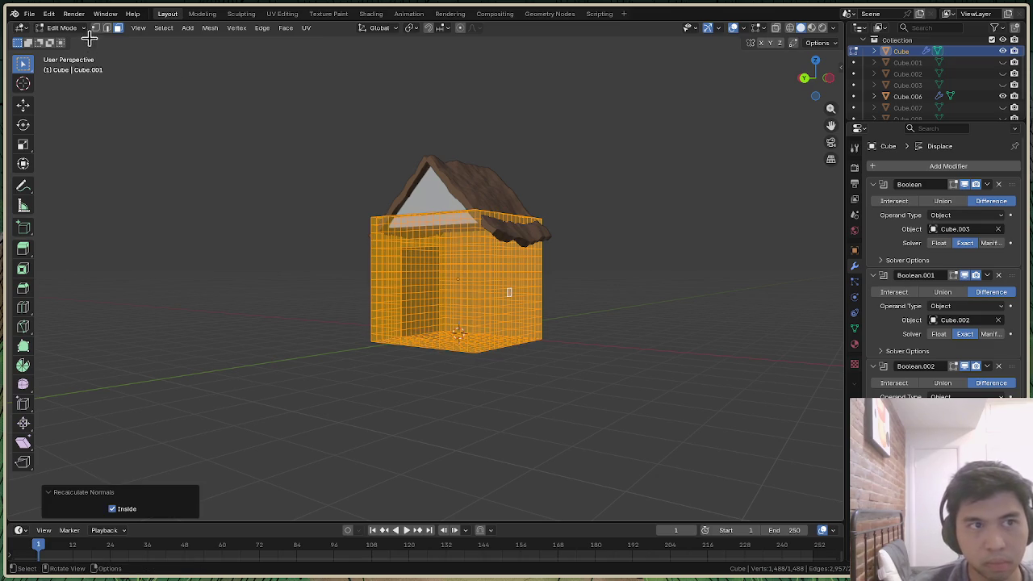
Back in Object Mode, toggle backface culling and orbit to check the walls
left_click(68, 28)
left_click(69, 41)
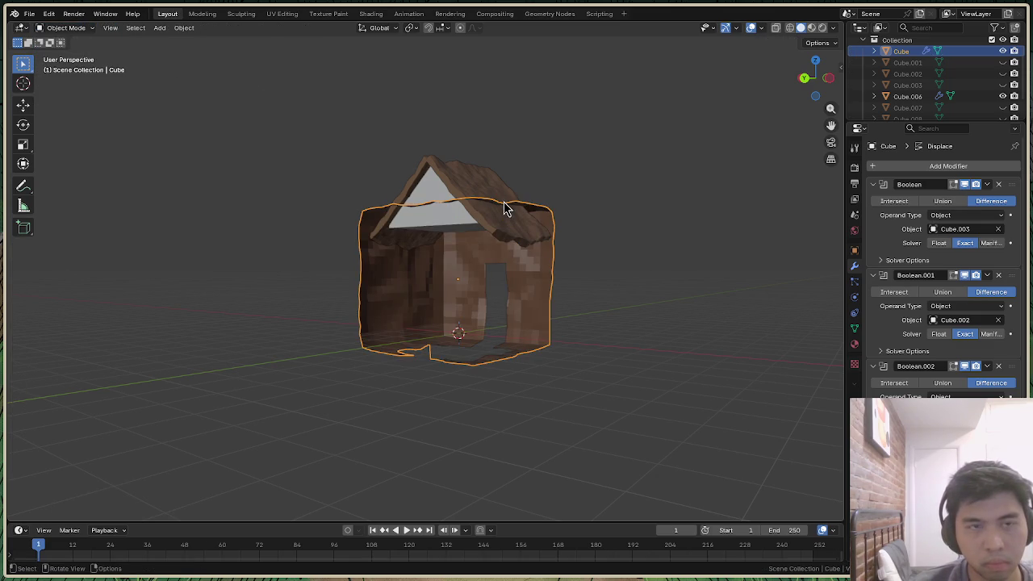
left_click_drag(821, 88, 822, 84)
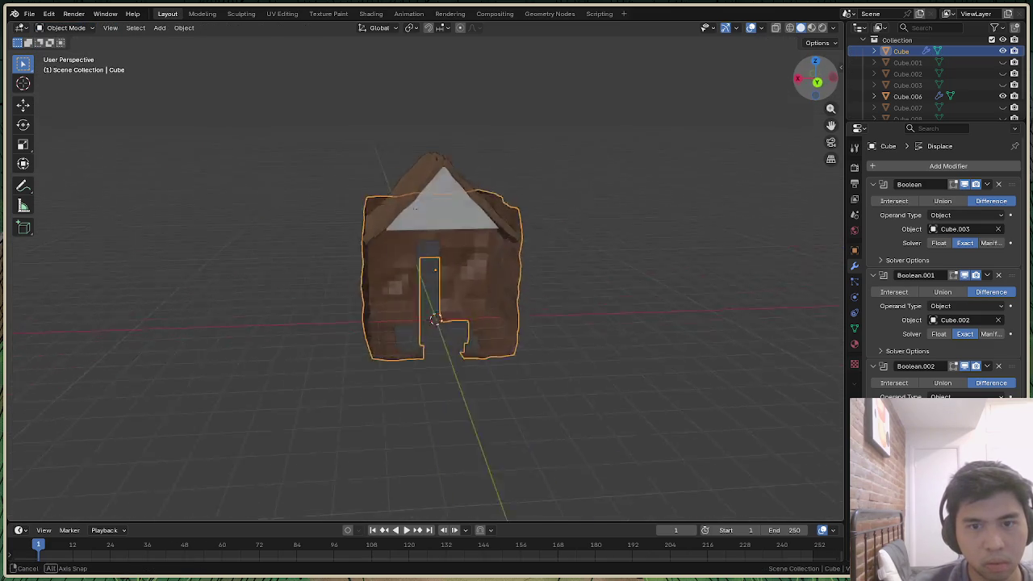
key("Tab")
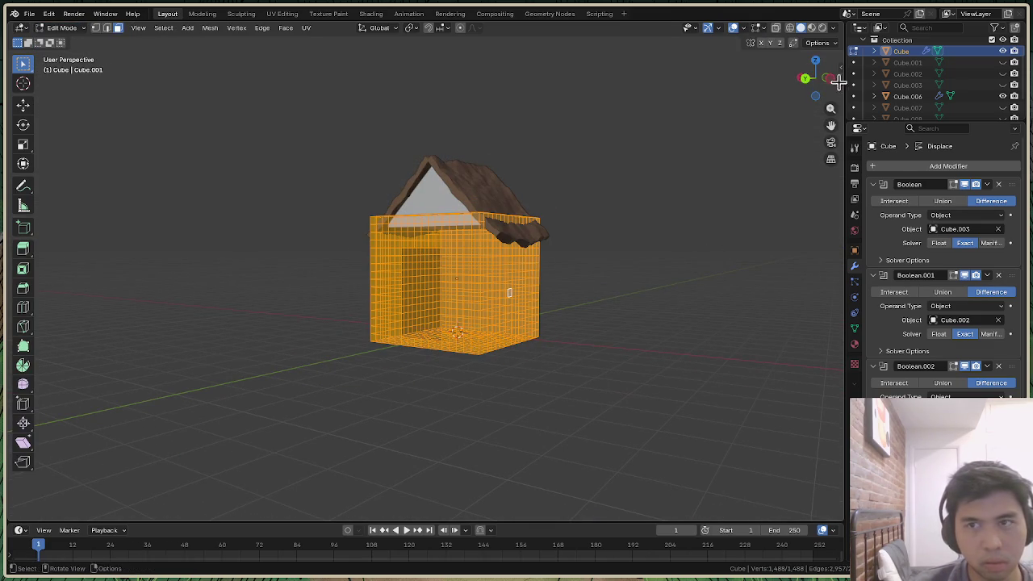
left_click(832, 29)
left_click(770, 274)
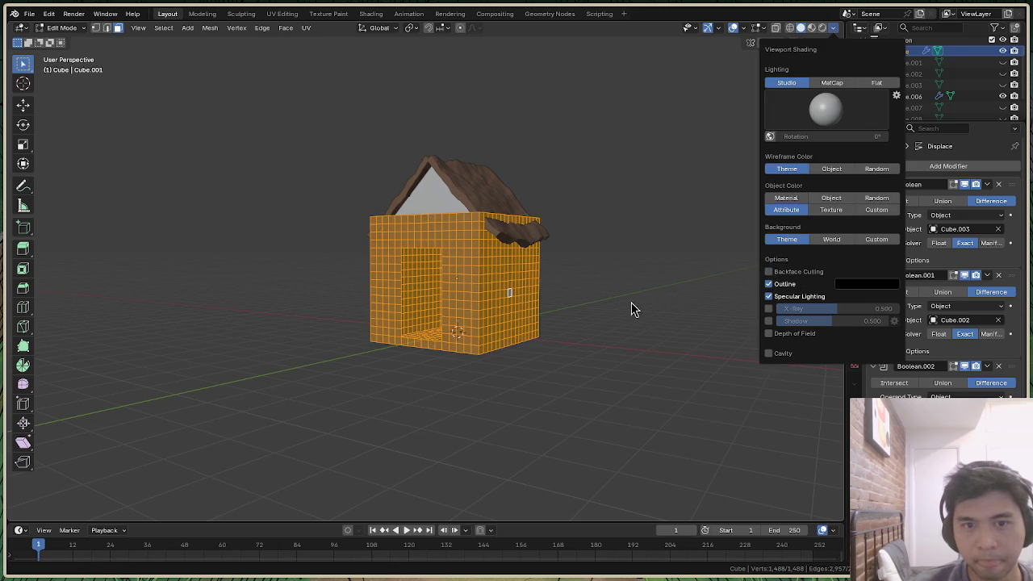
left_click(61, 27)
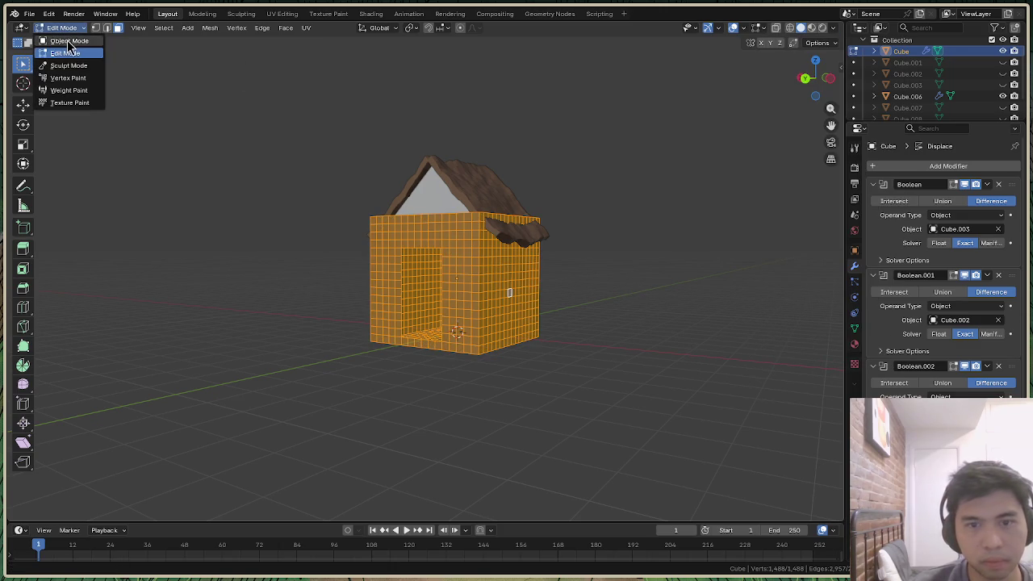
left_click(69, 42)
left_click_drag(816, 87, 814, 81)
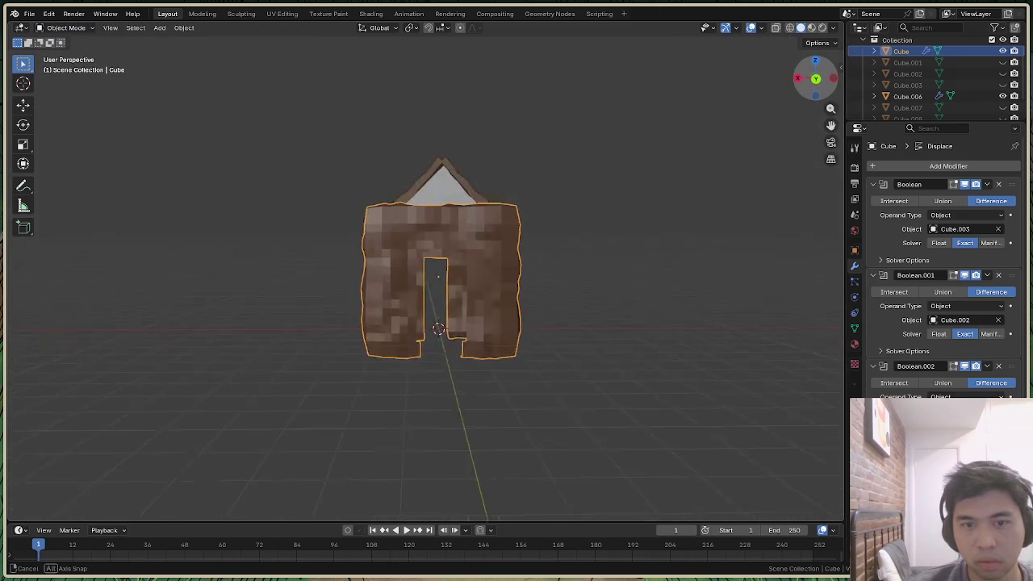
left_click_drag(813, 81, 818, 77)
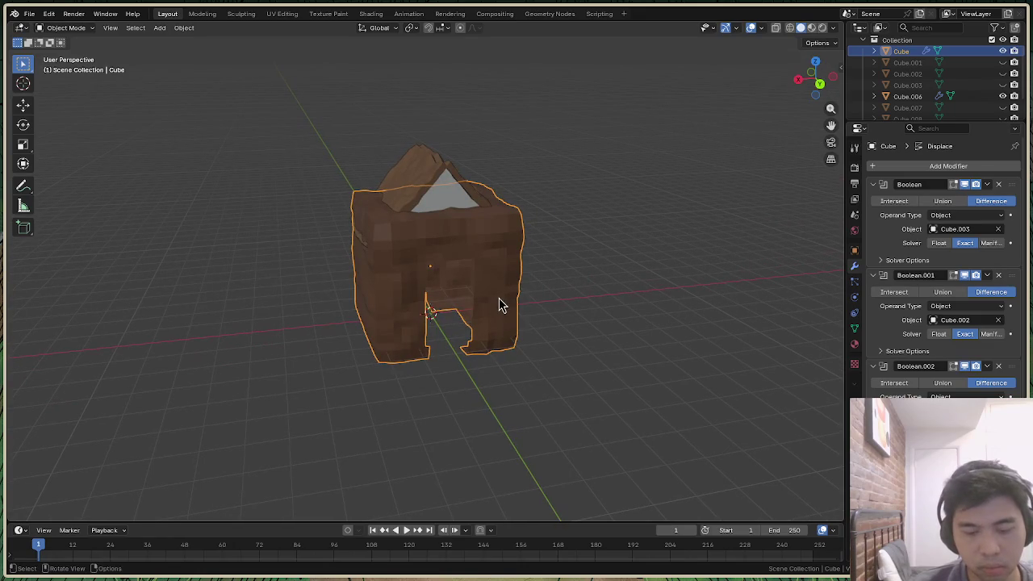
Scale the house to about 0.78, deselect it, and show the viewport shading options
key("s")
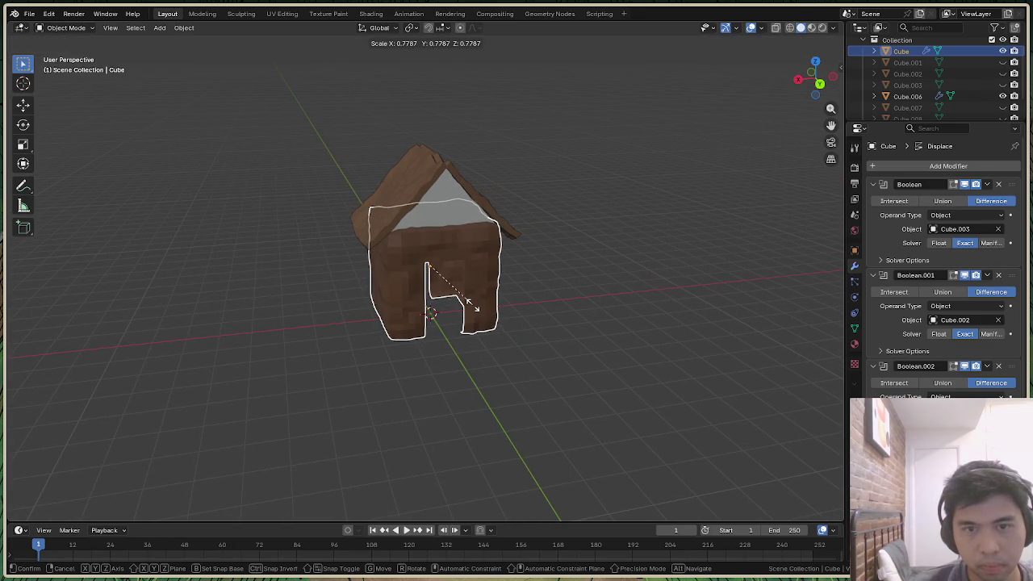
left_click(476, 309)
mouse_move(813, 81)
left_mouse_down()
mouse_move(825, 102)
mouse_move(814, 78)
left_mouse_up()
left_click(658, 208)
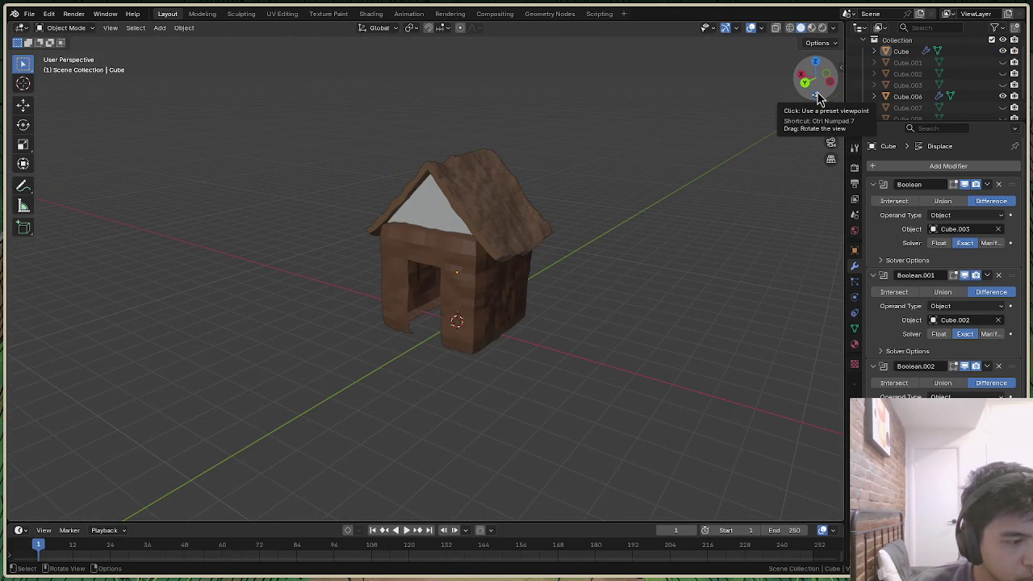
left_click(834, 29)
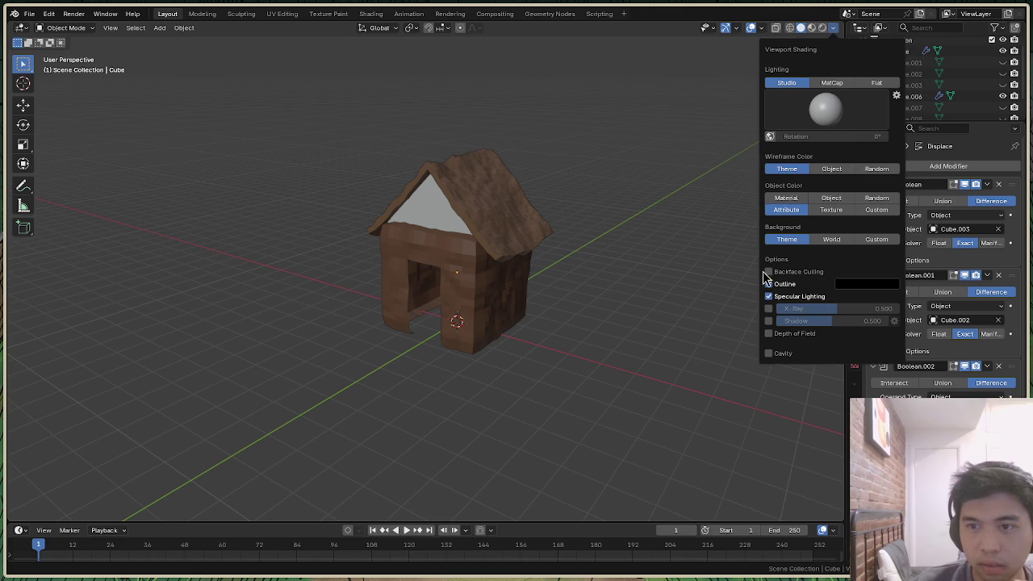
Review the house from above, low front, three-quarter, and front/back orthographic views
left_click_drag(815, 77, 816, 79)
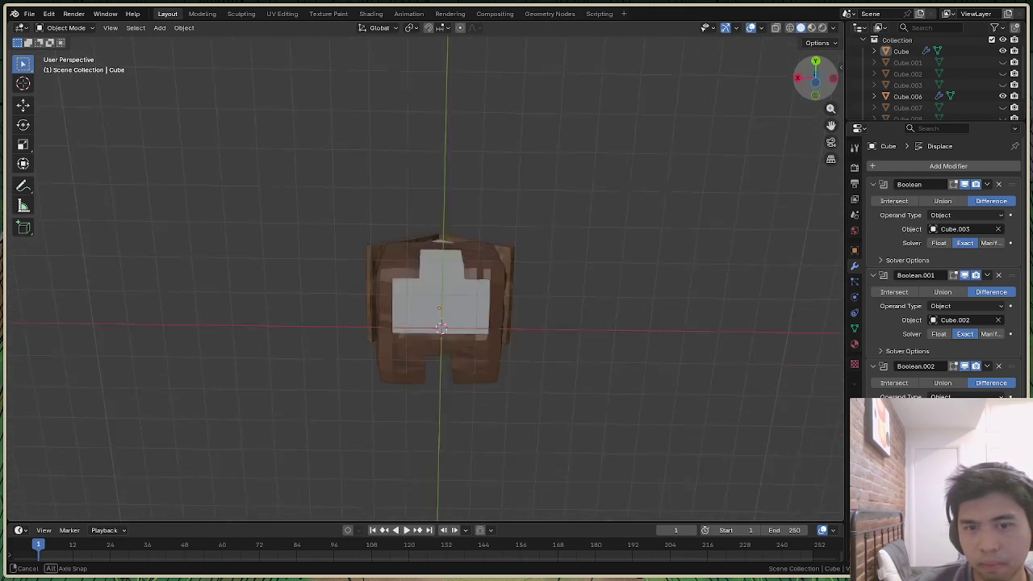
left_click_drag(815, 77, 752, 78)
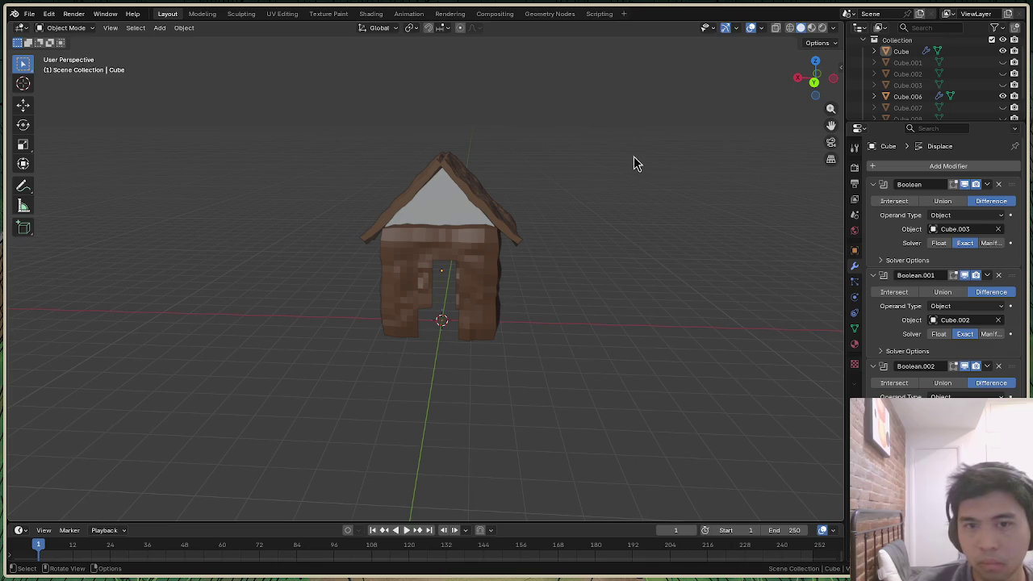
left_click(813, 82)
left_click_drag(815, 78, 810, 87)
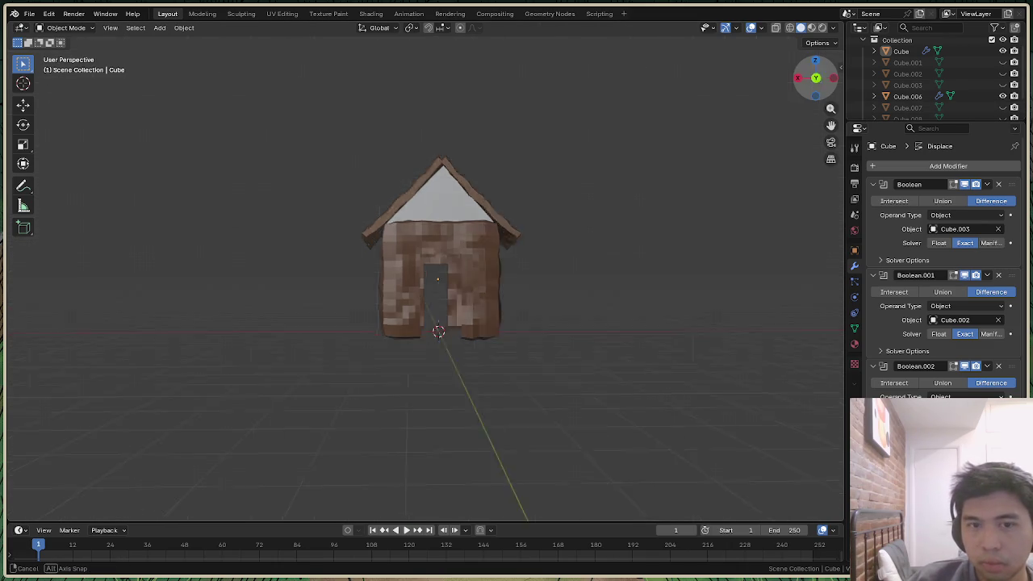
left_click(816, 84)
left_click(816, 81)
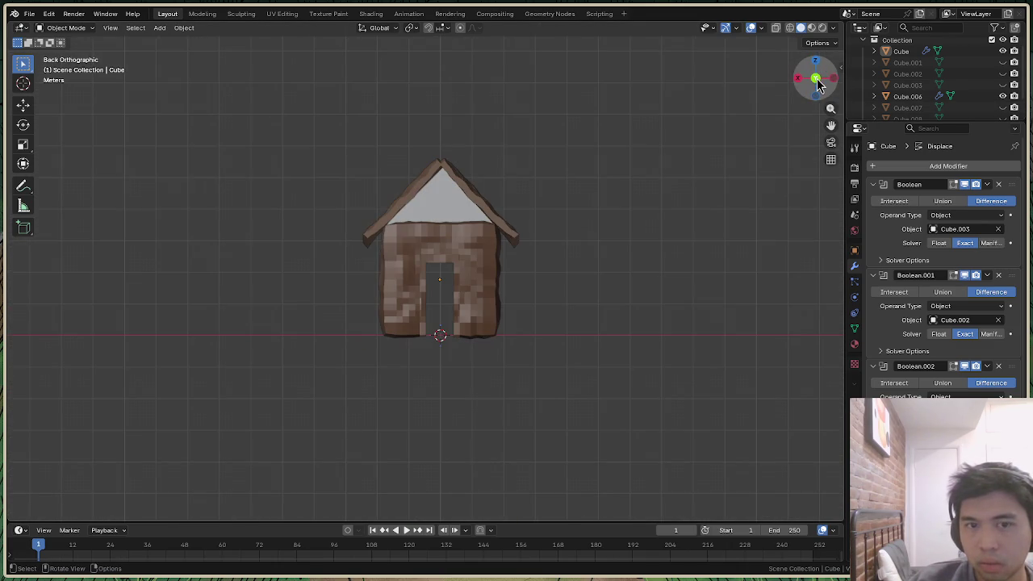
Select all house objects and export them as house.ply in Stanford PLY format
left_click(33, 17)
mouse_move(47, 184)
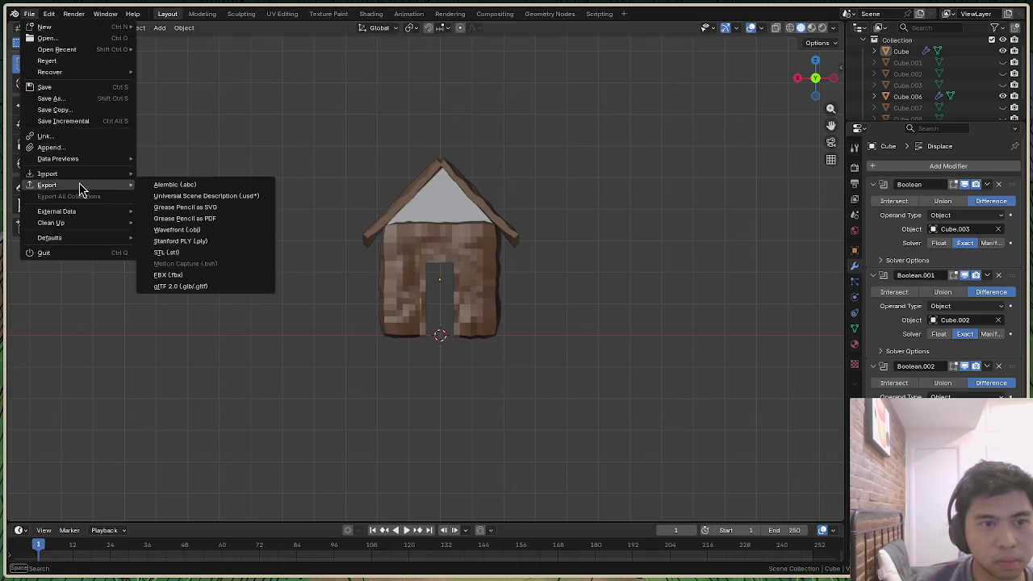
left_click(370, 140)
key("a")
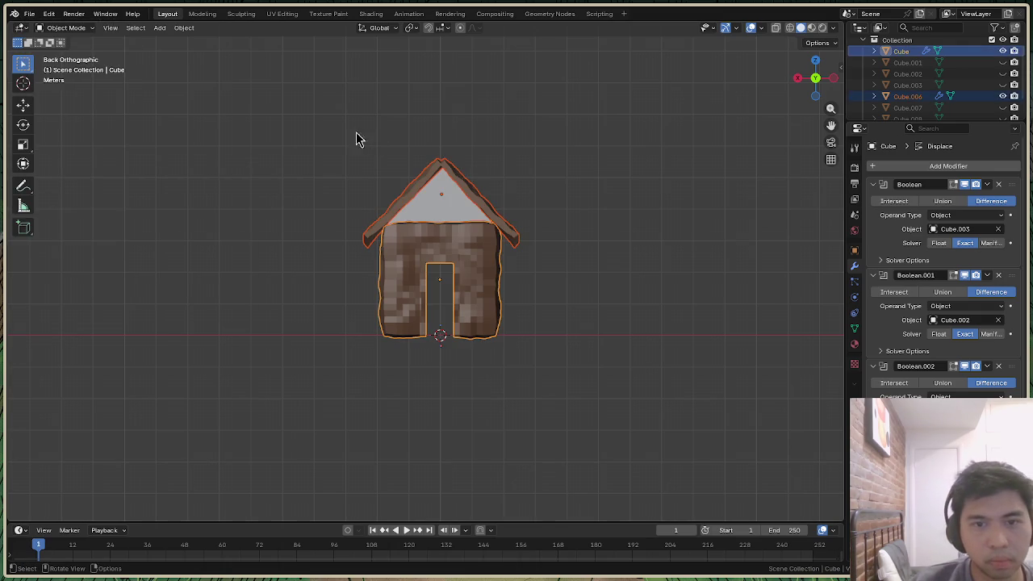
left_click(30, 13)
mouse_move(47, 184)
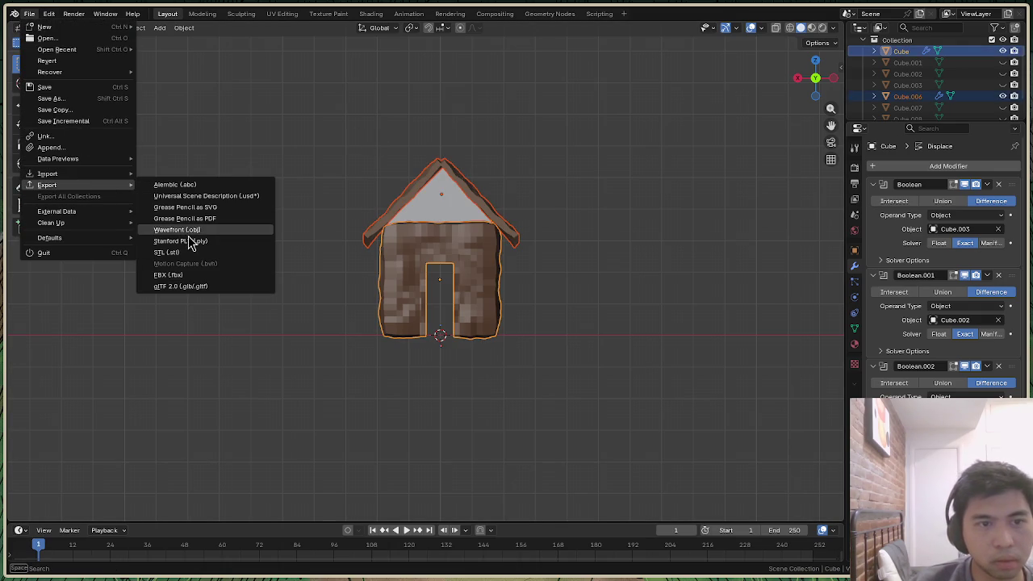
left_click(190, 242)
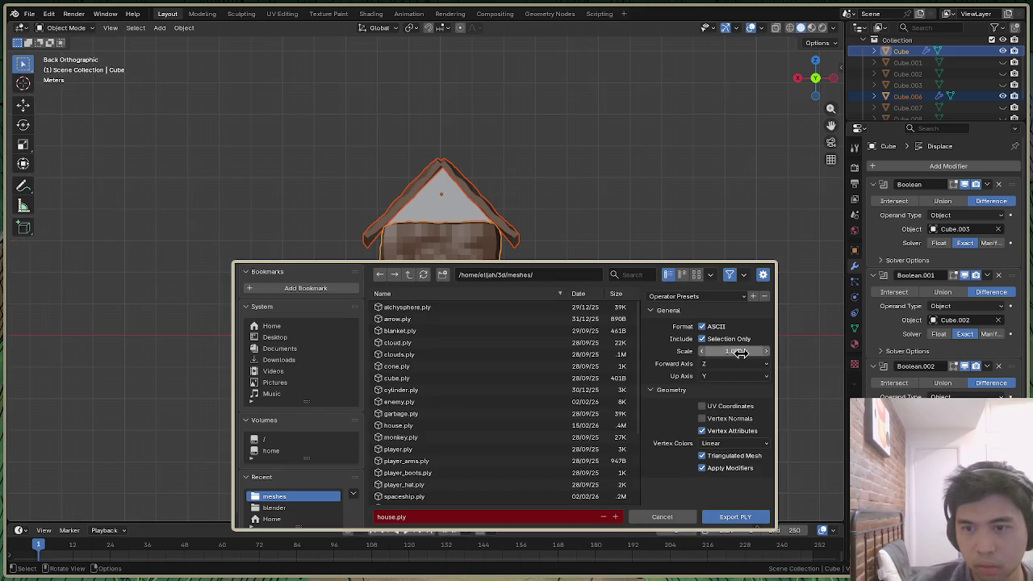
left_click(730, 517)
Switch to the terminal and relaunch the game with ./main
key("alt+Tab")
key("Up")
key("Return")
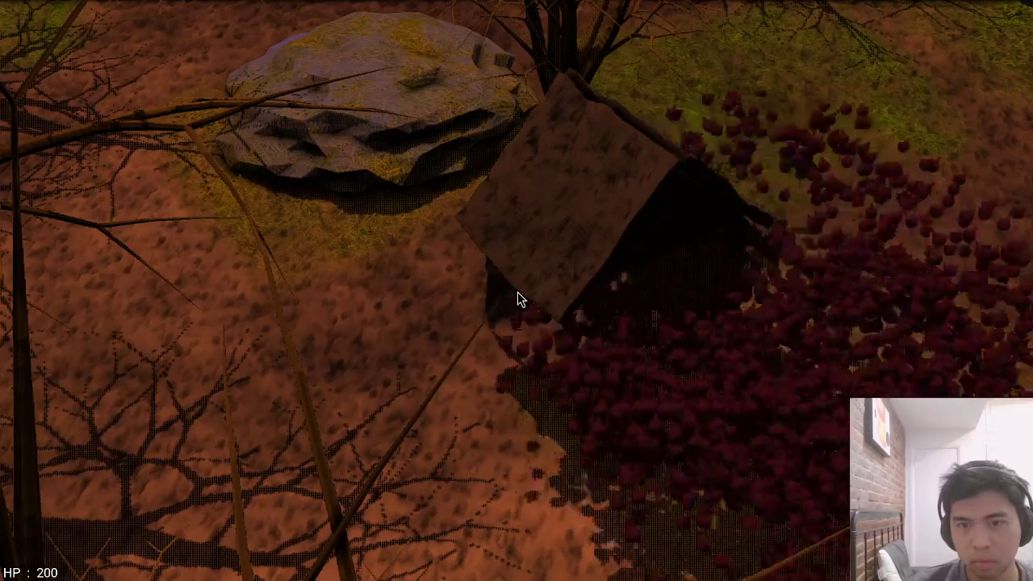
Quit the game after viewing the house and switch back to Blender
key("Escape")
key("alt+Tab")
key("alt+Tab")
key("alt+Tab")
key("alt+Tab")
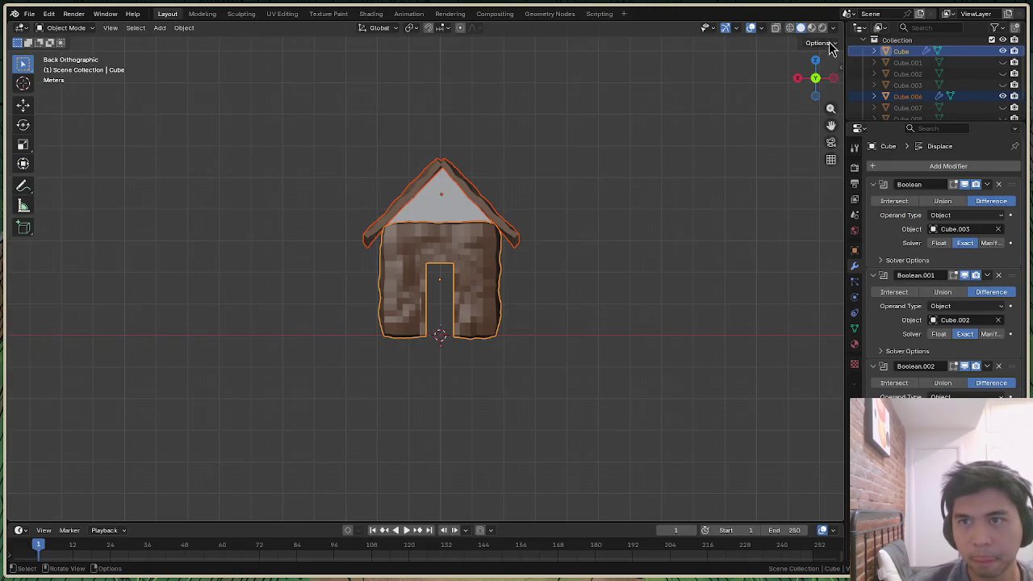
Turn backface culling on, orbit to a perspective view, then turn it off again
left_click(833, 27)
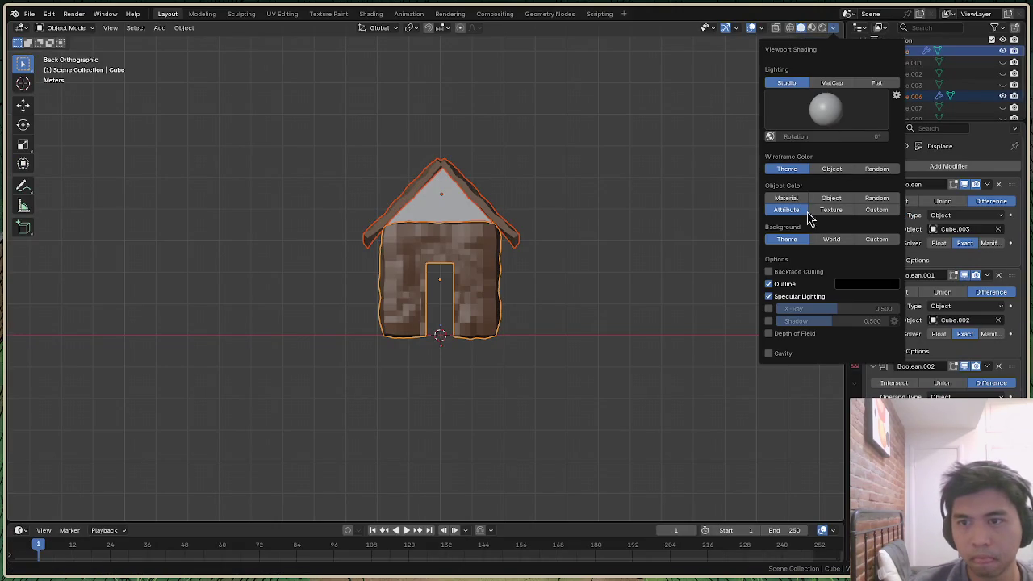
left_click(768, 271)
mouse_move(688, 272)
middle_mouse_down()
mouse_move(630, 258)
mouse_move(684, 271)
middle_mouse_up()
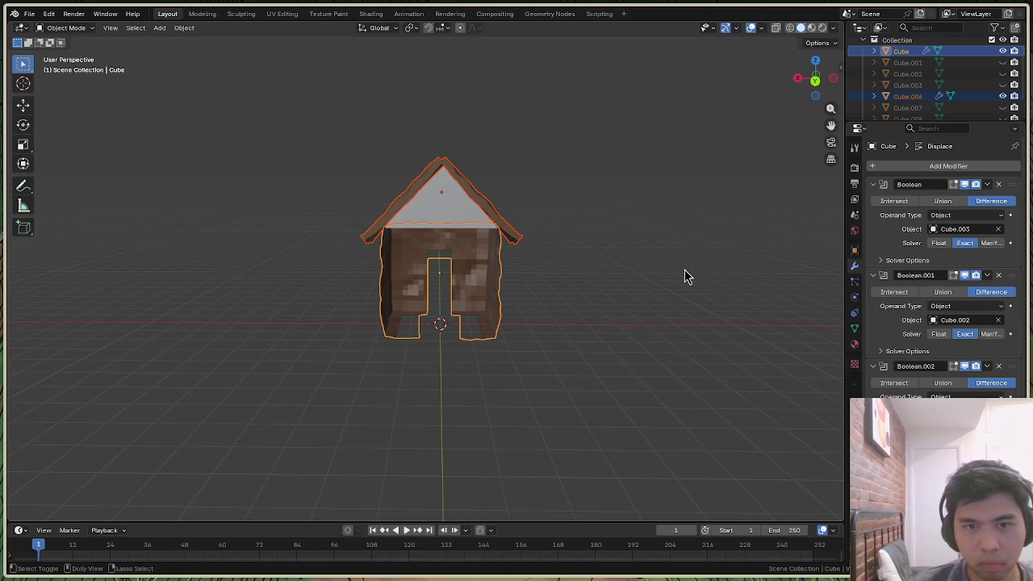
left_click(818, 43)
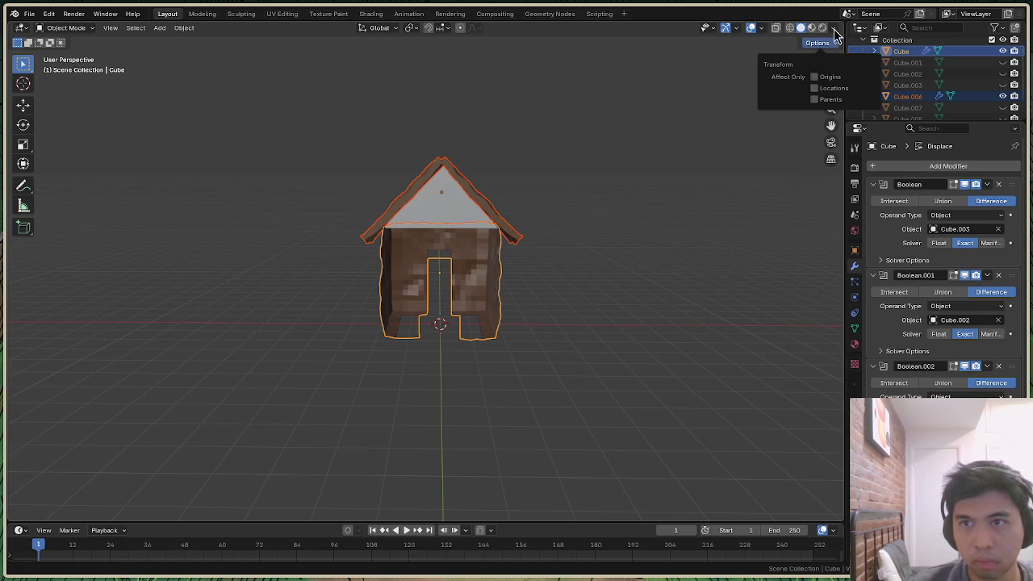
left_click(834, 31)
left_click(778, 273)
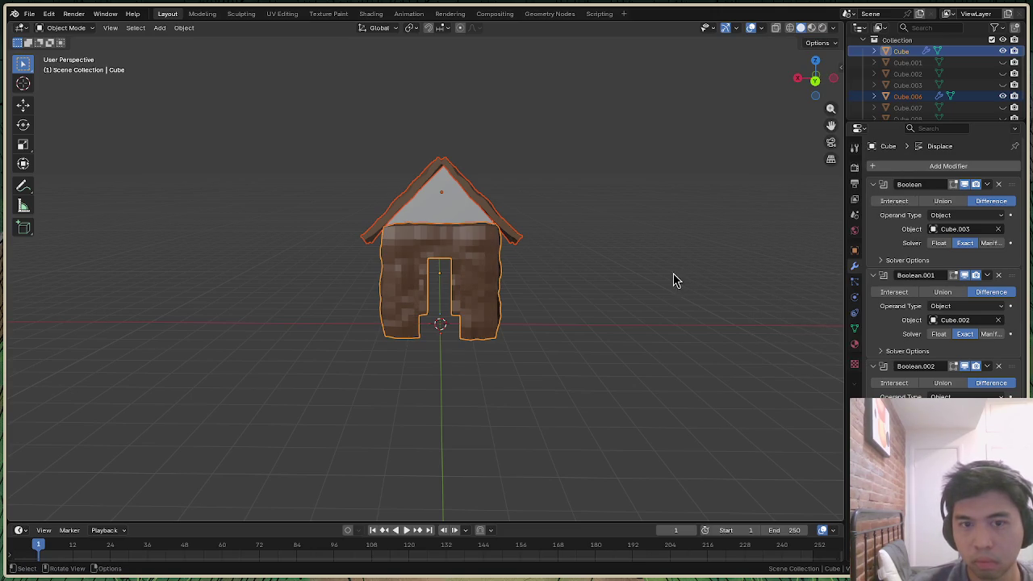
Select only the house walls, without the roof, and enter Edit Mode
left_click(546, 240)
left_click(493, 319)
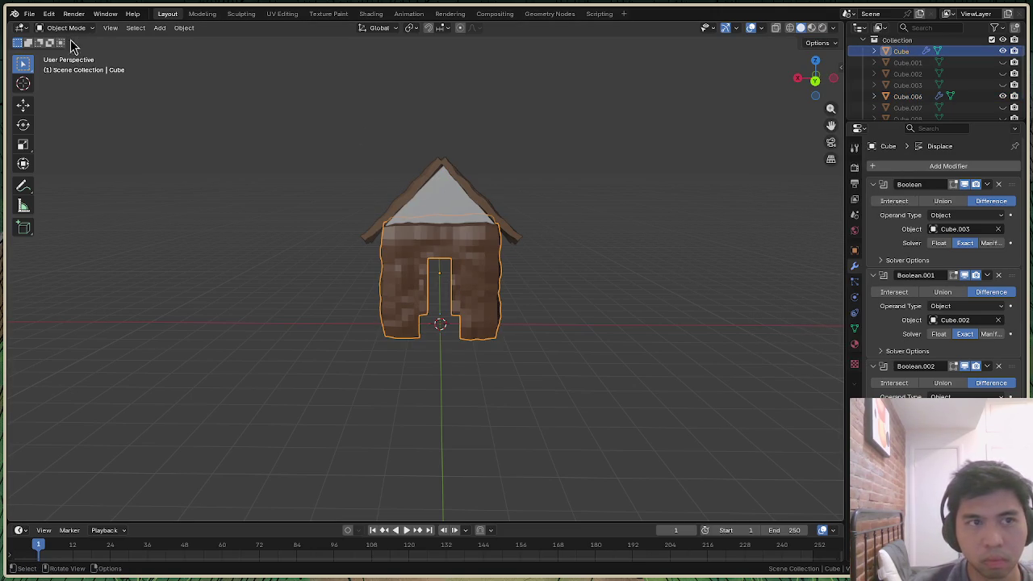
left_click(66, 27)
left_click(66, 53)
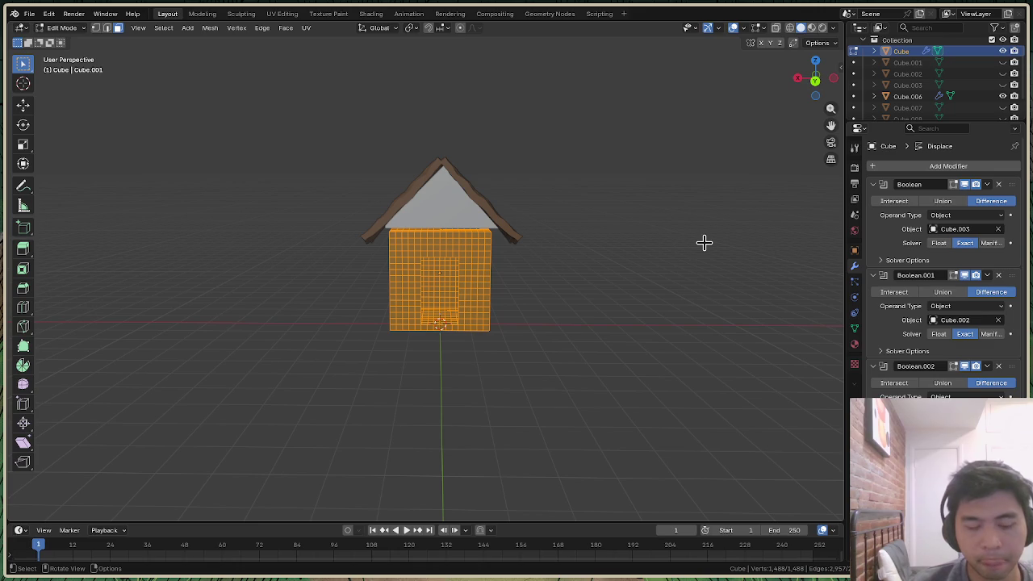
Recalculate the wall normals, return to Object Mode and enable Backface Culling
key("ctrl+shift+n")
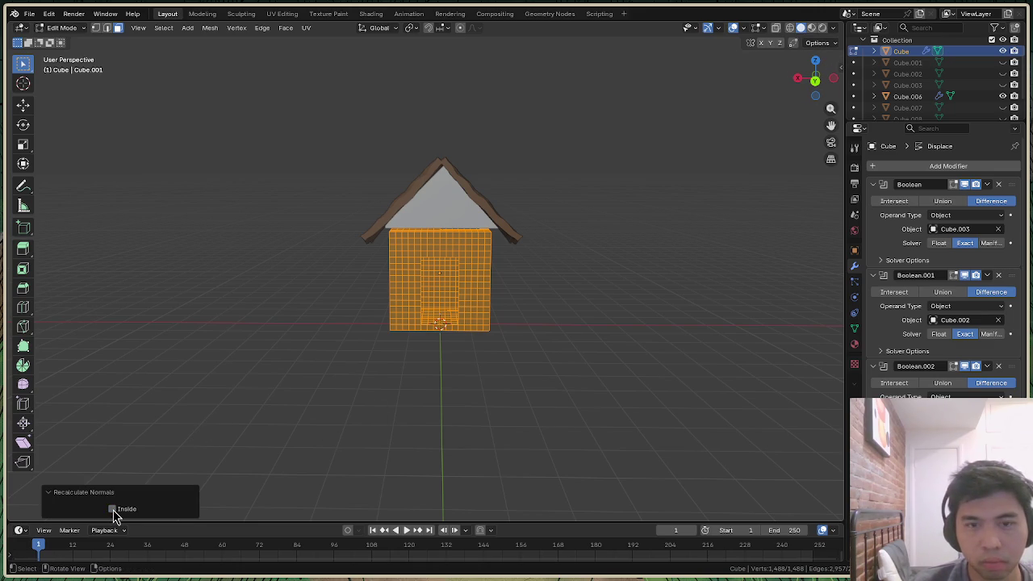
left_click(77, 29)
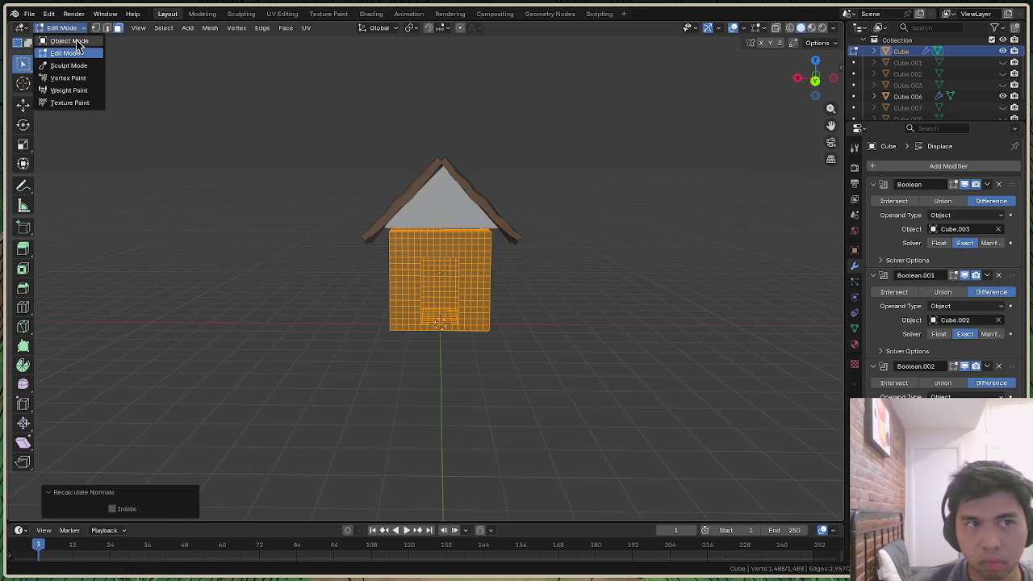
left_click(72, 41)
left_click_drag(801, 91, 813, 79)
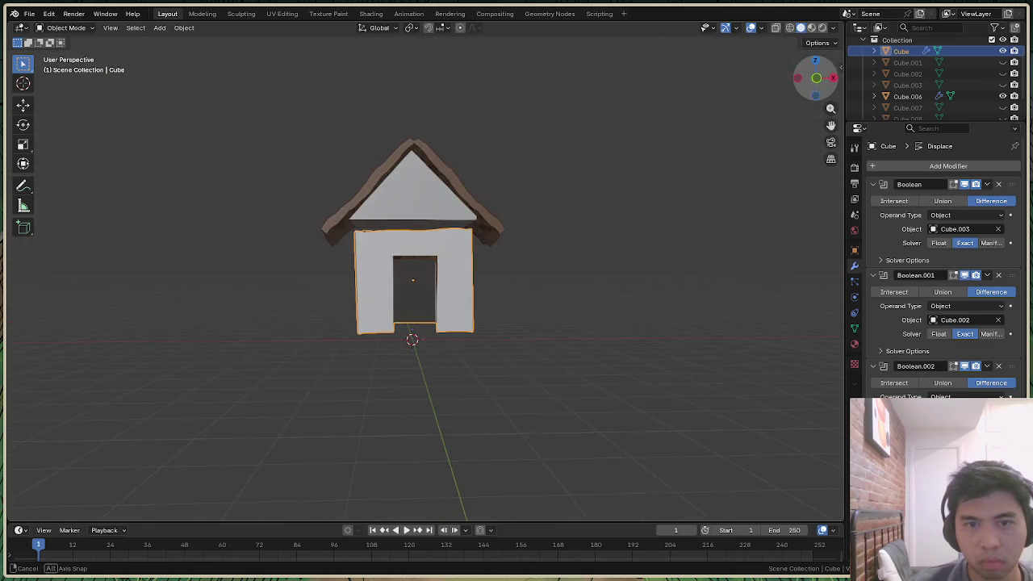
left_click(833, 29)
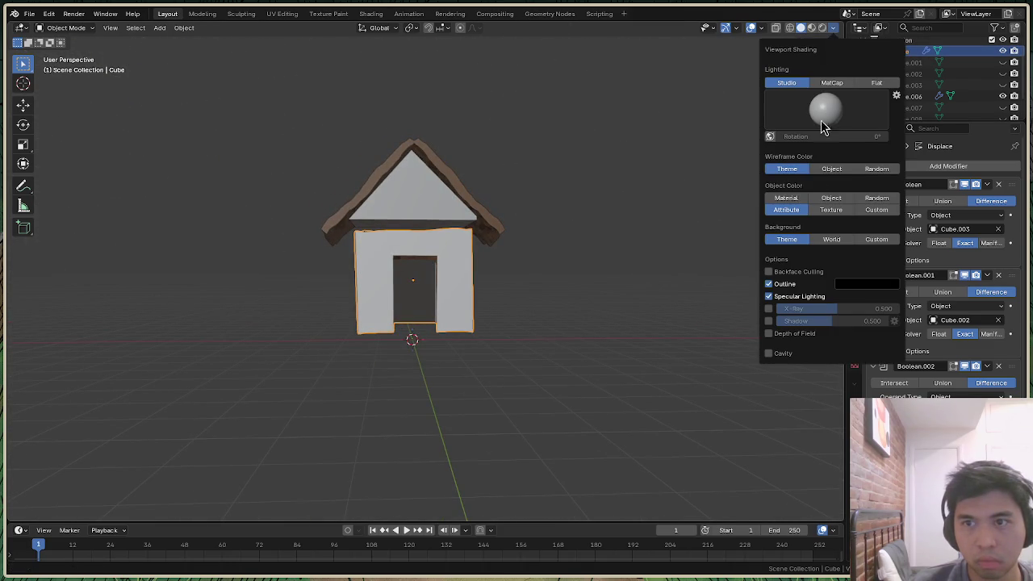
left_click(768, 273)
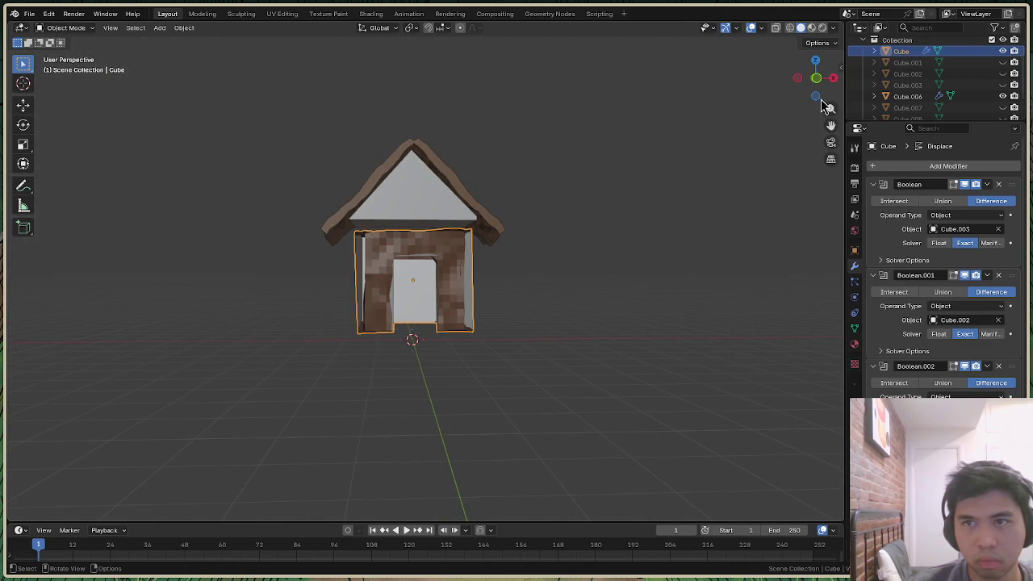
Check the walls in Edit Mode with nothing selected, then disable Backface Culling and return to Object Mode
left_click_drag(815, 79, 813, 125)
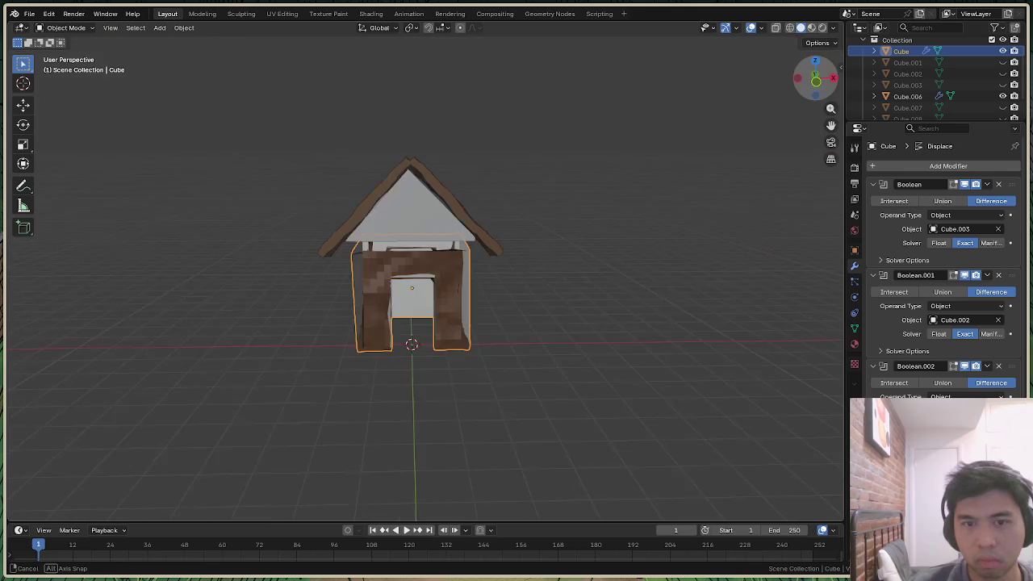
key("Tab")
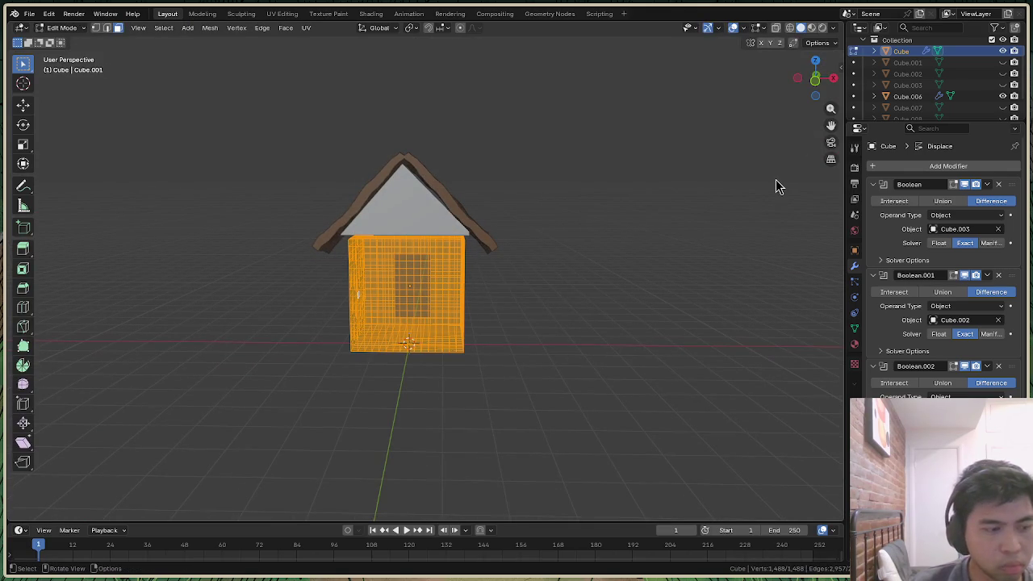
left_click_drag(815, 79, 811, 73)
key("alt+a")
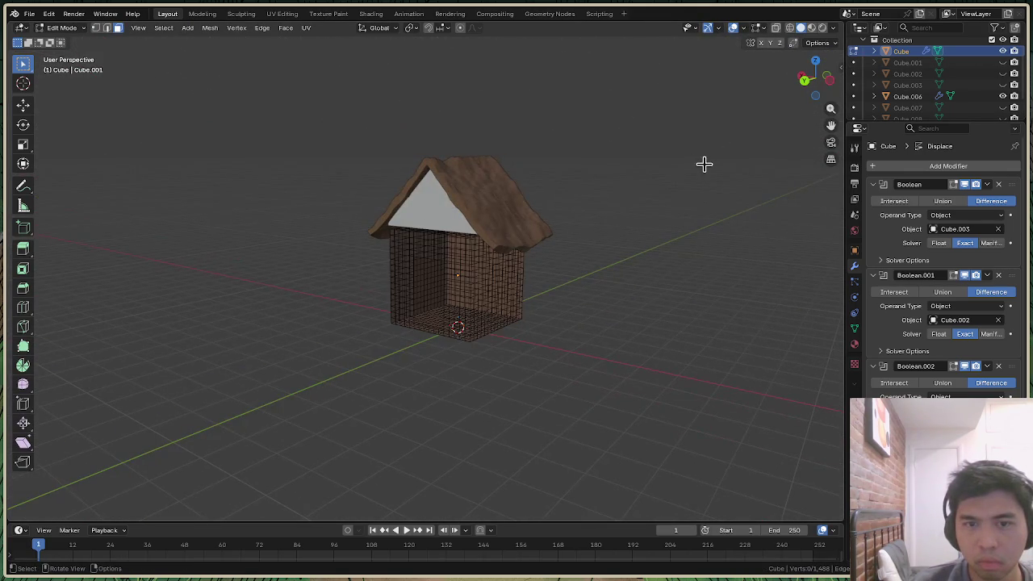
left_click(820, 45)
left_click(831, 29)
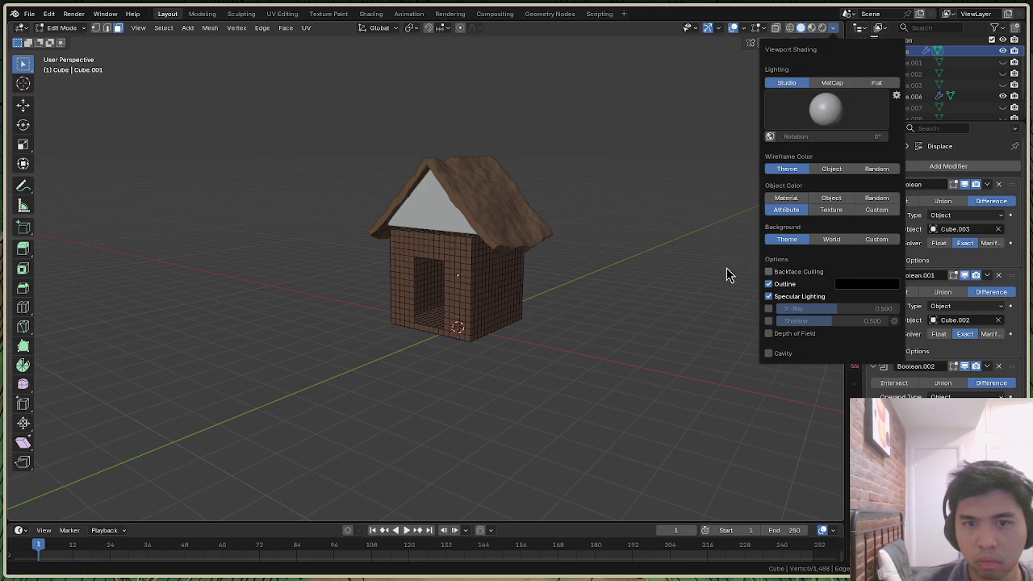
left_click(784, 273)
left_click(61, 27)
left_click(68, 41)
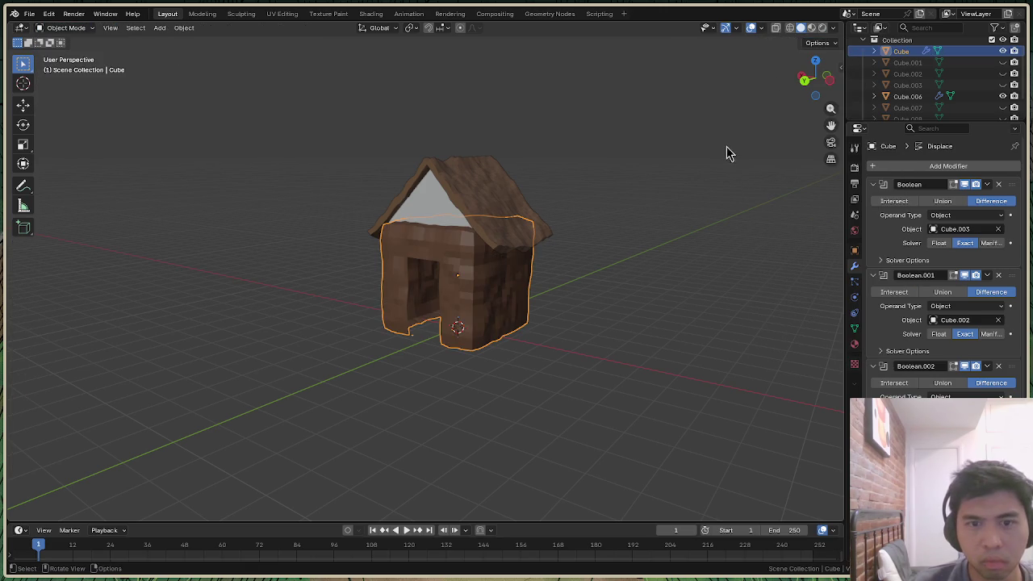
Orbit to a level front view of the house and zoom in on its walls
left_click_drag(803, 88, 823, 85)
left_click(834, 28)
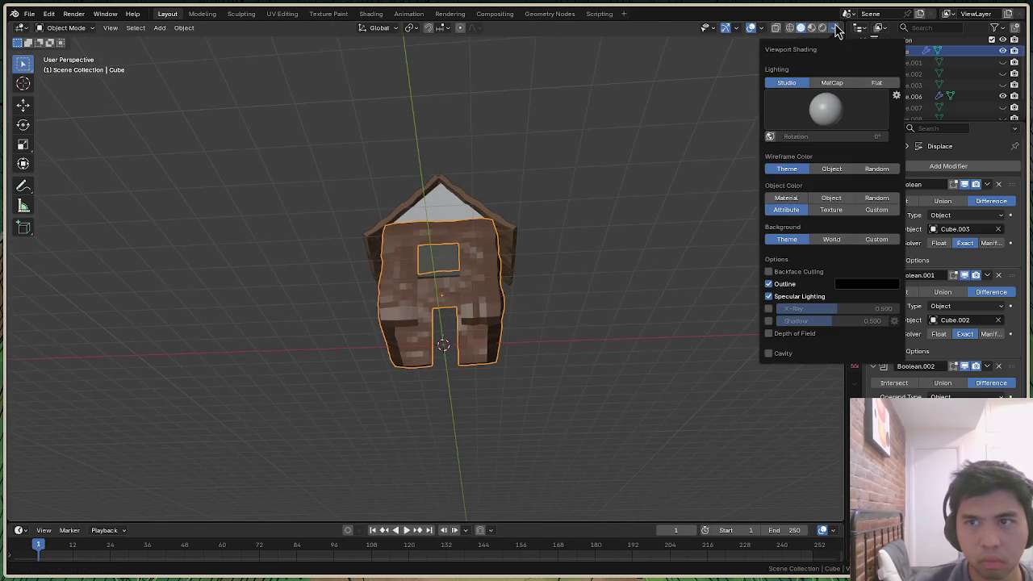
left_click(652, 248)
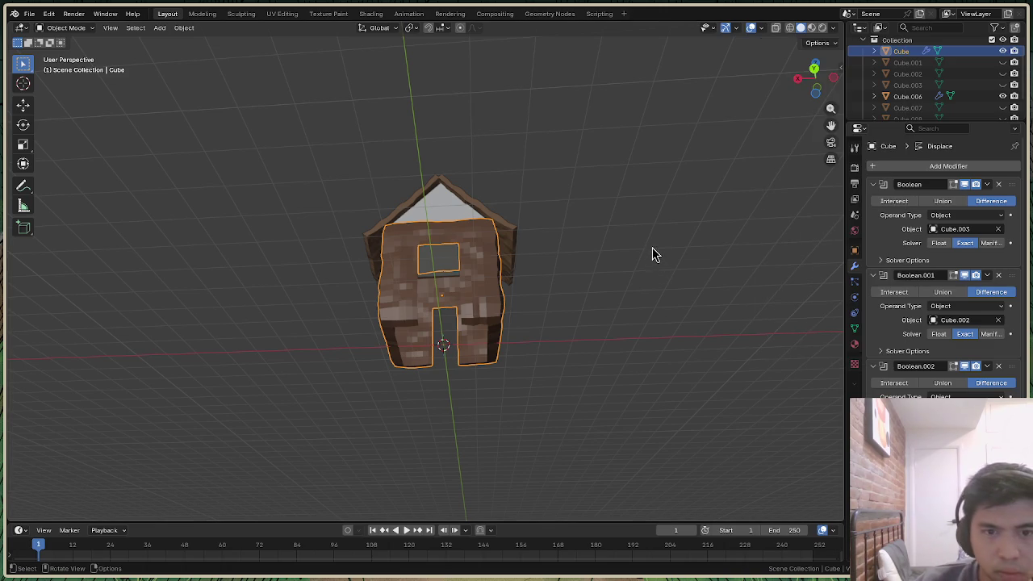
left_click_drag(820, 91, 816, 71)
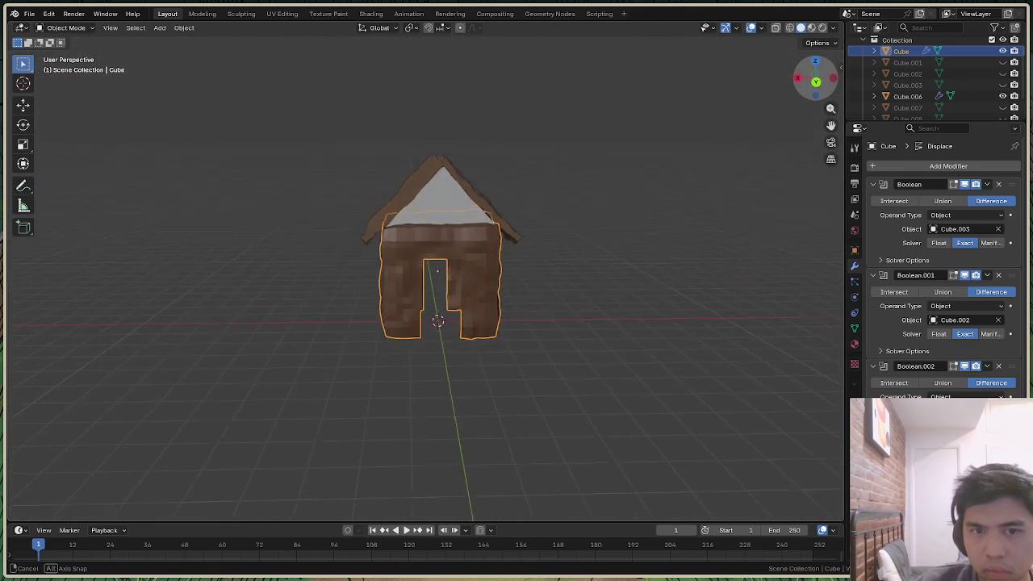
left_click_drag(816, 71, 815, 84)
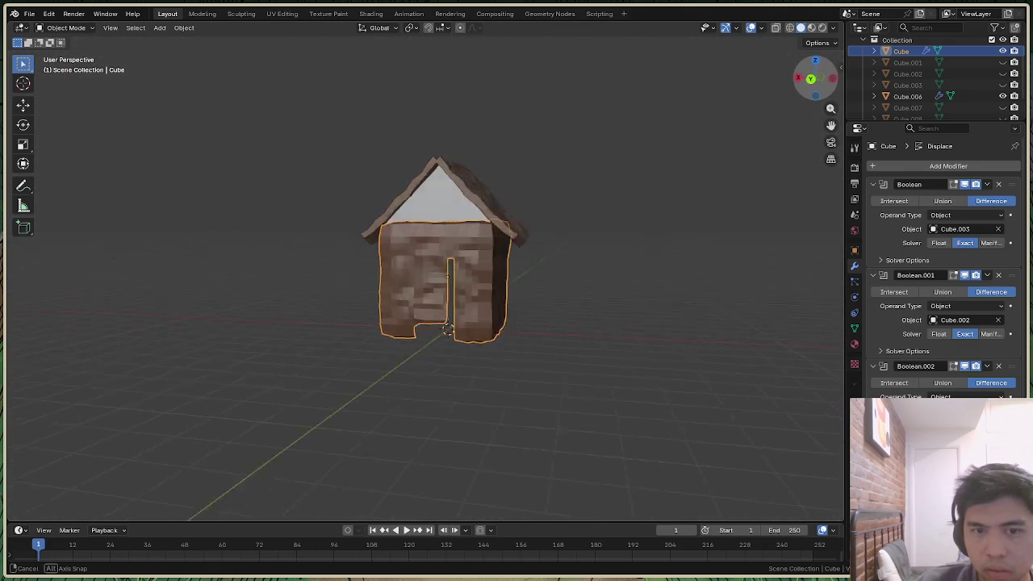
scroll(452, 277, "up", 2)
scroll(452, 277, "up", 3)
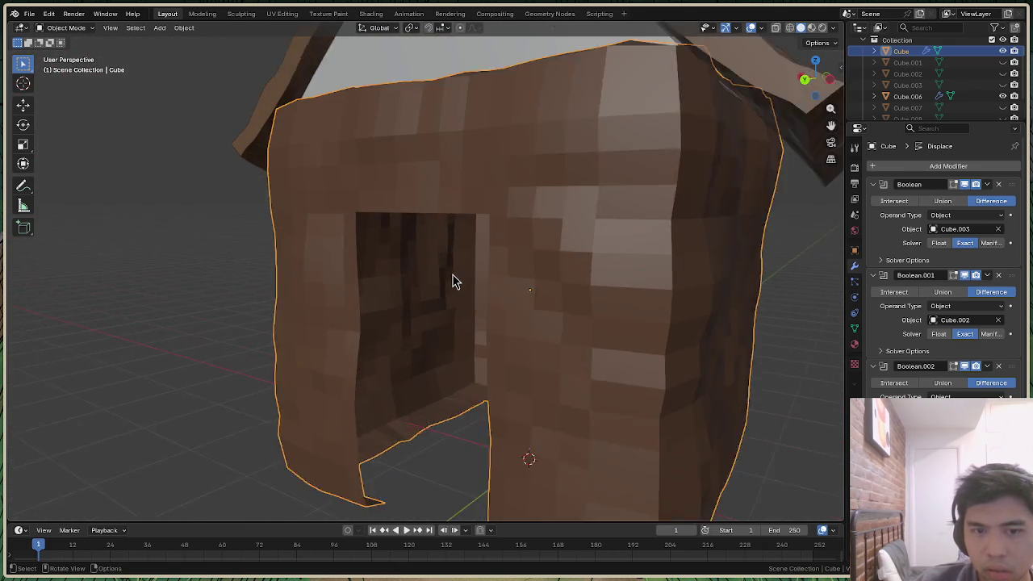
scroll(451, 283, "up", 2)
Orbit around the upper wall, front and top of the house to inspect it
left_click_drag(813, 79, 736, 334)
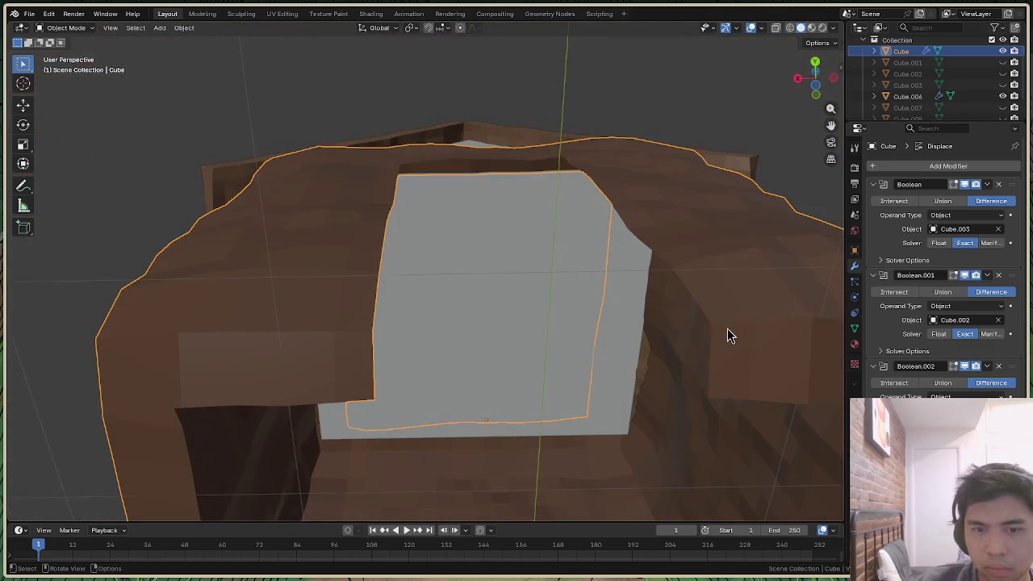
left_click(834, 28)
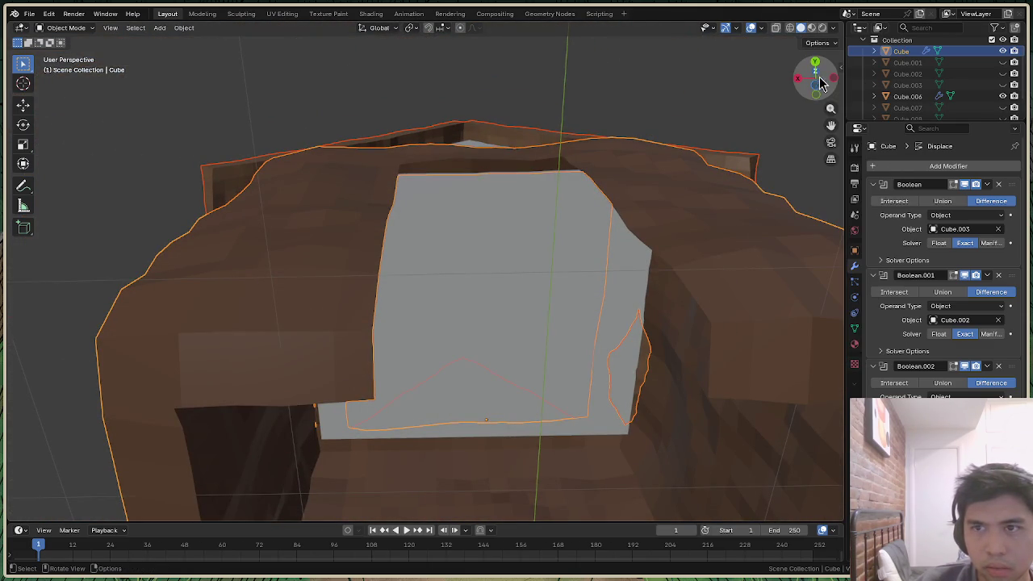
left_click_drag(820, 83, 576, 301)
scroll(576, 301, "down", 5)
mouse_move(809, 88)
left_mouse_down()
mouse_move(799, 210)
mouse_move(810, 89)
left_mouse_up()
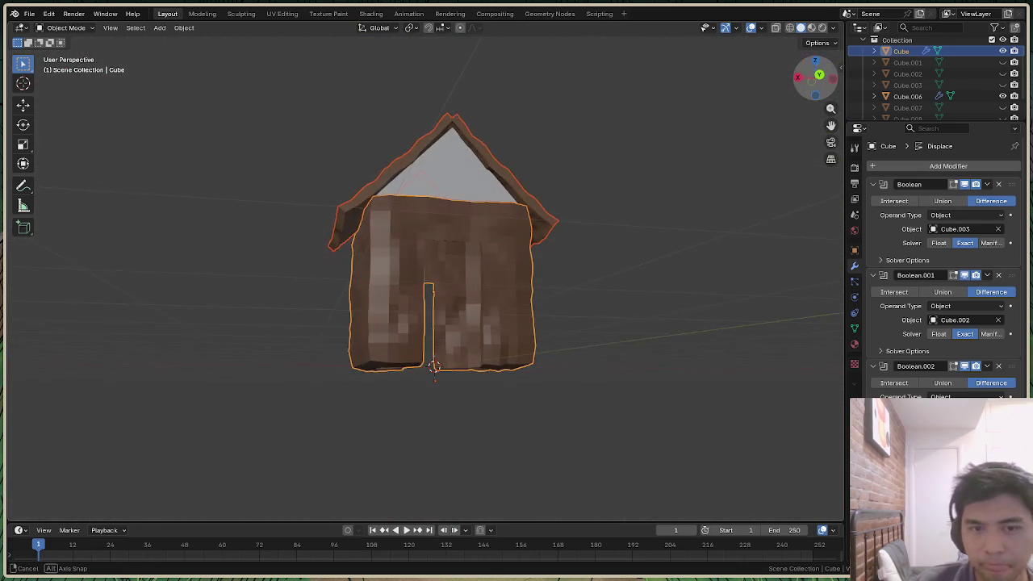
mouse_move(810, 89)
left_mouse_down()
mouse_move(796, 104)
mouse_move(827, 85)
mouse_move(816, 81)
left_mouse_up()
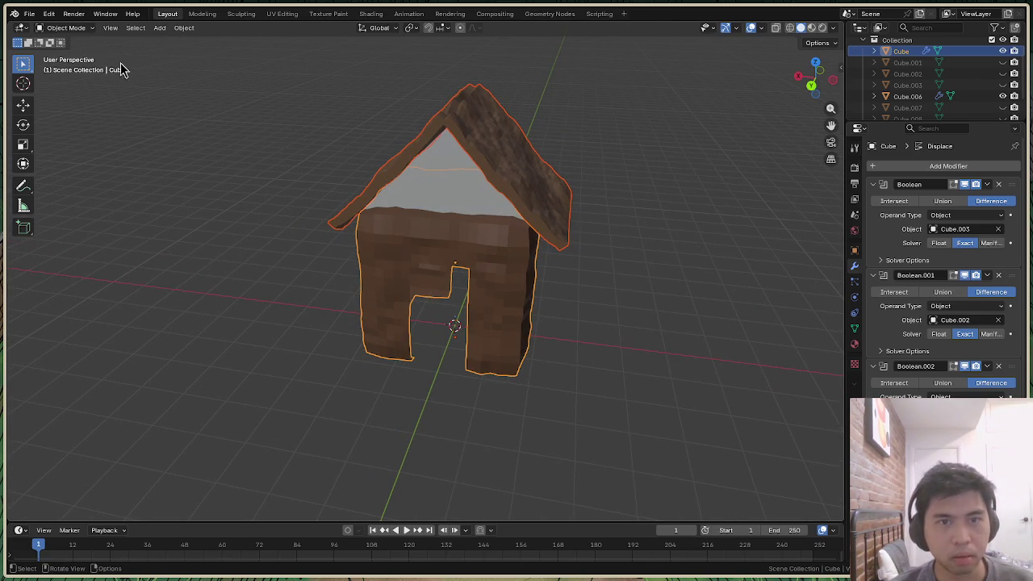
left_click(68, 28)
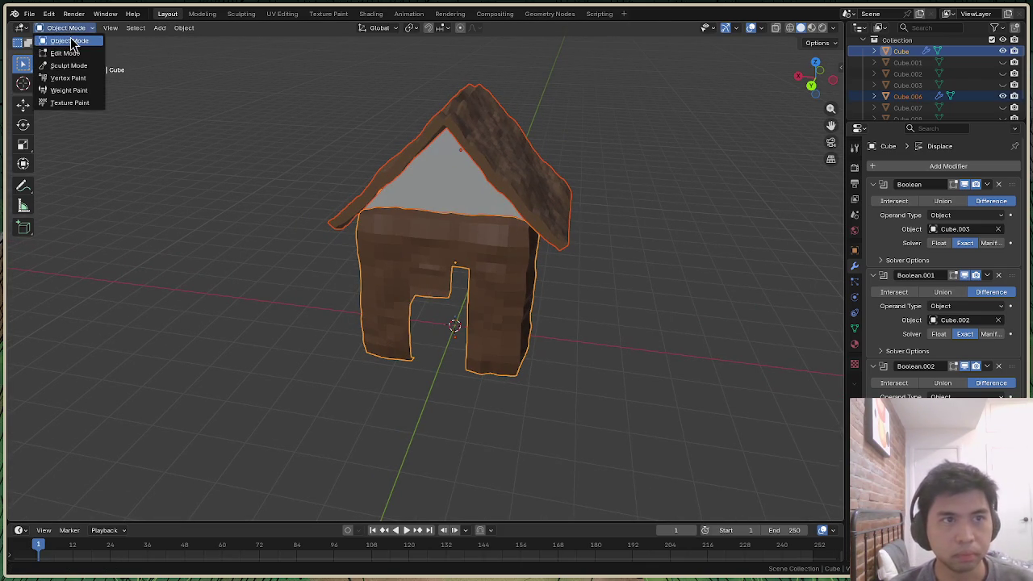
Export the selected house with modifiers applied as house.ply
left_click(29, 13)
mouse_move(47, 185)
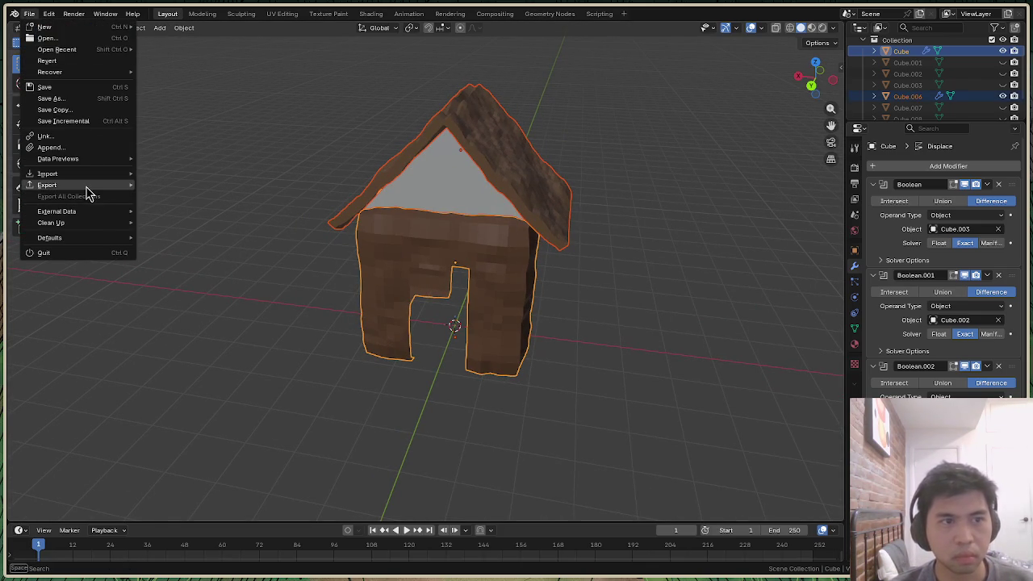
left_click(190, 242)
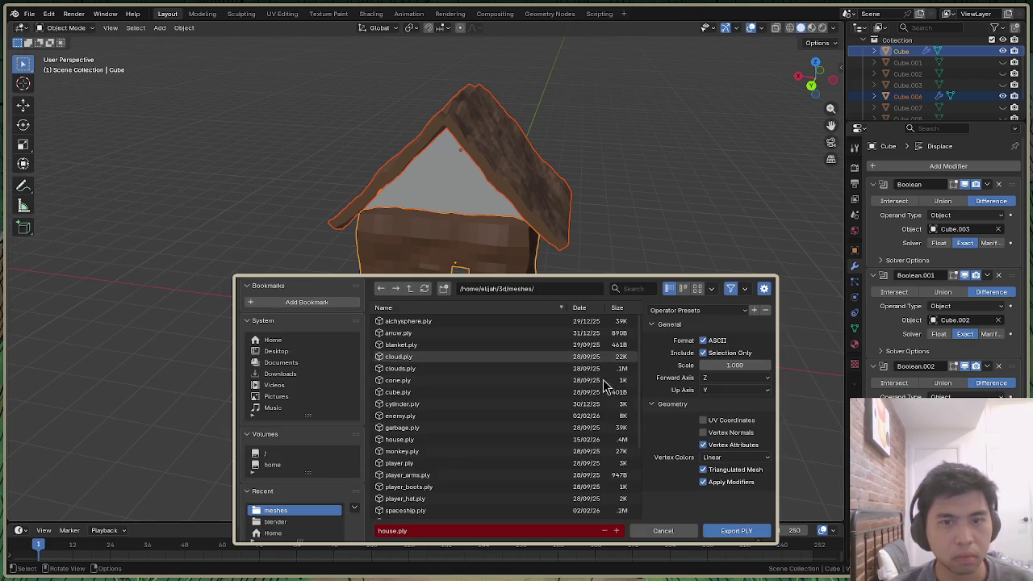
left_click(744, 534)
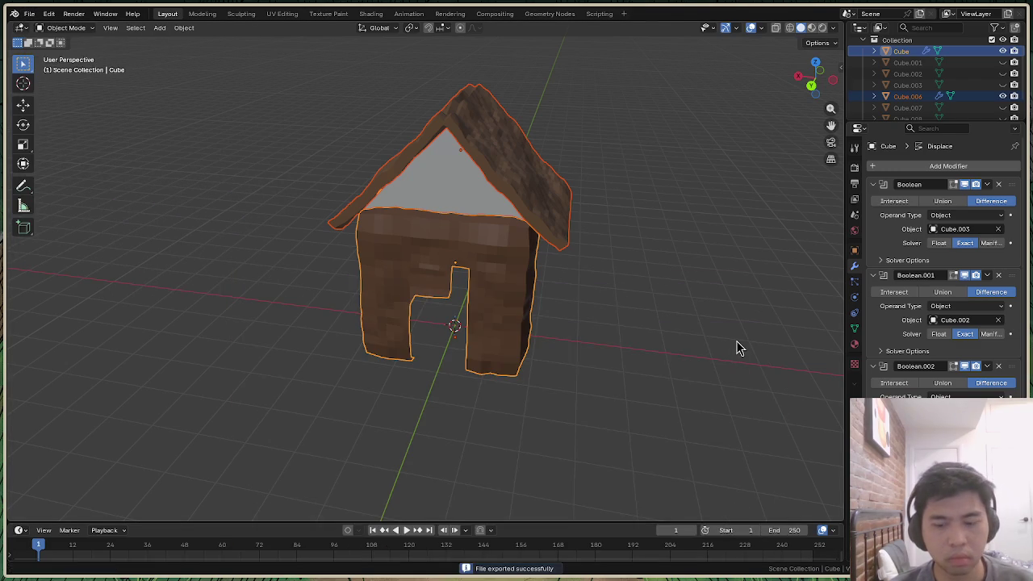
Rerun the jai-linux build.jai game build command in the terminal
key("alt+Tab")
key("Up")
key("Return")
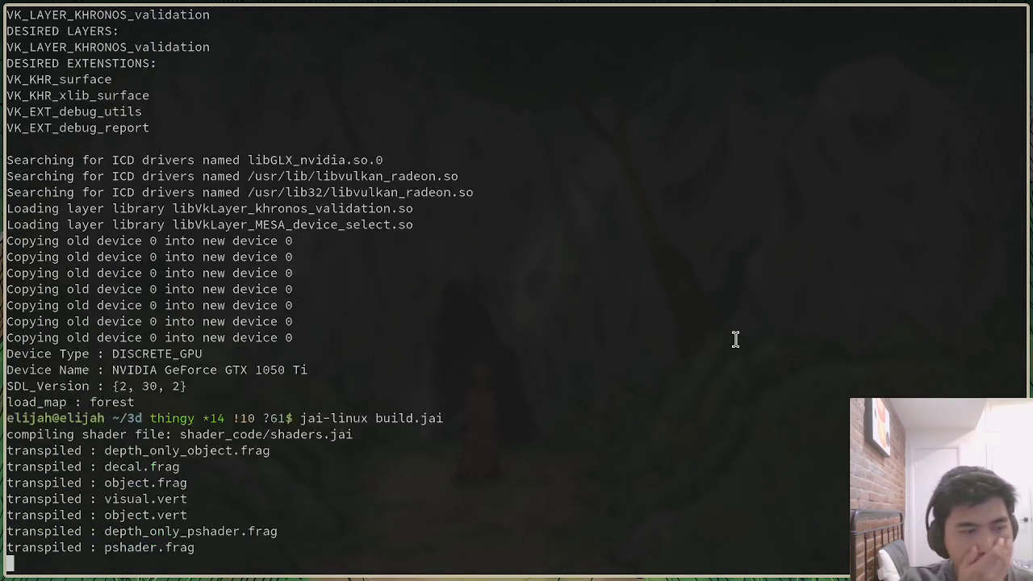
Let the build finish, run ./main to view the house, close the game, and deselect it in Blender
key("alt+Tab")
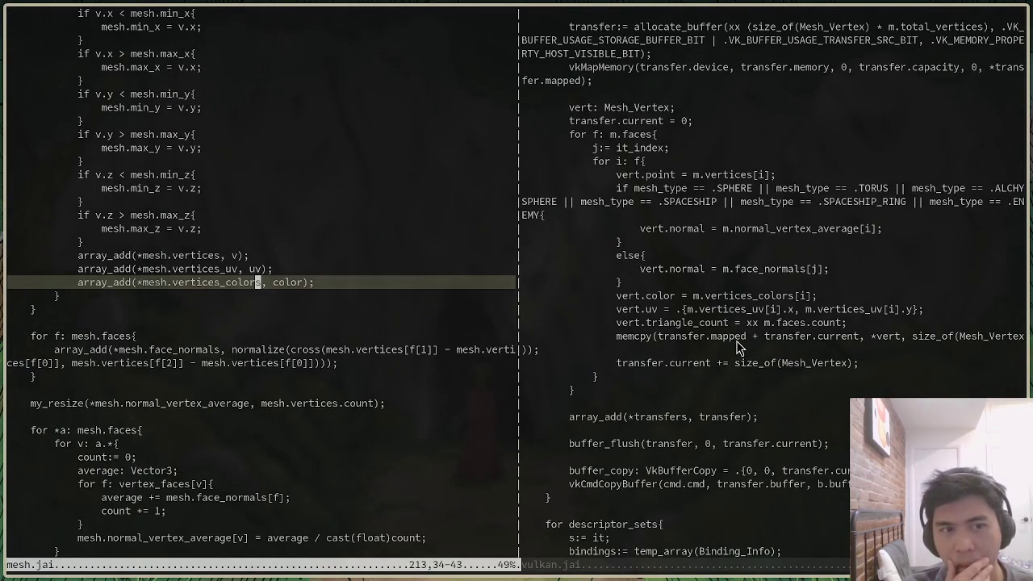
key("alt+Tab")
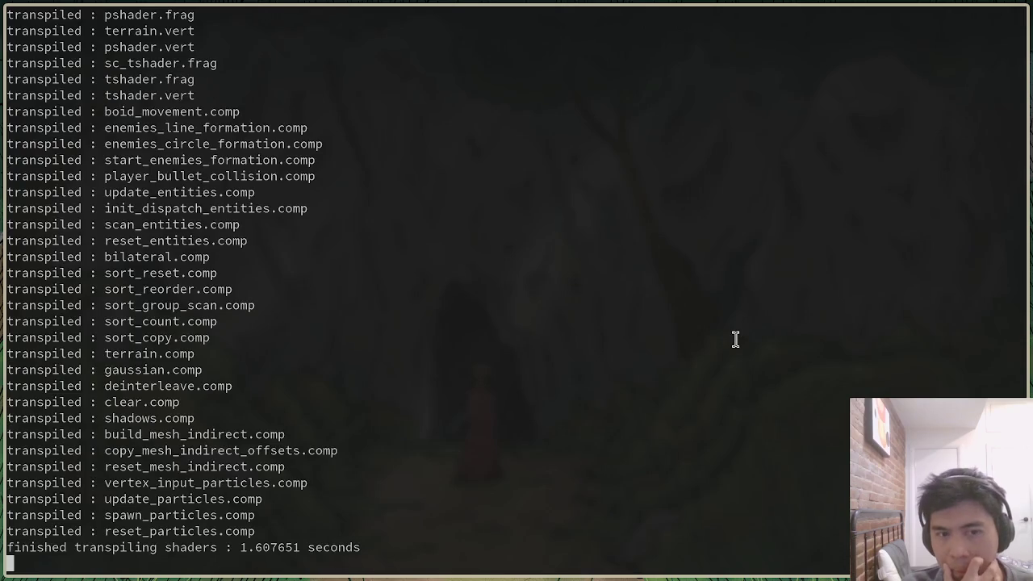
key("alt+Tab")
key("alt+Tab")
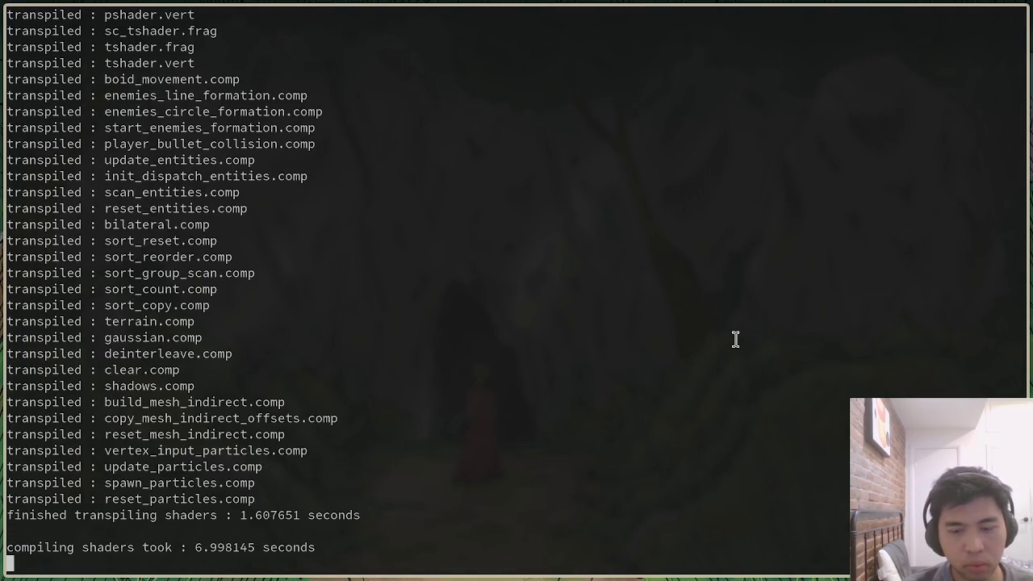
type("./main")
key("Return")
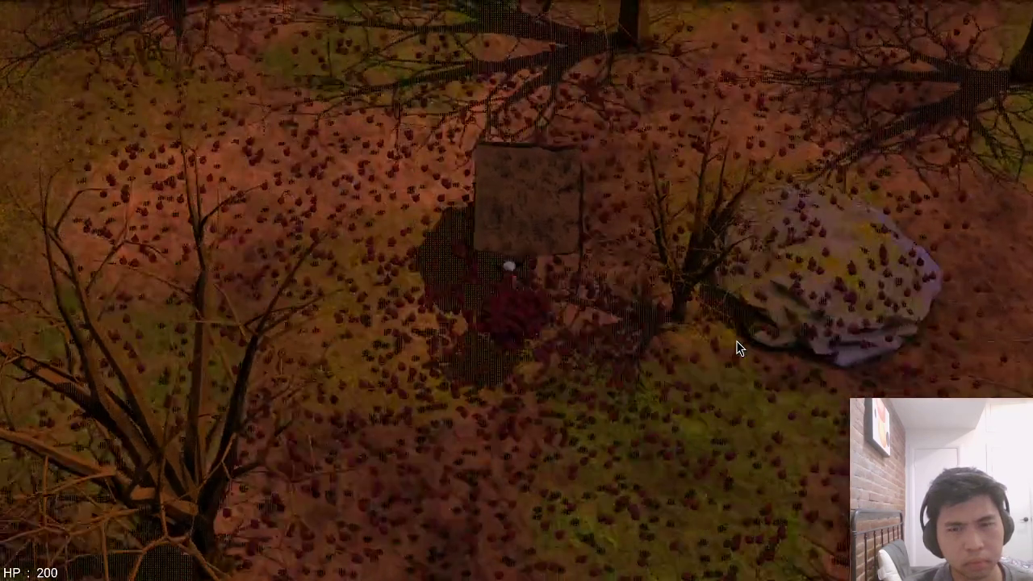
key("Escape")
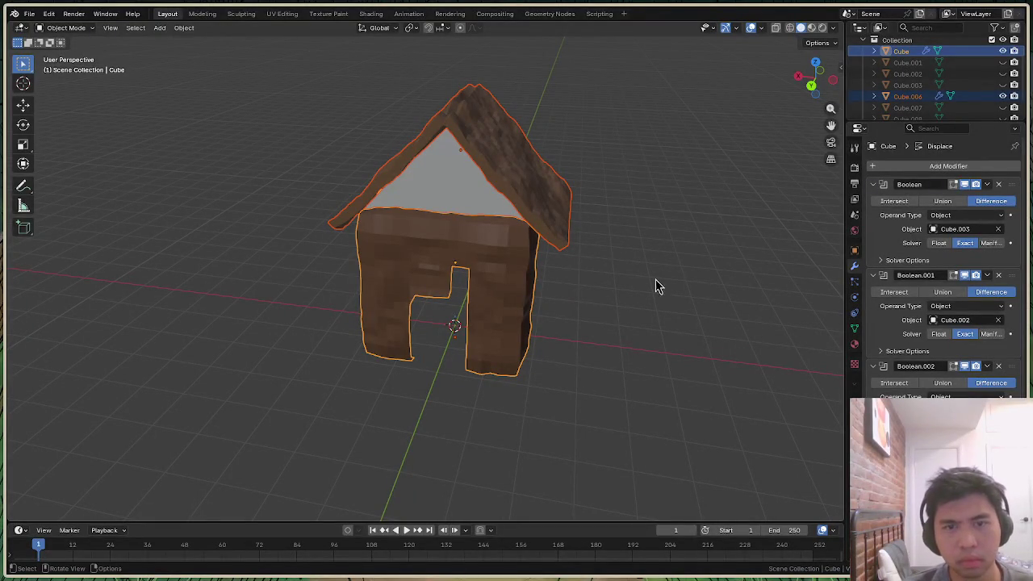
left_click(681, 302)
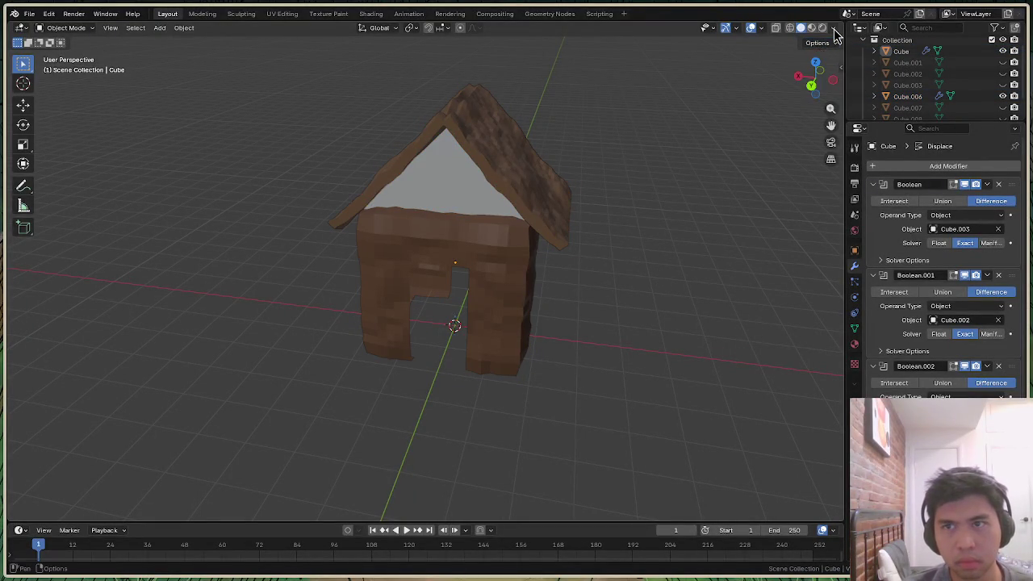
Enable Backface Culling and view the house from the front-left
left_click(833, 27)
left_click(769, 272)
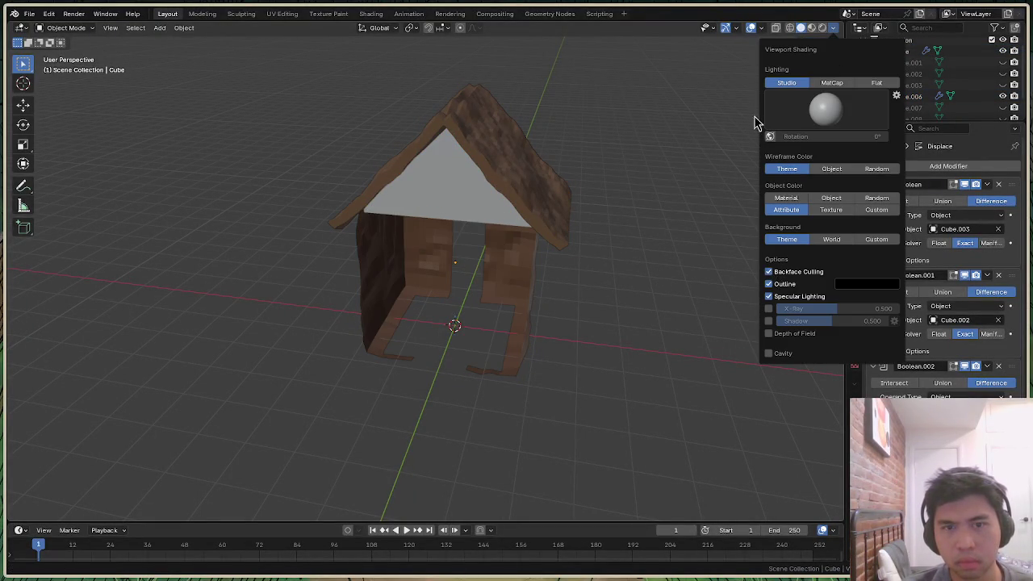
left_click_drag(809, 78, 722, 346)
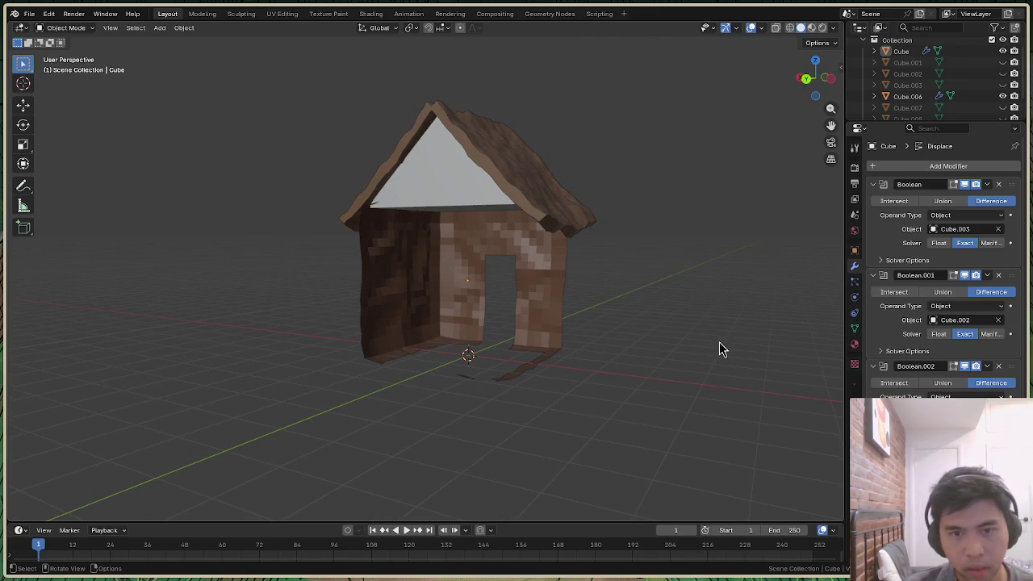
Select all wall faces, recalculate normals with Inside enabled, toggle Backface Culling, and return to Object Mode
left_click(65, 29)
left_click(71, 56)
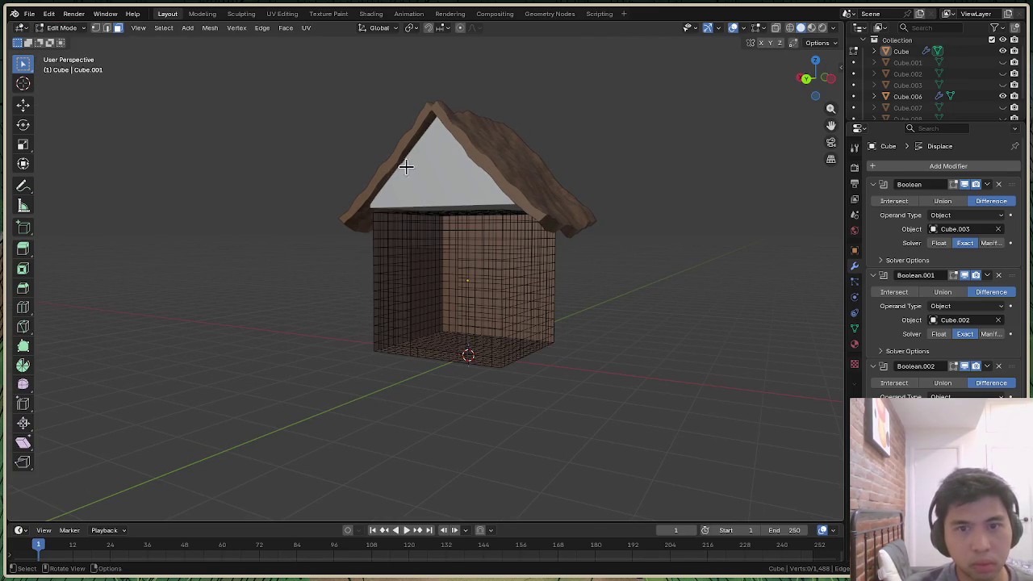
key("a")
key("ctrl")
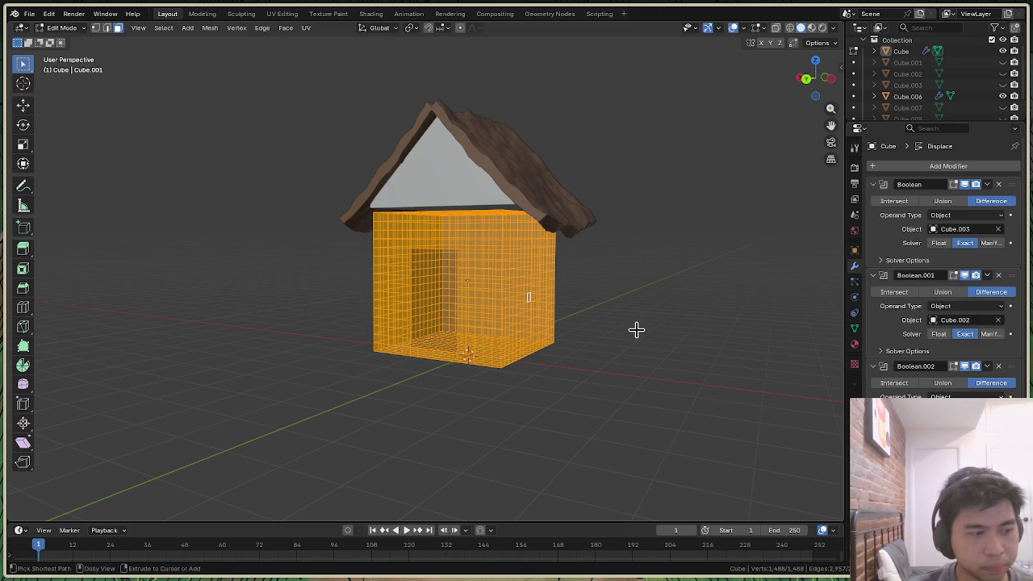
key("ctrl+shift+n")
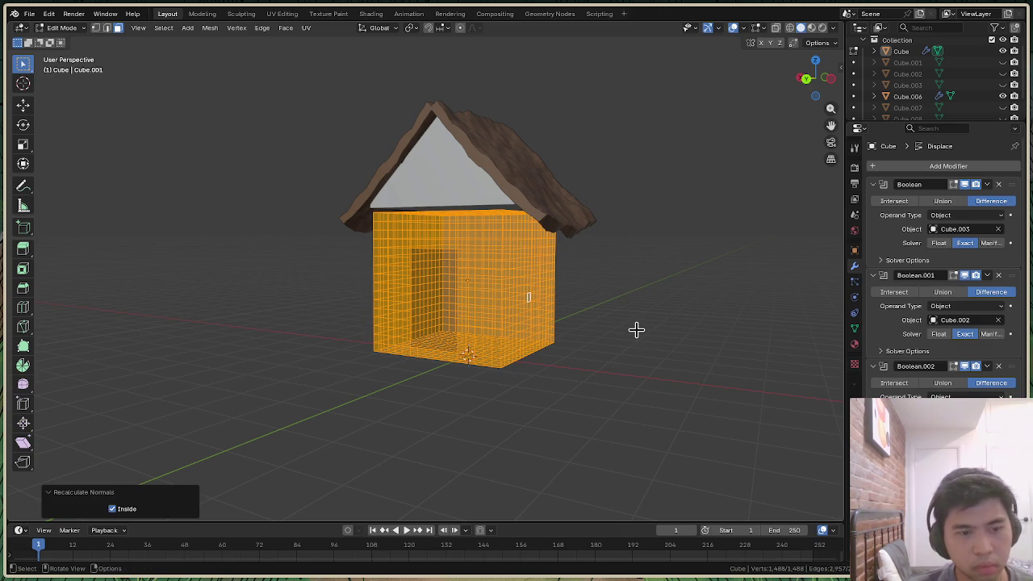
left_click(817, 43)
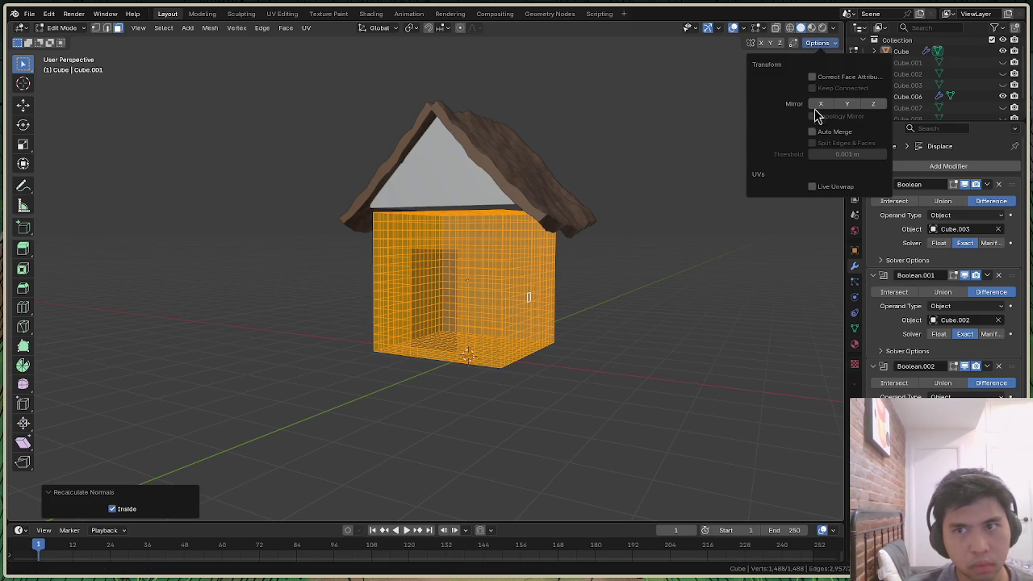
left_click(834, 29)
left_click(768, 272)
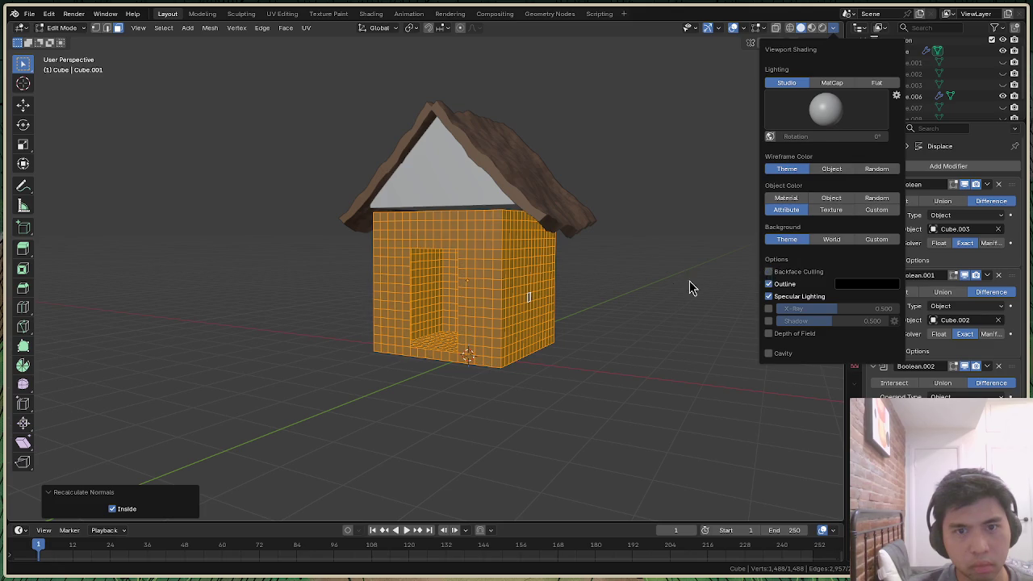
left_click(64, 27)
left_click(65, 41)
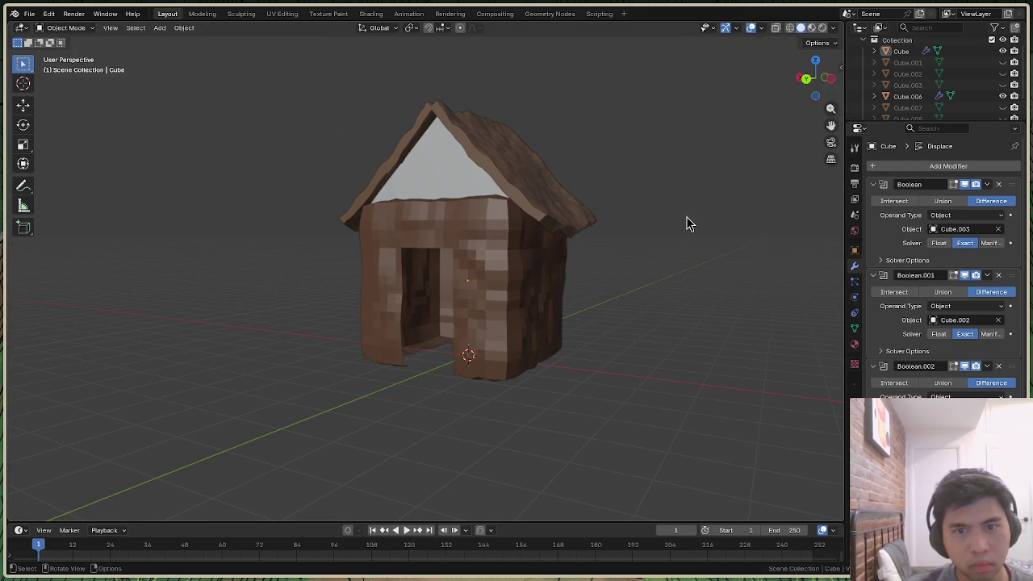
left_click_drag(814, 77, 821, 74)
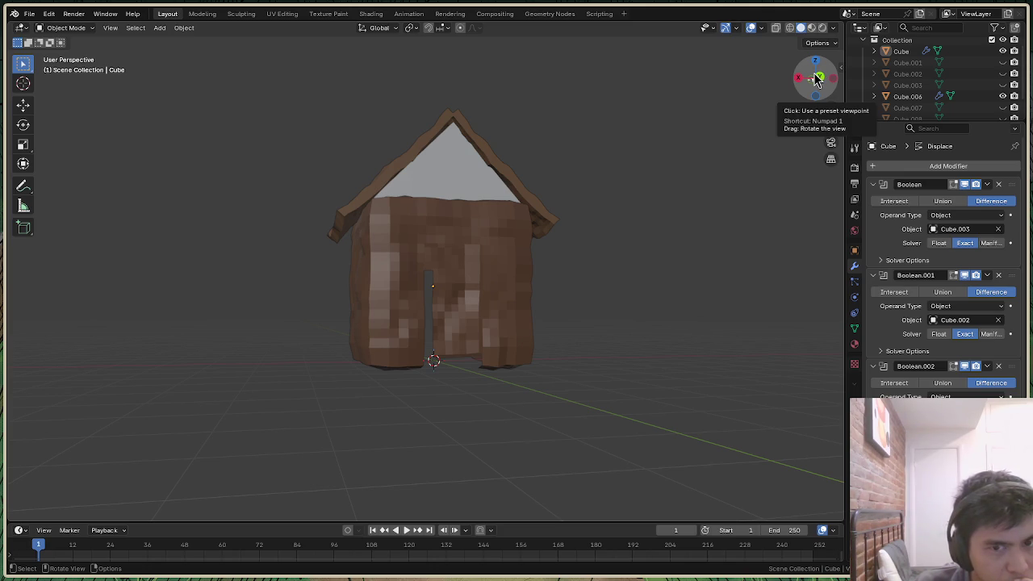
left_click(831, 29)
left_click(780, 275)
left_click(780, 275)
mouse_move(817, 76)
left_mouse_down()
mouse_move(807, 78)
mouse_move(815, 80)
left_mouse_up()
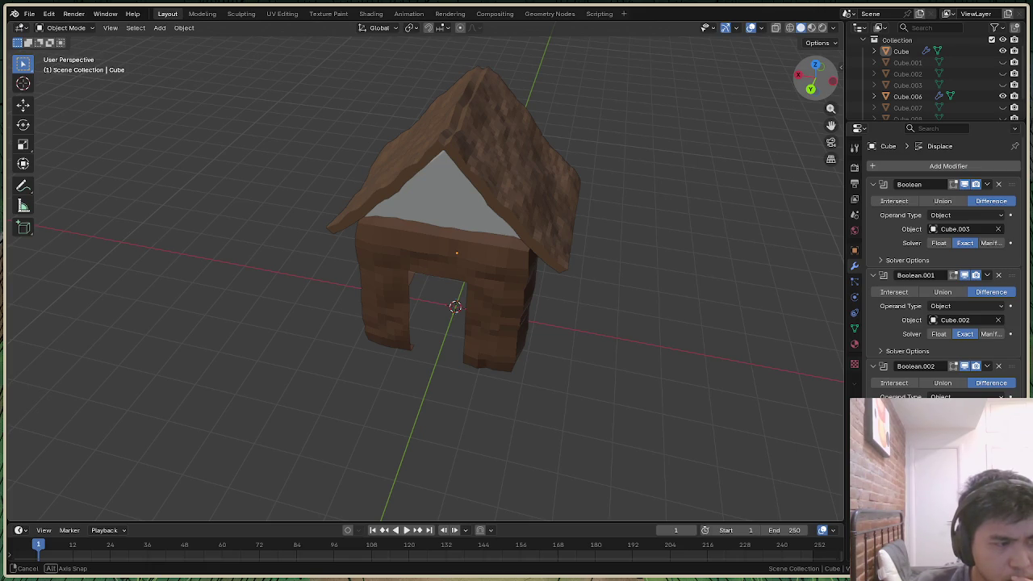
mouse_move(815, 81)
left_mouse_down()
mouse_move(807, 78)
mouse_move(815, 81)
left_mouse_up()
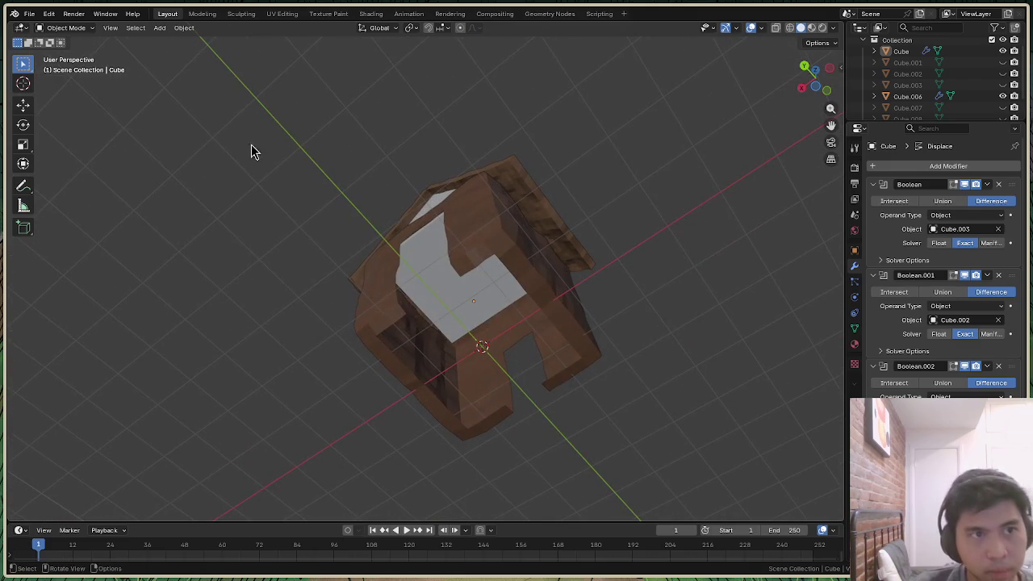
left_click(64, 28)
Enter Edit Mode on the house walls and select every face
left_click(63, 53)
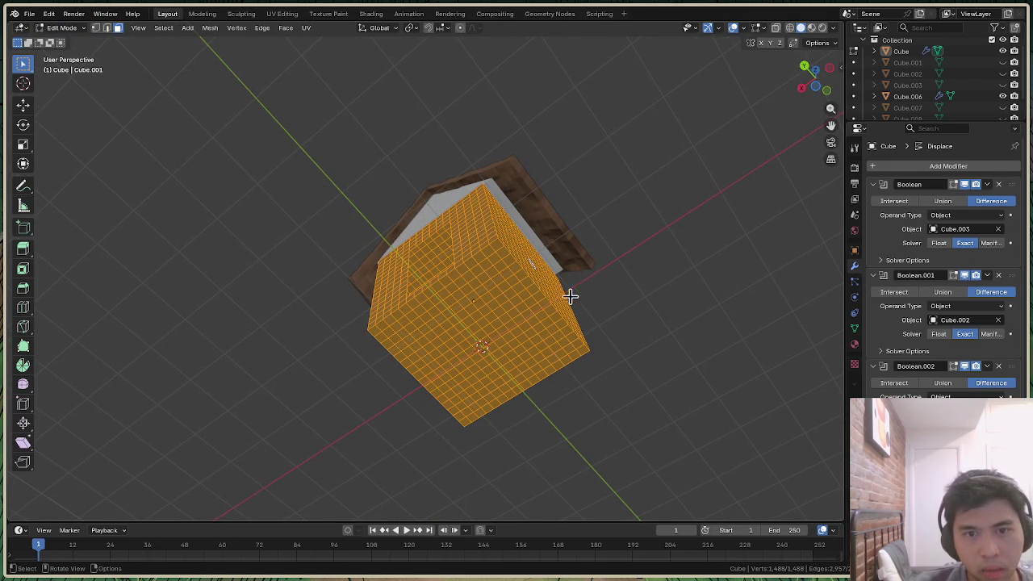
left_click_drag(815, 81, 815, 79)
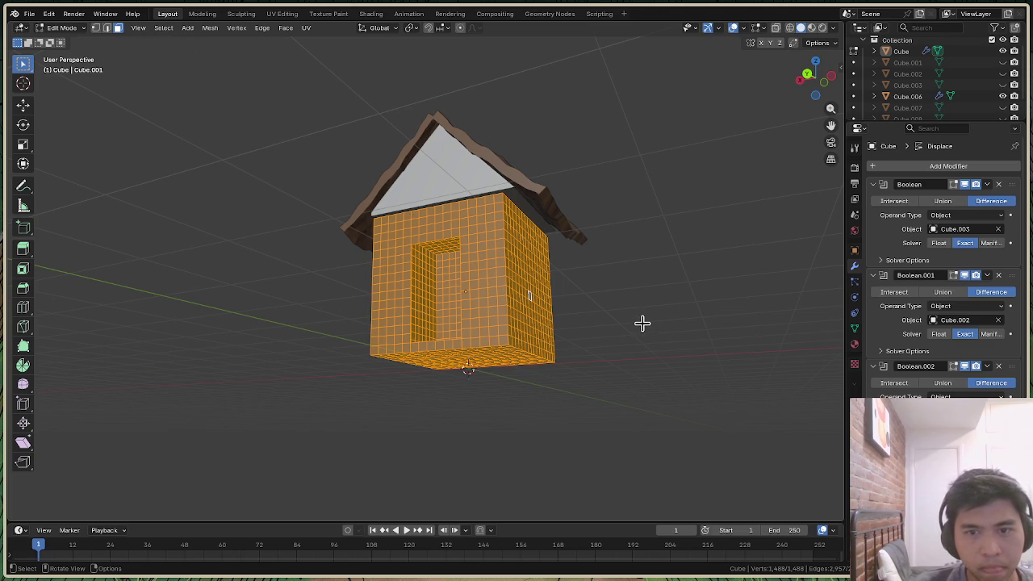
key("alt+a")
key("a")
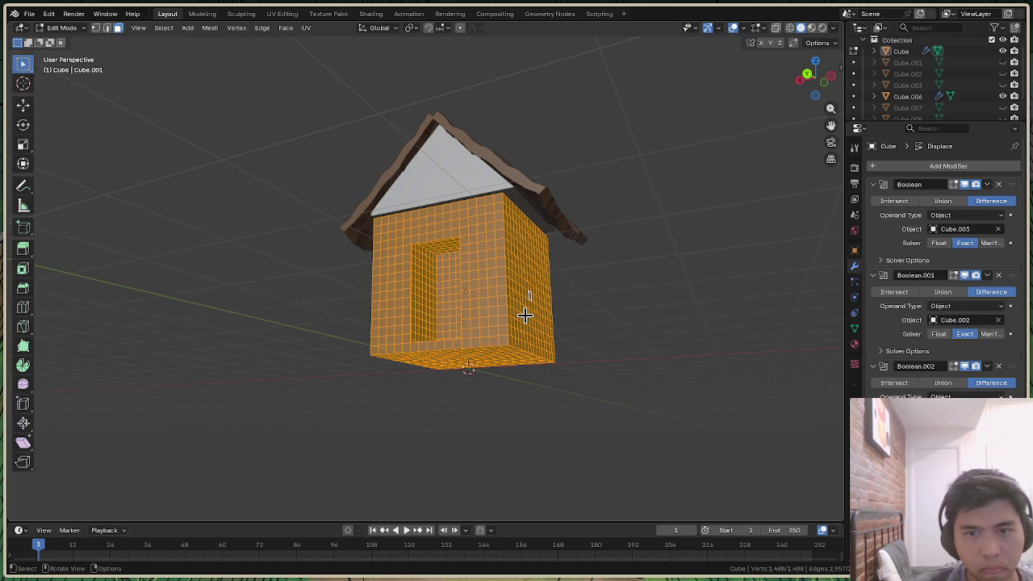
left_click(546, 318)
key("ctrl+l")
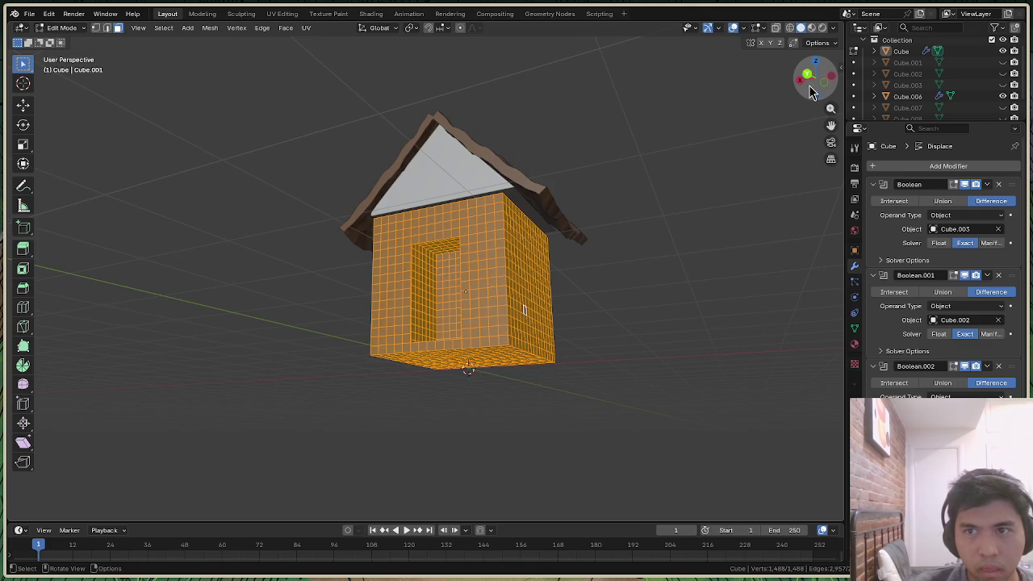
Test-move the selected walls along Z by about 5.45 m, then undo it
left_click_drag(814, 78, 807, 88)
key("g")
key("z")
key("z")
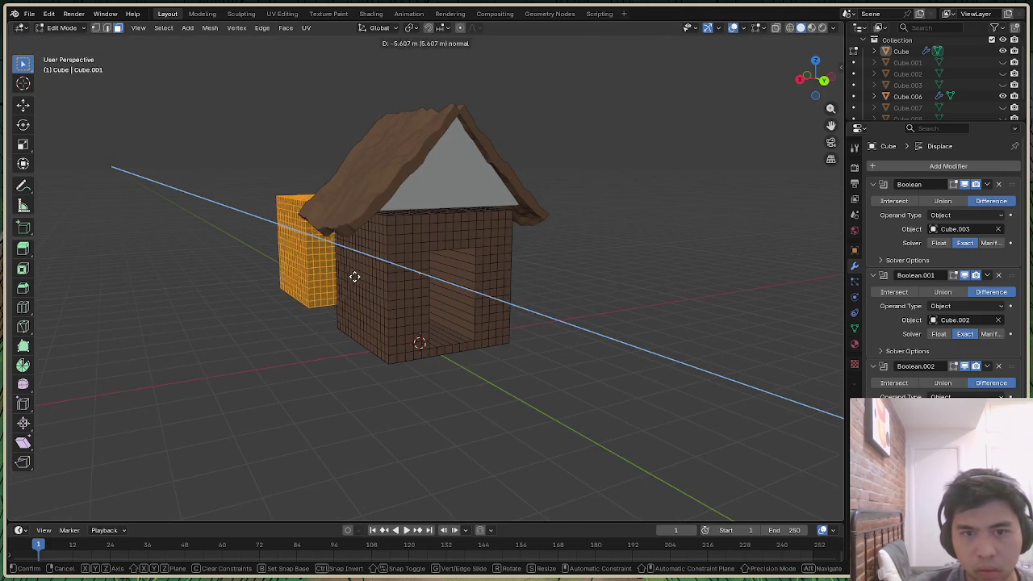
left_click(606, 340)
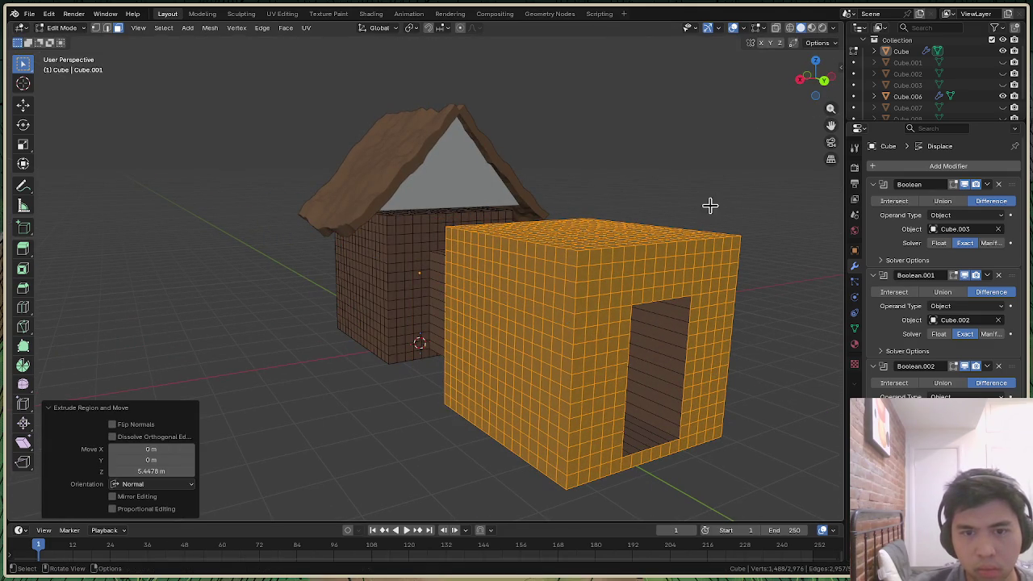
key("ctrl+z")
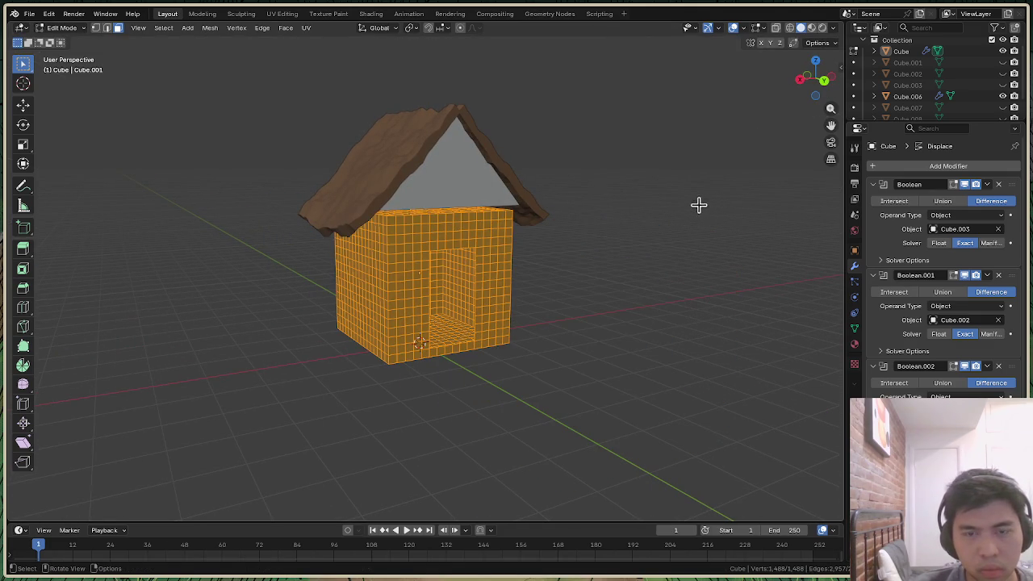
left_click_drag(816, 80, 804, 80)
right_click(502, 301)
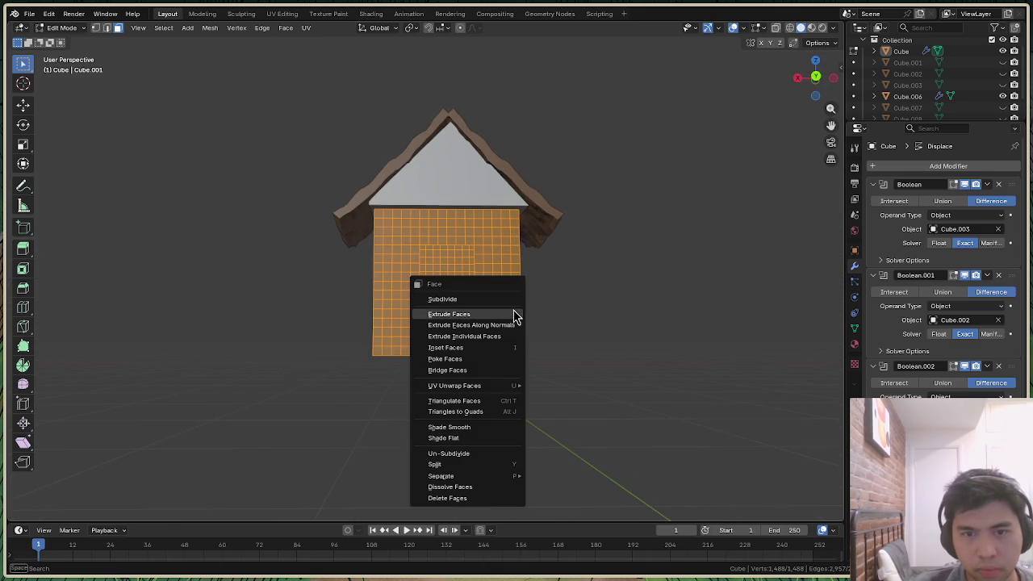
left_click(492, 314)
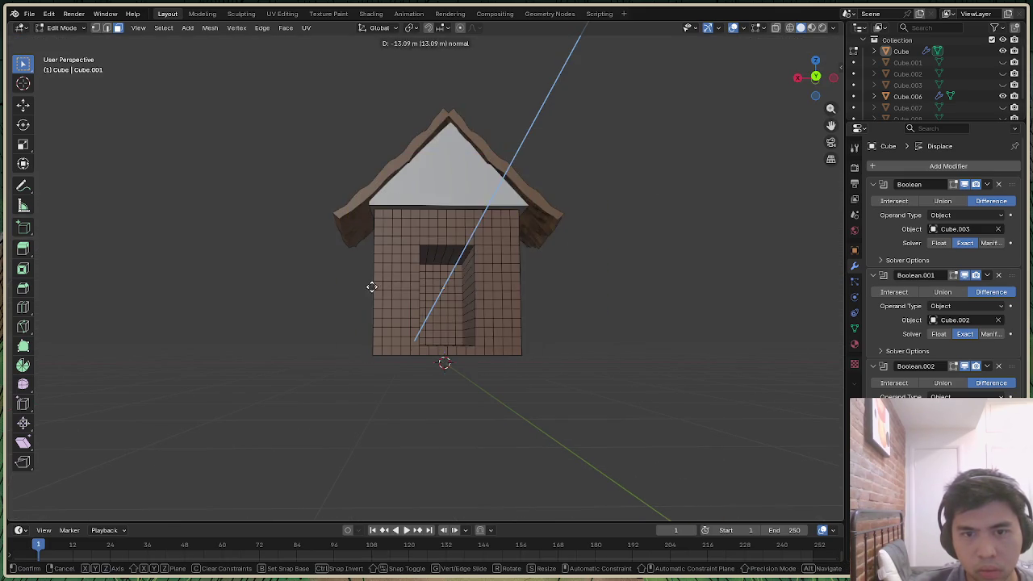
left_click(484, 294)
key("ctrl+z")
scroll(452, 275, "up", 2)
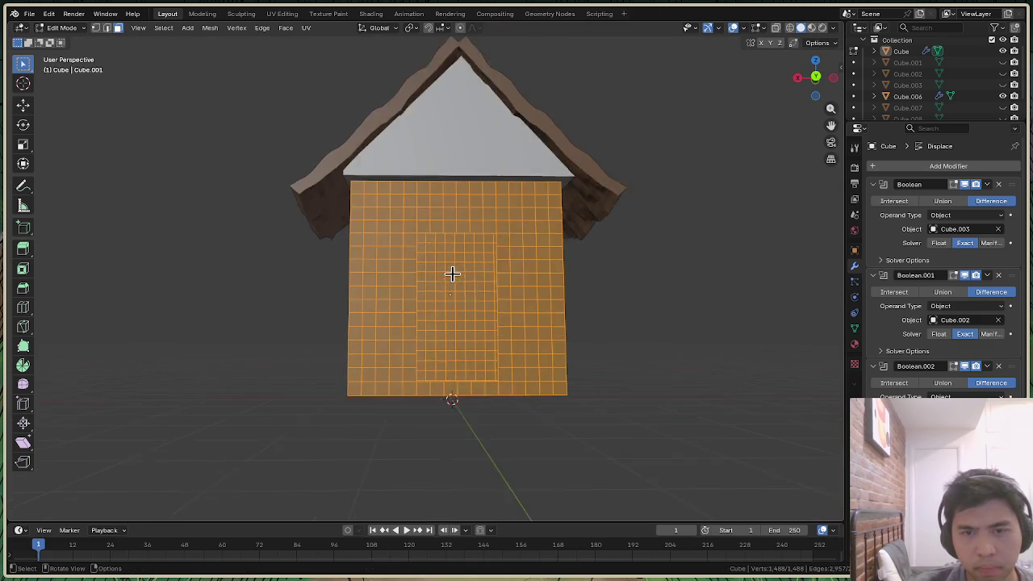
scroll(495, 266, "up", 2)
scroll(552, 282, "up", 1)
left_click_drag(812, 95, 815, 80)
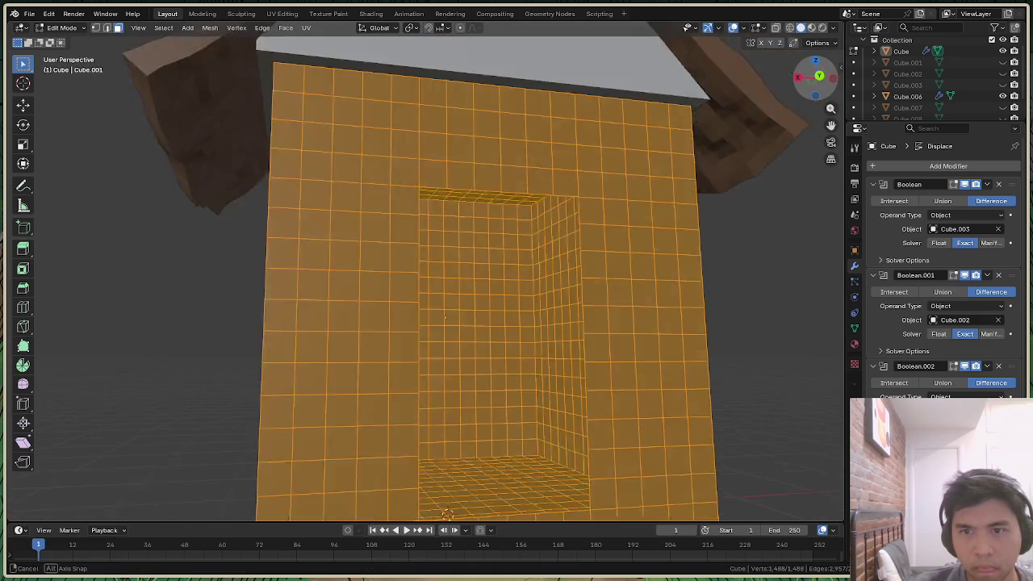
middle_click_drag(393, 321, 584, 306)
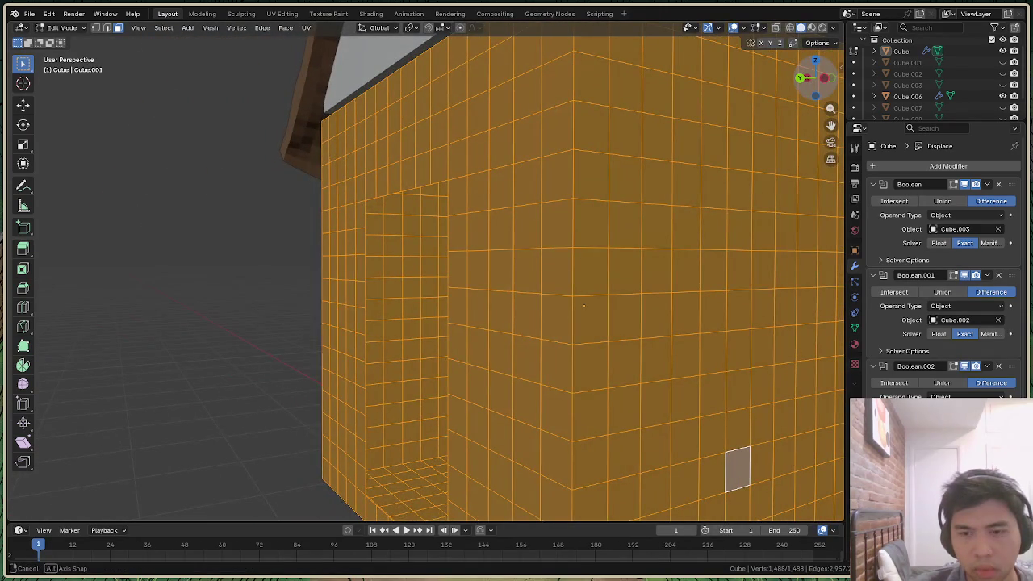
middle_click_drag(583, 305, 530, 295)
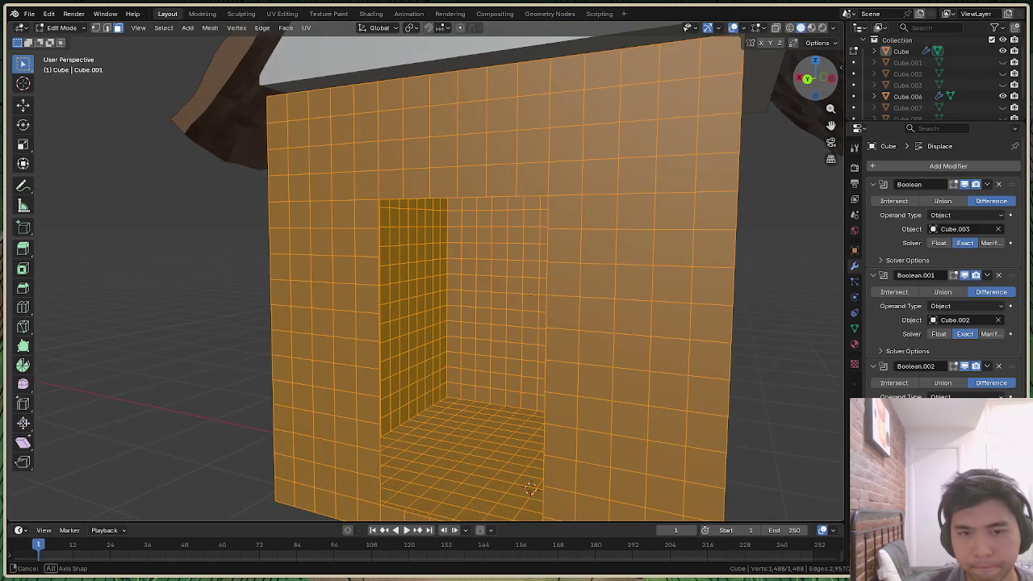
middle_click_drag(530, 293, 494, 321)
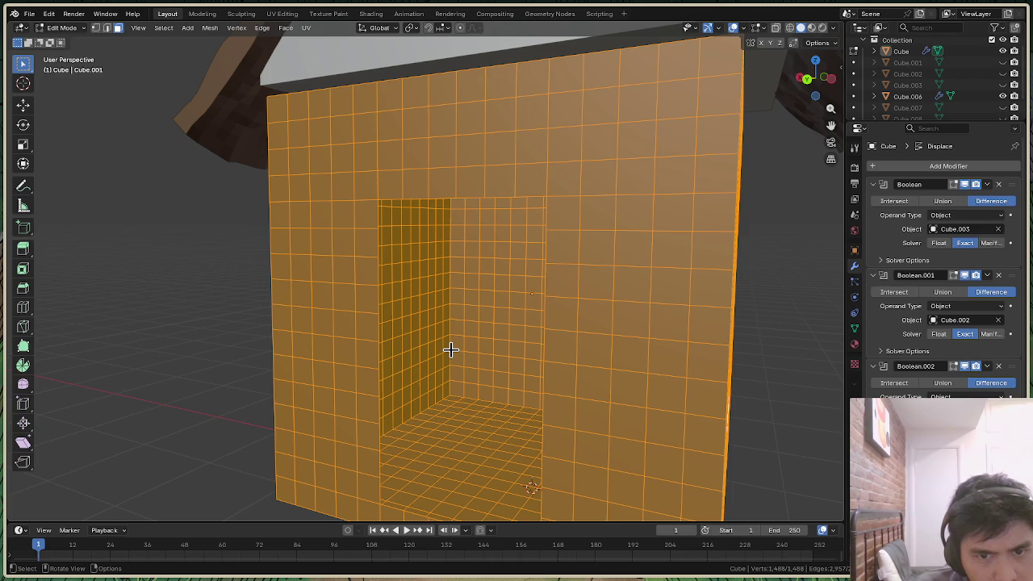
left_click_drag(816, 90, 799, 113)
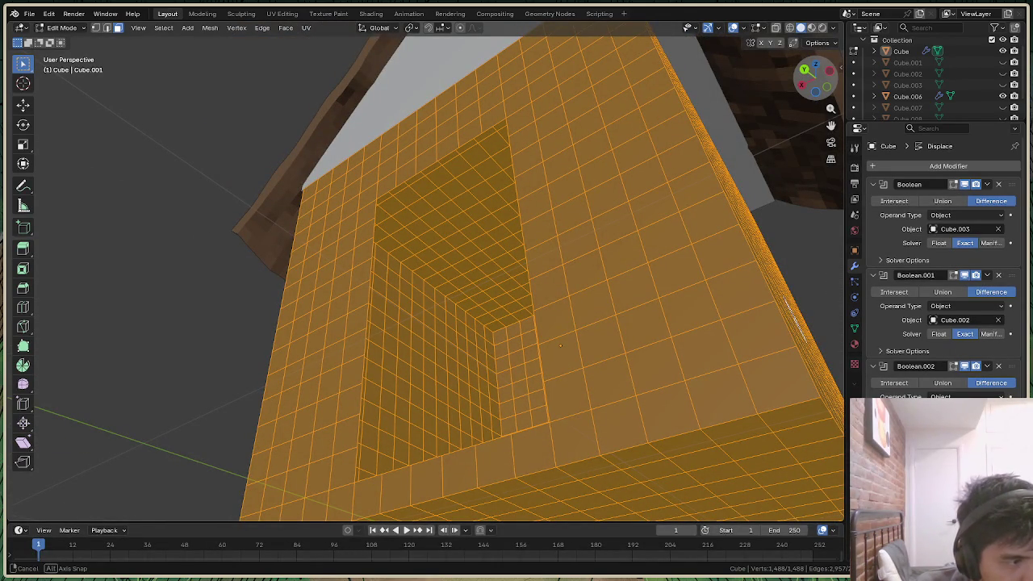
left_click_drag(799, 113, 795, 109)
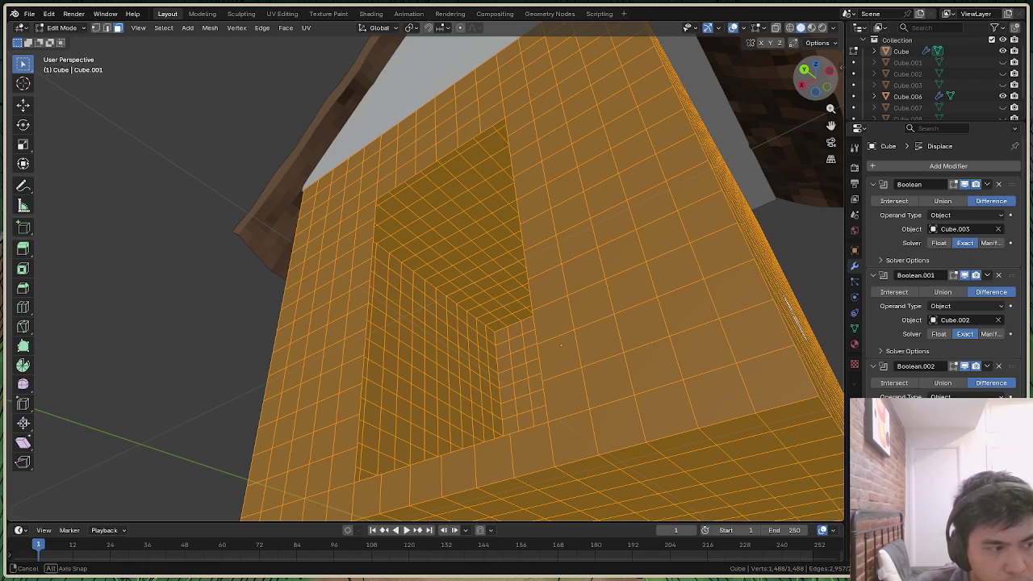
middle_click_drag(561, 345, 599, 300)
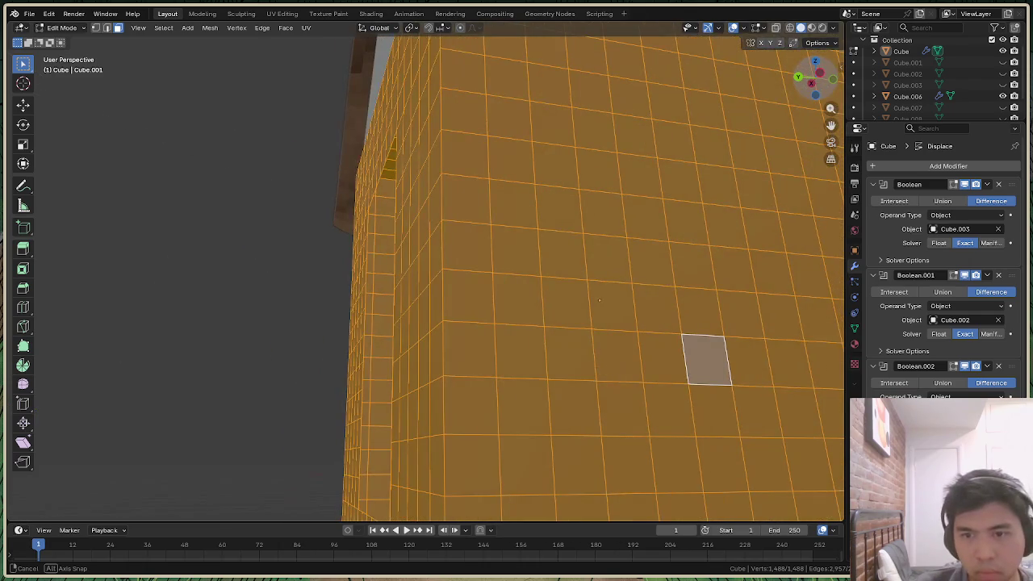
mouse_move(600, 299)
middle_mouse_down()
mouse_move(475, 313)
mouse_move(613, 306)
middle_mouse_up()
right_click(696, 312)
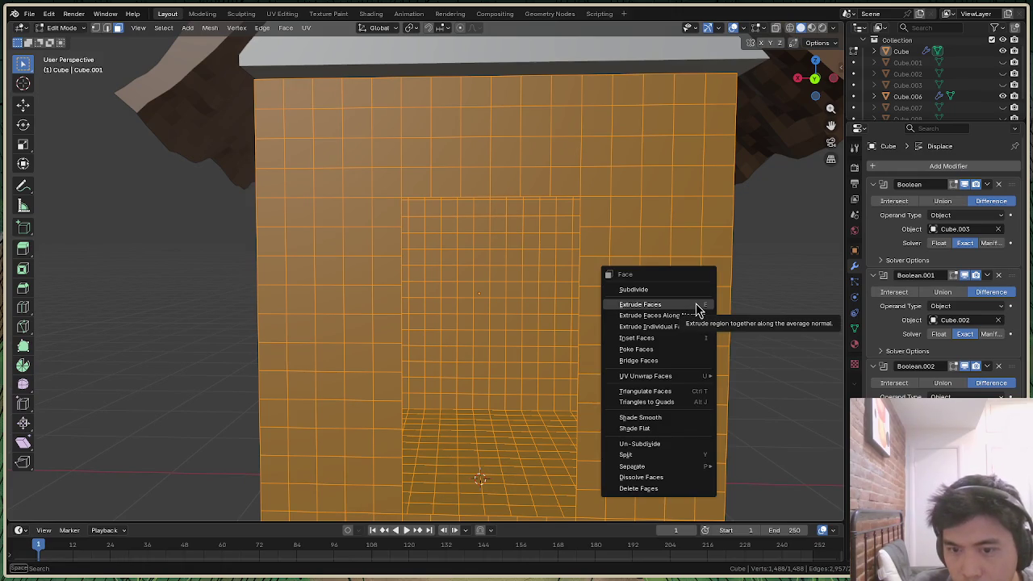
mouse_move(712, 404)
middle_mouse_down()
mouse_move(565, 339)
mouse_move(385, 284)
middle_mouse_up()
scroll(565, 339, "up", 3)
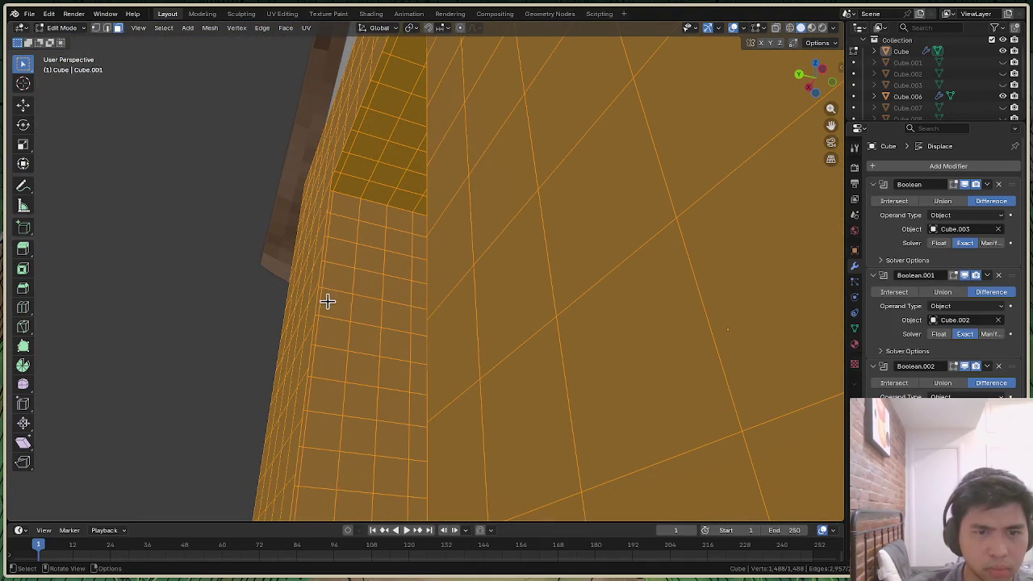
middle_click_drag(484, 242, 517, 216)
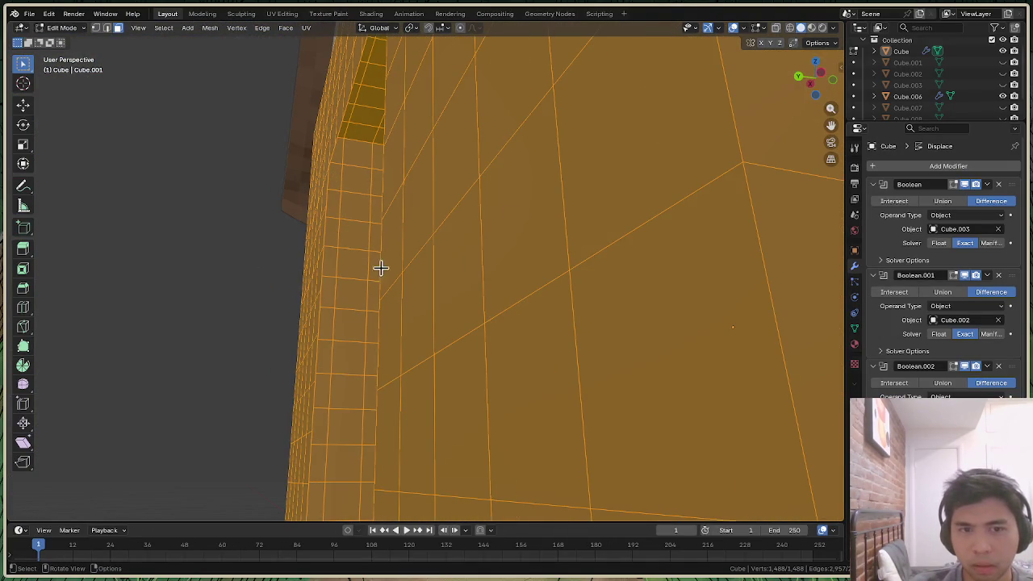
left_click_drag(813, 80, 794, 97)
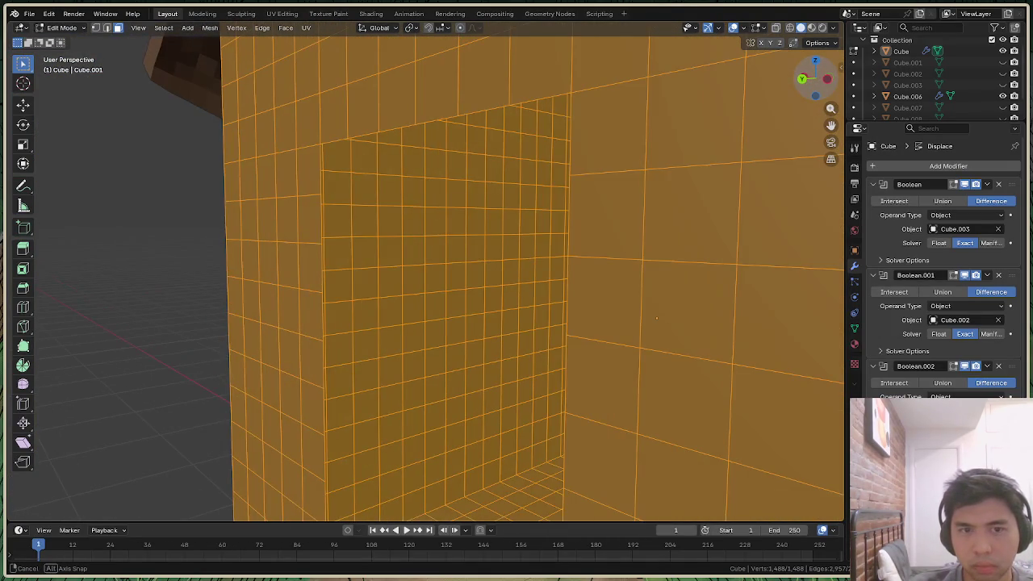
middle_click_drag(656, 318, 596, 295)
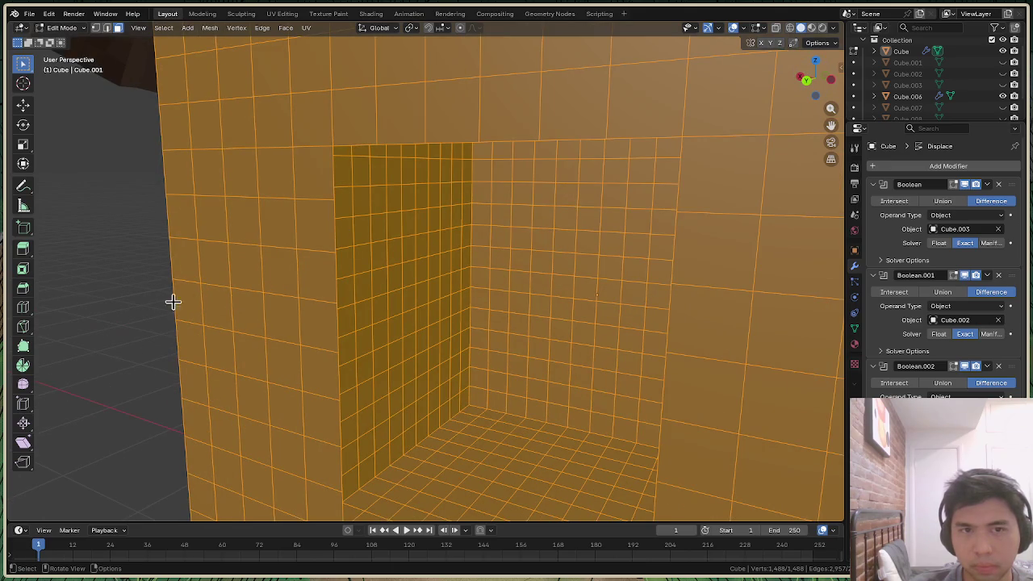
Deselect all and pick a strip of faces along the wall above the doorway
left_click(103, 308)
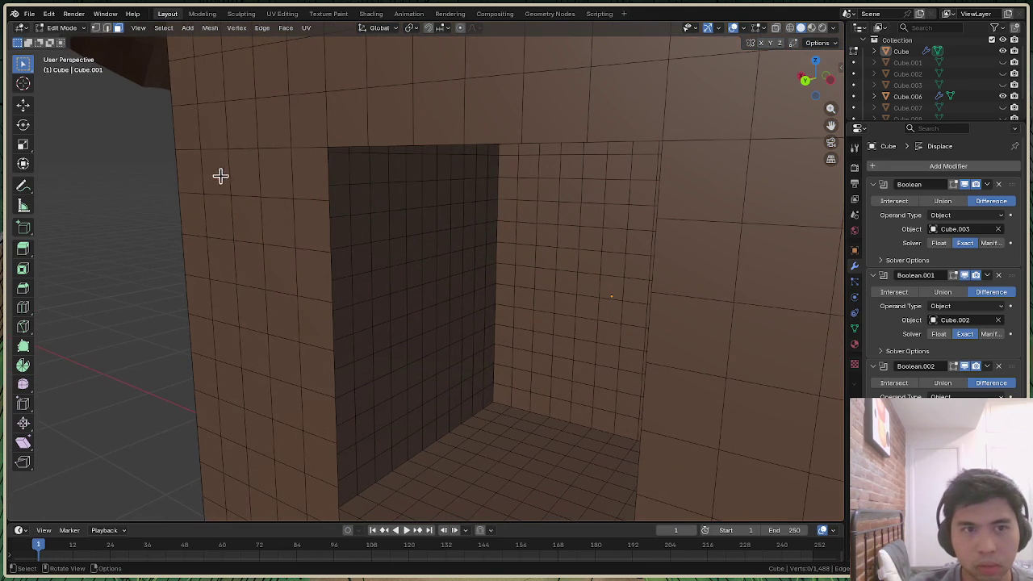
left_click(208, 195)
left_click(219, 189, "ctrl")
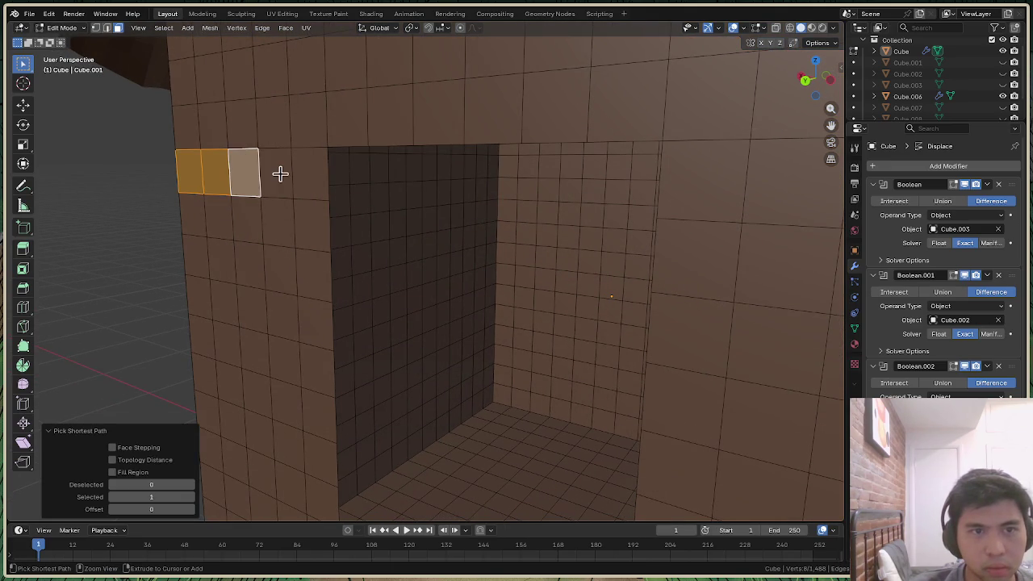
left_click(280, 173, "ctrl")
left_click(306, 181, "ctrl")
left_click_drag(189, 202, 323, 458)
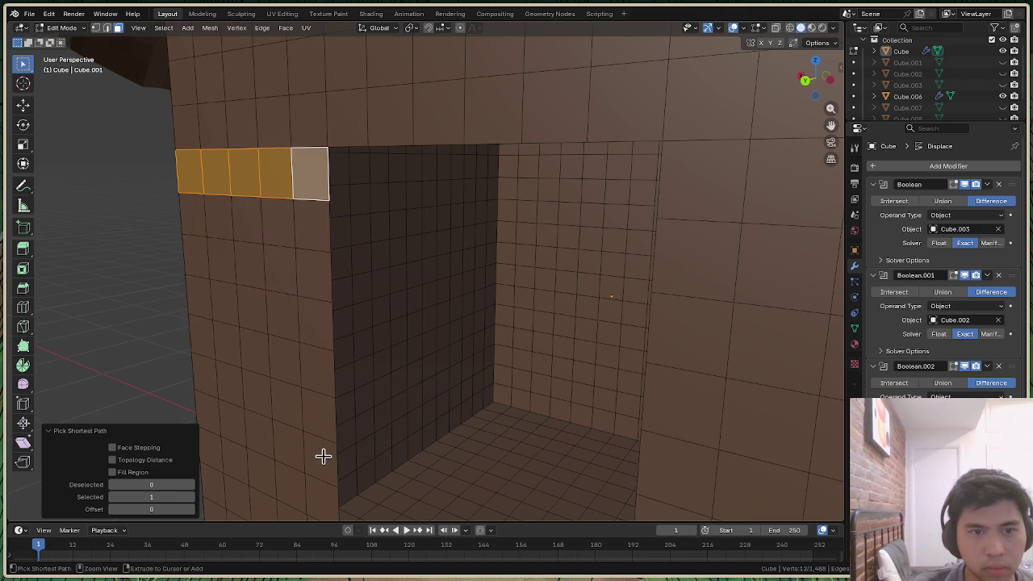
left_click(223, 219, "shift")
left_click(228, 215, "shift")
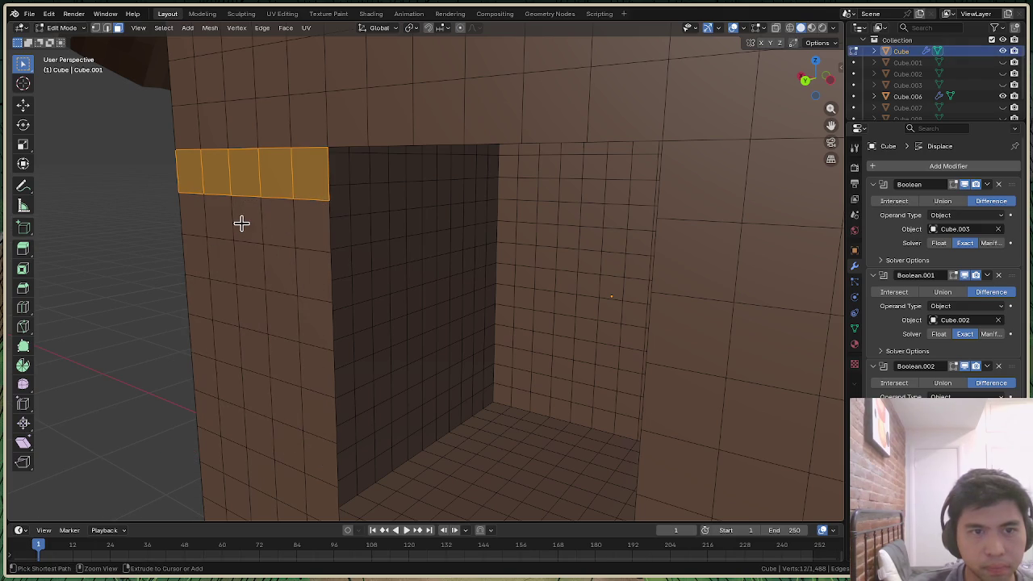
Reselect faces along the top row and second row to the left edge, then clear the selection
left_click(156, 274)
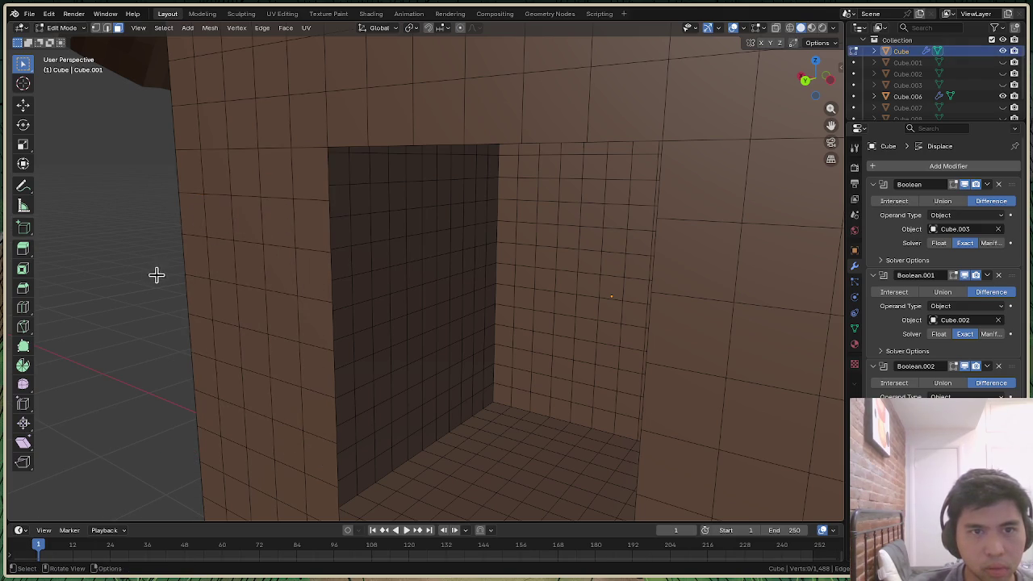
left_click(224, 182, "ctrl")
left_click(281, 173, "ctrl")
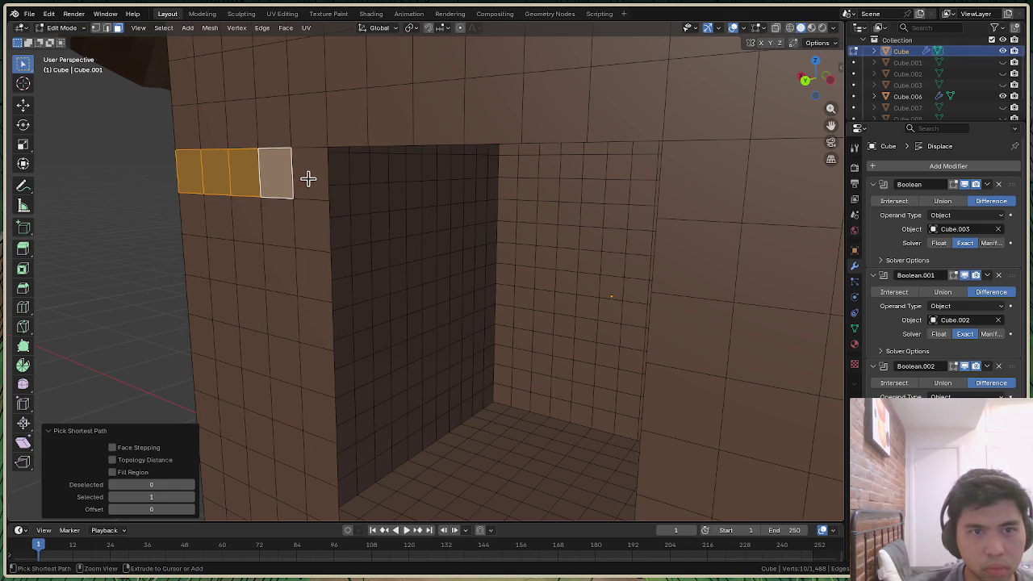
left_click(310, 222, "ctrl")
left_click(276, 226, "ctrl")
left_click(237, 231, "ctrl")
left_click(195, 226, "ctrl")
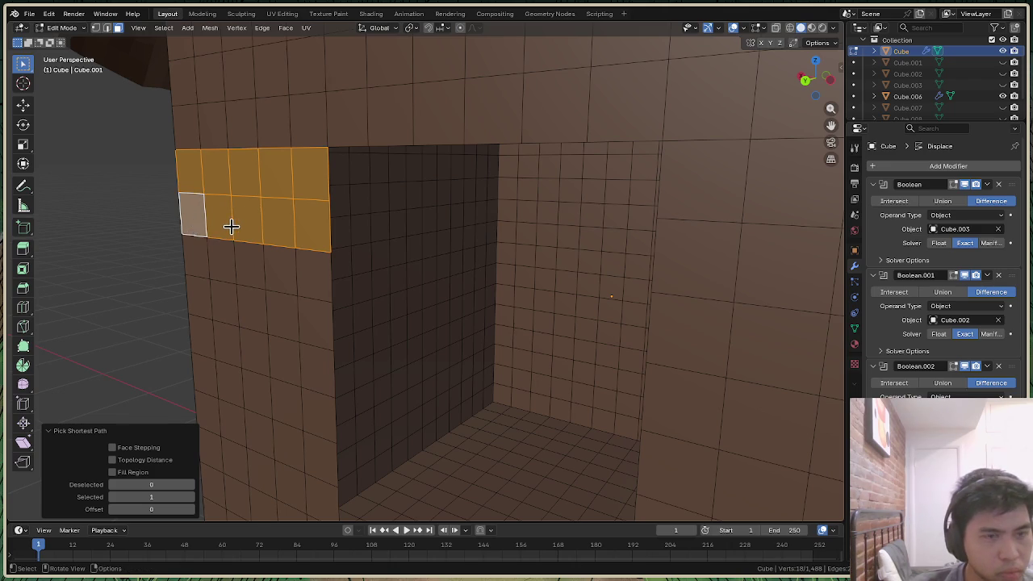
middle_click_drag(231, 227, 237, 261)
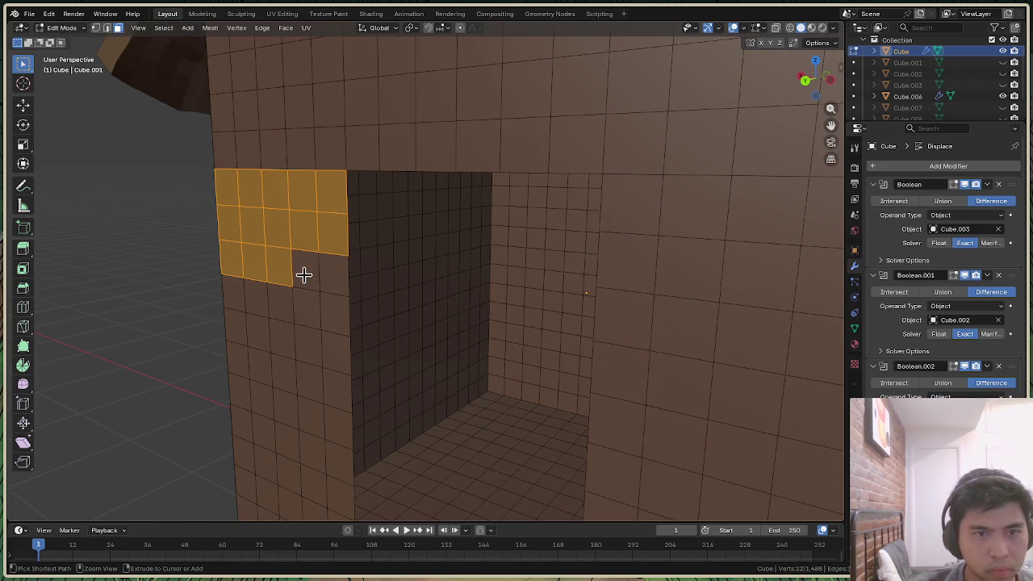
left_click(167, 284)
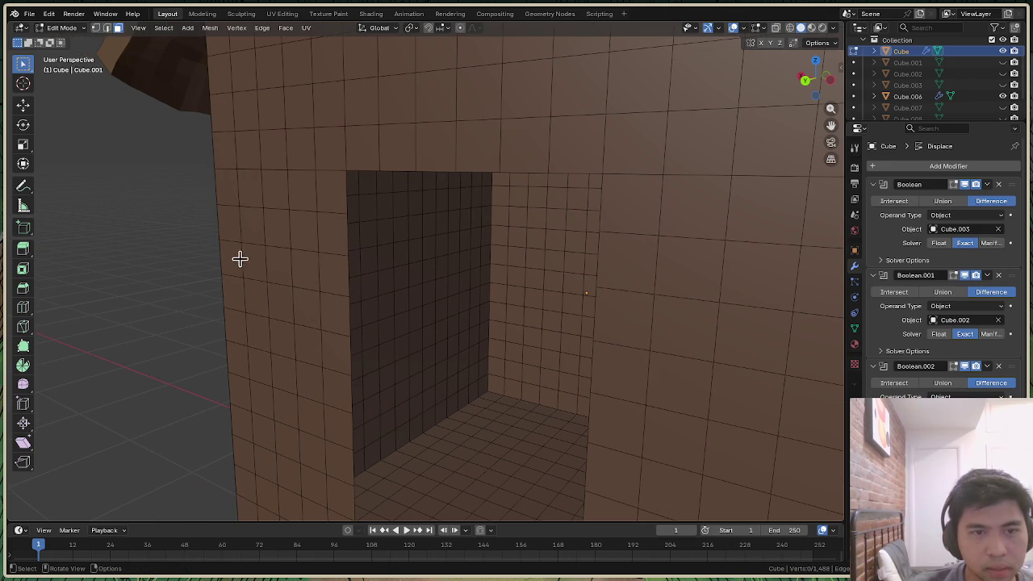
left_click(219, 191, "ctrl")
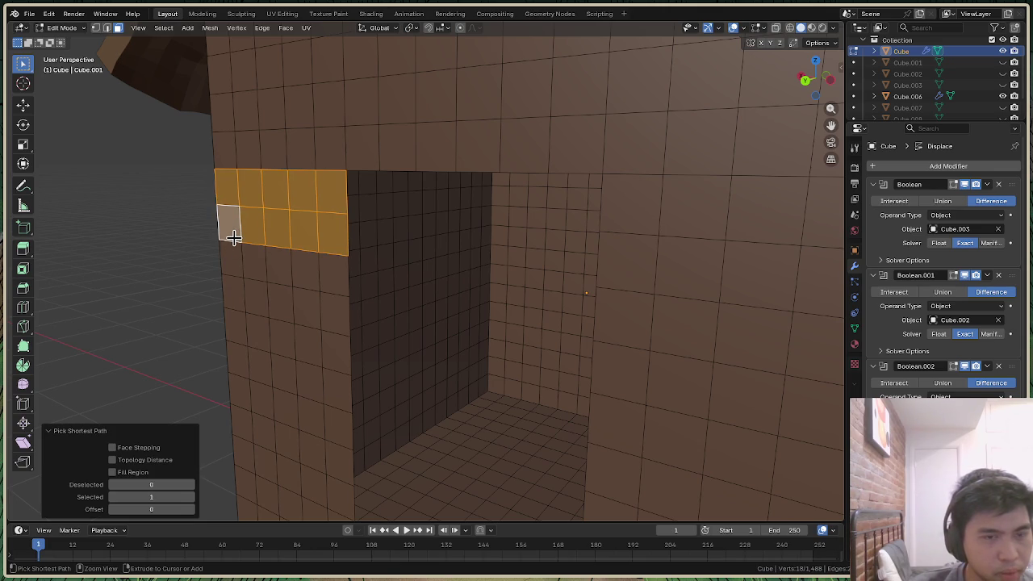
left_click(120, 266)
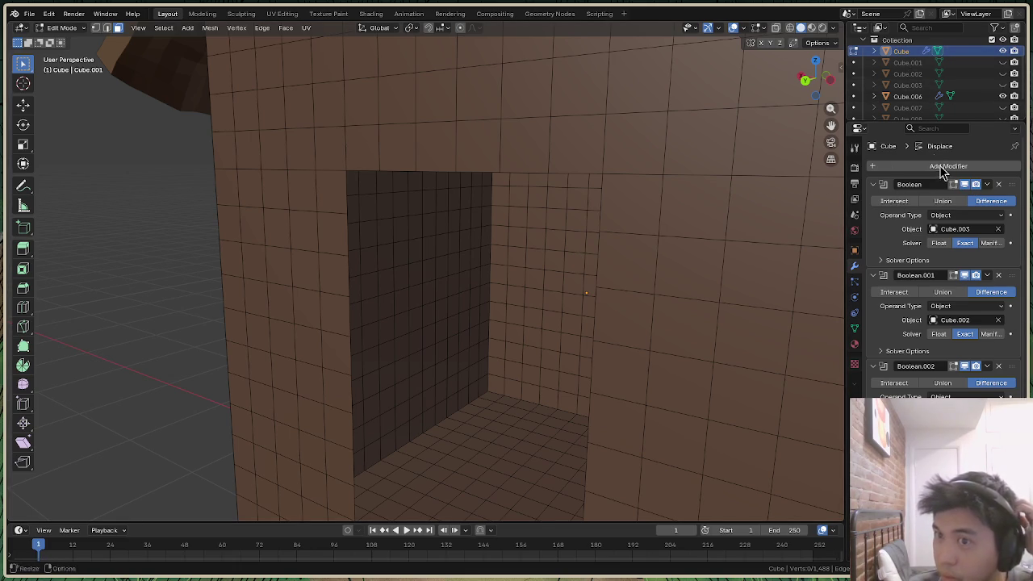
Add a Solidify modifier (searched as 'solo') and increase its Thickness
left_click(890, 167)
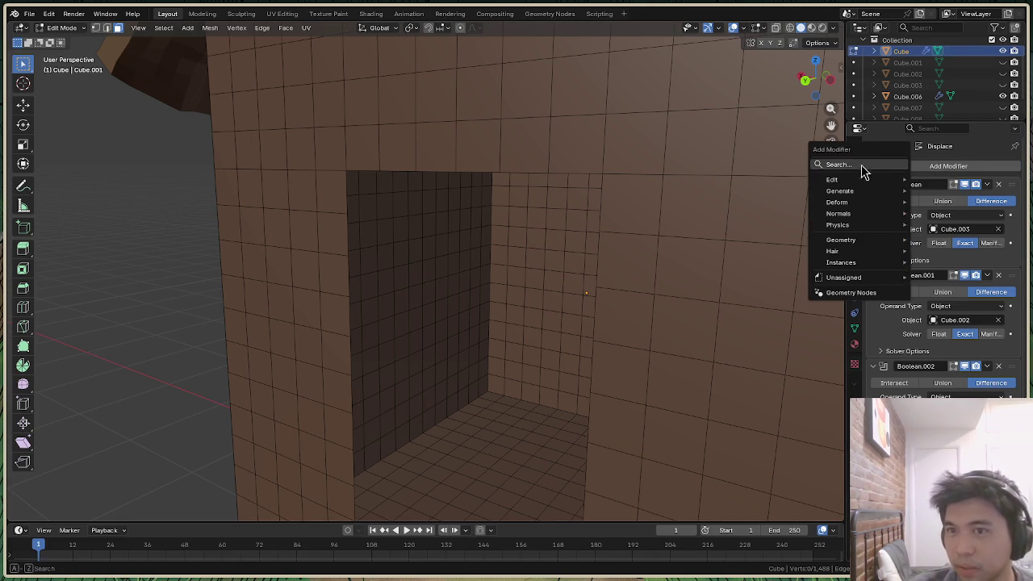
type("solo")
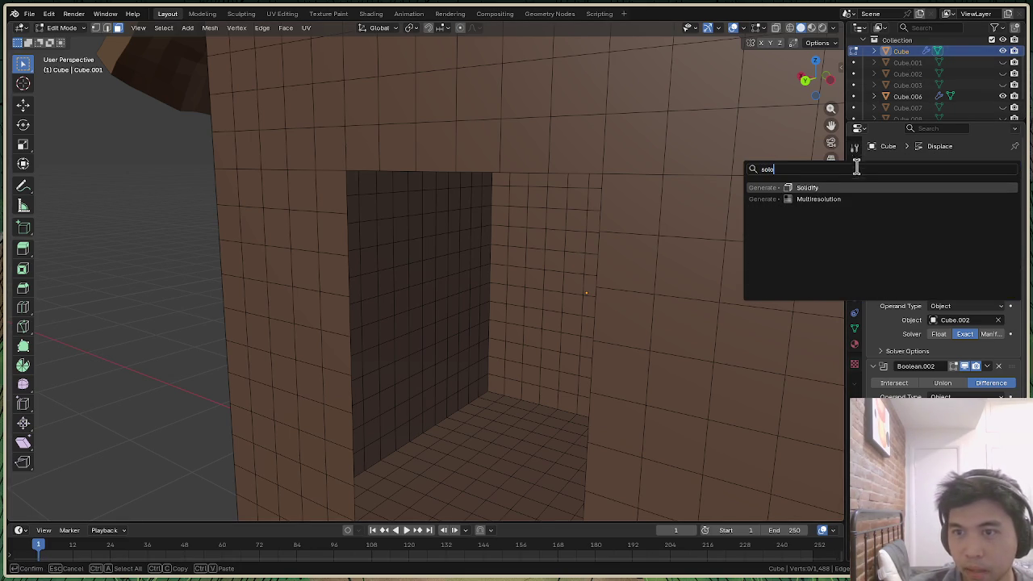
left_click(829, 187)
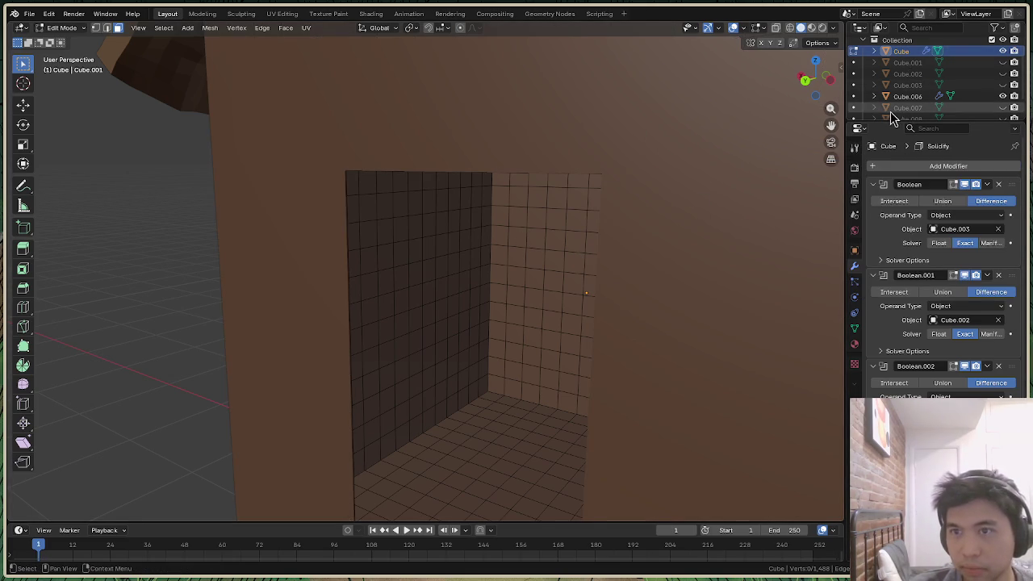
scroll(939, 267, "down", 3)
scroll(940, 266, "down", 1)
scroll(940, 266, "down", 2)
scroll(940, 266, "down", 2)
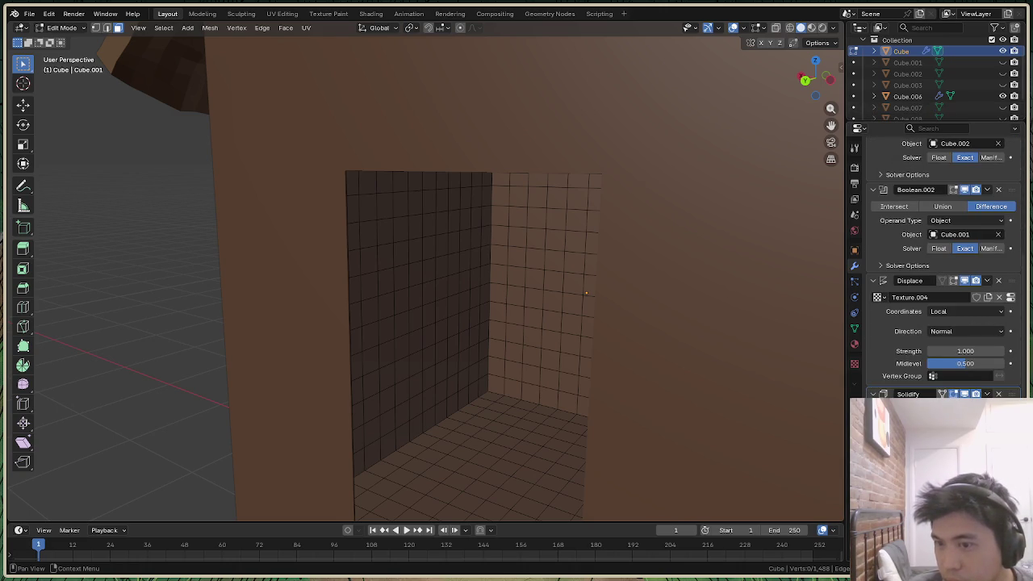
left_click_drag(965, 427, 1018, 428)
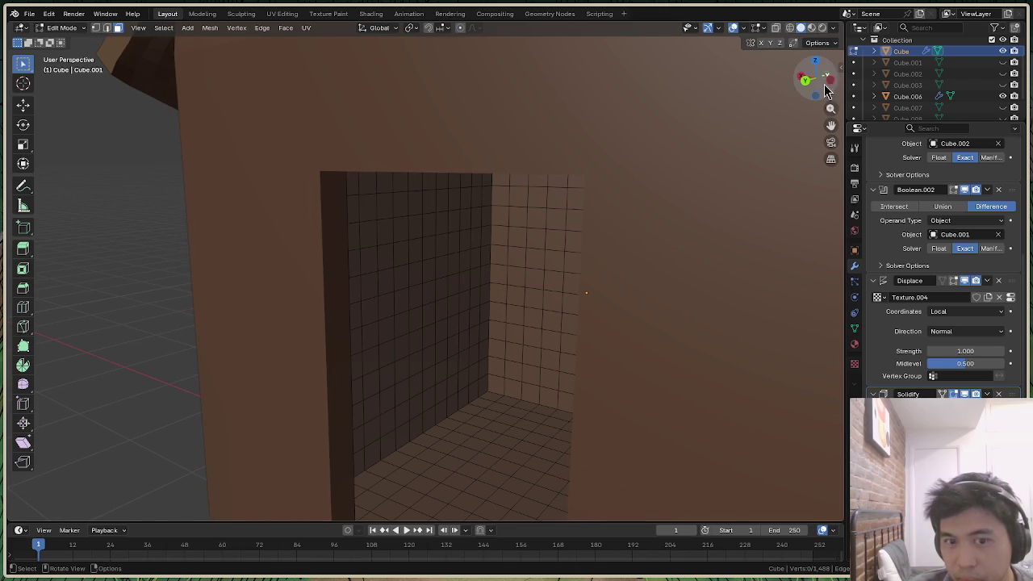
Orbit and zoom around the house to inspect the thickened doorway walls
left_click_drag(826, 91, 726, 97)
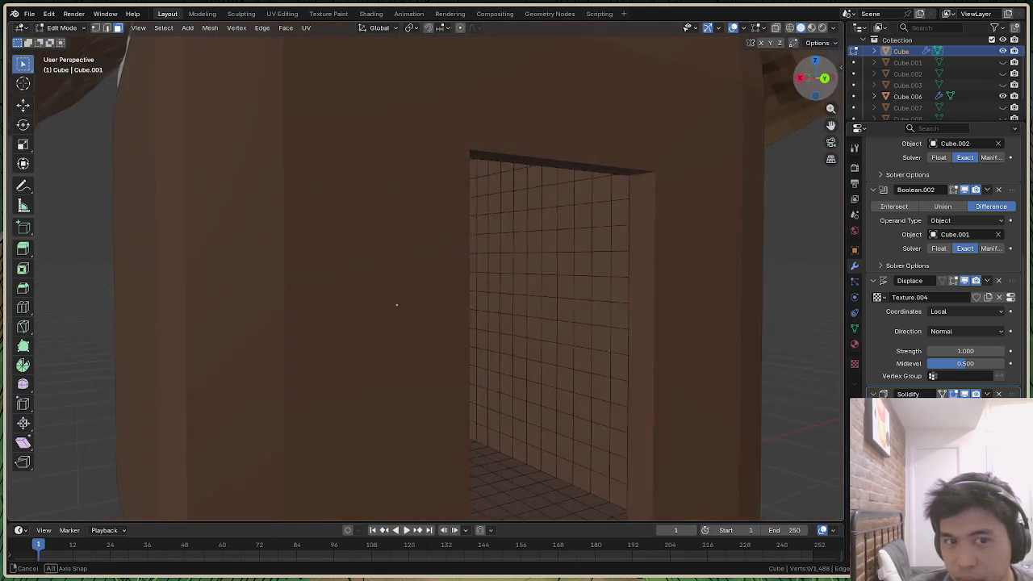
left_click_drag(397, 304, 424, 318)
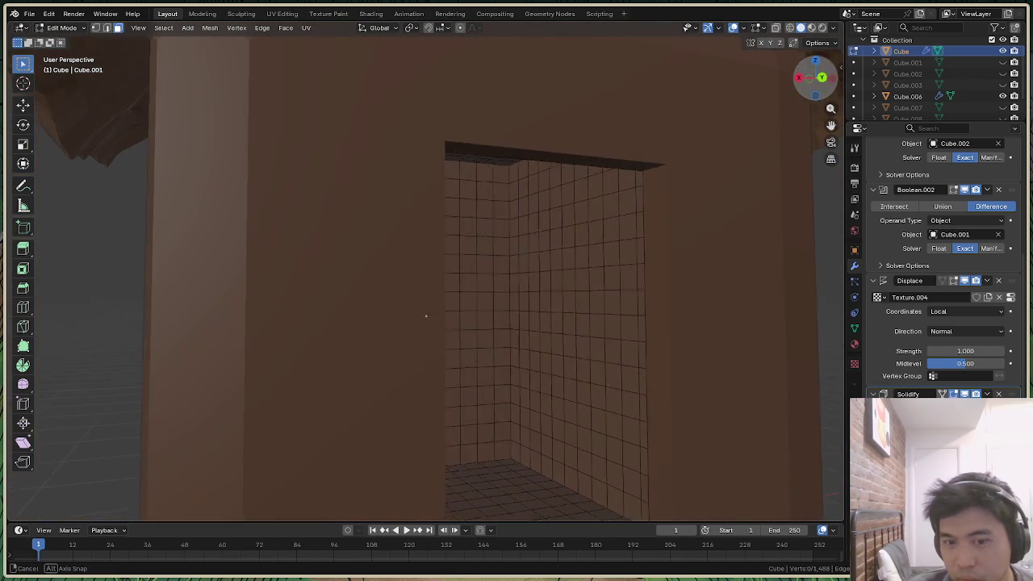
left_click_drag(424, 318, 497, 387)
scroll(597, 242, "down", 8)
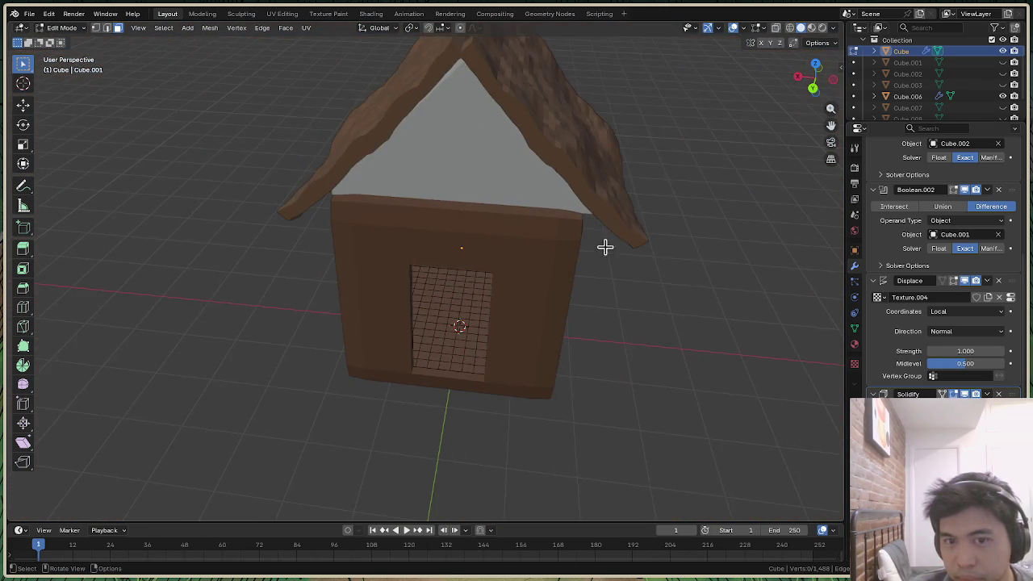
left_click_drag(816, 79, 775, 57)
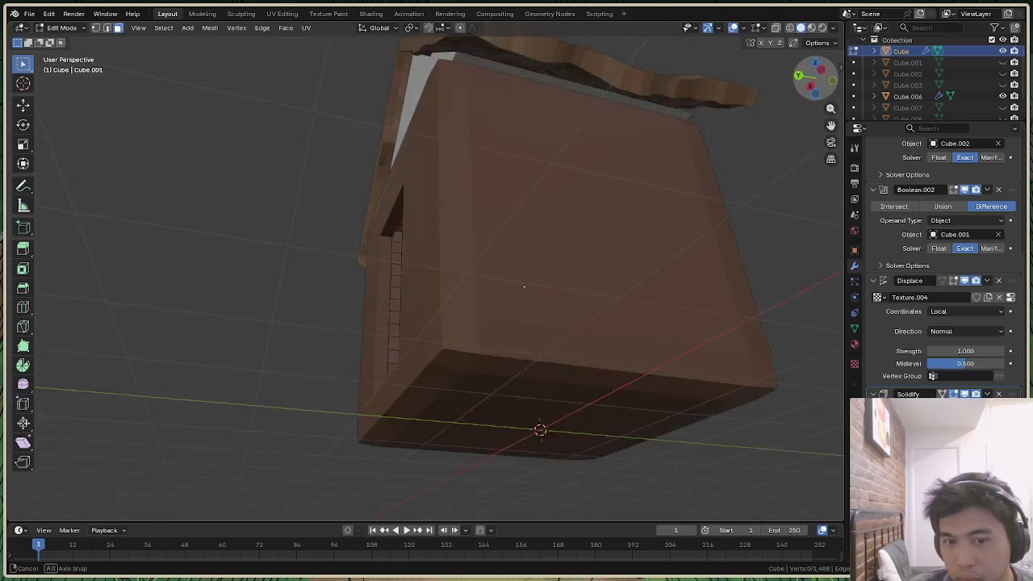
mouse_move(774, 56)
left_mouse_down()
mouse_move(759, 89)
mouse_move(709, 93)
left_mouse_up()
left_click(63, 28)
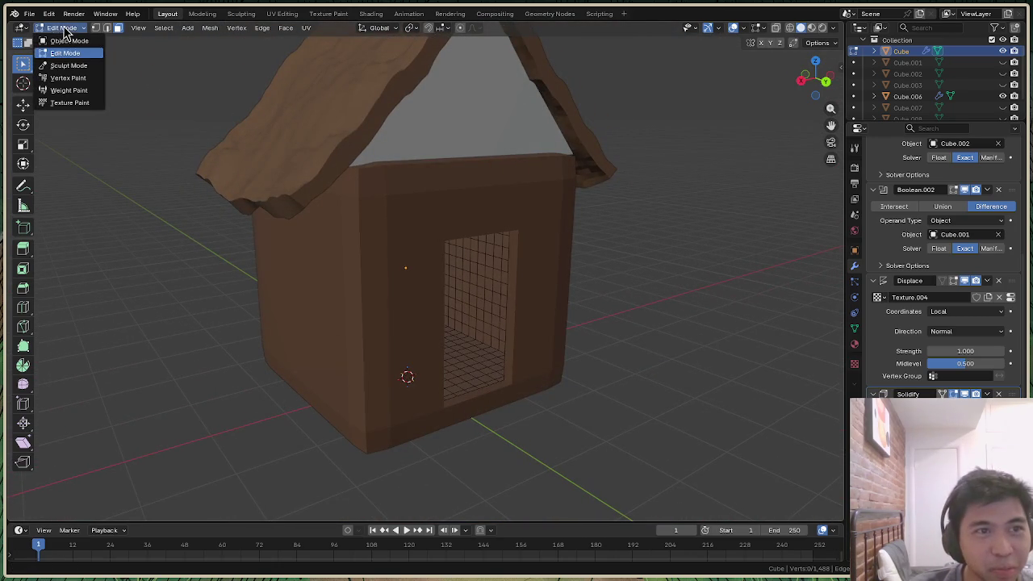
Return to Object Mode and scale the house to 0.955
left_click(70, 41)
mouse_move(839, 90)
left_mouse_down()
mouse_move(798, 89)
mouse_move(811, 81)
left_mouse_up()
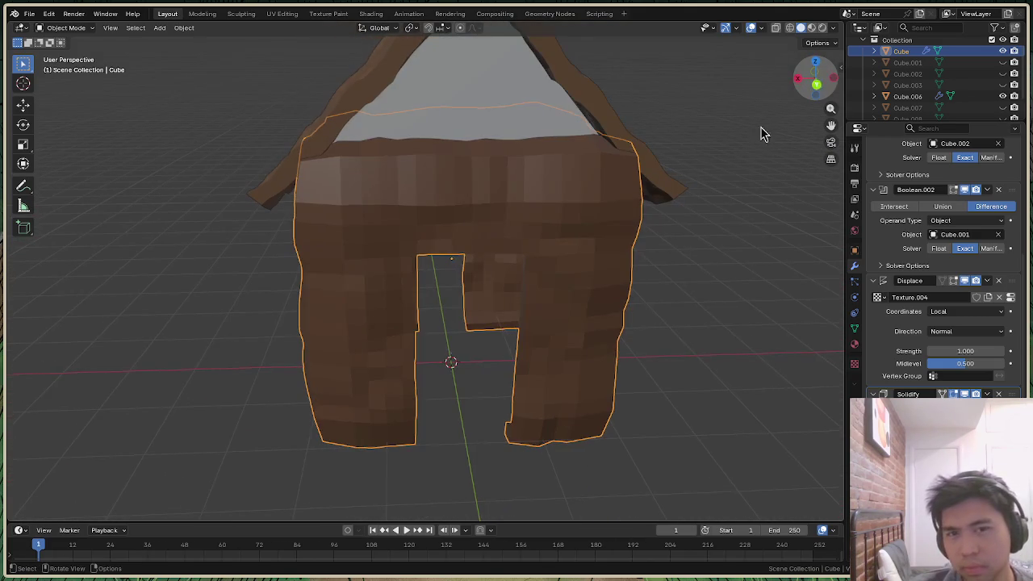
key("s")
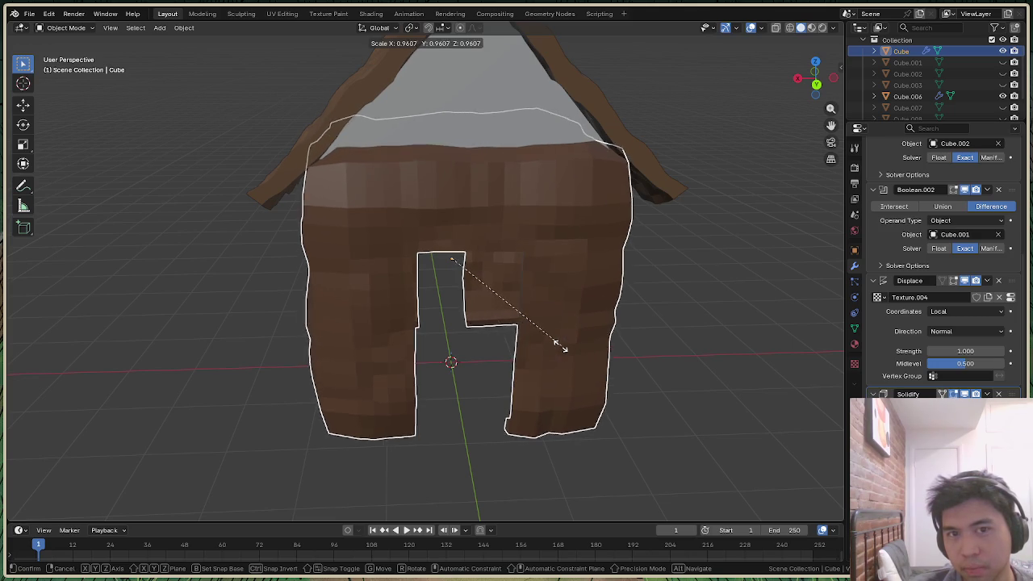
left_click(561, 350)
left_click_drag(833, 93, 621, 362)
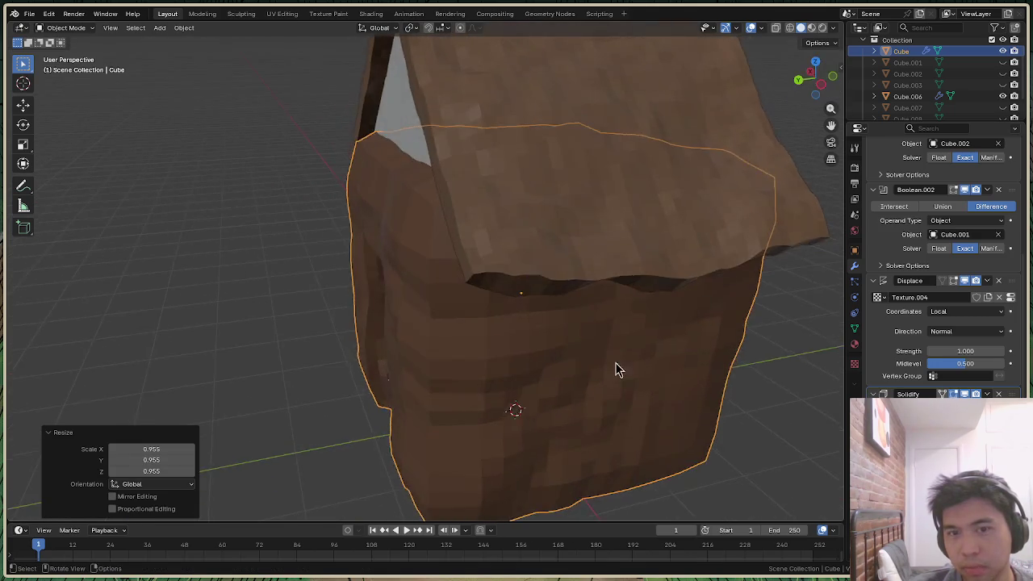
scroll(621, 363, "down", 5)
left_click_drag(816, 80, 811, 79)
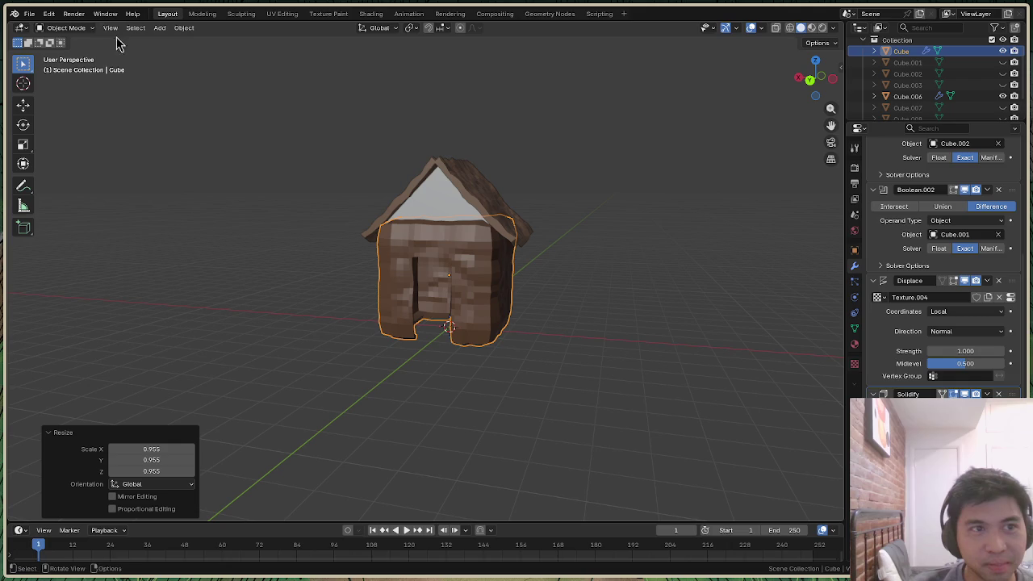
Select the house with its roof, export as Stanford PLY, and relaunch the game
key("a")
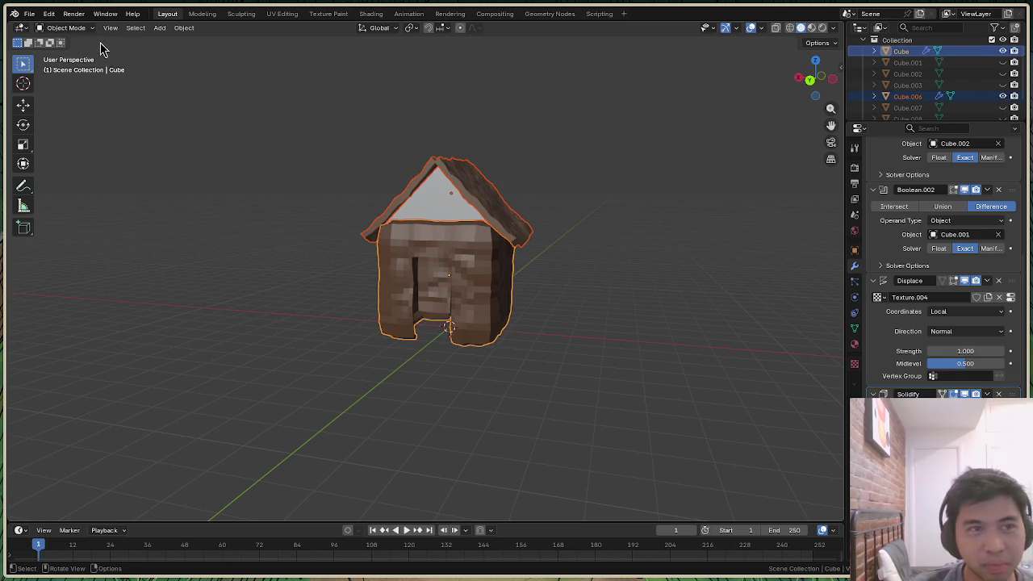
left_click(29, 14)
mouse_move(47, 185)
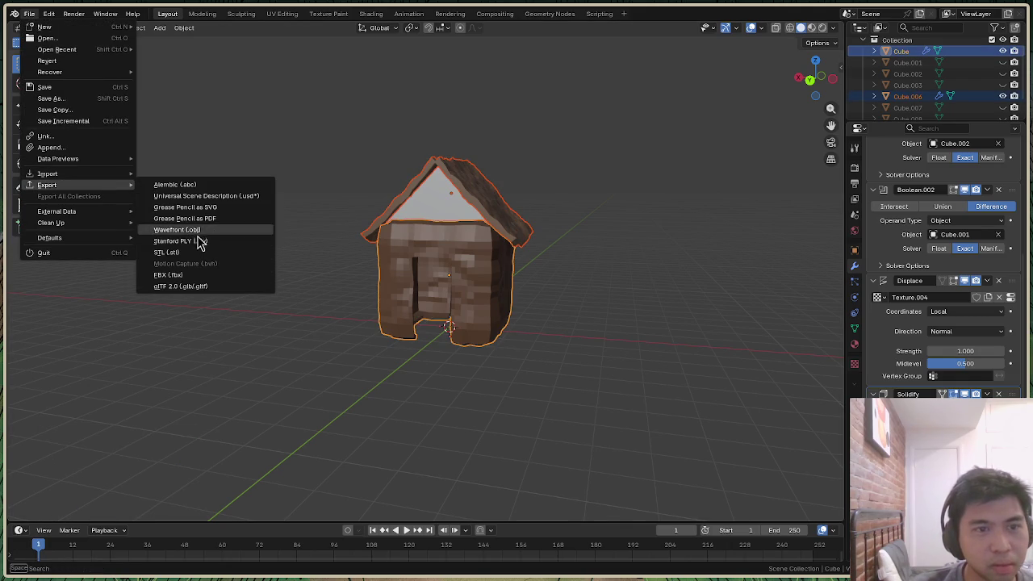
left_click(255, 242)
left_click(738, 545)
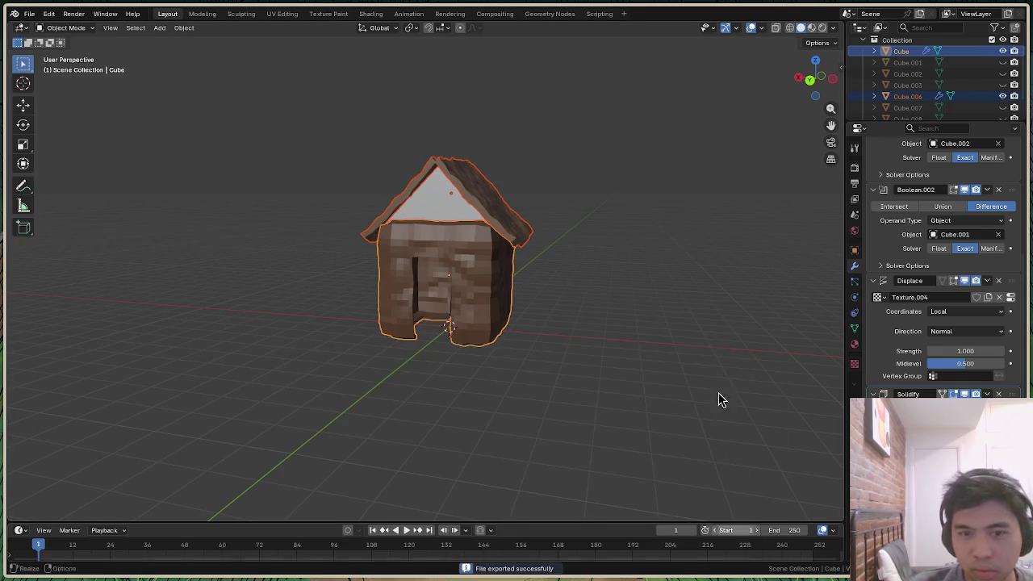
key("alt+Tab")
key("Return")
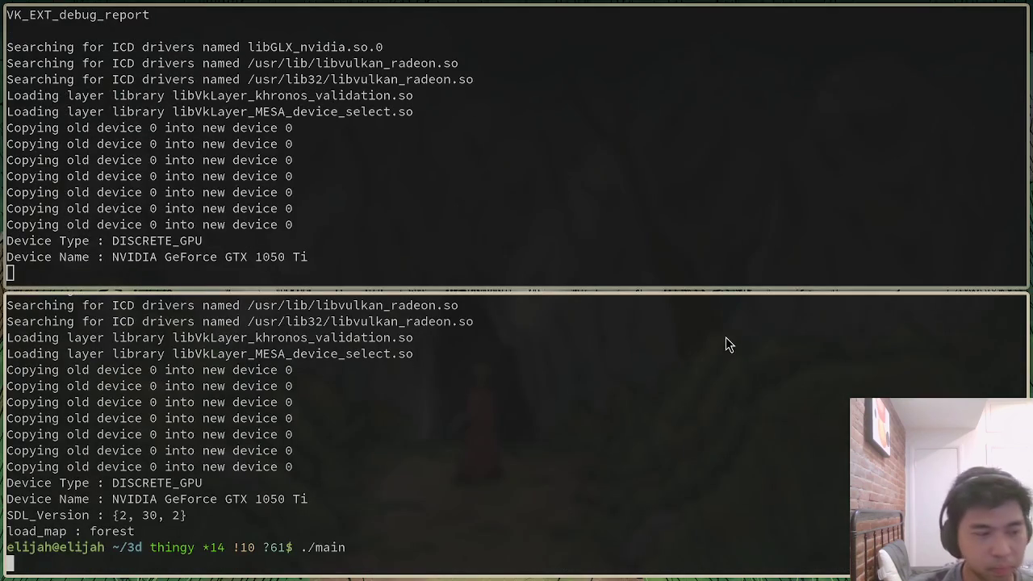
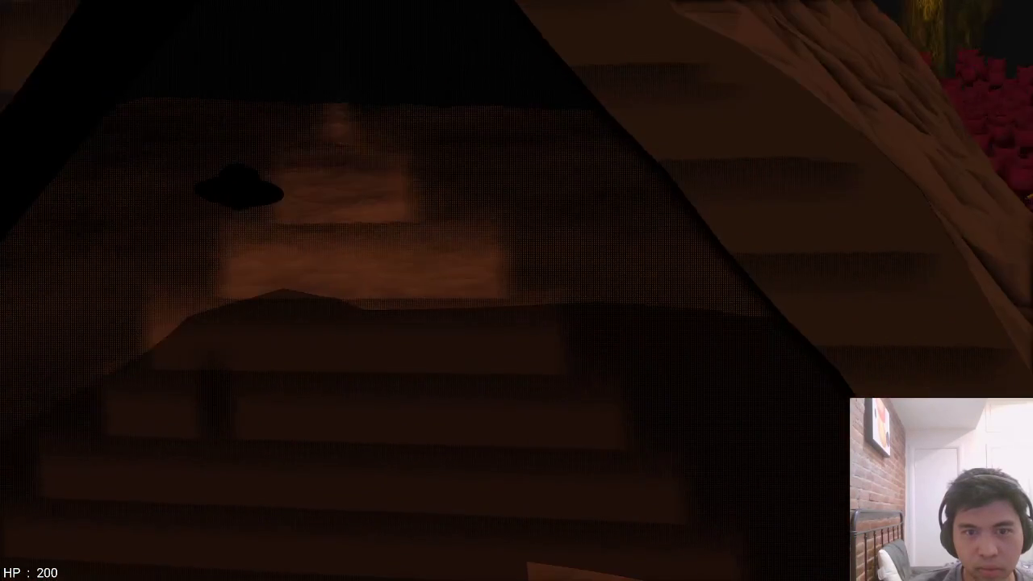
Reload the forest map, walk the character, and launch the map editor with edit_map
key("F5")
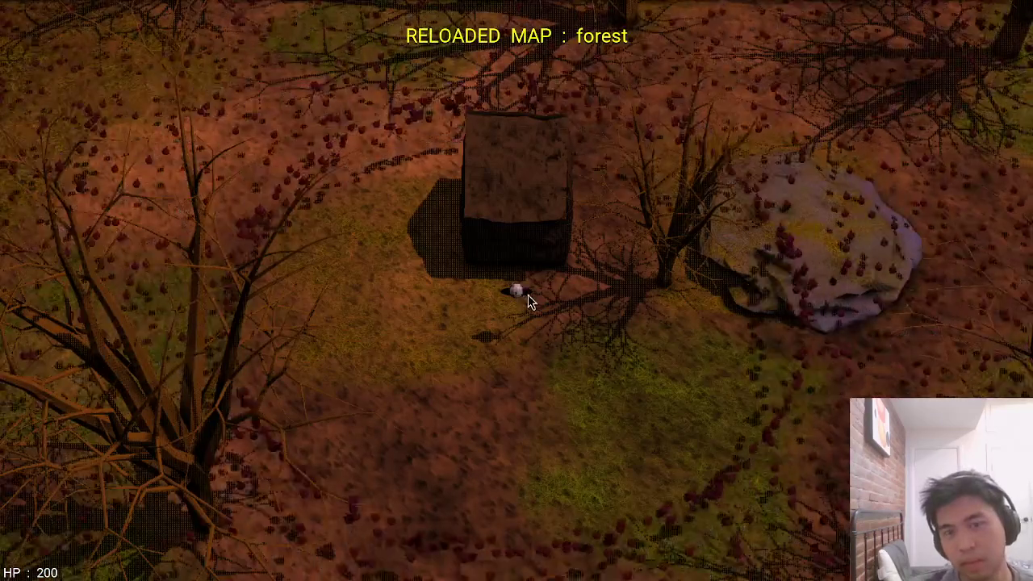
key("a")
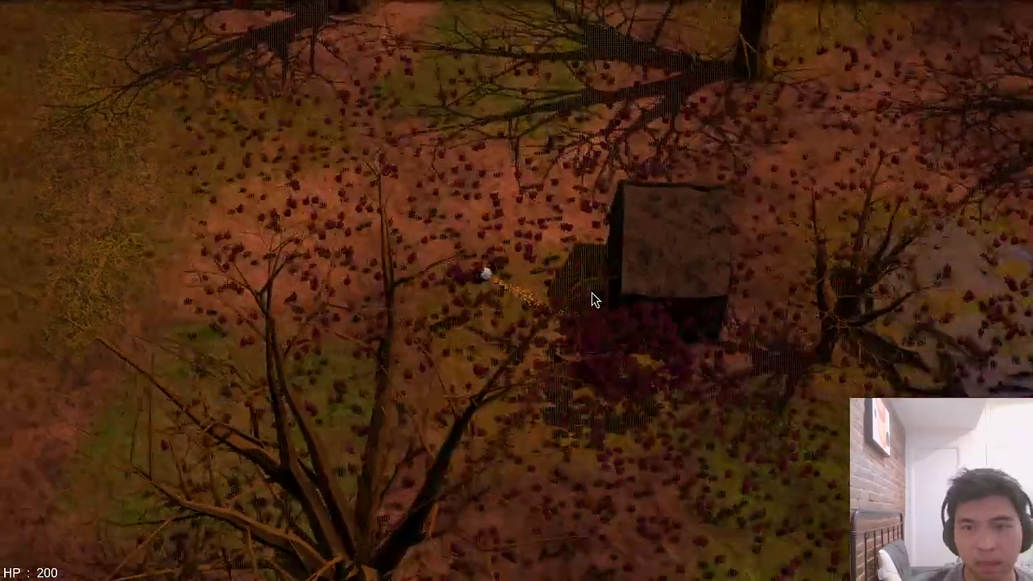
key("grave")
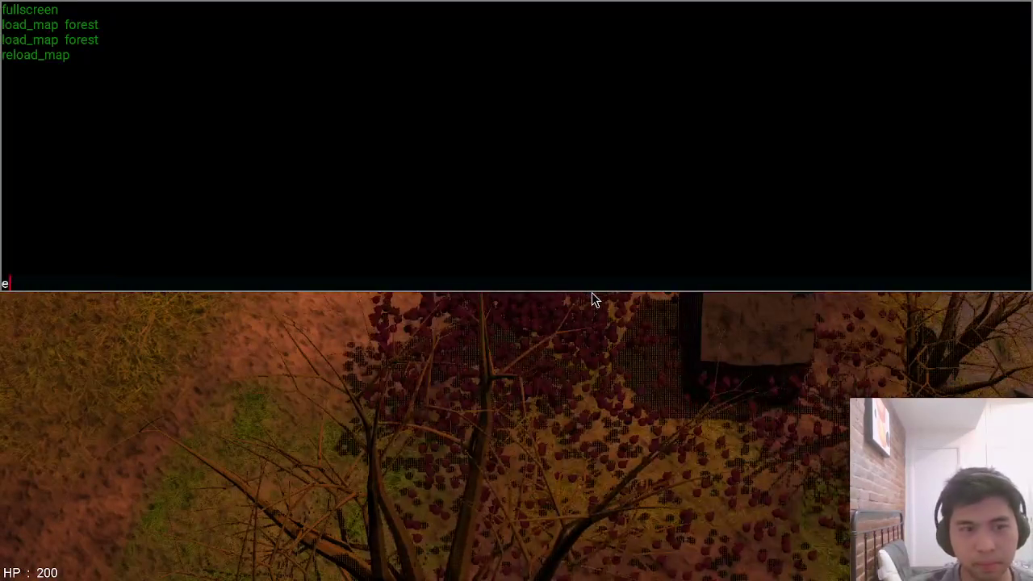
type("edit_map")
key("Return")
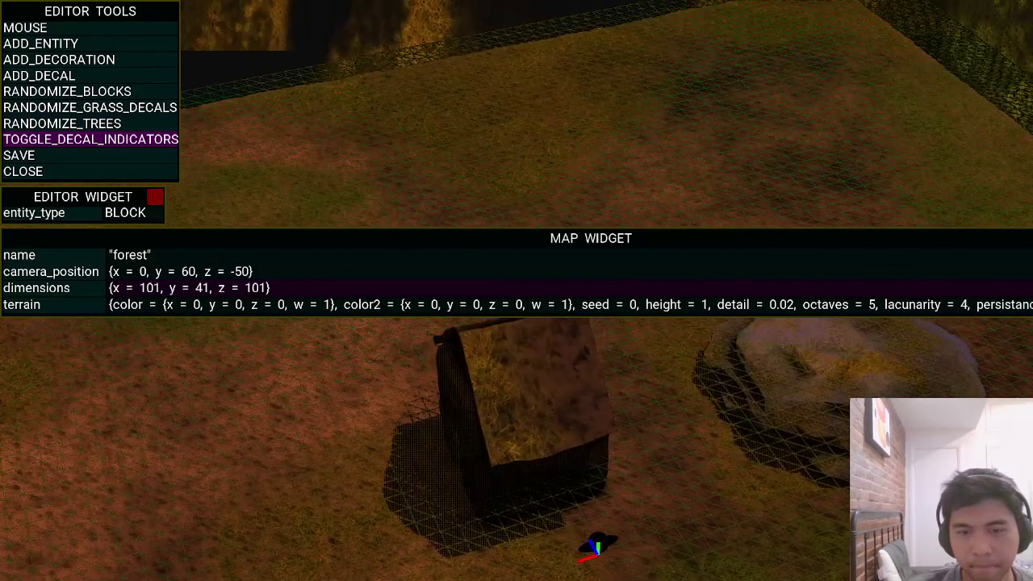
Inspect the HOUSE decoration's panel, then save the forest map and close the editor
left_click(582, 418)
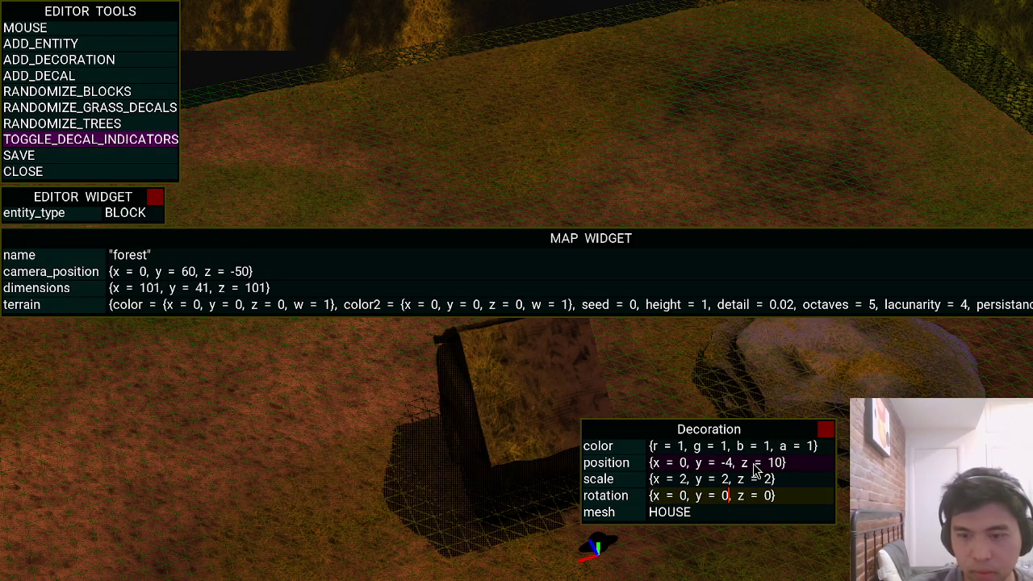
left_click(78, 157)
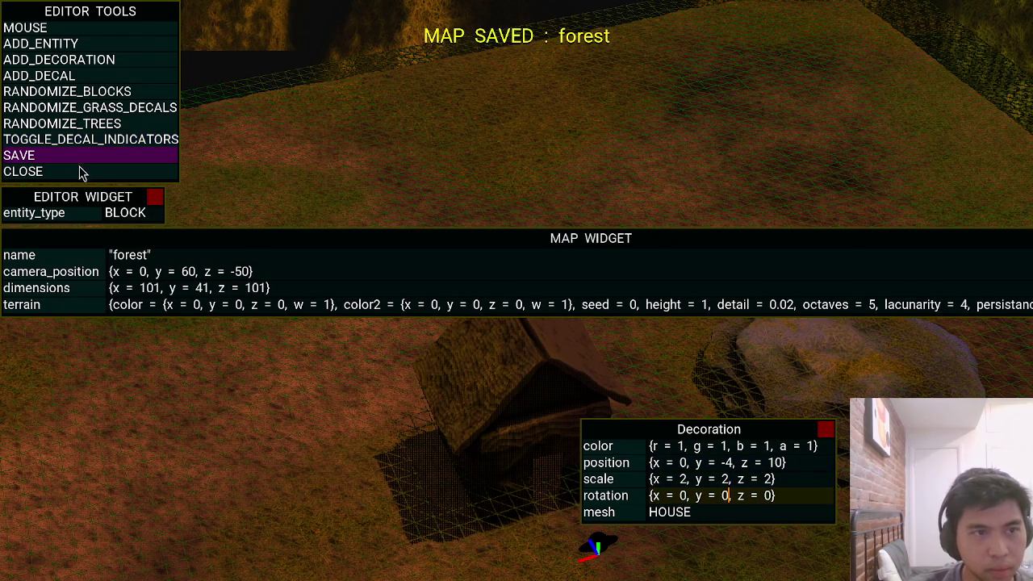
left_click(78, 171)
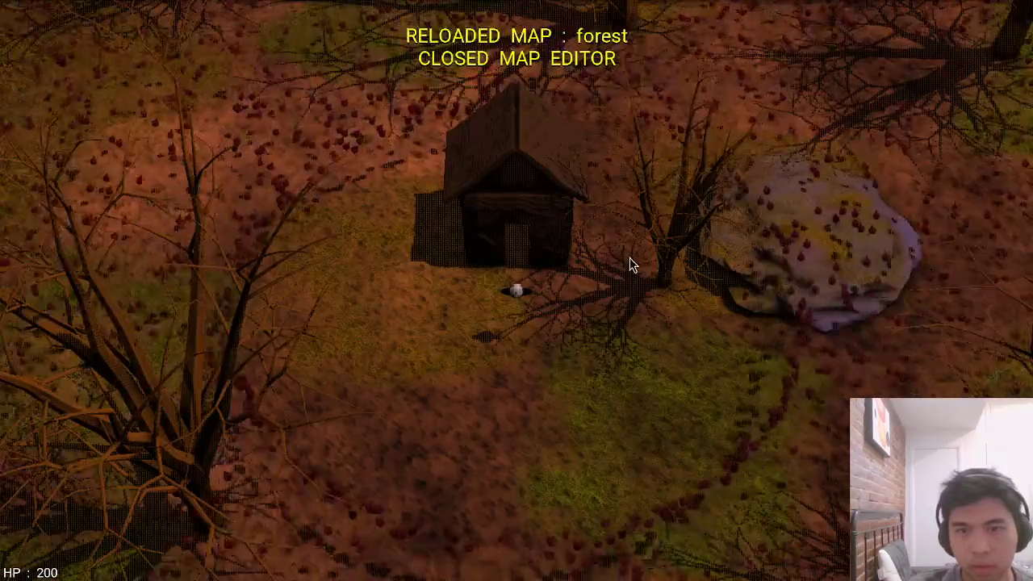
scroll(628, 268, "up", 3)
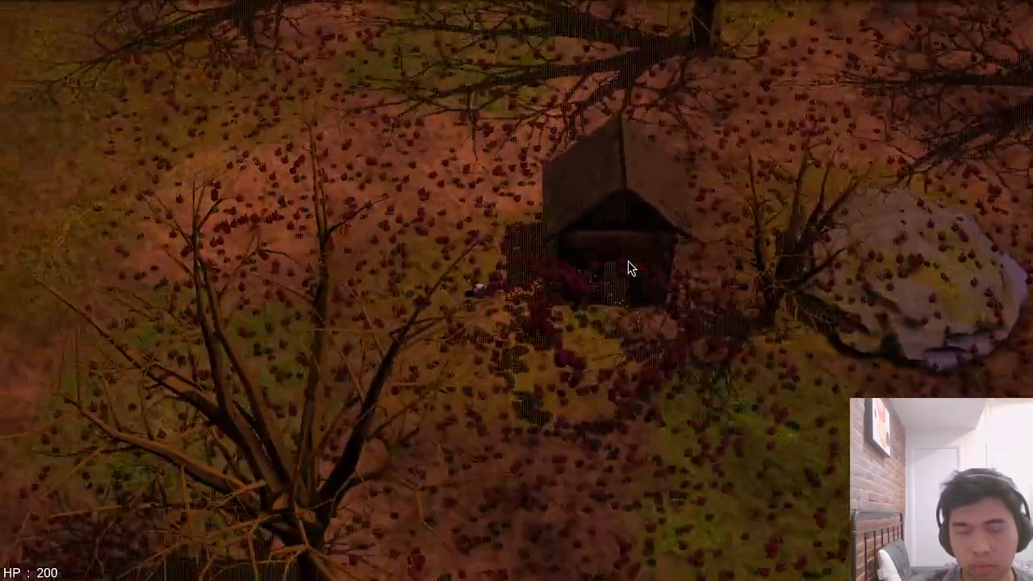
key("w")
key("a")
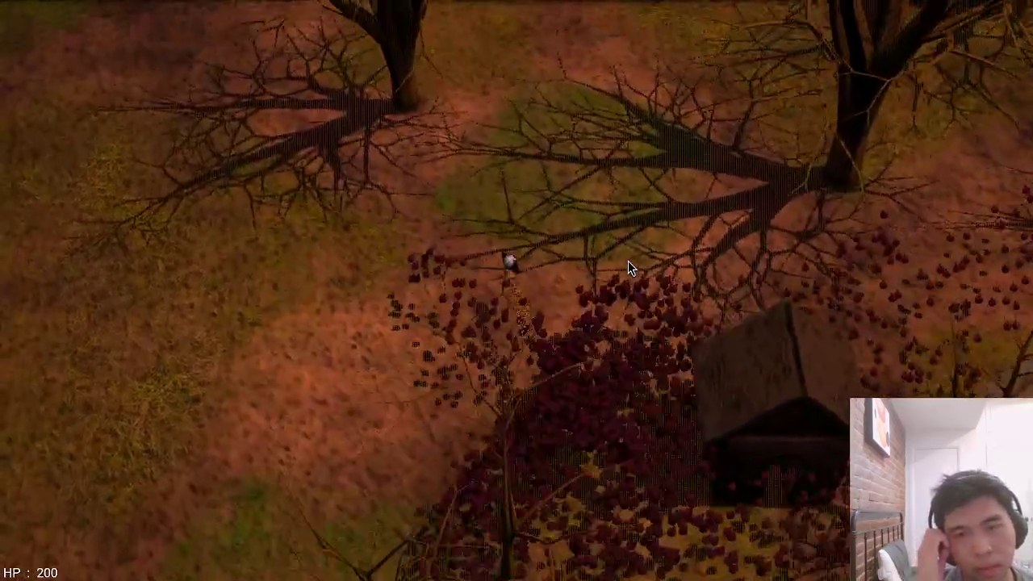
key("d")
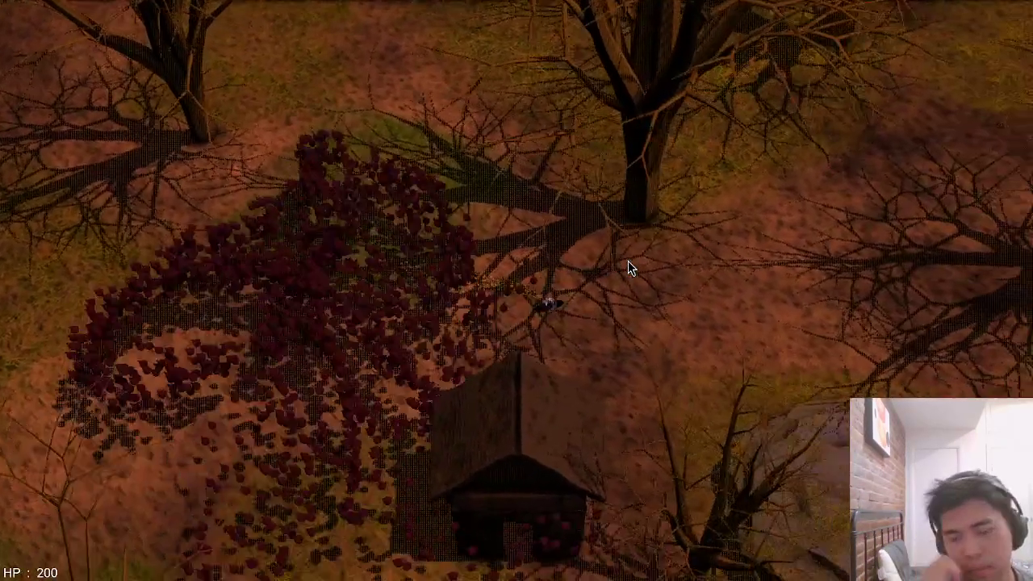
key("s")
key("d")
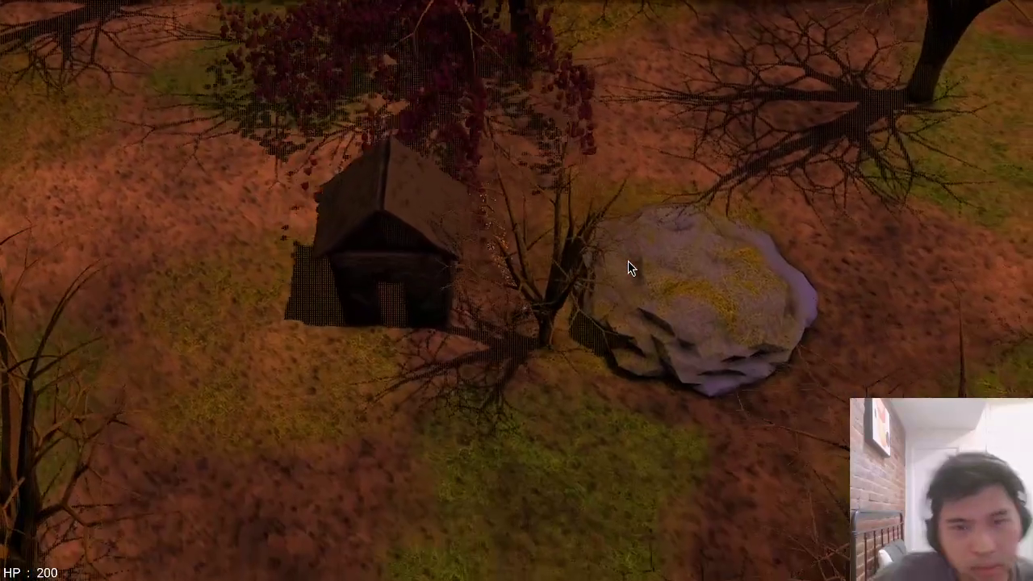
key("s")
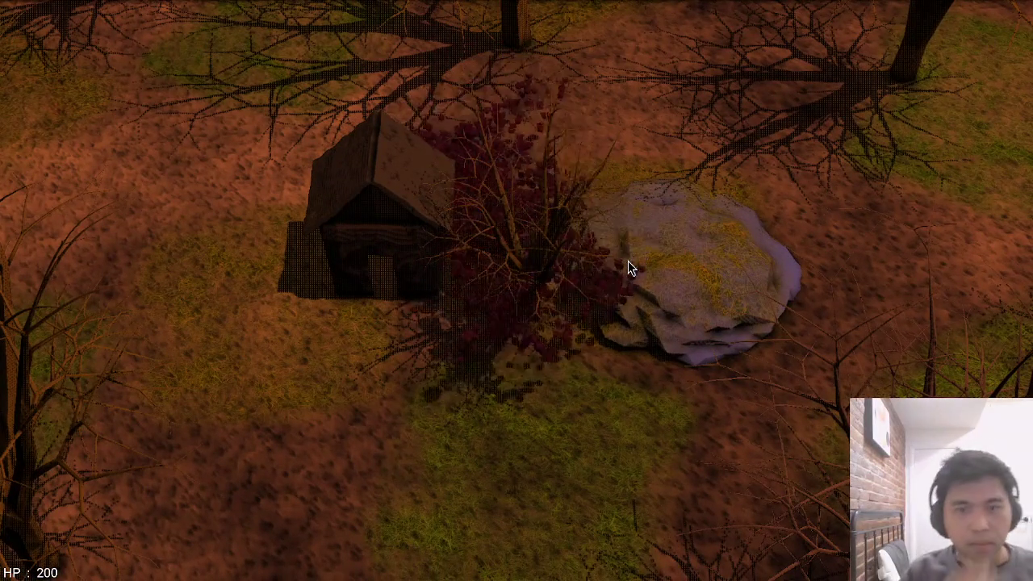
key("s")
key("a")
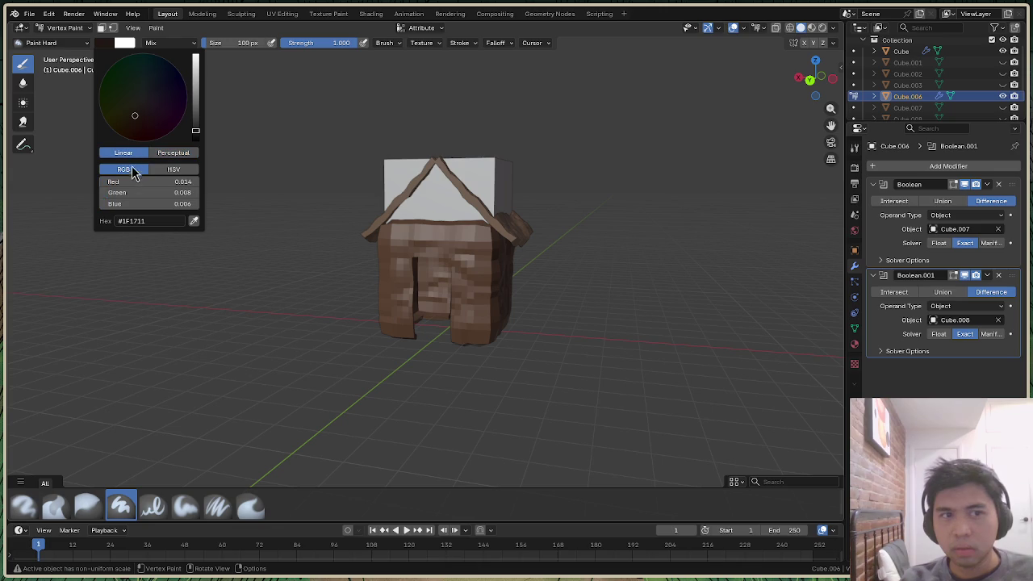
Brighten the brush to a mid brown and re-enter Vertex Paint mode
left_click_drag(201, 134, 195, 96)
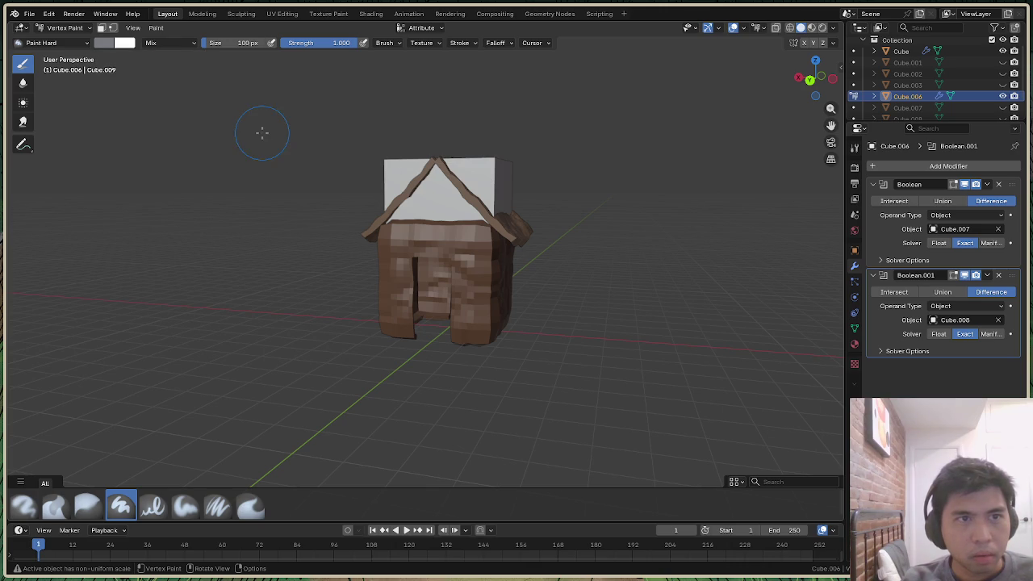
left_click(68, 27)
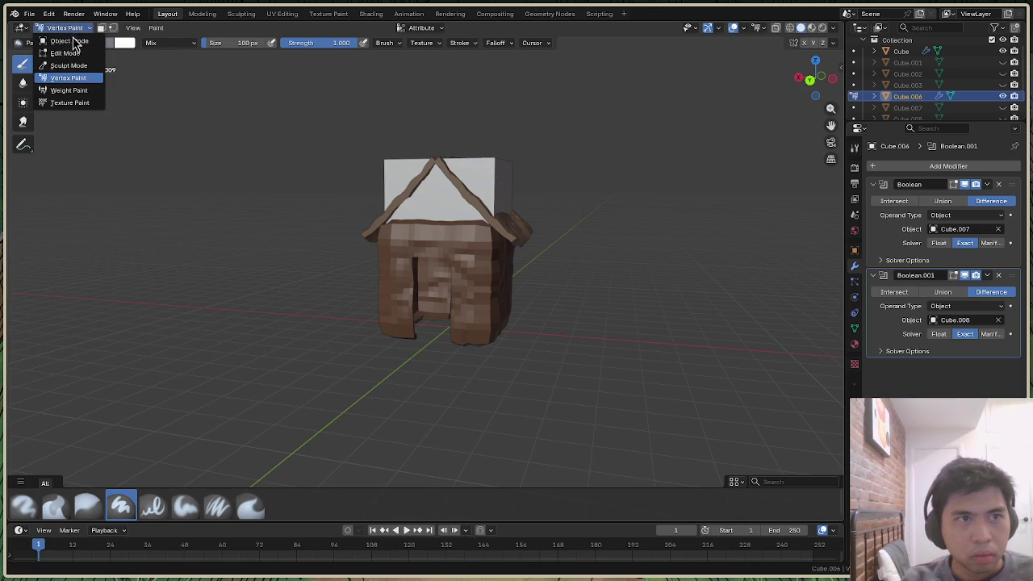
left_click(71, 41)
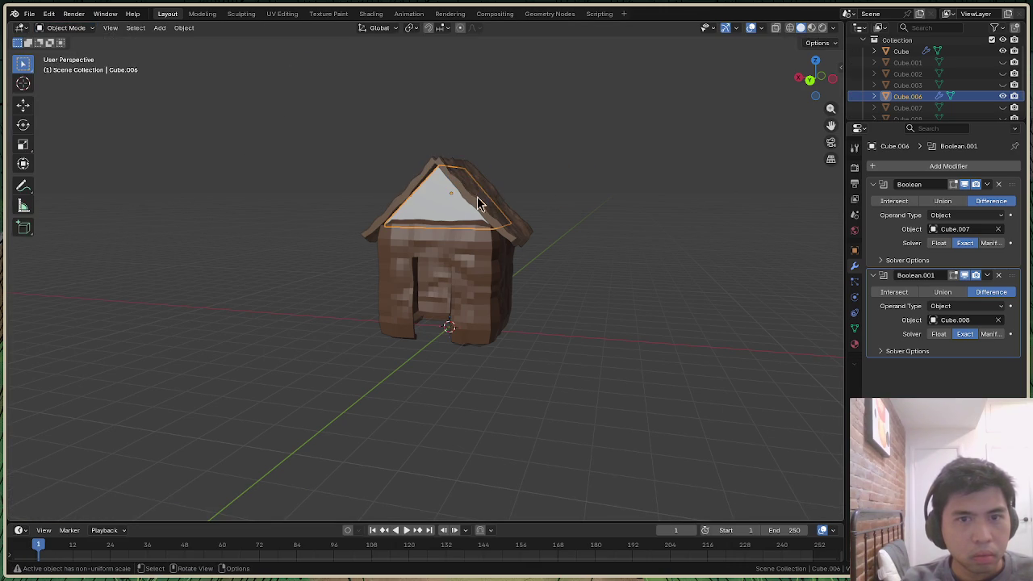
left_click(58, 29)
left_click(69, 55)
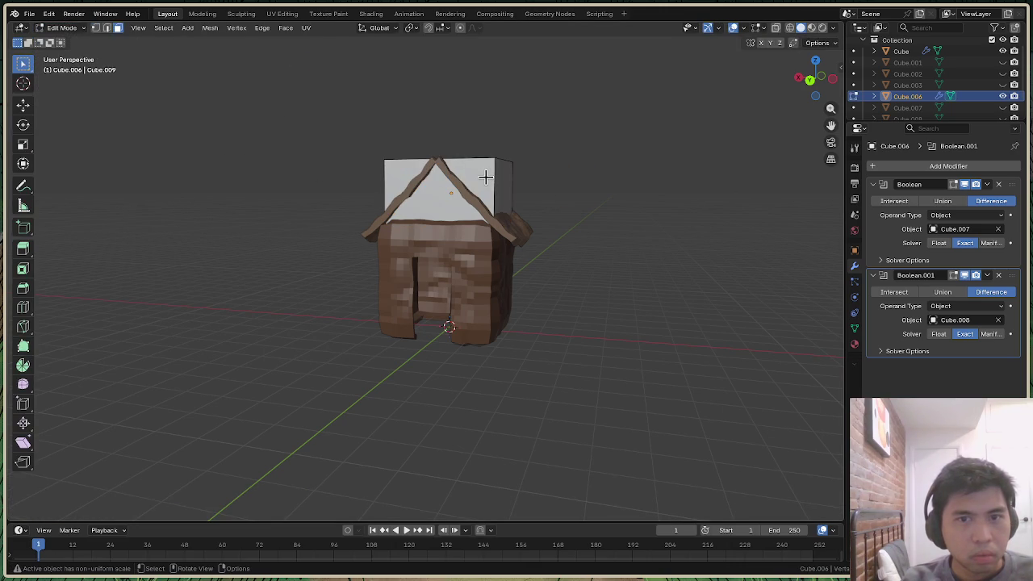
left_click(64, 27)
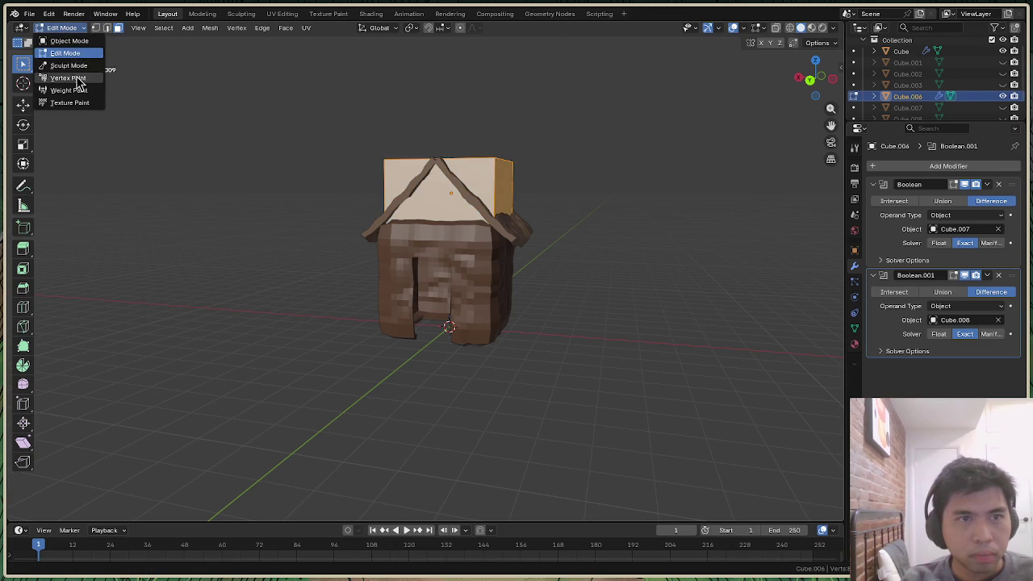
left_click(78, 79)
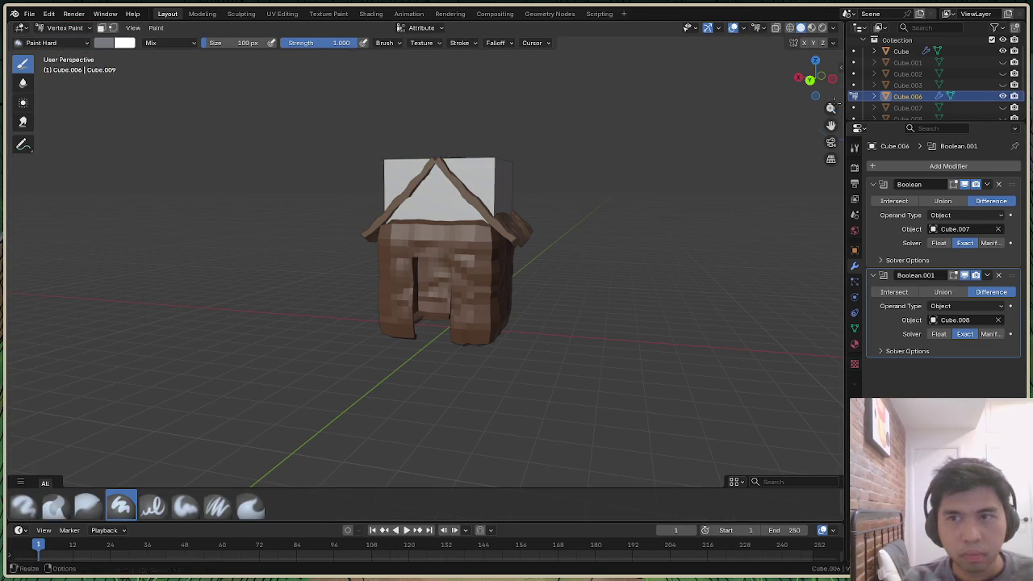
Fill the block above the walls with the brush colour, then refill it brighter
left_click_drag(813, 81, 629, 71)
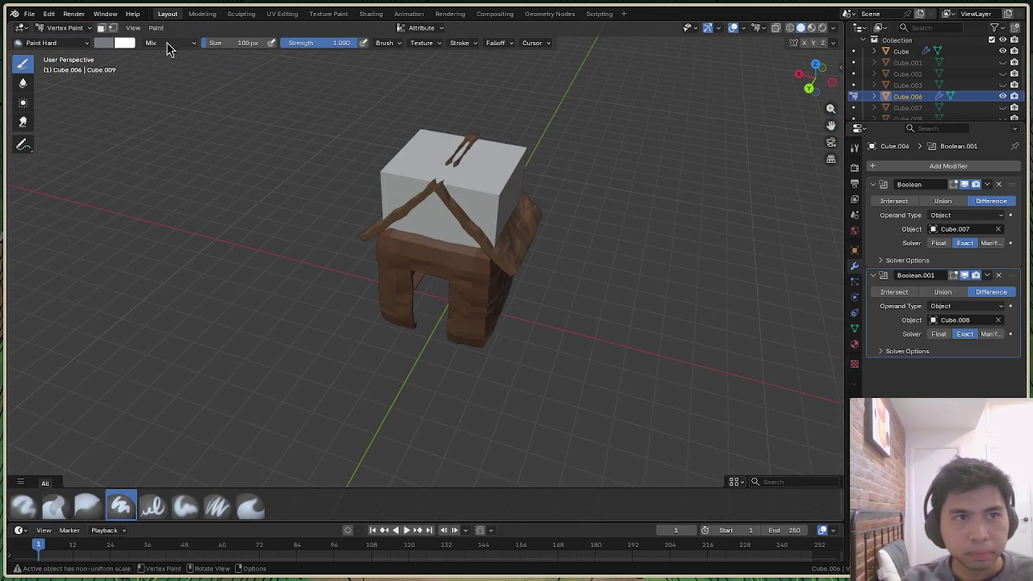
left_click(156, 30)
left_click(194, 127)
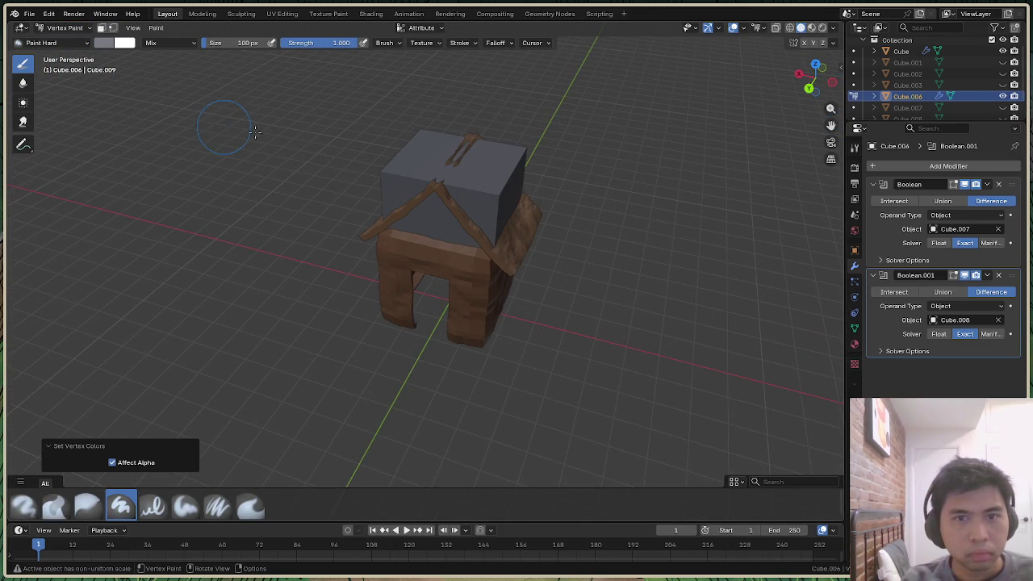
left_click(108, 44)
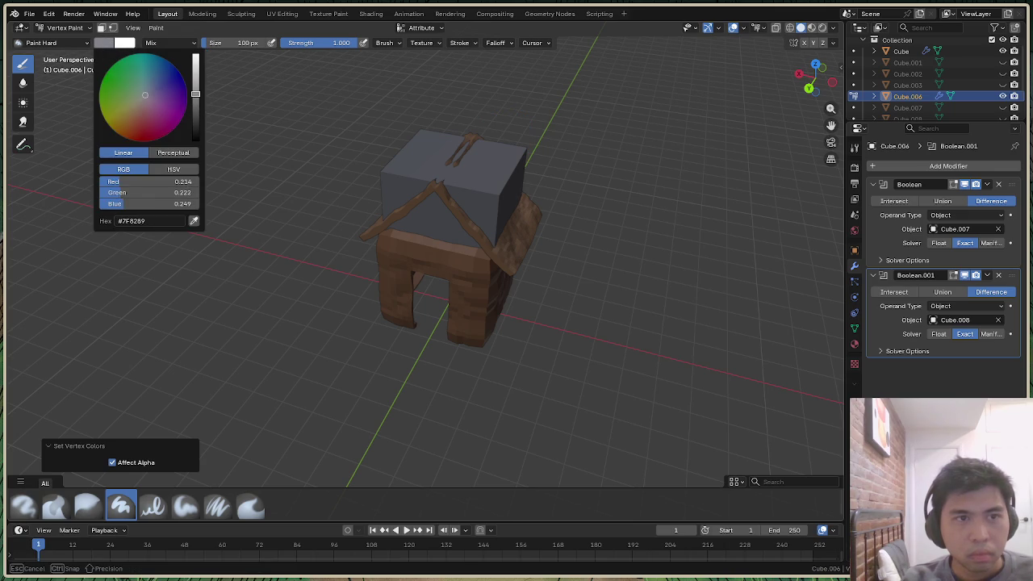
scroll(142, 97, "up", 2)
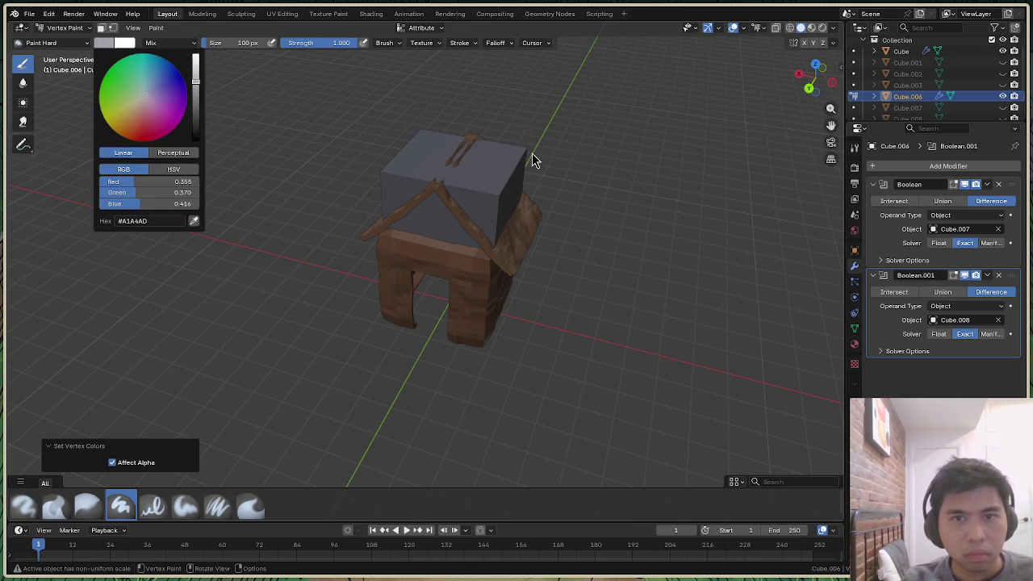
left_click(160, 27)
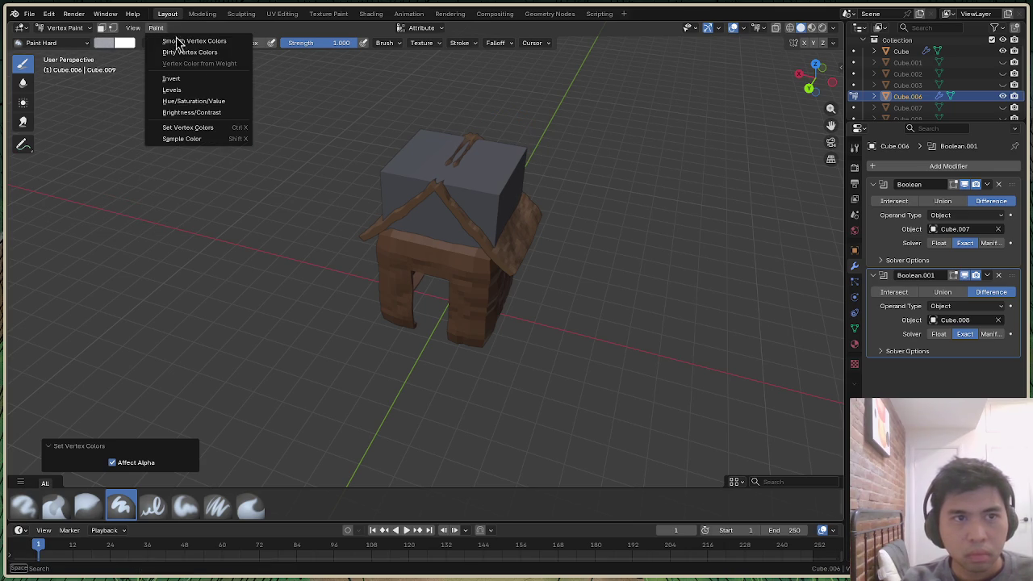
left_click(211, 130)
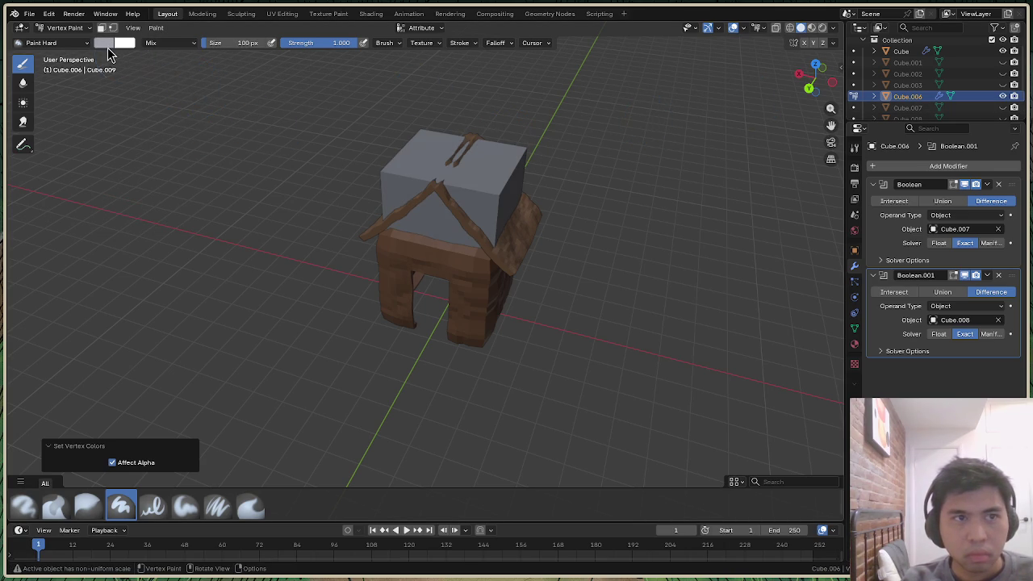
left_click(105, 42)
Set the viewport lighting to Flat and return to Object Mode
left_click(835, 29)
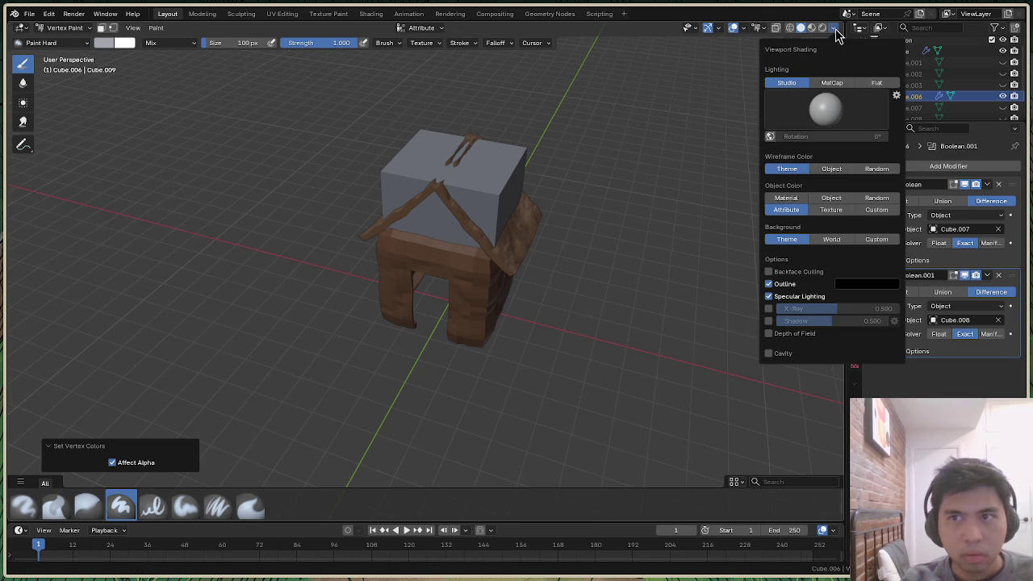
left_click(878, 85)
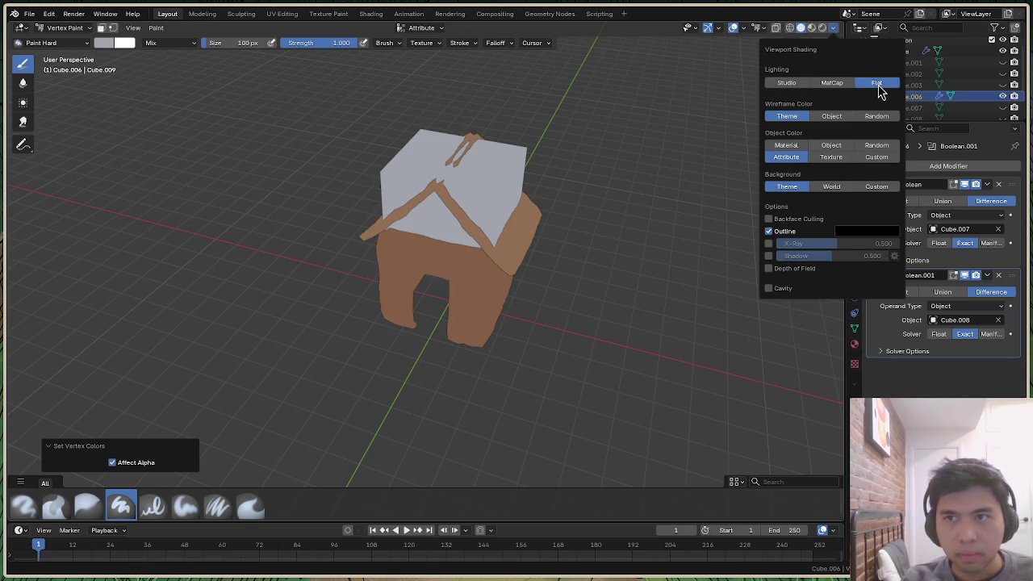
left_click(801, 24)
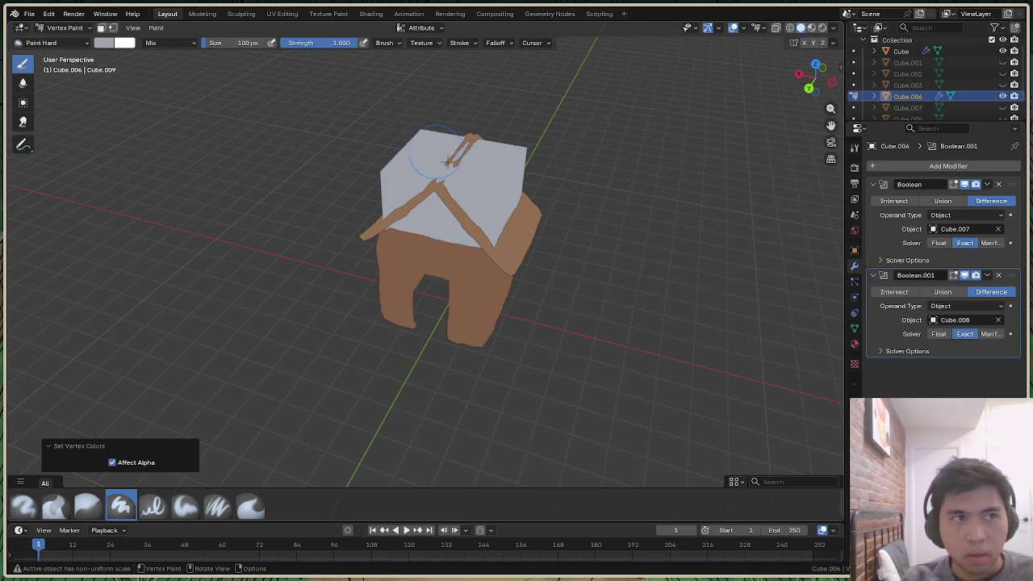
left_click(65, 27)
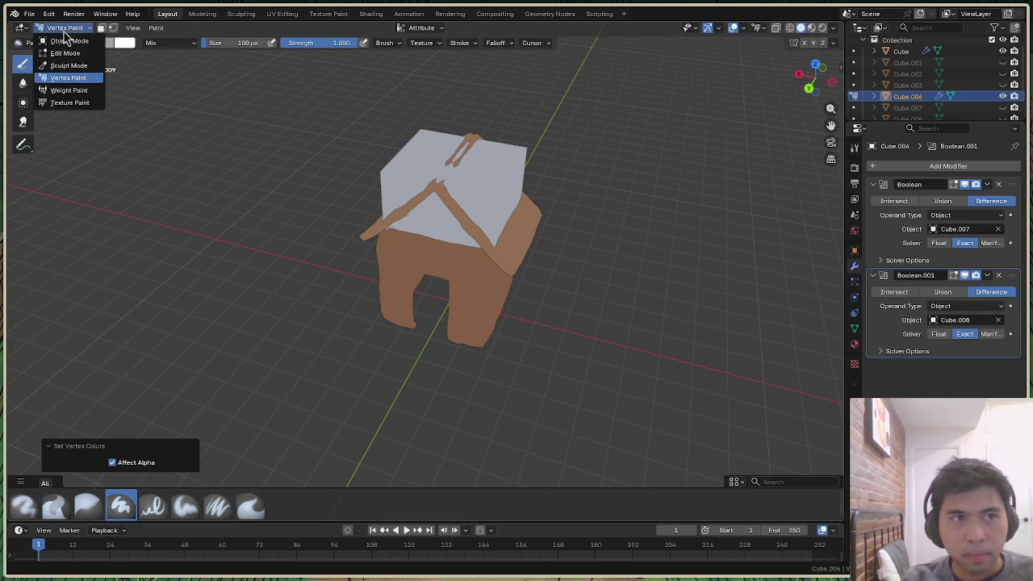
left_click(63, 39)
Select the house body and put it into Vertex Paint mode
left_click(491, 307)
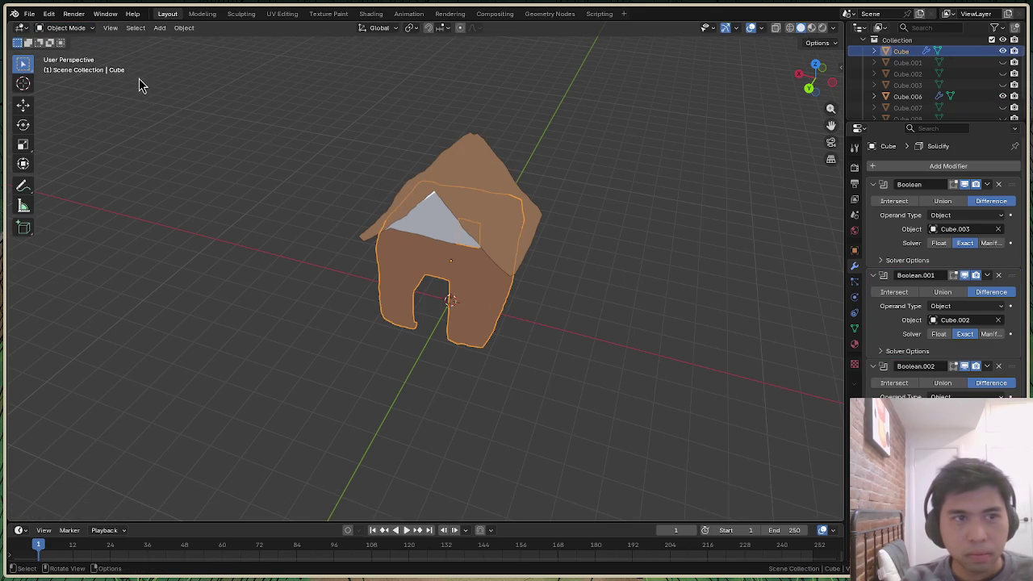
left_click(71, 29)
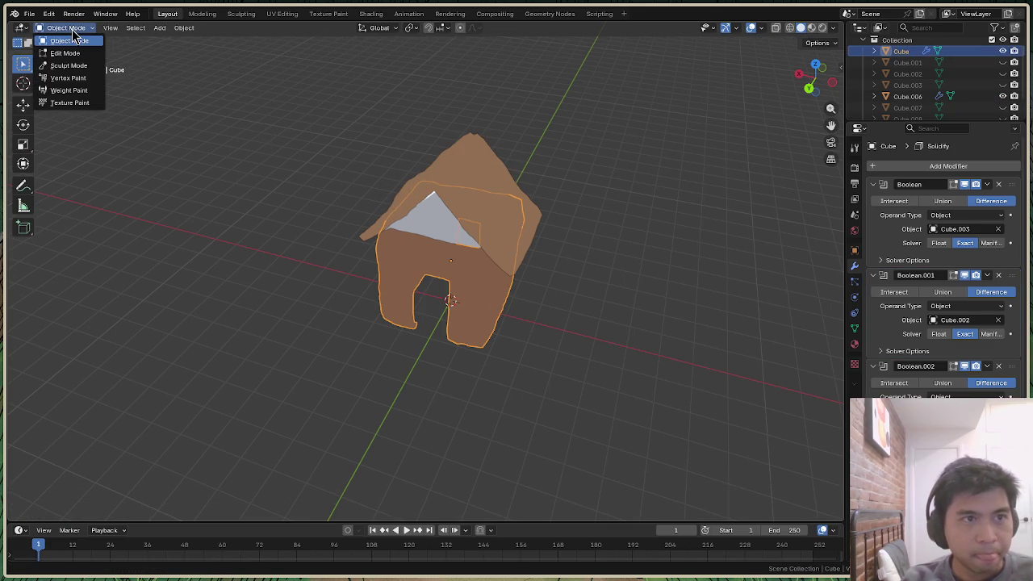
left_click(69, 53)
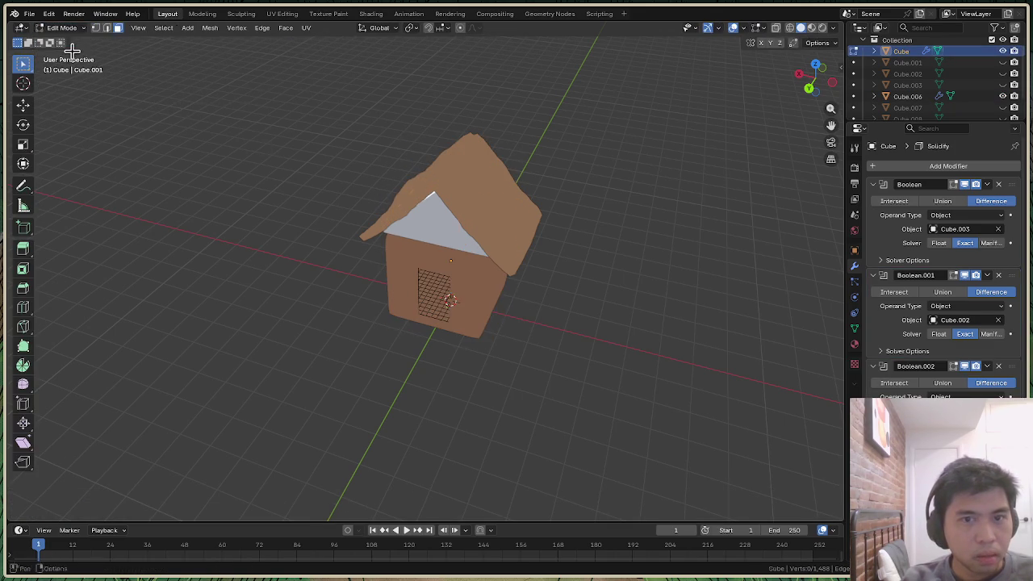
left_click_drag(815, 79, 775, 81)
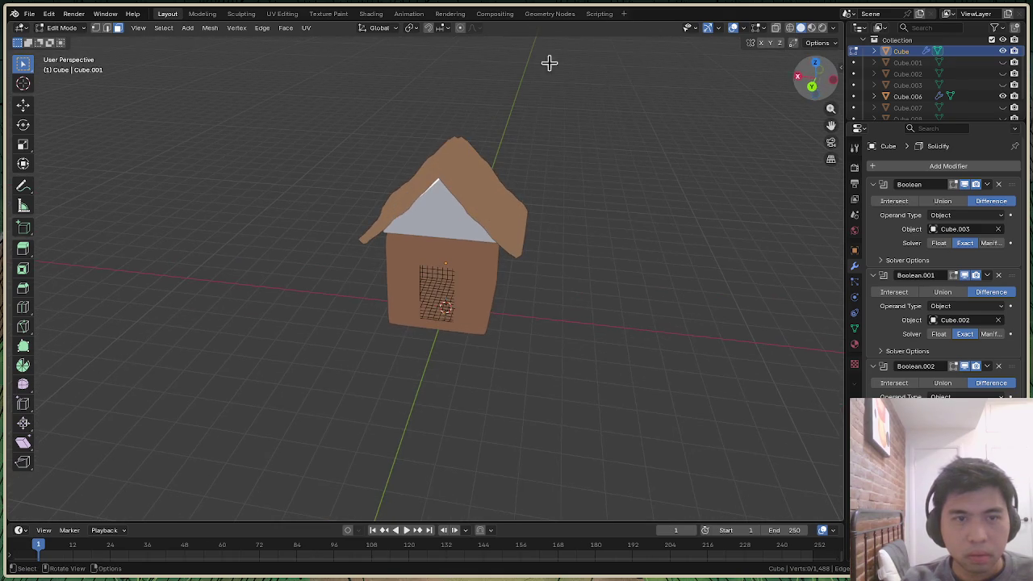
left_click(61, 28)
left_click(69, 77)
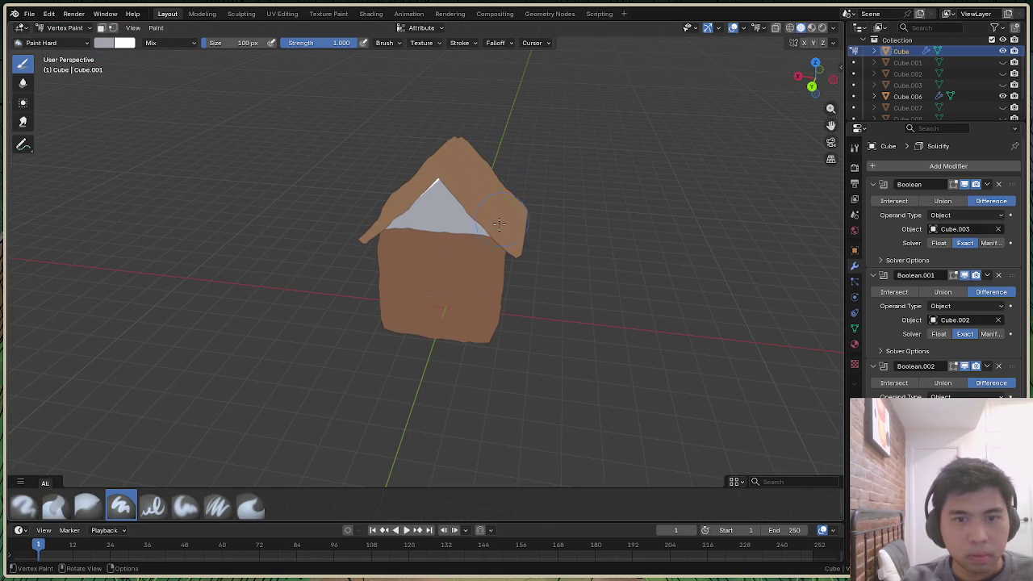
Pick a tan yellow-green brush colour and fill the walls with it
left_click(105, 43)
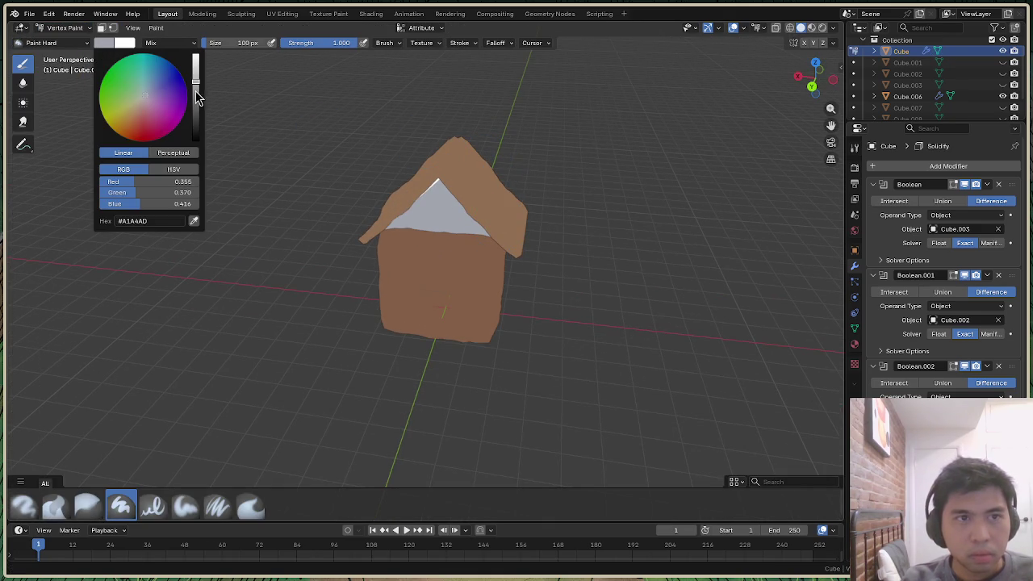
left_click_drag(146, 100, 126, 103)
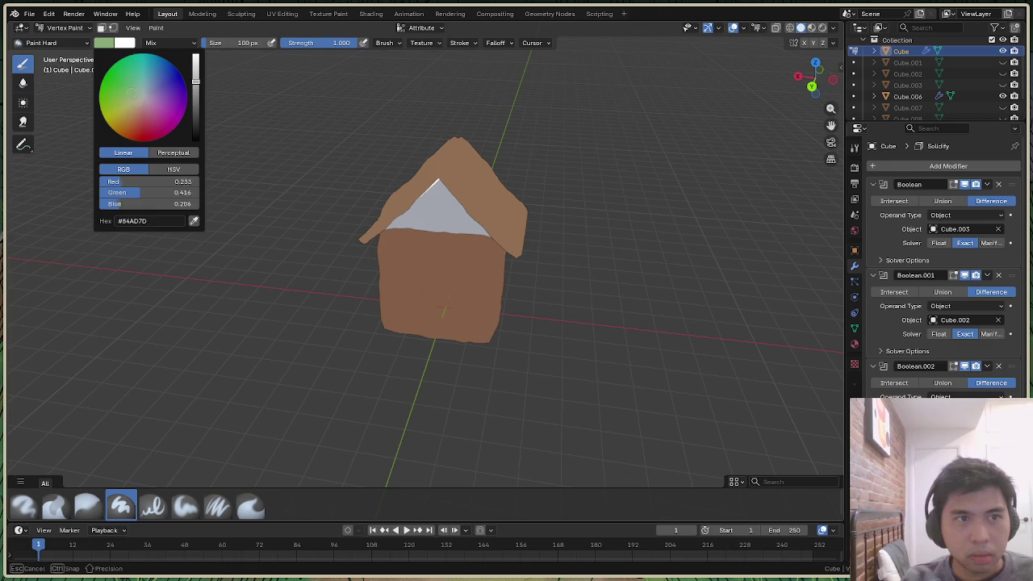
left_click_drag(195, 82, 195, 71)
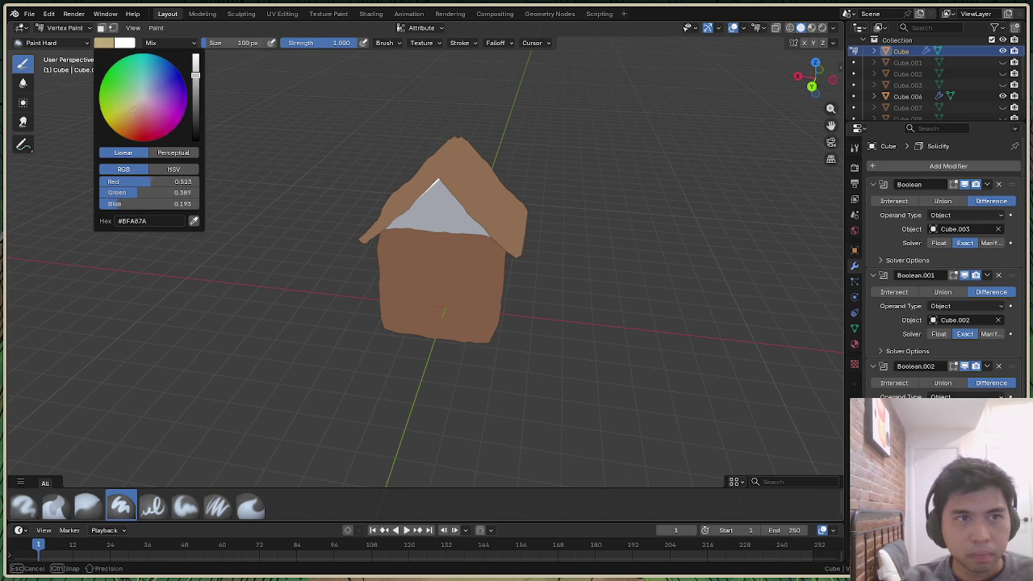
left_click_drag(134, 127, 130, 103)
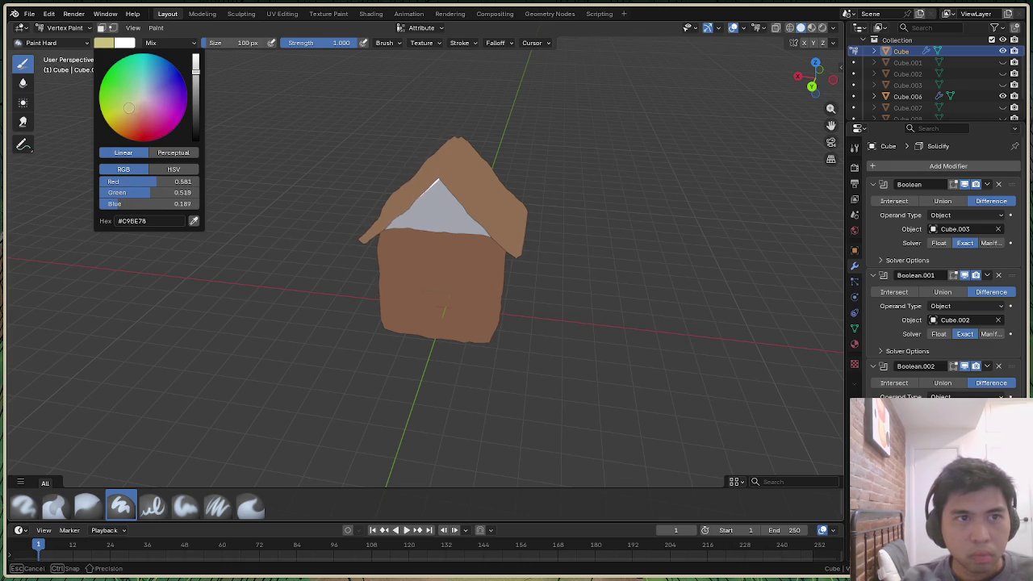
left_click_drag(195, 71, 195, 81)
left_click_drag(130, 114, 129, 111)
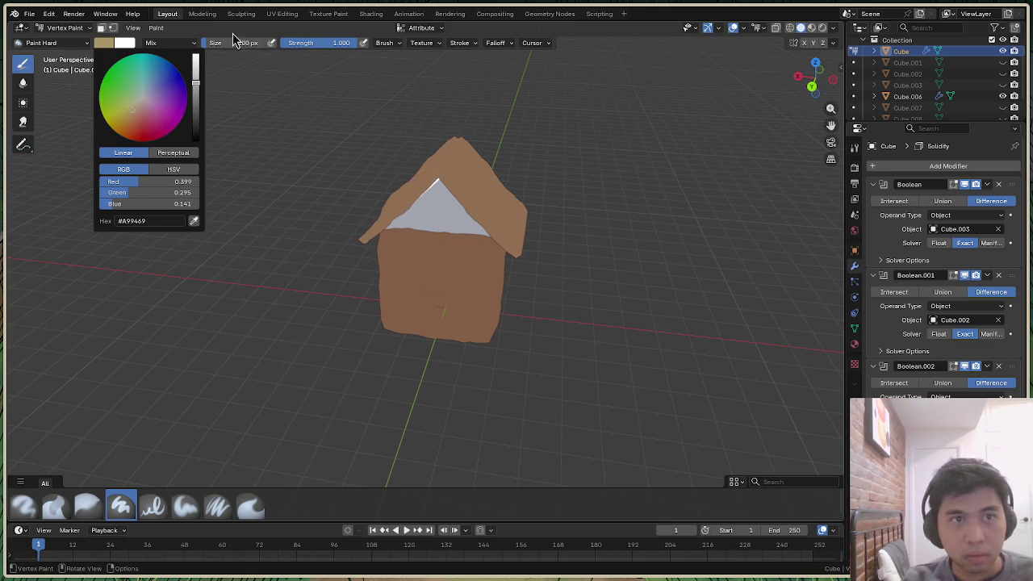
left_click(157, 28)
left_click(193, 129)
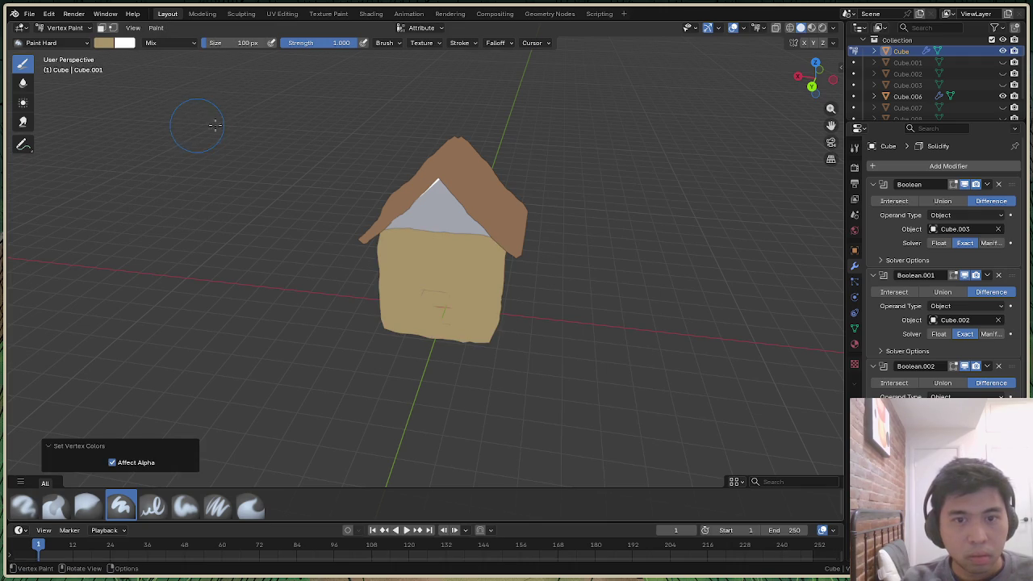
Preview the textured walls lit, then refill them with a paler yellow-green
left_click(832, 28)
left_click(794, 82)
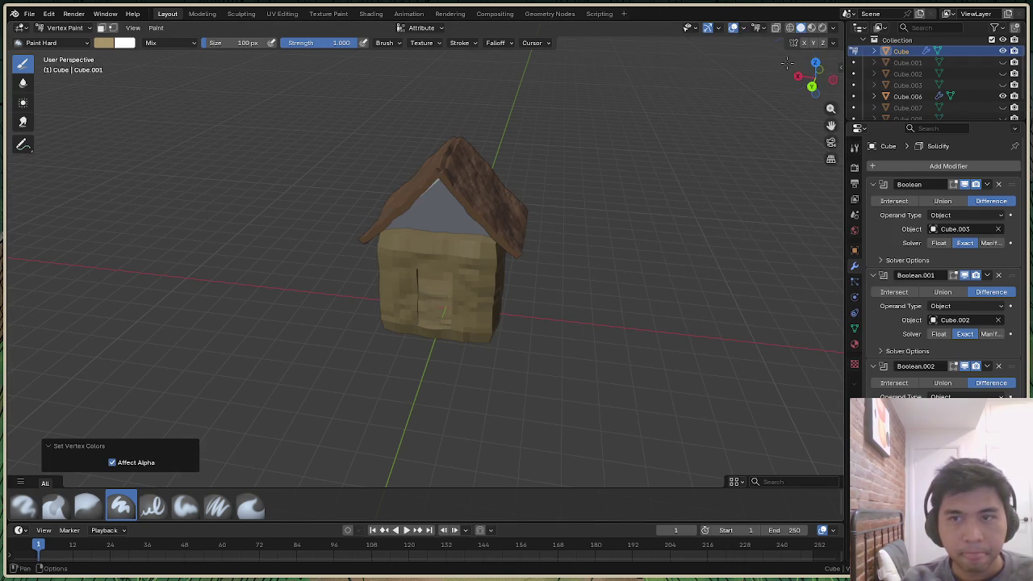
mouse_move(815, 79)
left_mouse_down()
mouse_move(799, 81)
mouse_move(823, 79)
left_mouse_up()
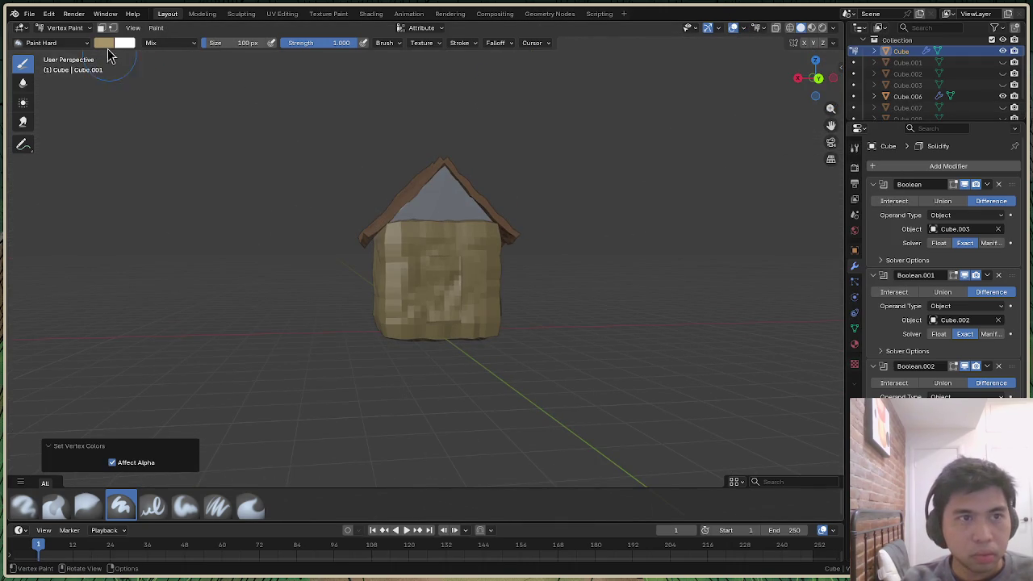
left_click(104, 43)
left_click_drag(197, 87, 196, 59)
left_click_drag(133, 117, 131, 103)
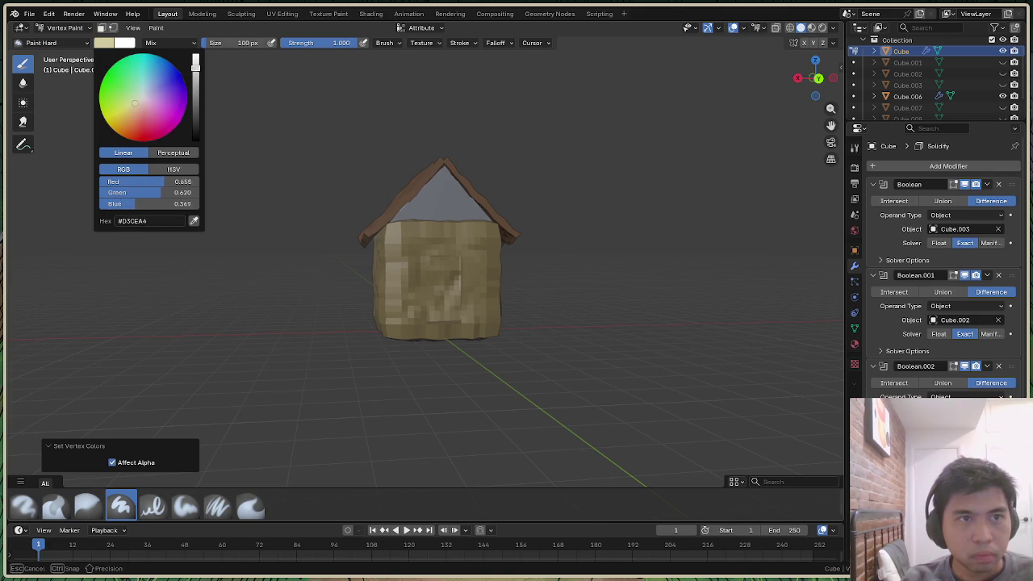
left_click_drag(196, 63, 196, 81)
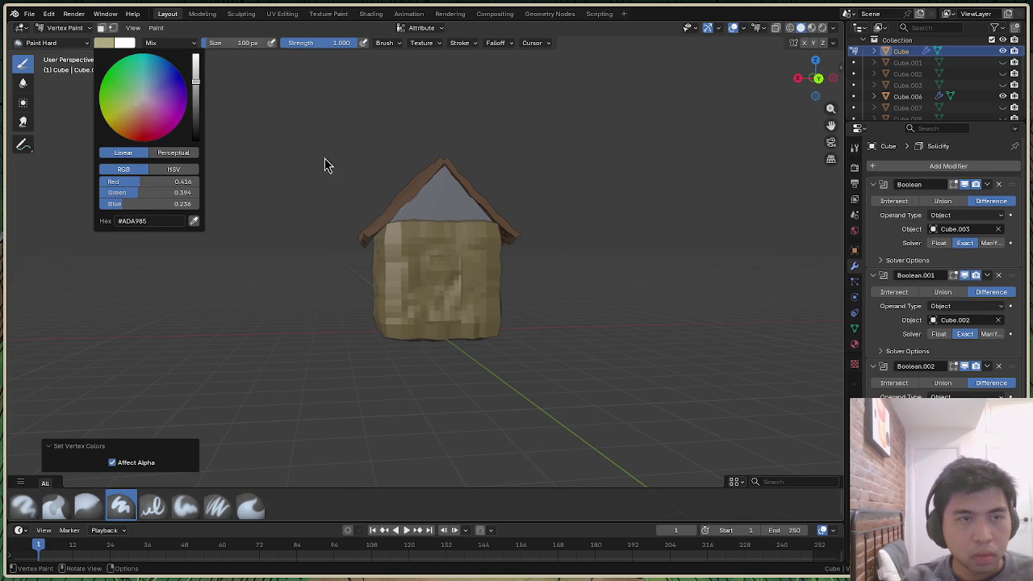
left_click(156, 28)
left_click(206, 131)
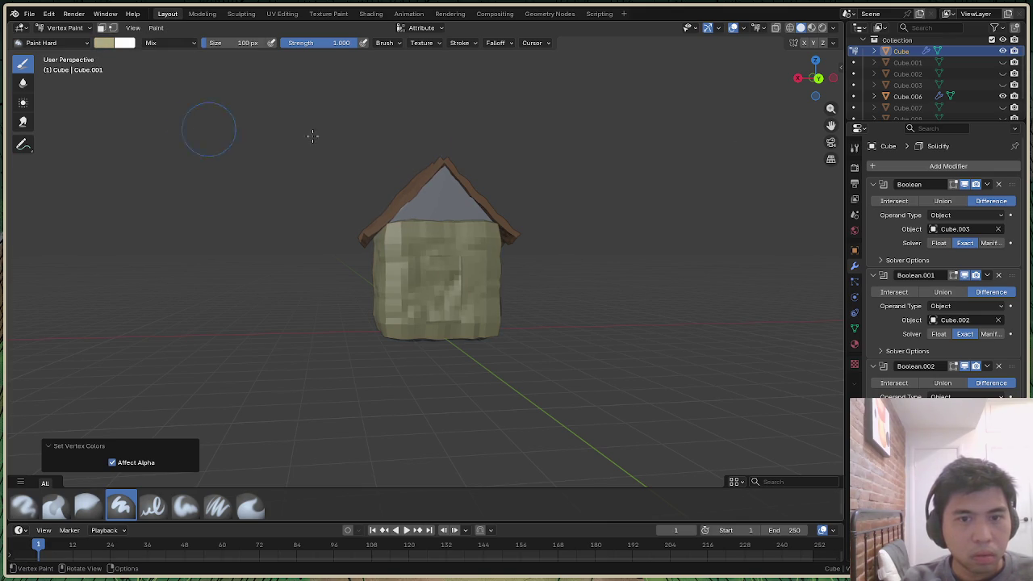
Choose a more saturated yellow-green, switch to flat unlit shading, and refill the walls
left_click_drag(816, 79, 797, 81)
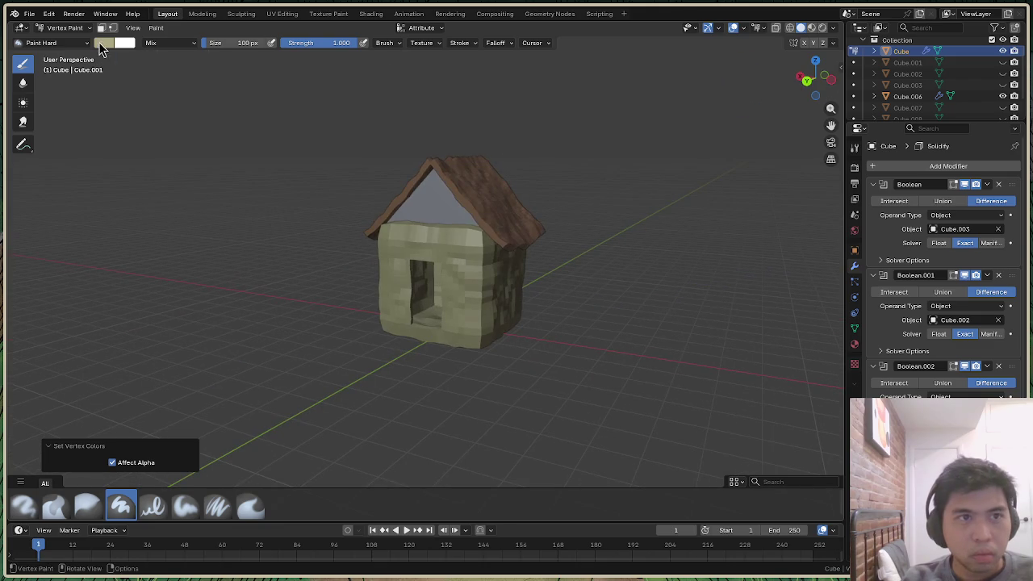
left_click(103, 43)
left_click_drag(132, 105, 126, 104)
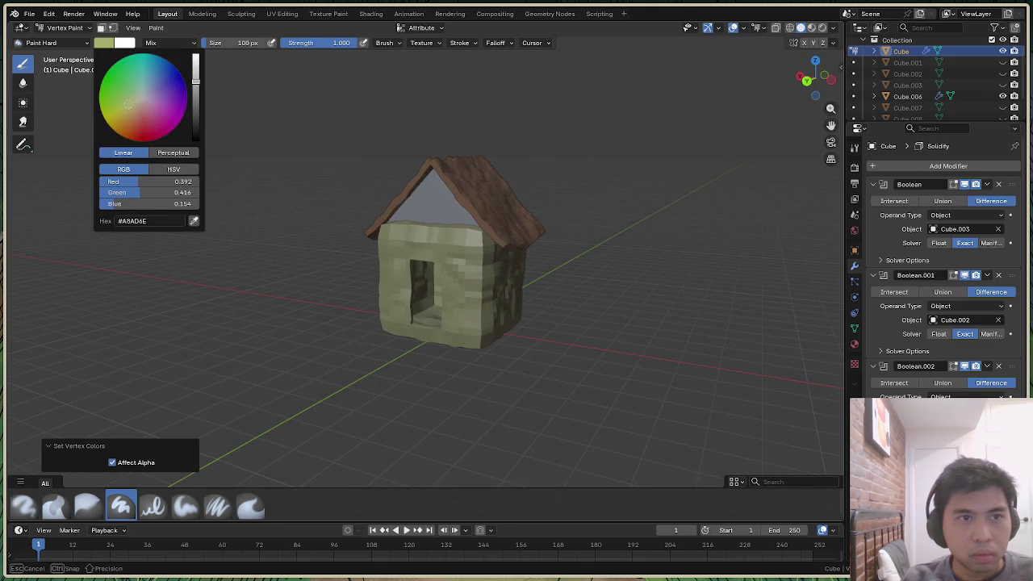
left_click(822, 28)
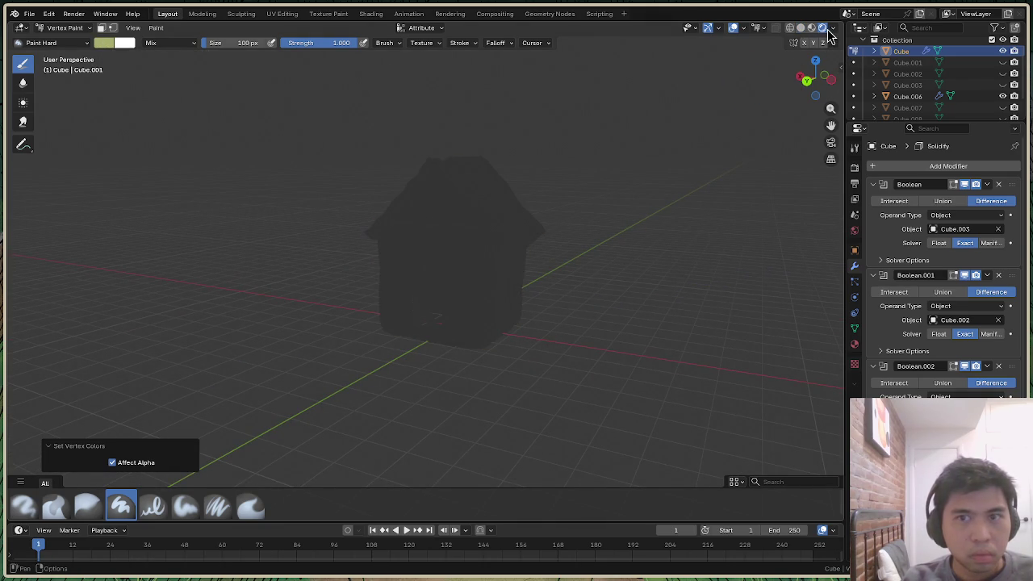
left_click(812, 29)
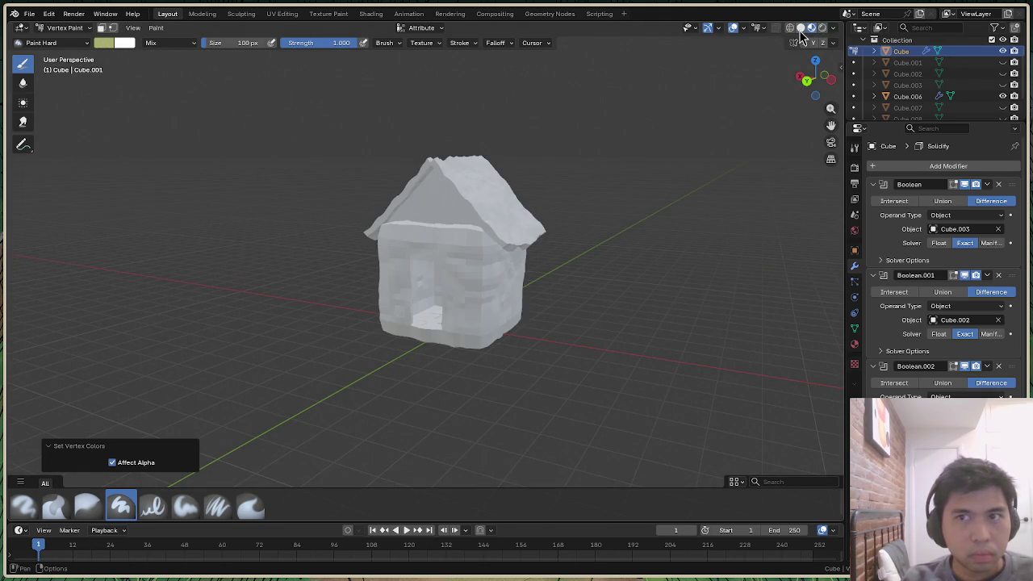
left_click(801, 29)
left_click(833, 28)
left_click(876, 84)
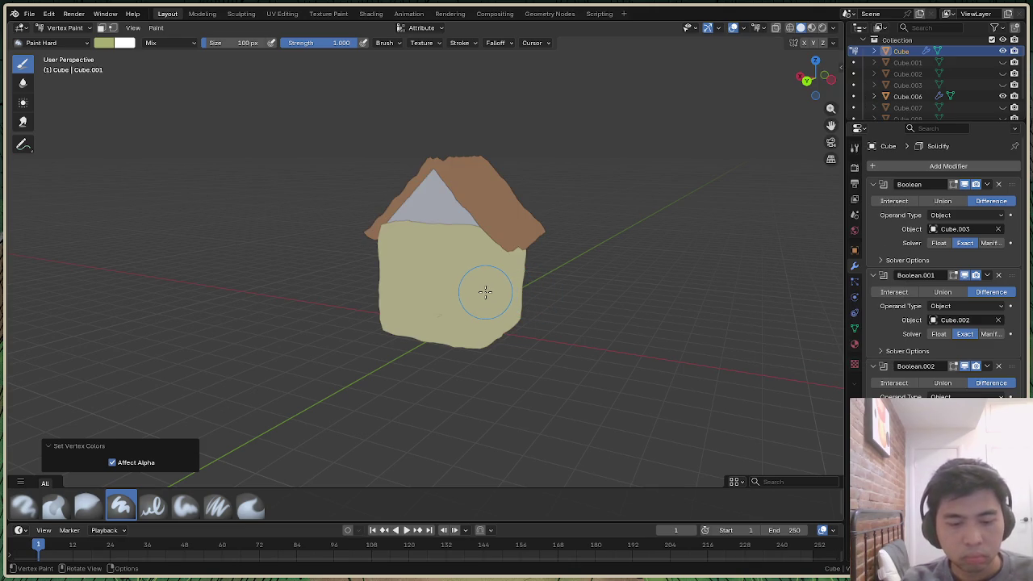
left_click(156, 27)
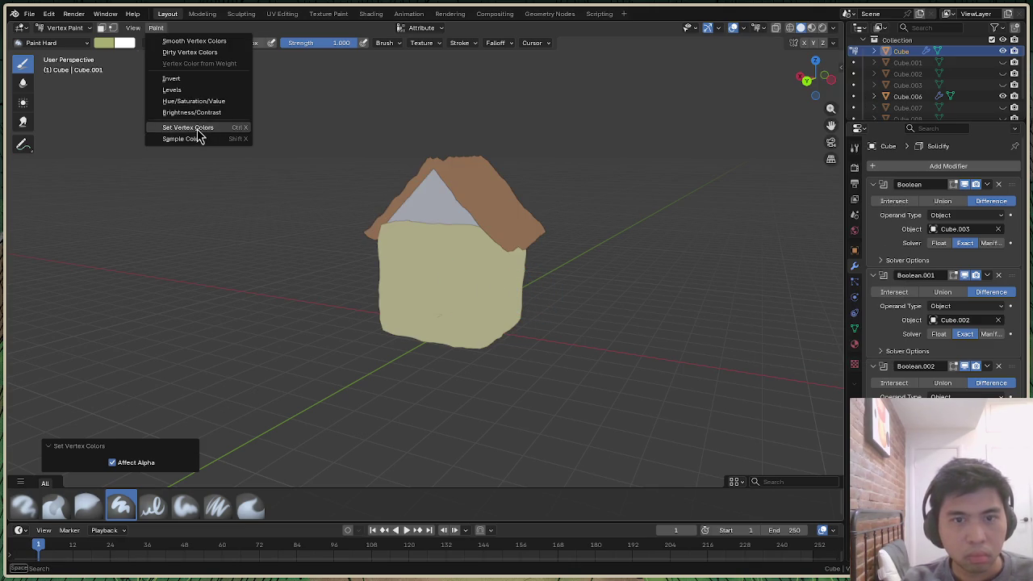
left_click(201, 134)
Check the walls under Studio lighting and refill them with an adjusted yellow
left_click(104, 43)
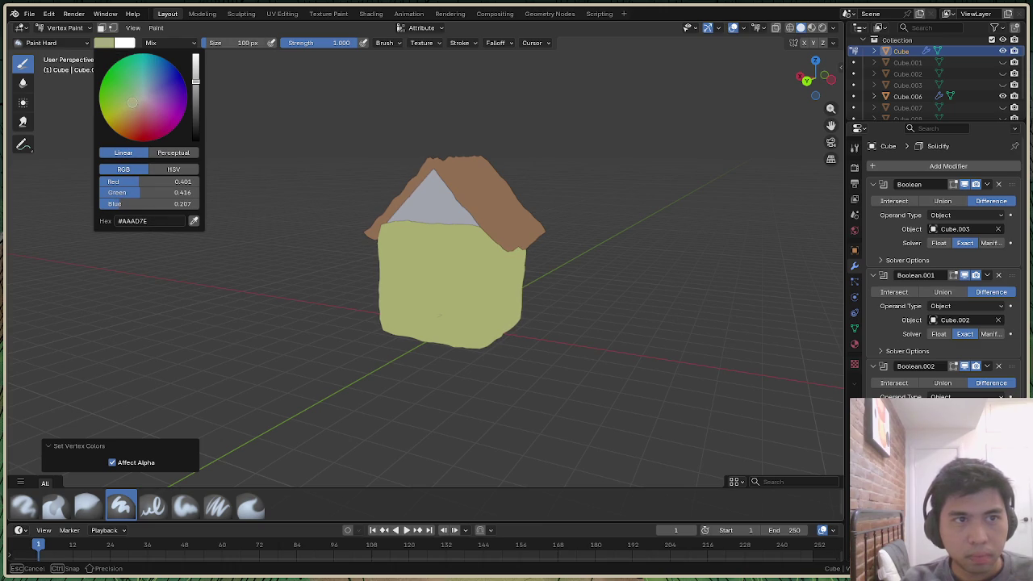
left_click(161, 29)
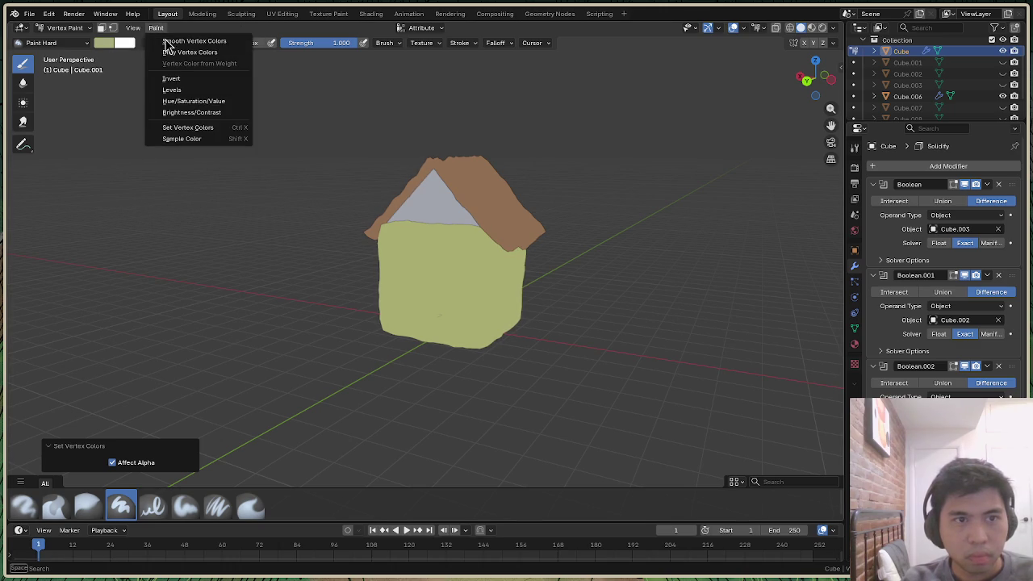
left_click(208, 131)
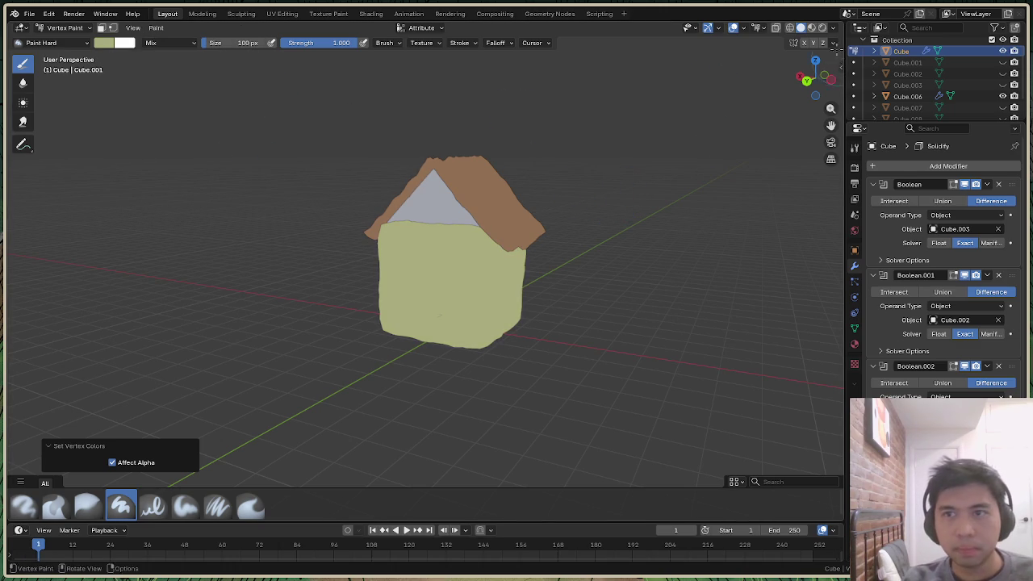
left_click(833, 29)
left_click(787, 83)
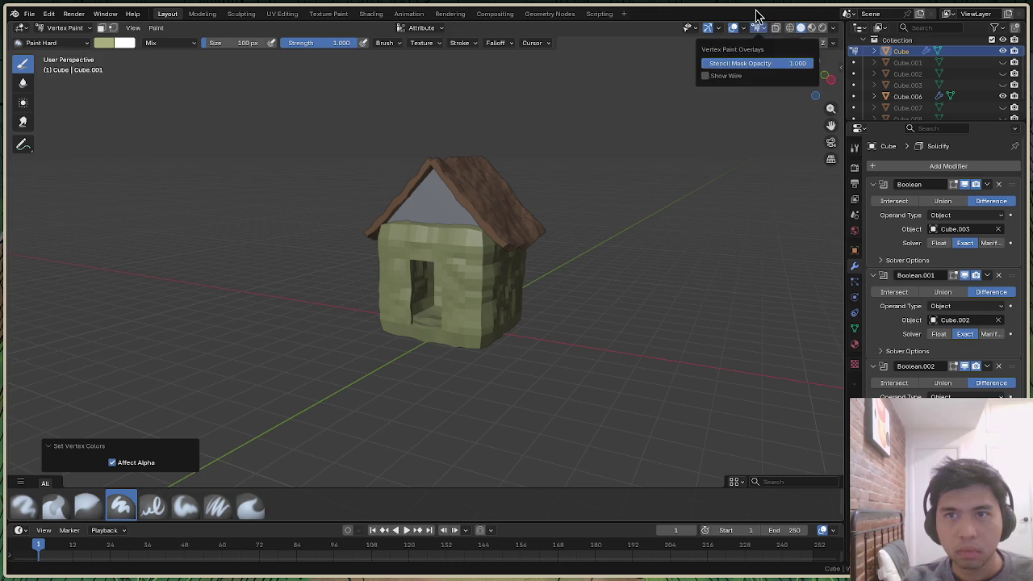
mouse_move(811, 80)
left_mouse_down()
mouse_move(774, 89)
mouse_move(118, 53)
left_mouse_up()
left_click(118, 53)
left_click_drag(129, 107, 127, 107)
mouse_move(195, 82)
left_mouse_down()
mouse_move(195, 141)
mouse_move(195, 76)
left_mouse_up()
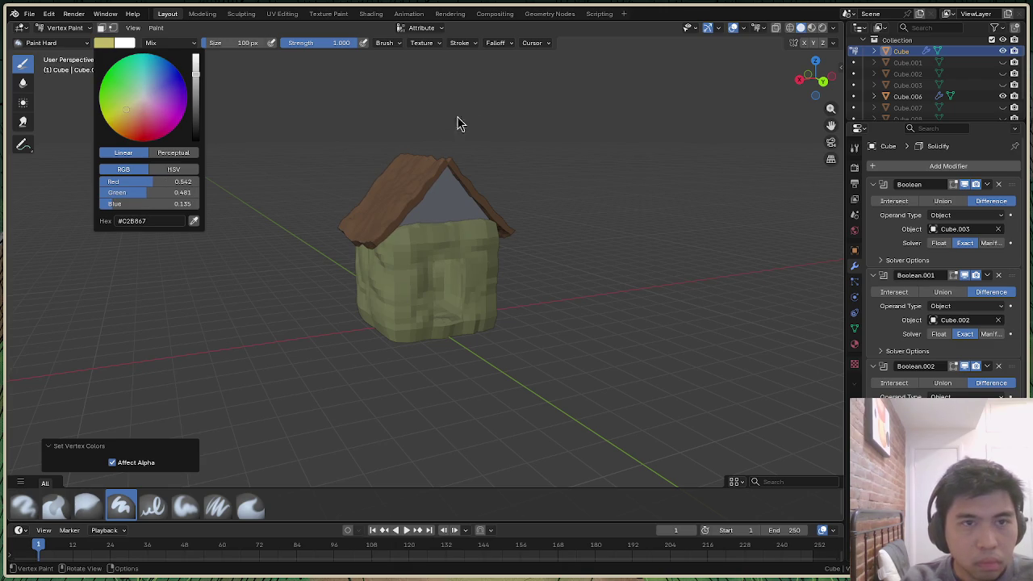
left_click(157, 27)
left_click(177, 131)
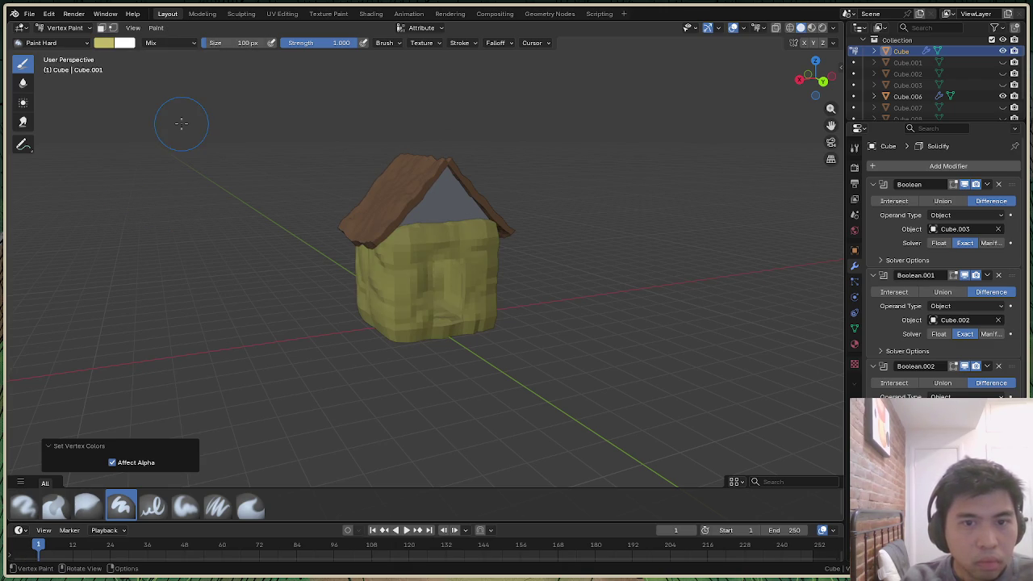
Switch back to Flat lighting and return to Object Mode
left_click_drag(816, 80, 840, 53)
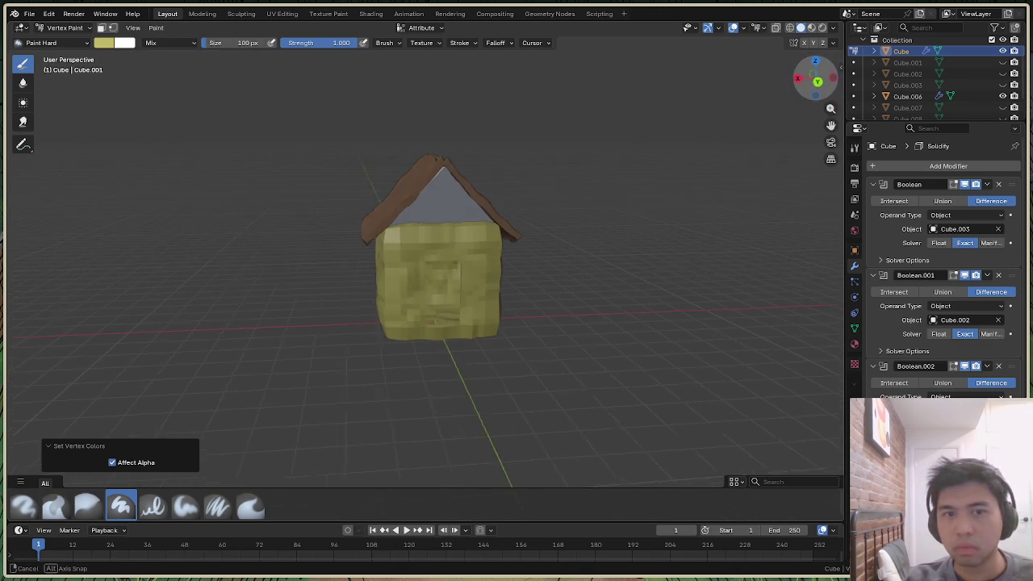
left_click(835, 29)
left_click(868, 80)
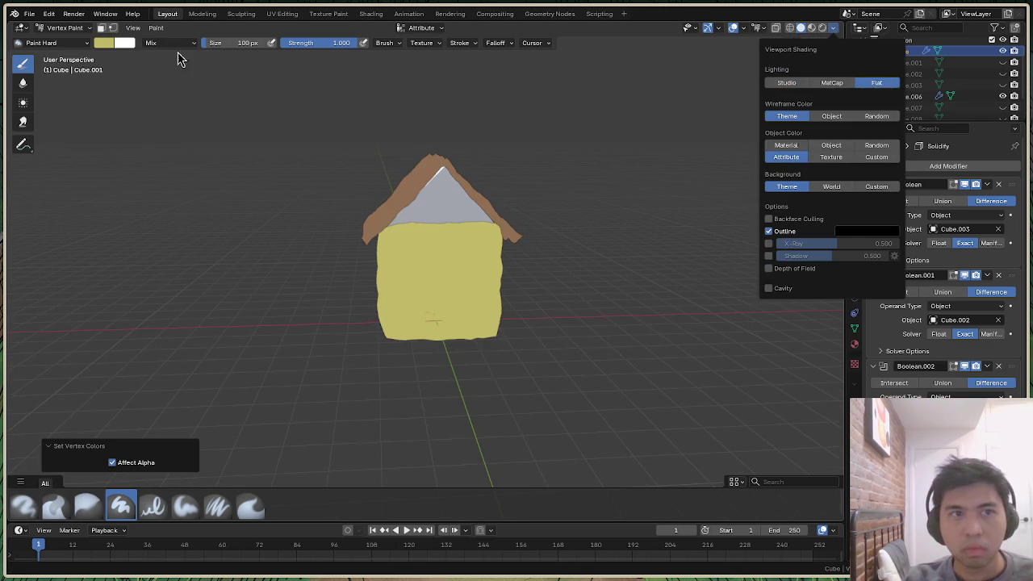
left_click(64, 28)
left_click(65, 42)
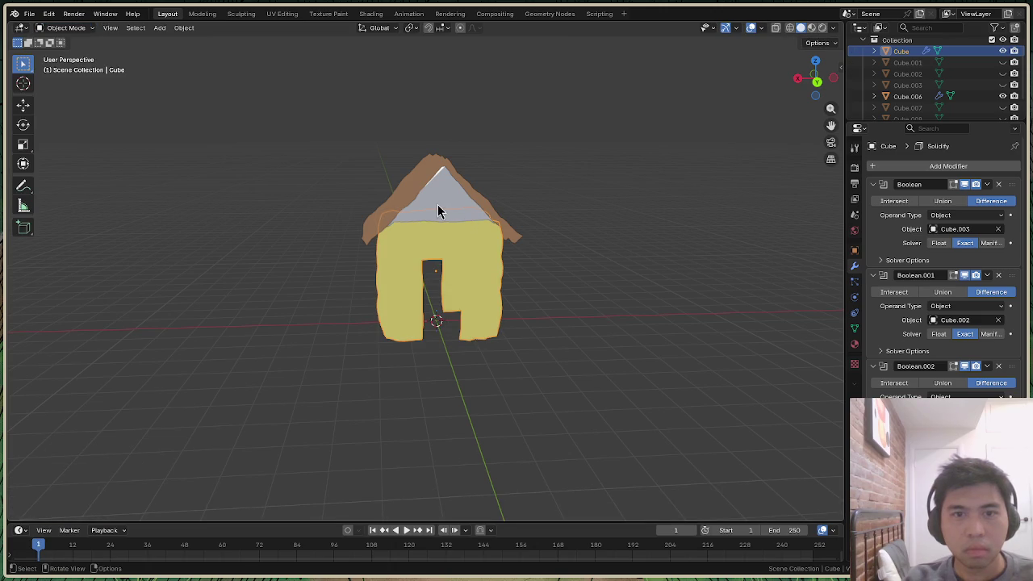
Fill the gable piece Cube.006 with a pale near-white vertex colour
left_click(438, 211)
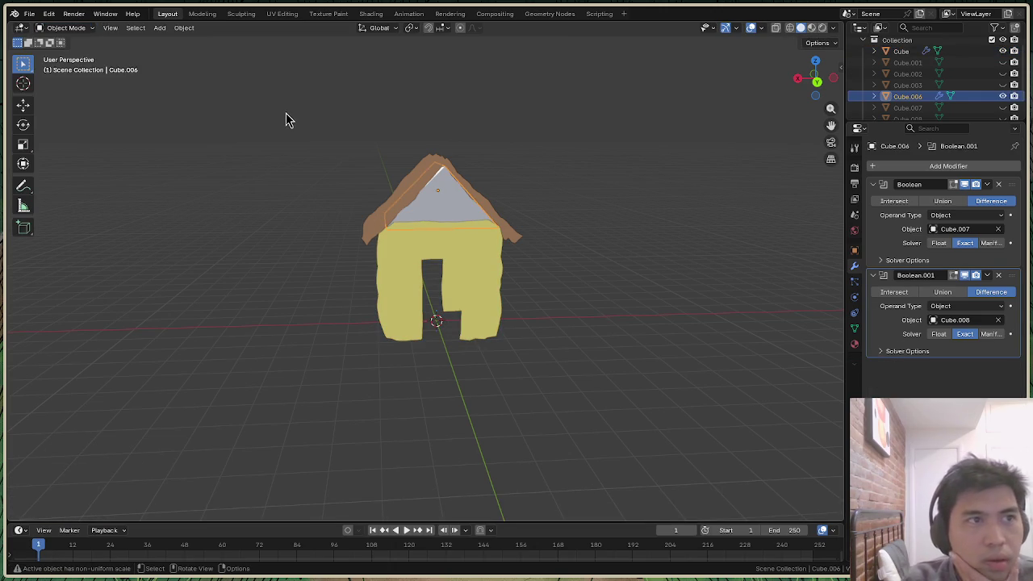
left_click(80, 31)
left_click(90, 77)
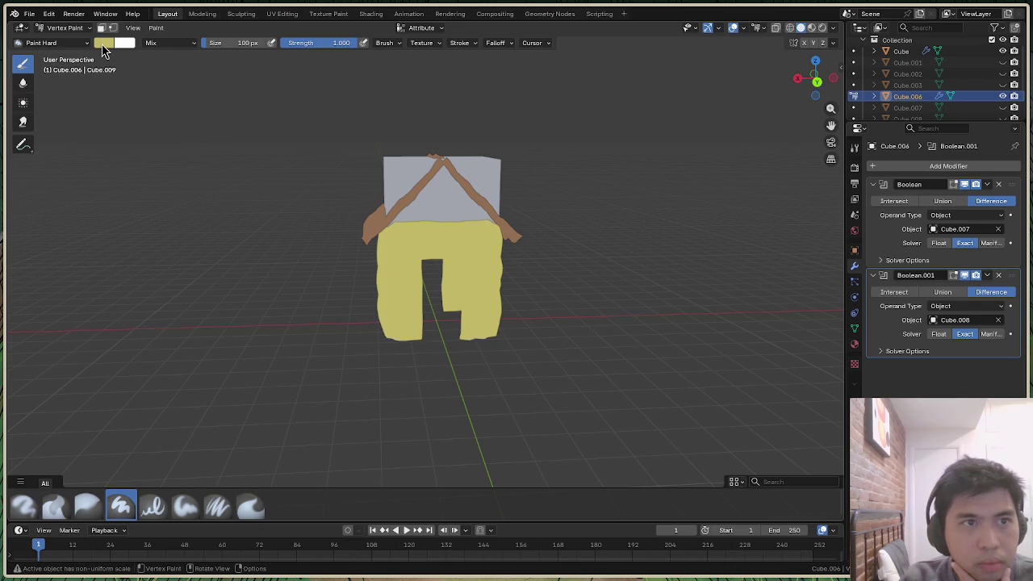
left_click(103, 43)
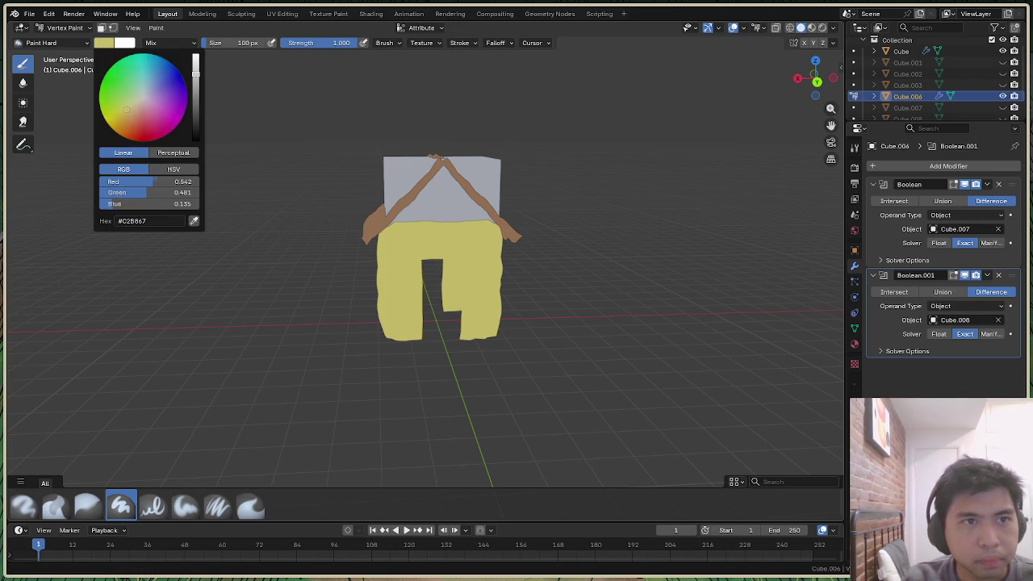
left_click_drag(196, 74, 195, 60)
left_click_drag(126, 108, 139, 96)
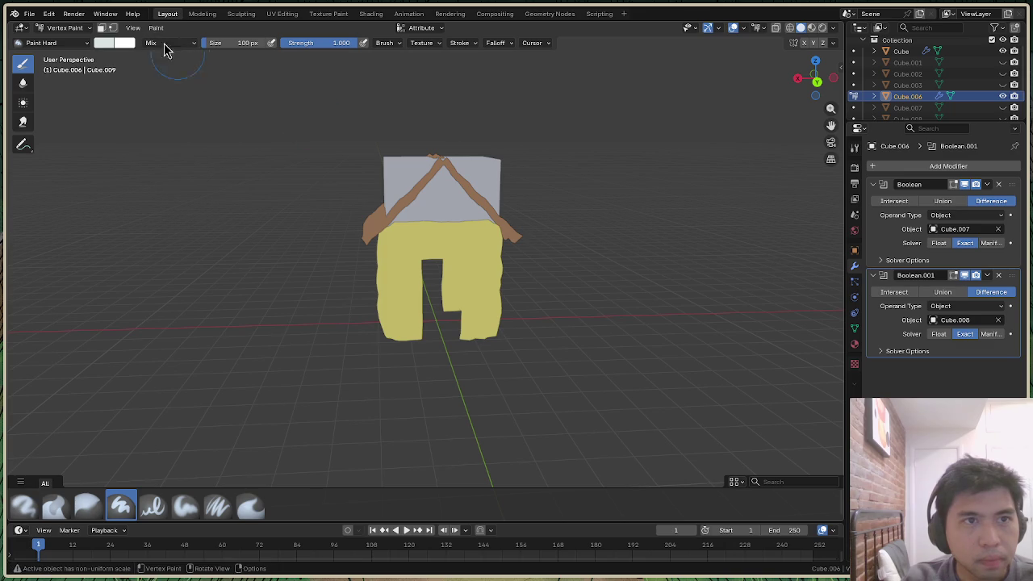
left_click(155, 28)
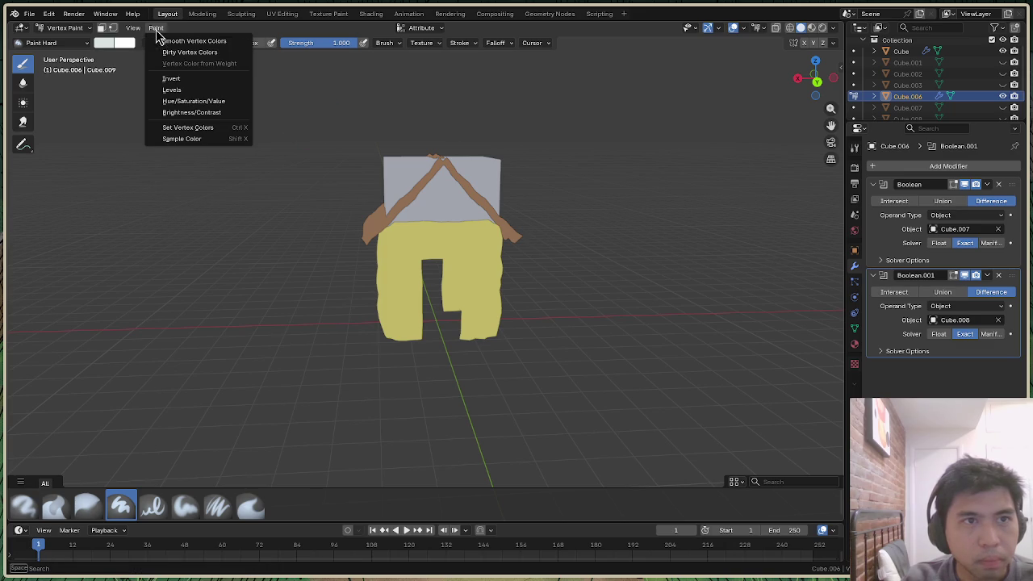
left_click(206, 128)
Set Studio lighting, return to Object Mode, and select the house walls
left_click(834, 27)
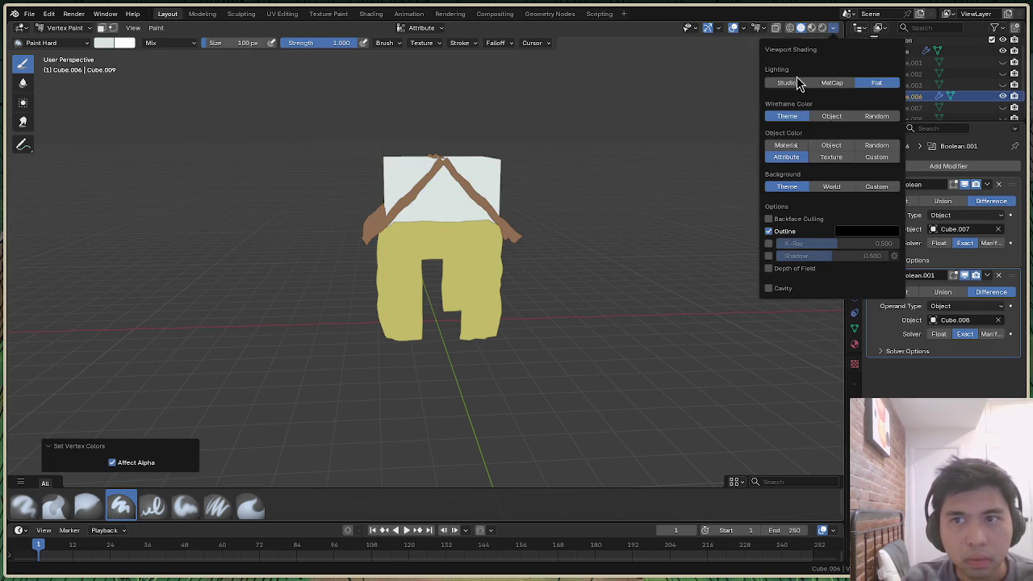
left_click(789, 84)
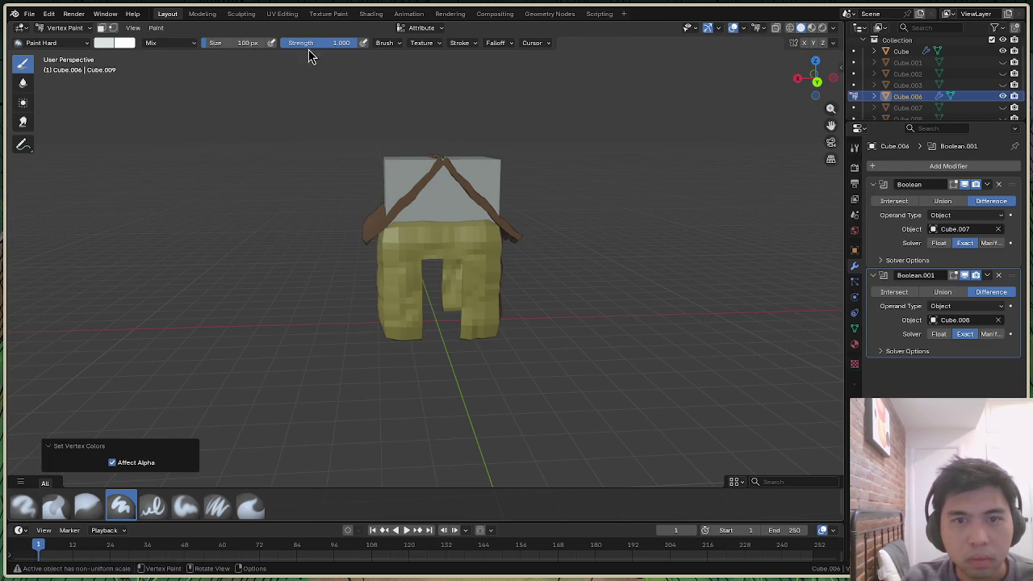
left_click(64, 28)
left_click(68, 42)
left_click_drag(811, 78, 165, 124)
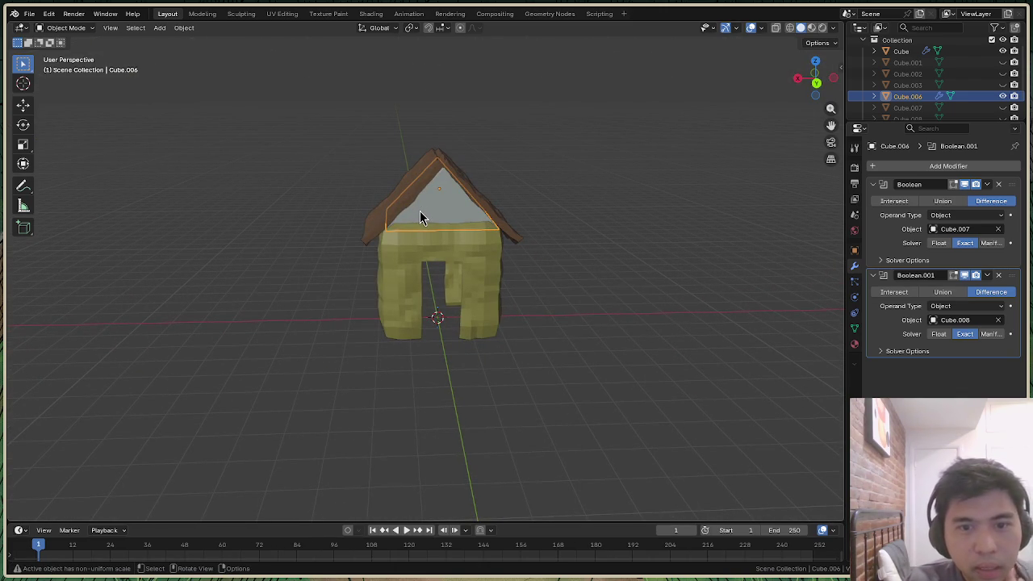
left_click(66, 29)
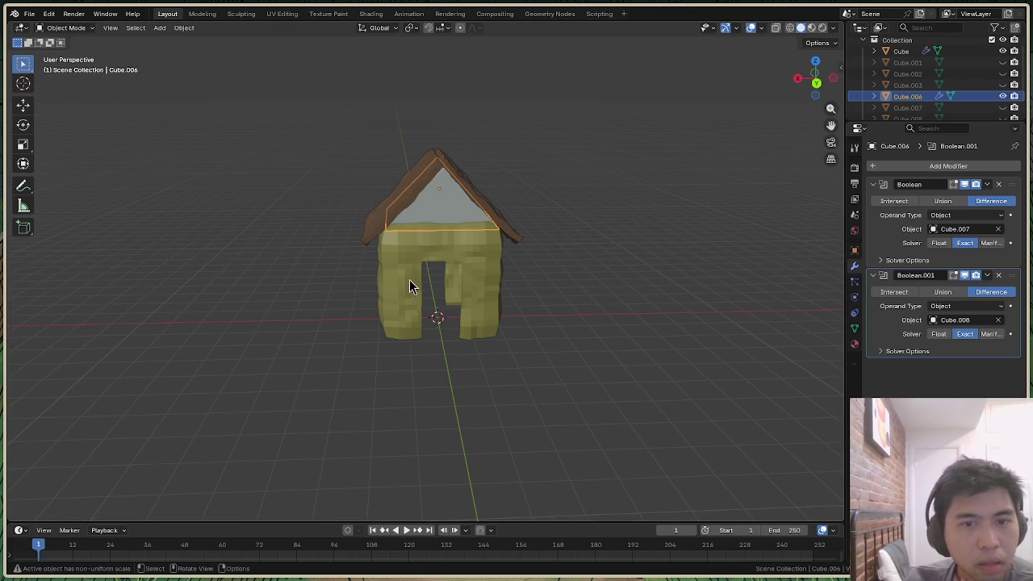
left_click(389, 240)
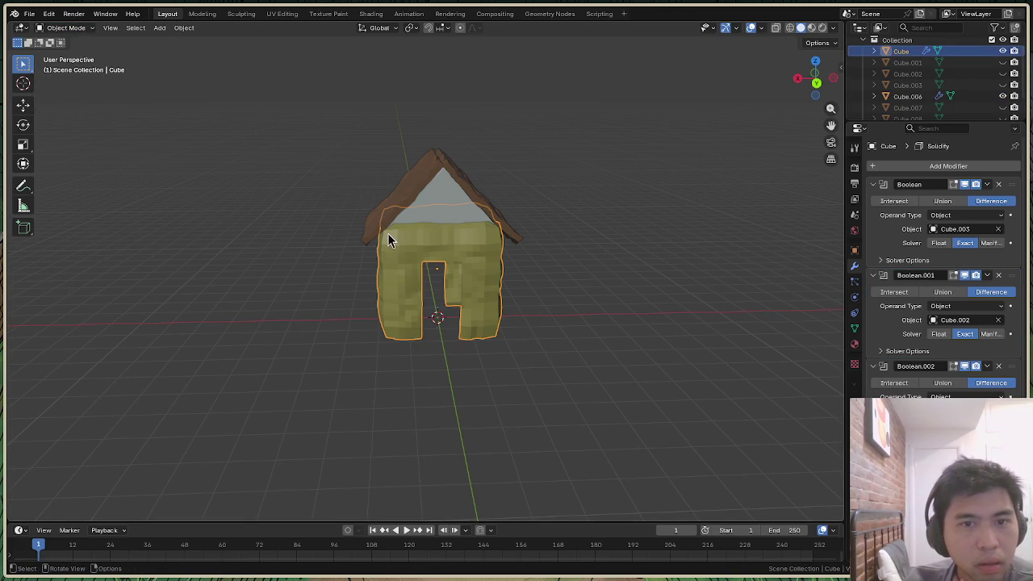
Fill the walls with a tan brush colour using Shift+K in Vertex Paint
left_click(67, 27)
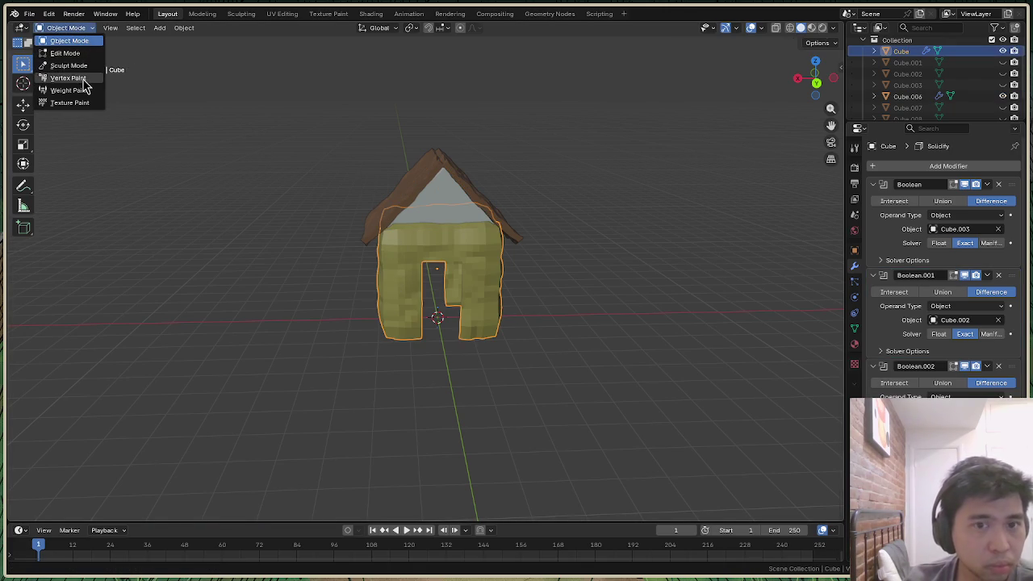
left_click(83, 80)
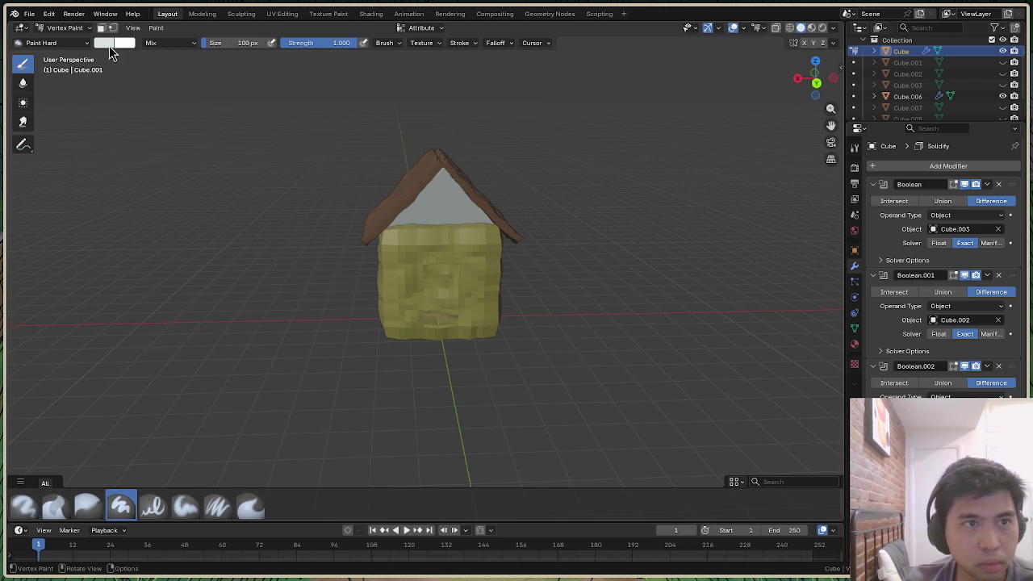
left_click(110, 44)
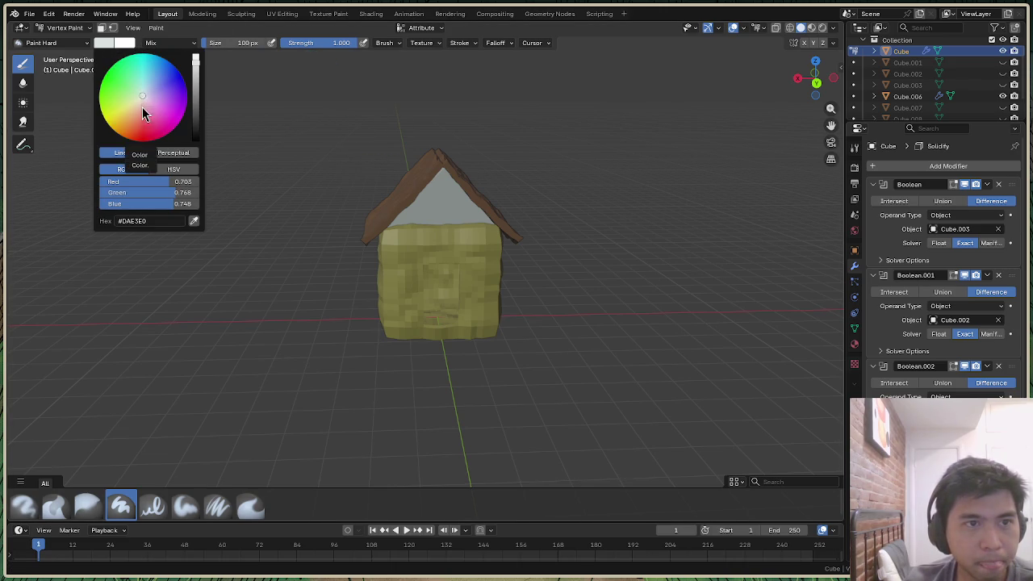
left_click_drag(129, 113, 127, 116)
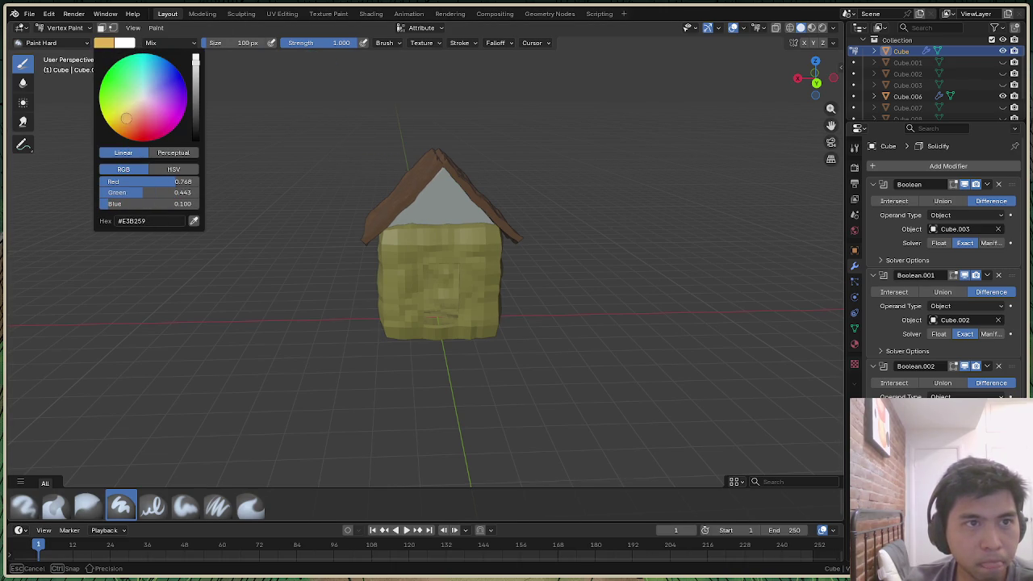
left_click_drag(195, 68, 195, 88)
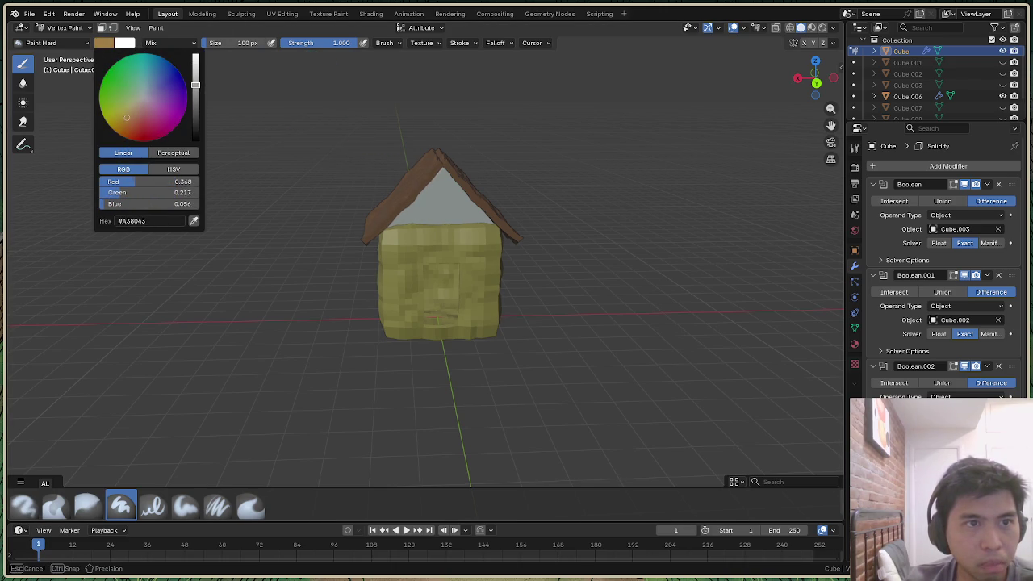
left_click_drag(127, 122, 130, 105)
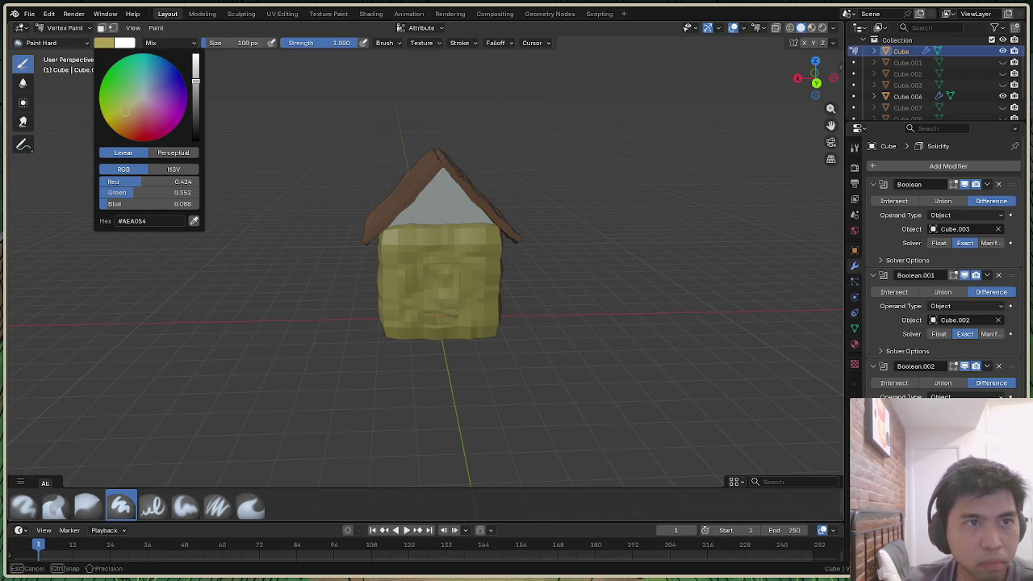
left_click(156, 27)
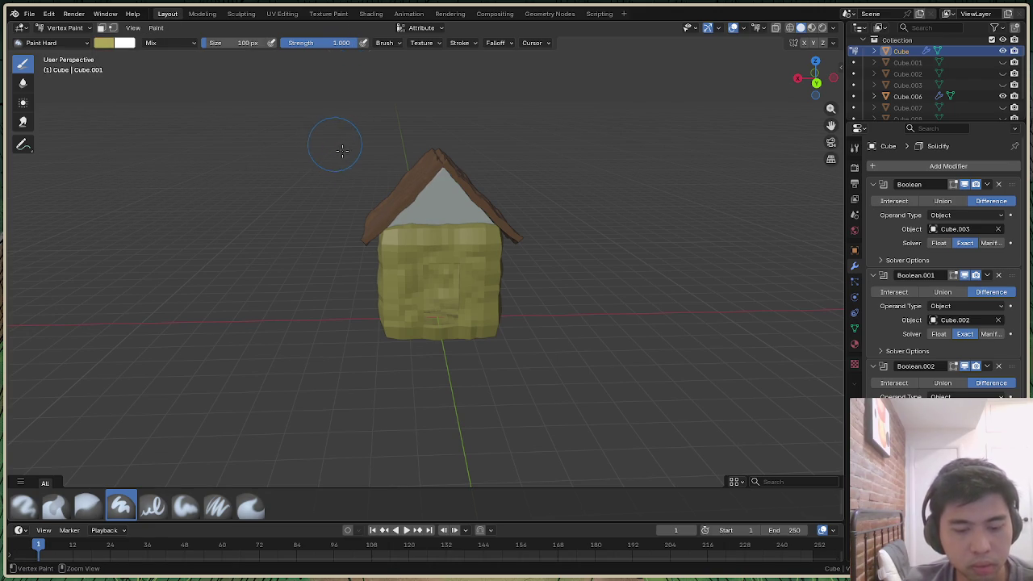
key("shift+k")
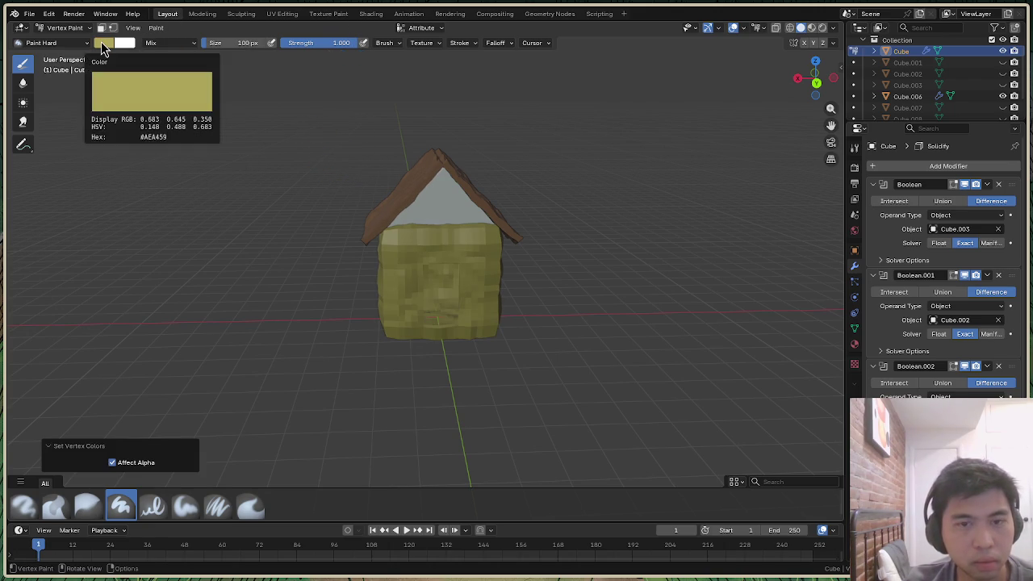
Shift the brush to light brown, orbit the house, and unhide cutter Cube.003
left_click(103, 44)
left_click_drag(131, 113, 133, 112)
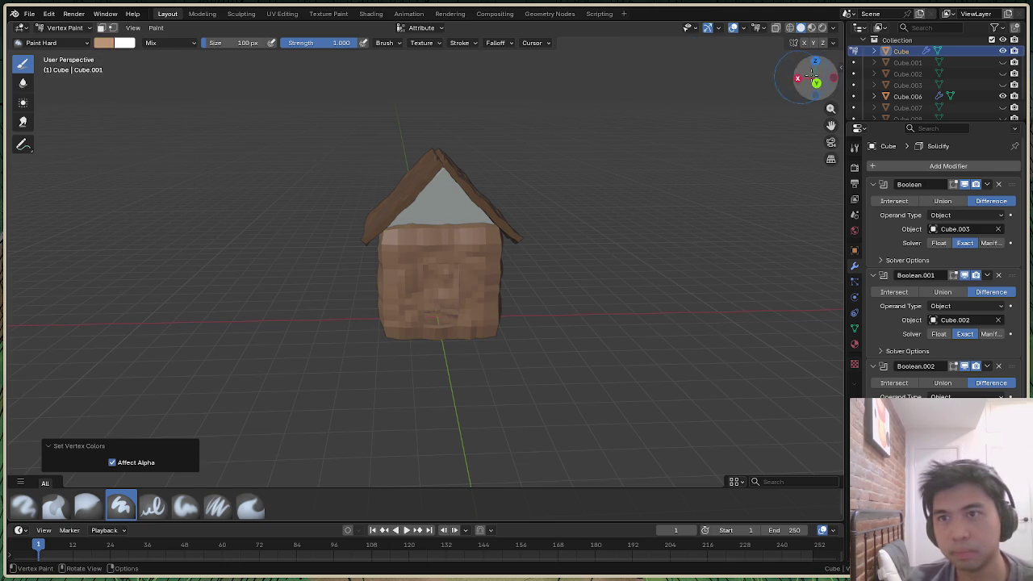
mouse_move(815, 78)
left_mouse_down()
mouse_move(795, 89)
mouse_move(813, 77)
left_mouse_up()
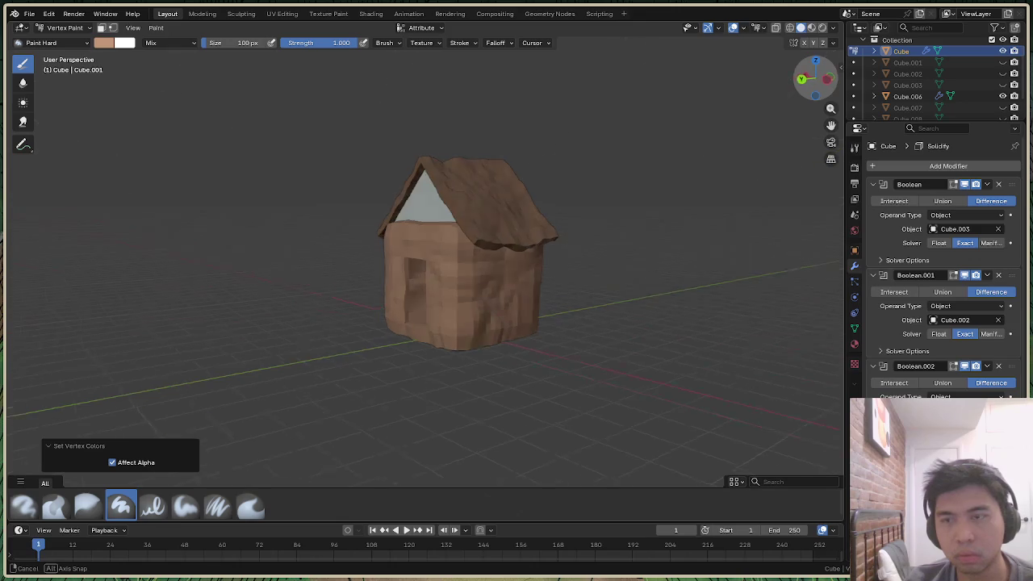
left_click_drag(813, 77, 816, 79)
left_click(1003, 85)
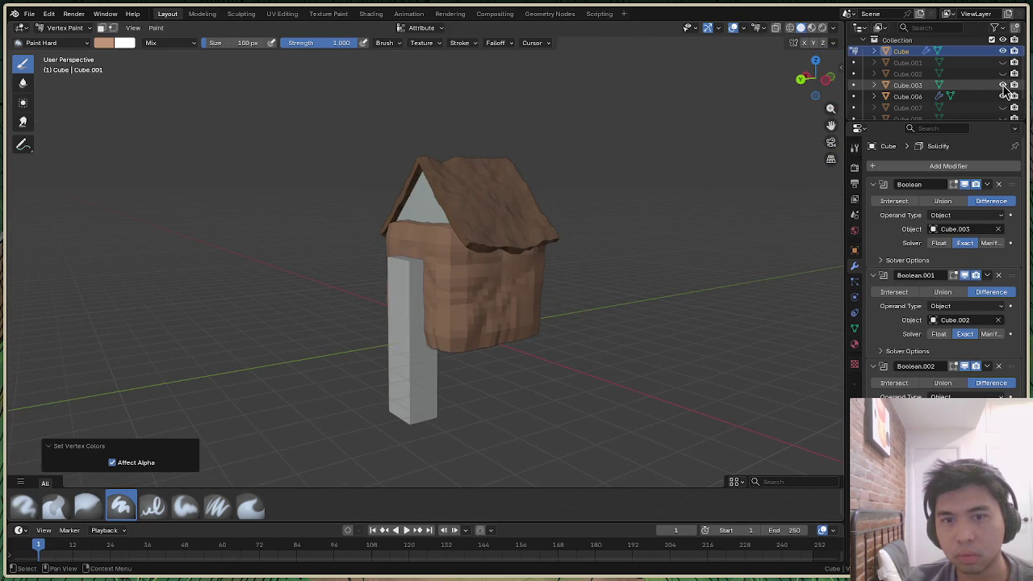
Hide Cube.003 and Cube.002 again and reveal Cube.001 while orbiting the house
left_click(1002, 84)
left_click(1003, 73)
left_click(1003, 74)
left_click(1003, 62)
mouse_move(831, 71)
left_mouse_down()
mouse_move(843, 81)
mouse_move(823, 77)
left_mouse_up()
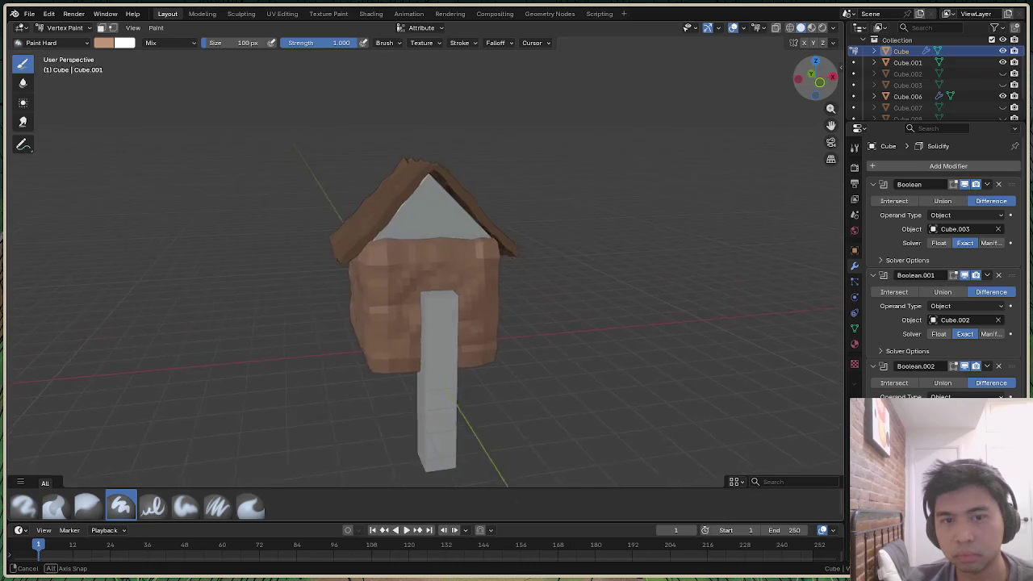
middle_click_drag(823, 76, 799, 76)
left_click_drag(798, 77, 815, 96)
Toggle Cube.001's visibility repeatedly to compare, then select it in the Outliner
left_click(1003, 62)
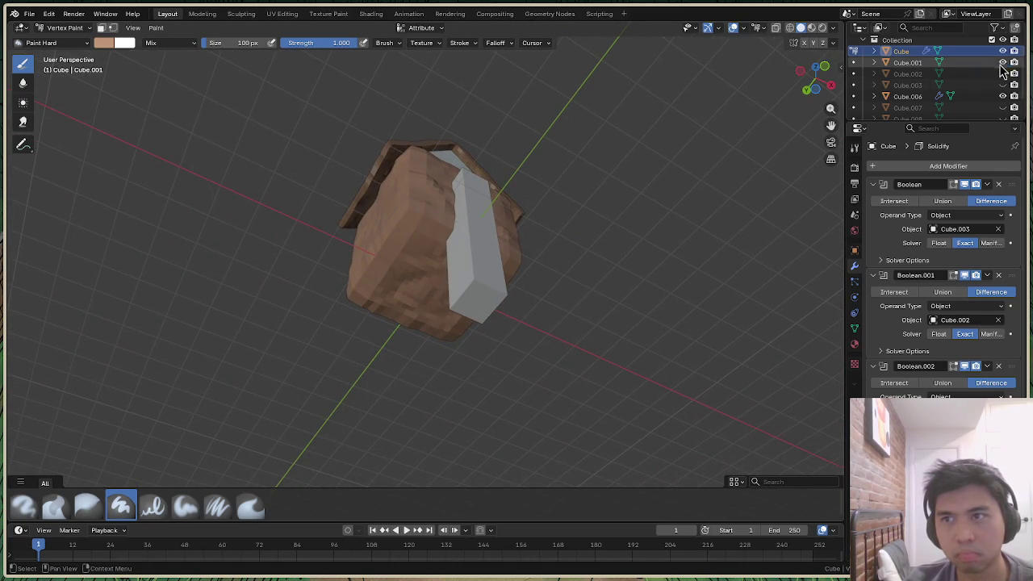
left_click(1003, 63)
left_click(1002, 62)
left_click(1003, 63)
left_click(1003, 63)
left_click(1003, 63)
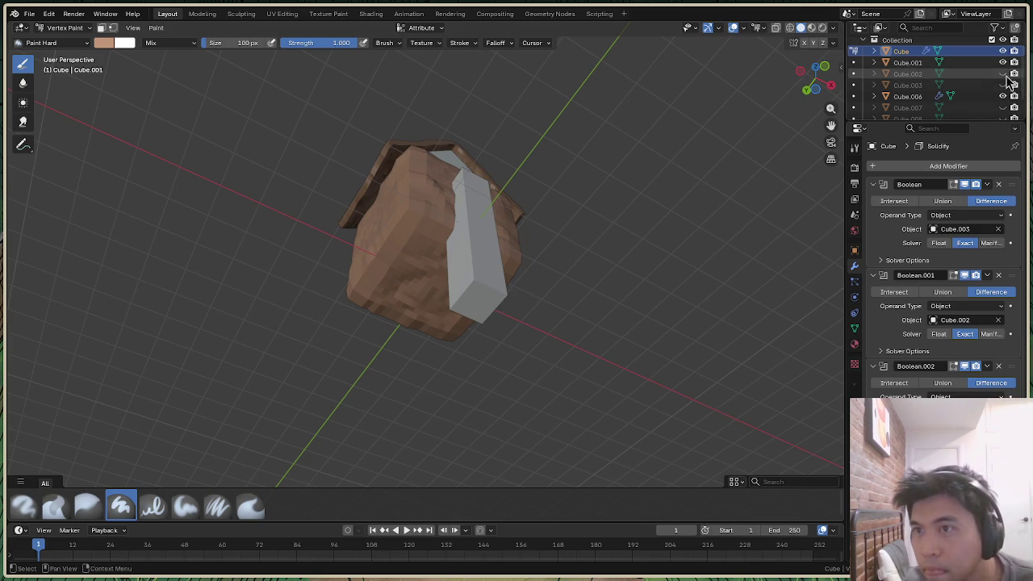
left_click(1003, 63)
left_click(1003, 62)
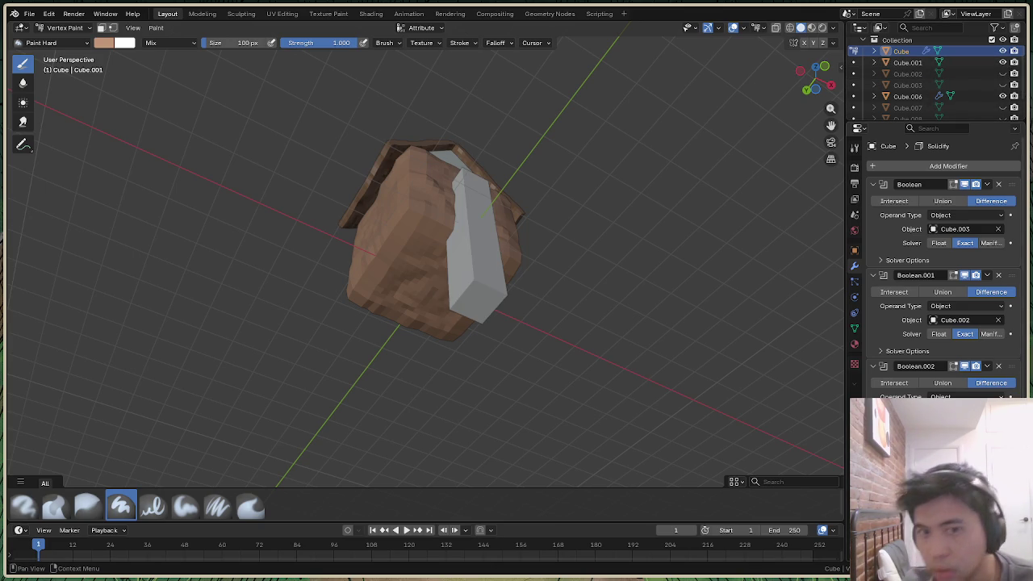
left_click(940, 63)
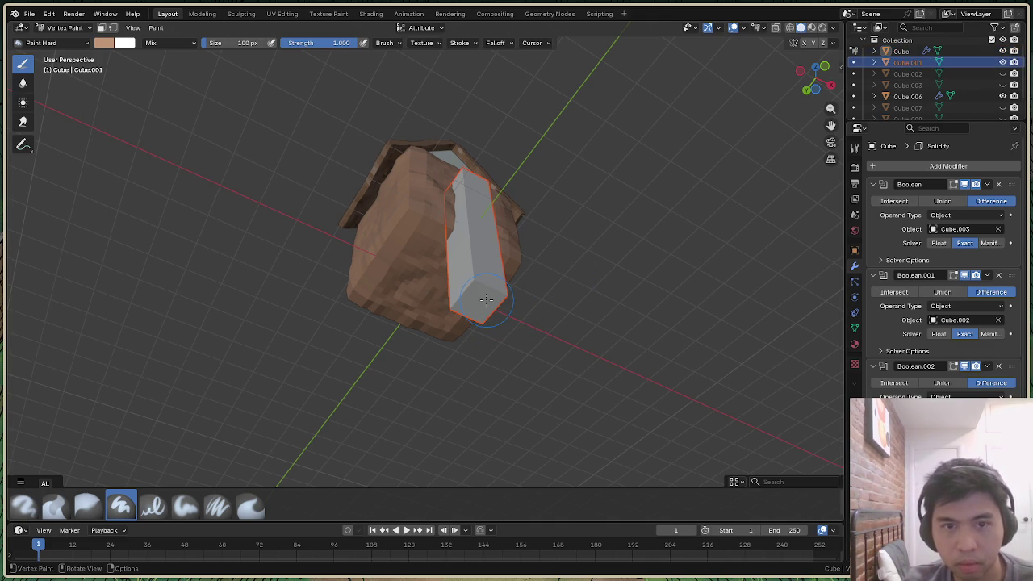
Return to Object Mode, hide Cube.001, and select the roof
left_click(64, 27)
left_click(70, 42)
left_click(660, 220)
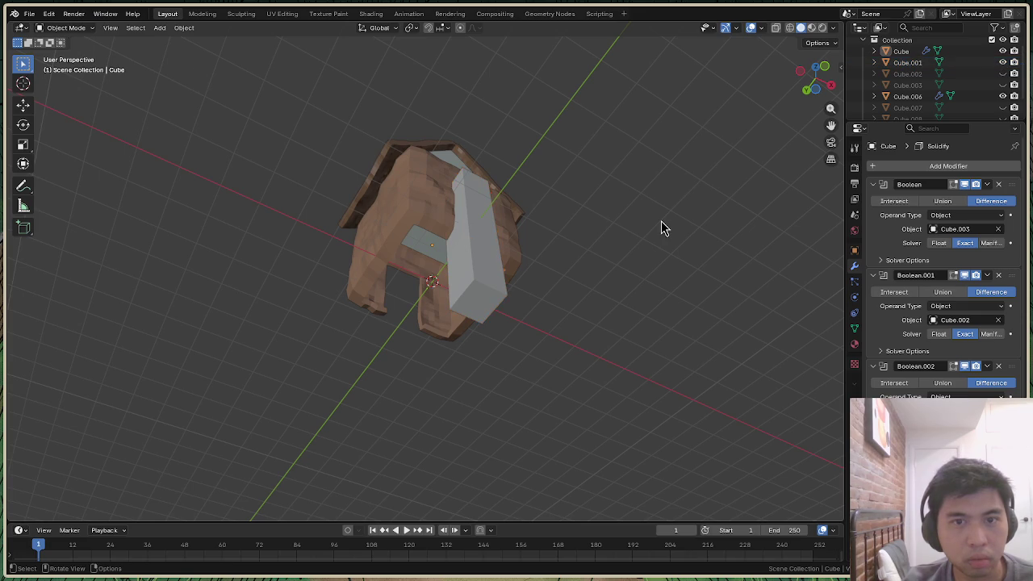
left_click(1003, 62)
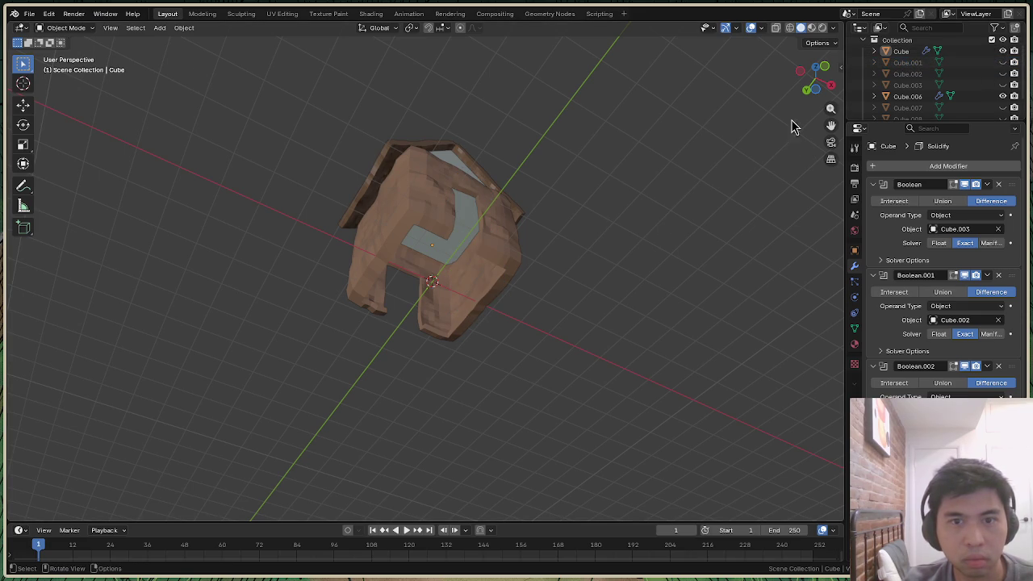
mouse_move(811, 76)
left_mouse_down()
mouse_move(814, 49)
mouse_move(807, 68)
left_mouse_up()
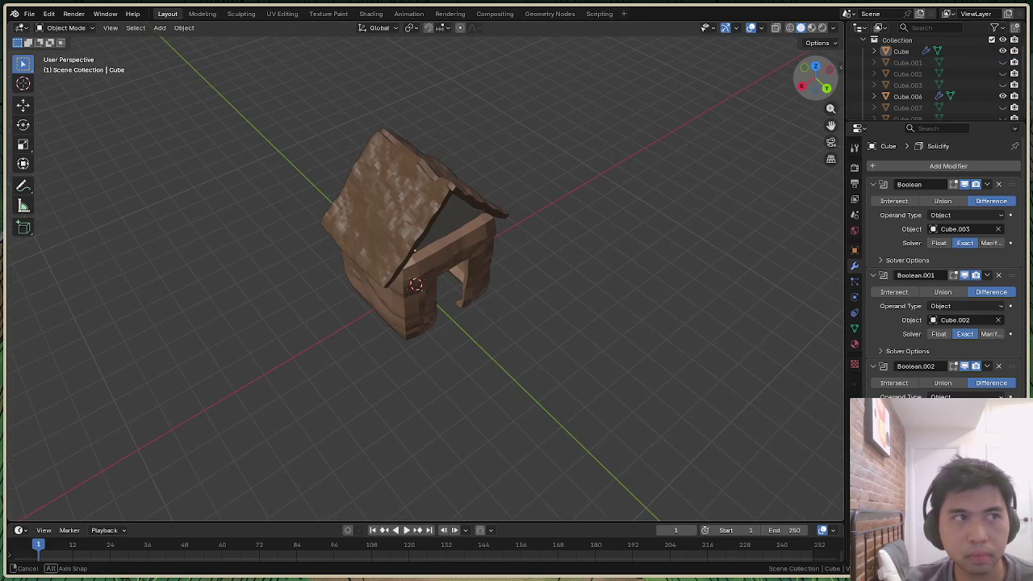
middle_click_drag(718, 91, 721, 91)
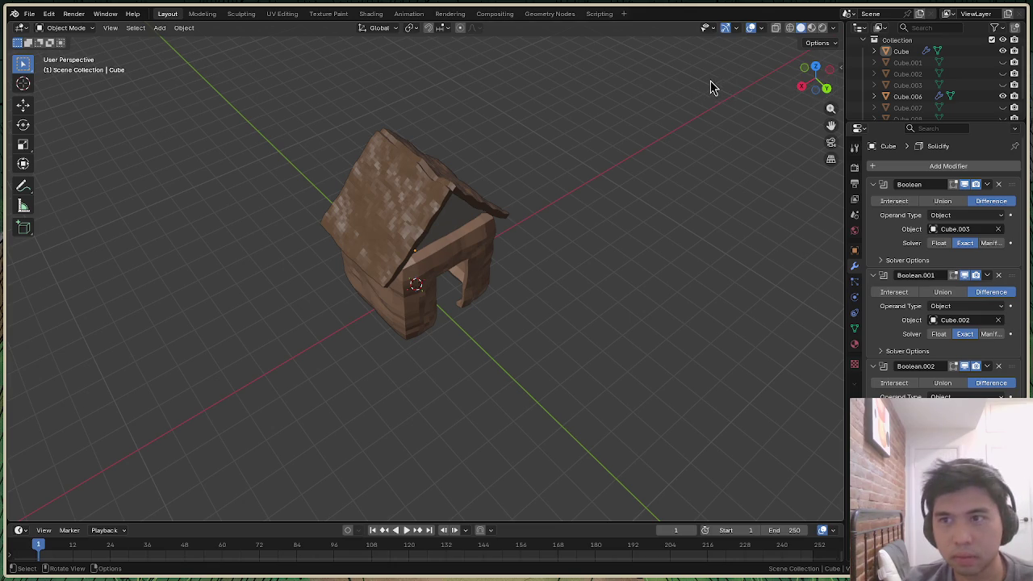
left_click(380, 212)
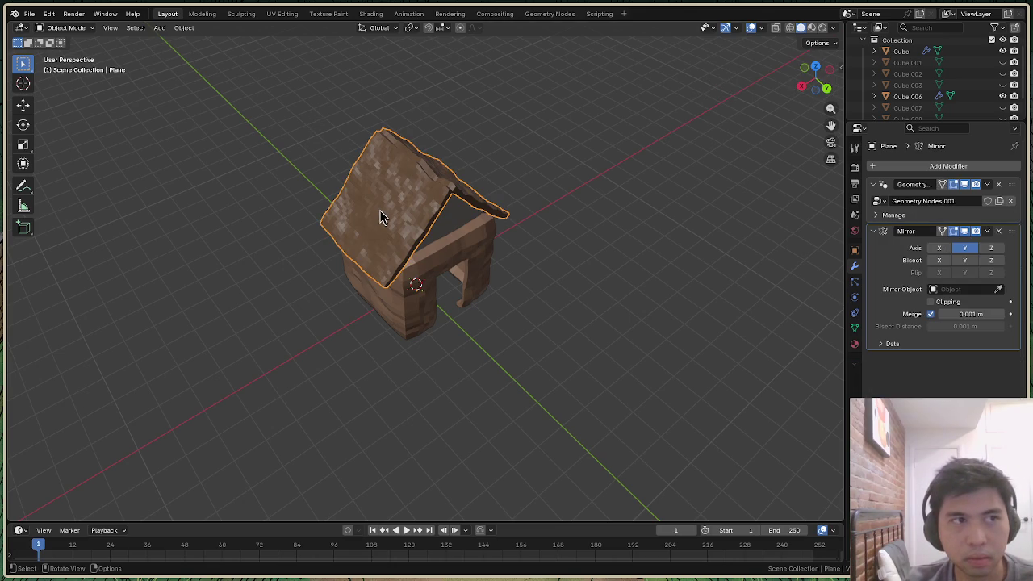
Export the selected model as a Stanford PLY file
left_click(30, 14)
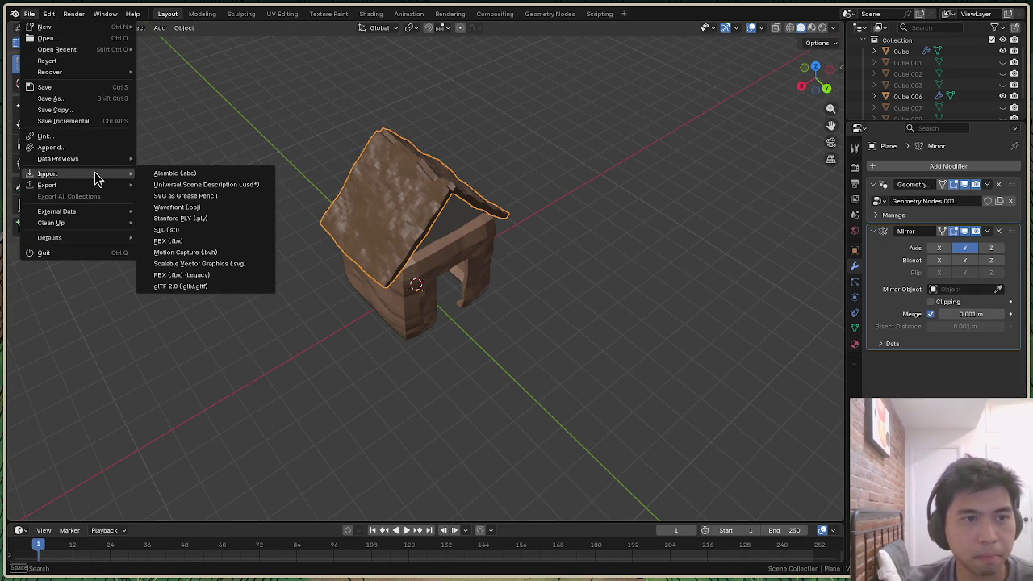
mouse_move(47, 185)
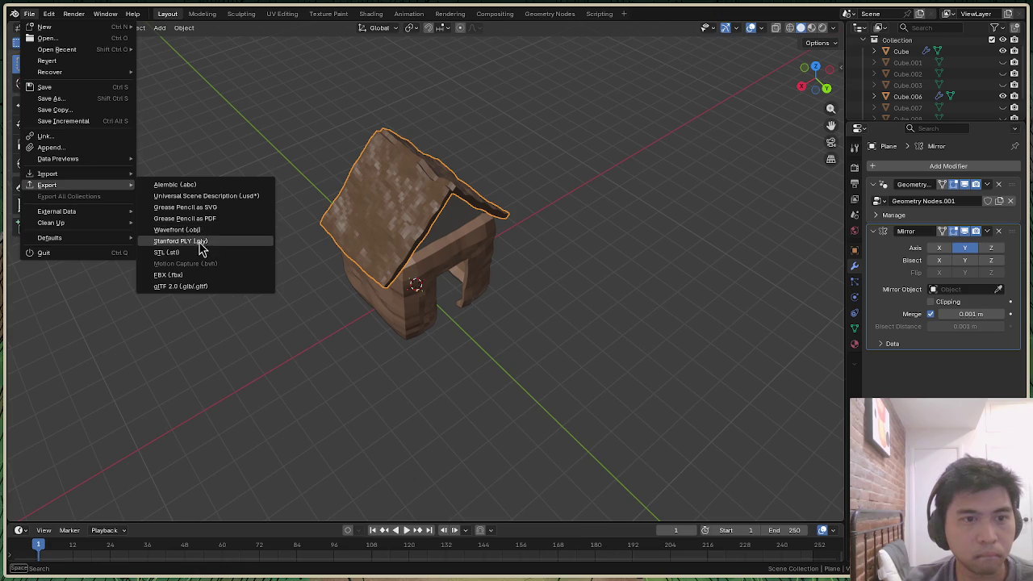
left_click(200, 244)
left_click(746, 558)
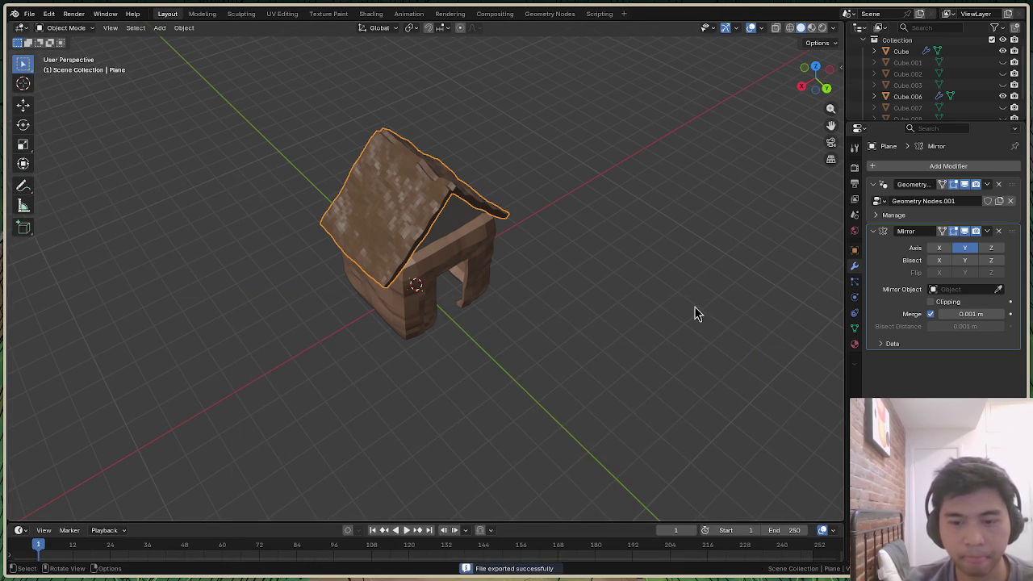
Check the game terminals and code editor, then return to the Blender model
key("super+2")
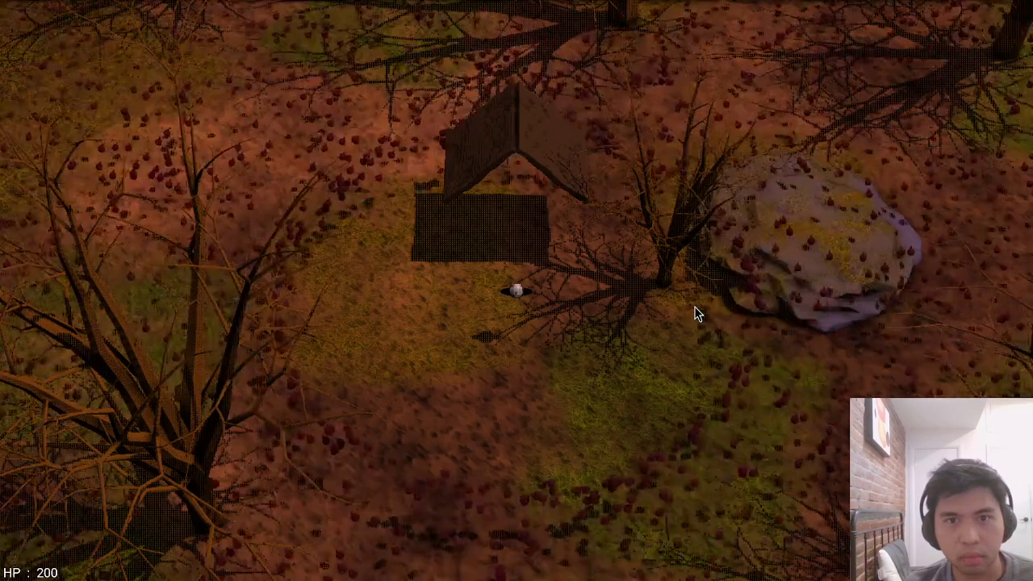
key("super+1")
key("super+3")
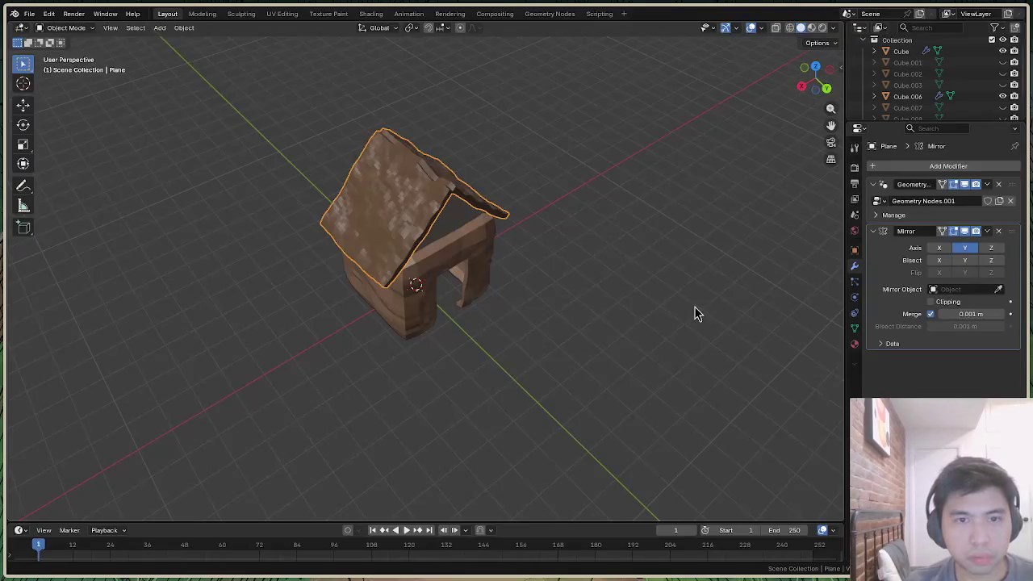
Export roof and body from front view as house.ply, then make the body active
key("a")
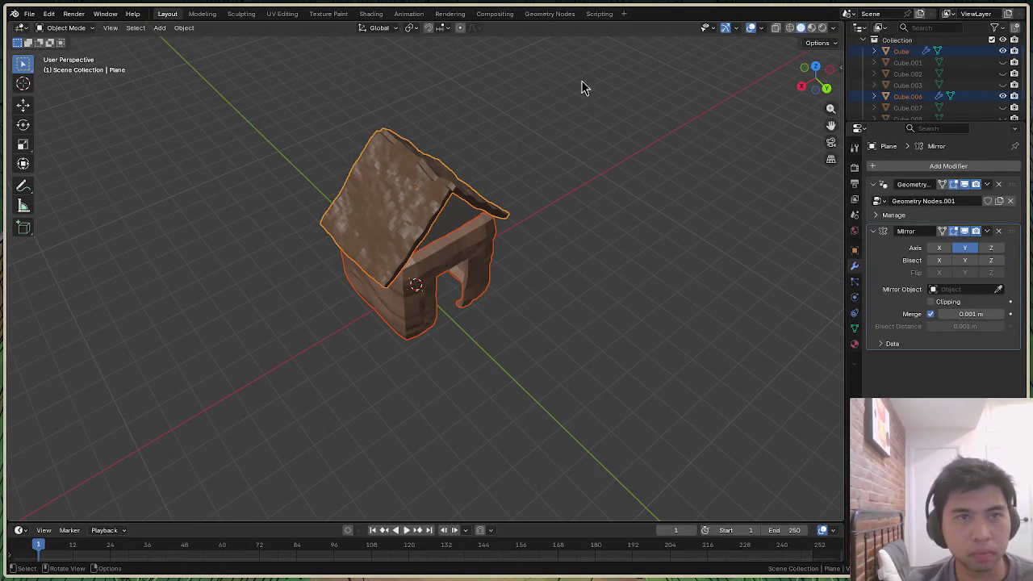
left_click(805, 67)
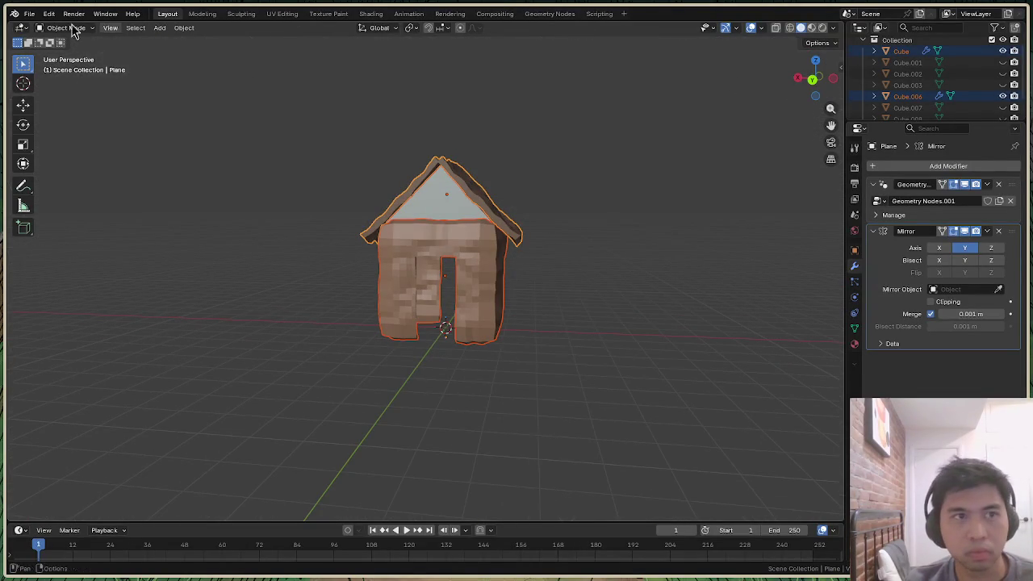
left_click(30, 14)
mouse_move(47, 185)
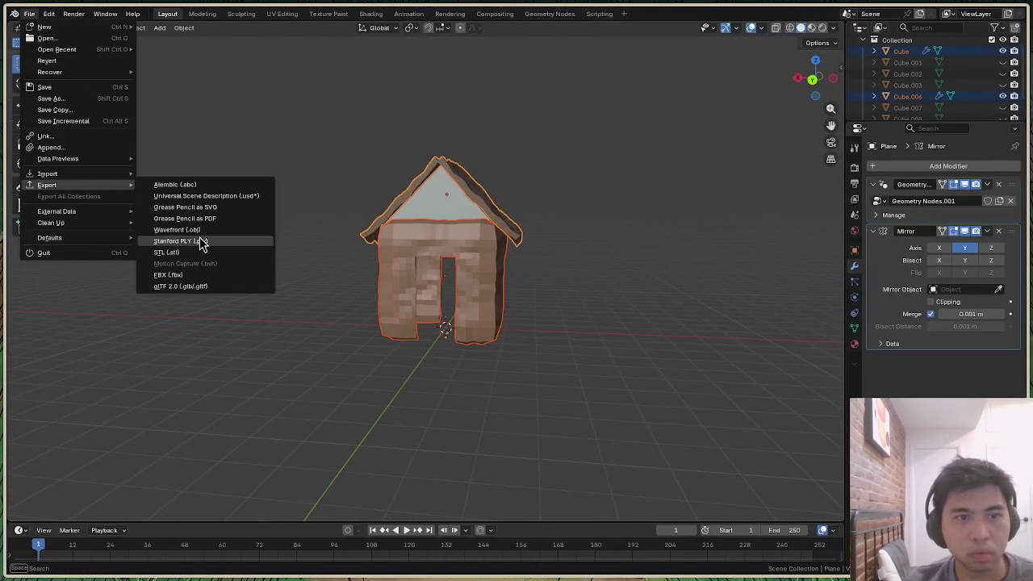
left_click(201, 244)
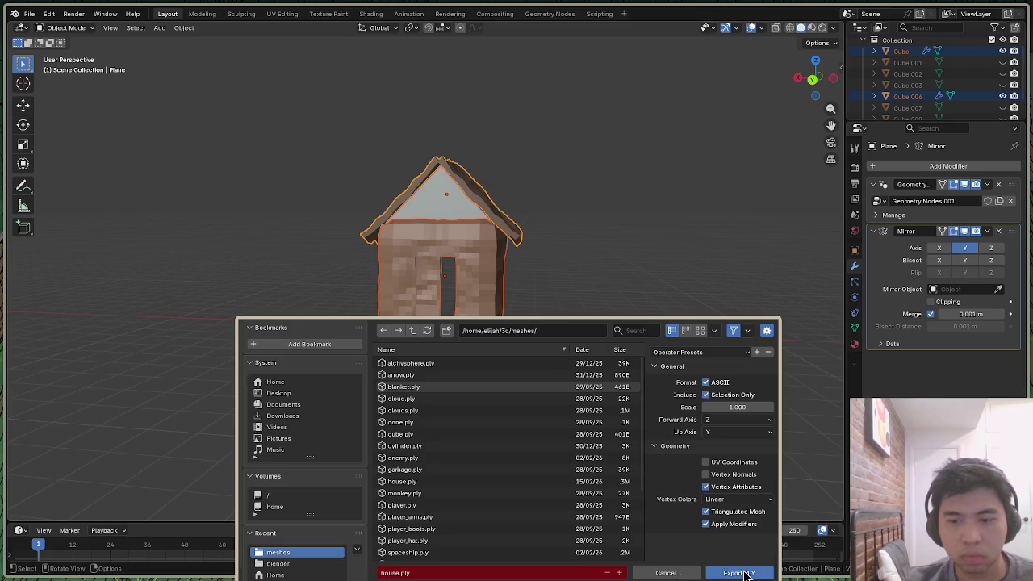
left_click(745, 574)
key("super+1")
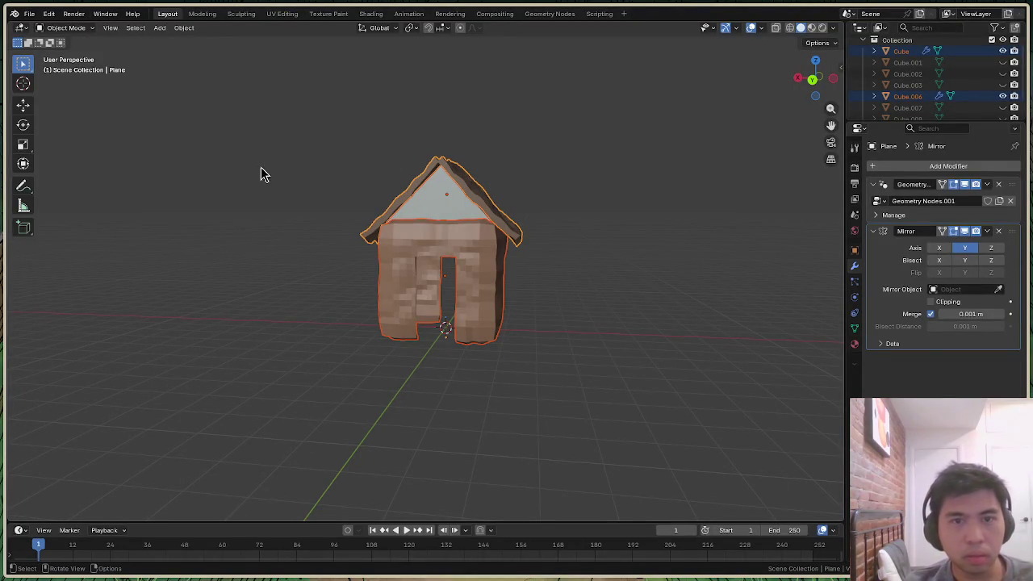
left_click(451, 200)
Switch Cube.006 to Vertex Paint and set the brush colour to grey #8A8A8C
left_click(64, 27)
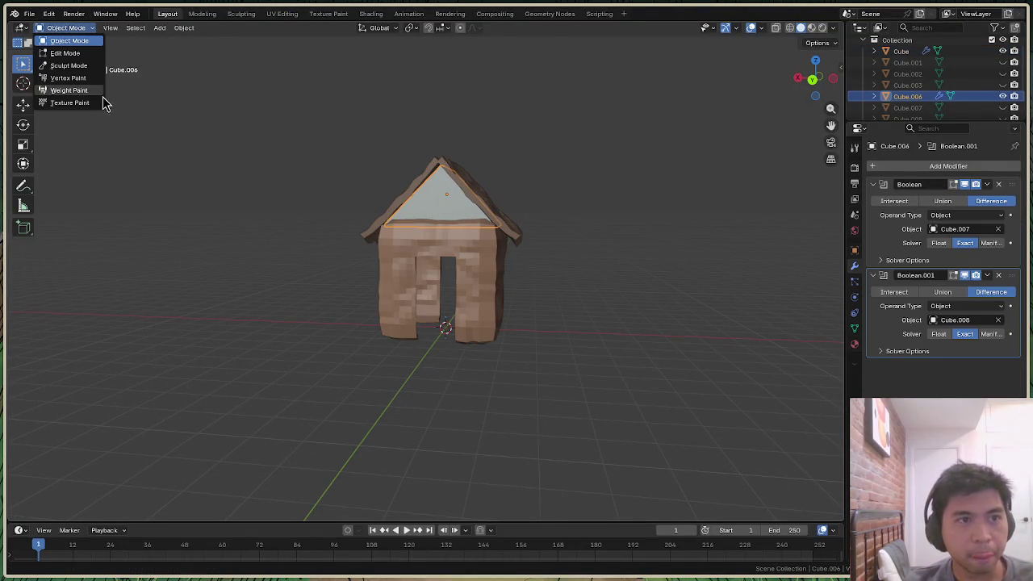
left_click(91, 79)
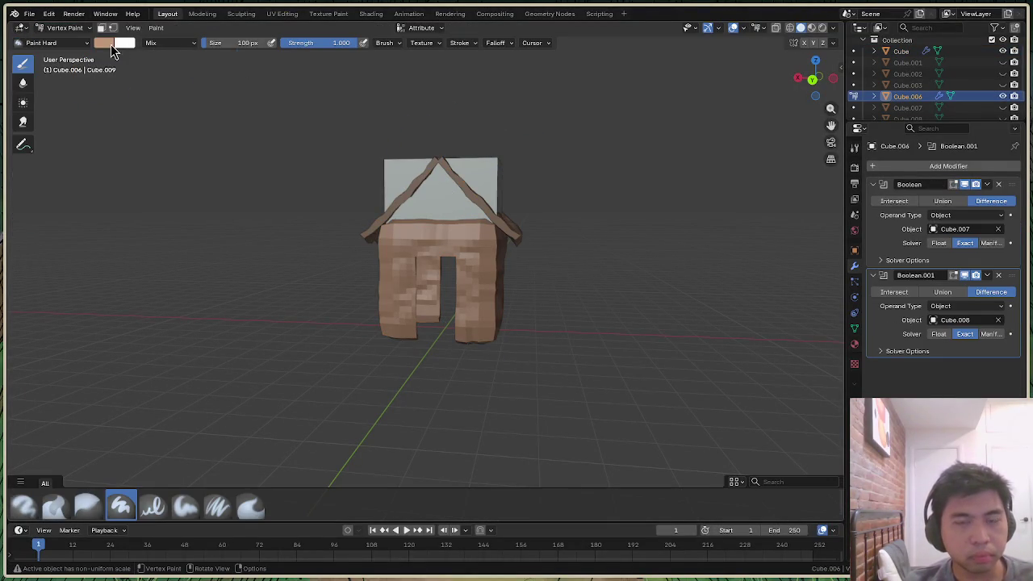
left_click(103, 43)
left_click_drag(198, 75, 195, 84)
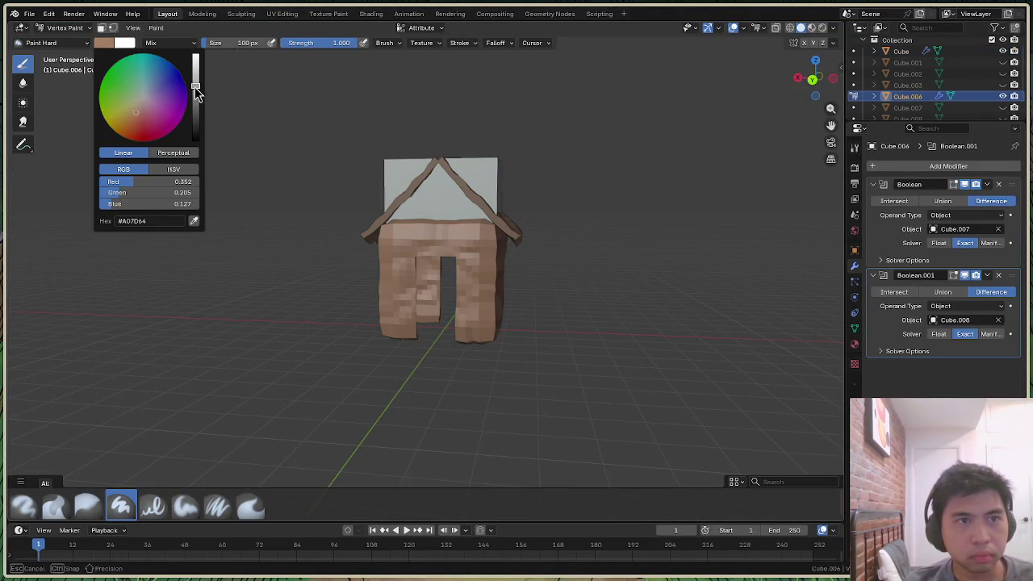
mouse_move(135, 113)
left_mouse_down()
mouse_move(137, 96)
mouse_move(195, 94)
left_mouse_up()
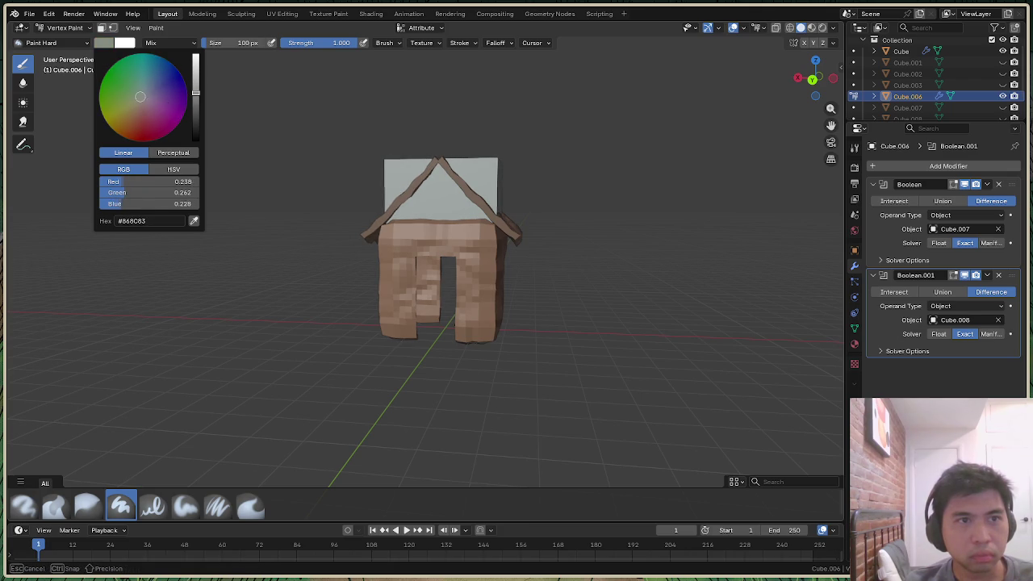
left_click_drag(143, 96, 143, 97)
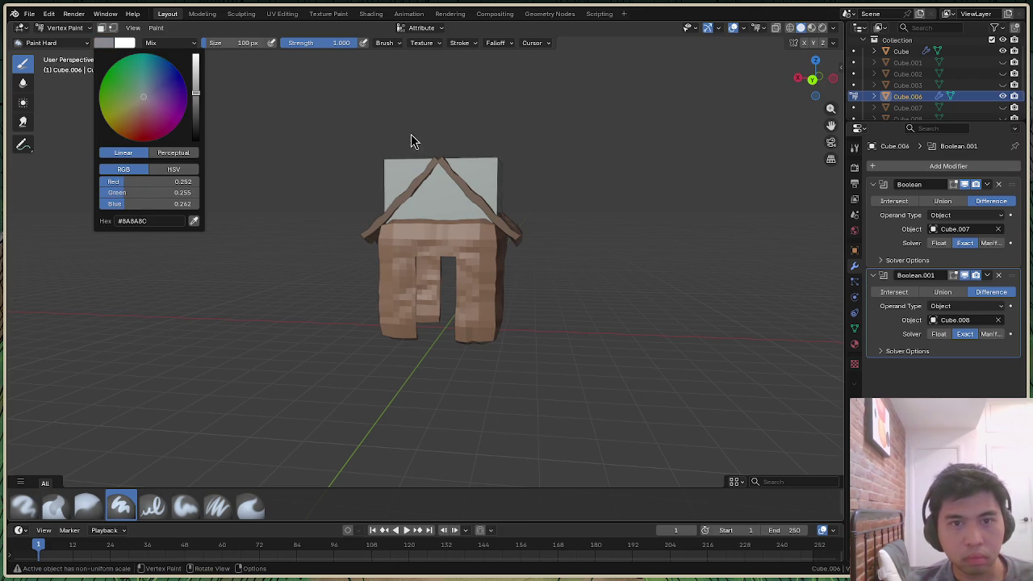
Fill the white top block with the grey vertex colour using Shift+K
left_click(62, 27)
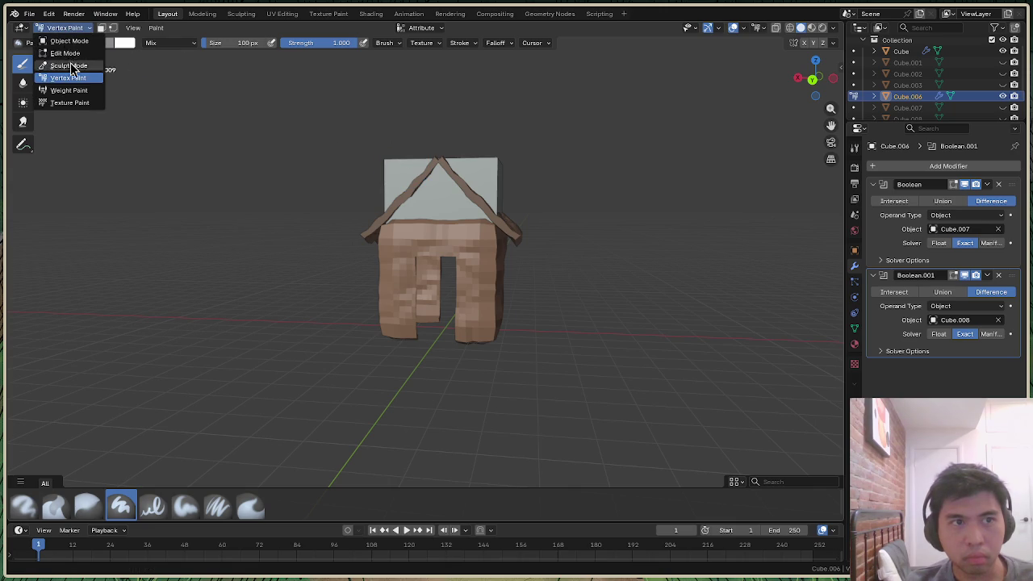
left_click(71, 52)
left_click(63, 28)
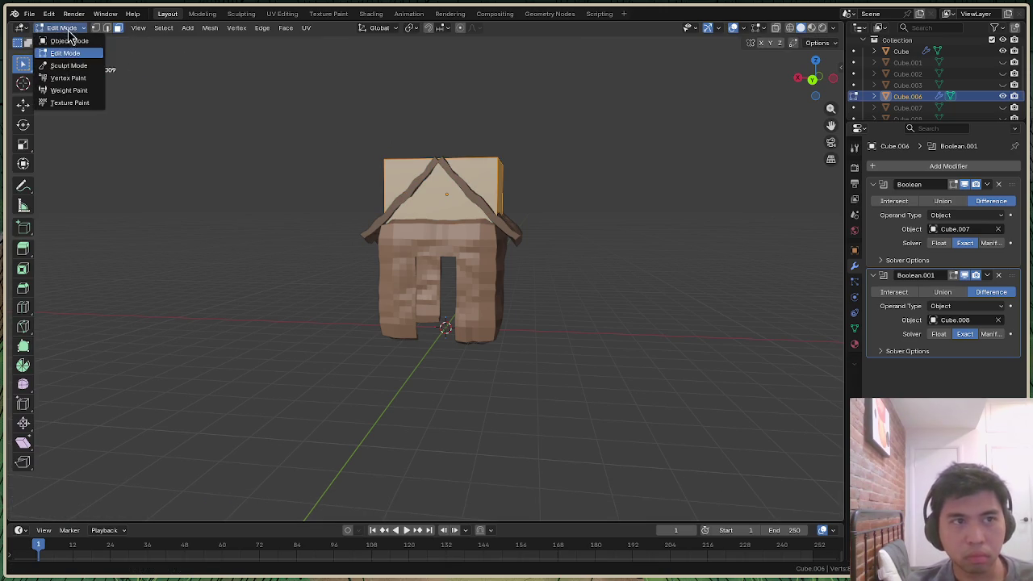
left_click(69, 77)
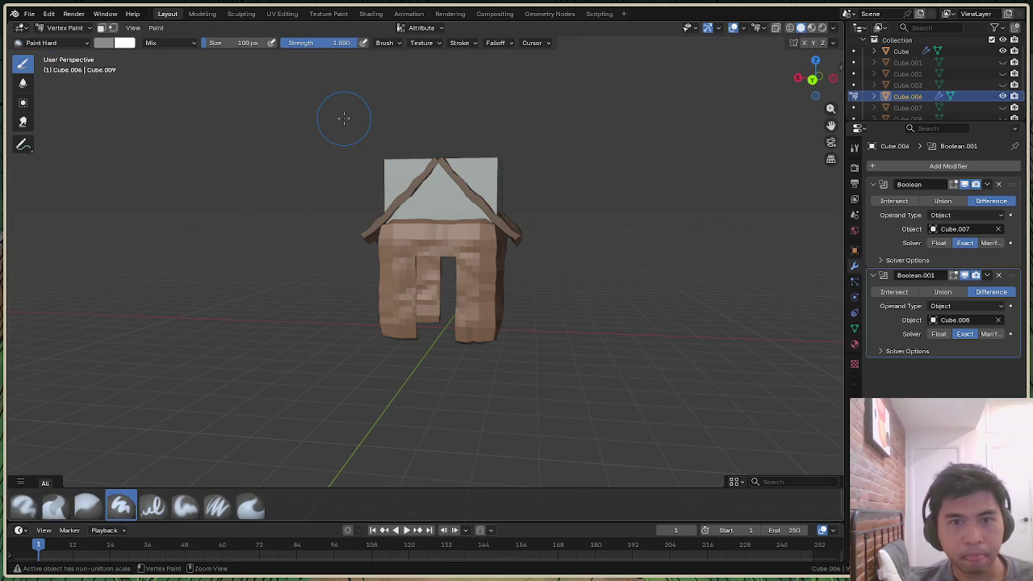
key("shift+k")
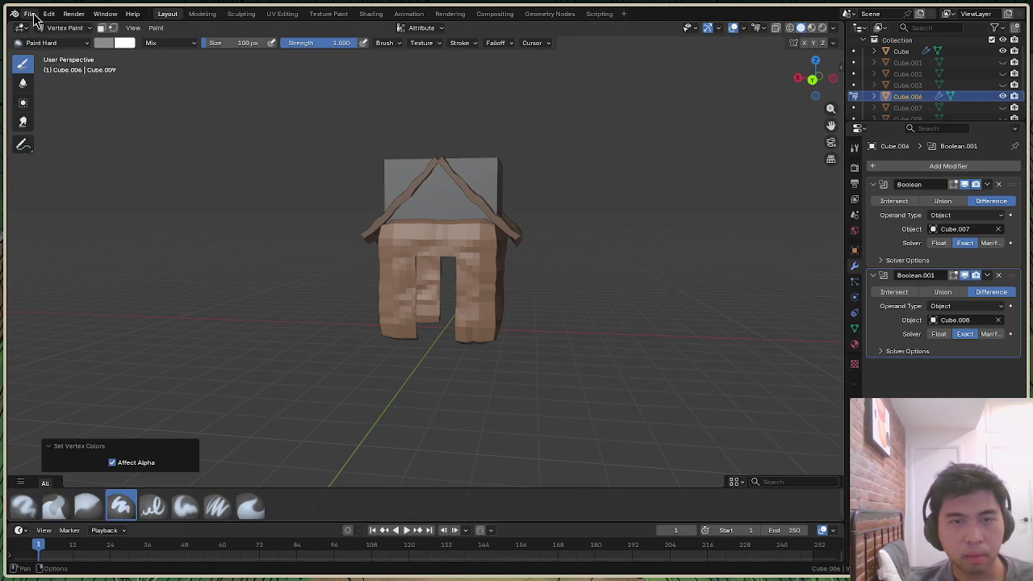
Preview the painted house in flat, then studio lighting, and reselect Cube.006
mouse_move(810, 81)
left_mouse_down()
mouse_move(823, 84)
mouse_move(833, 21)
left_mouse_up()
left_click(833, 27)
left_click(877, 83)
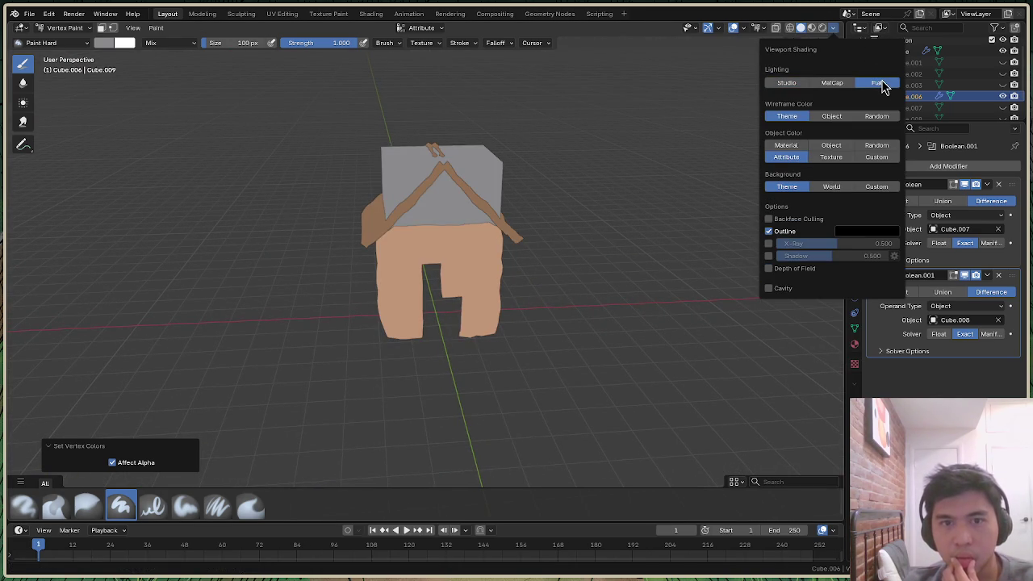
left_click(786, 86)
left_click(787, 18)
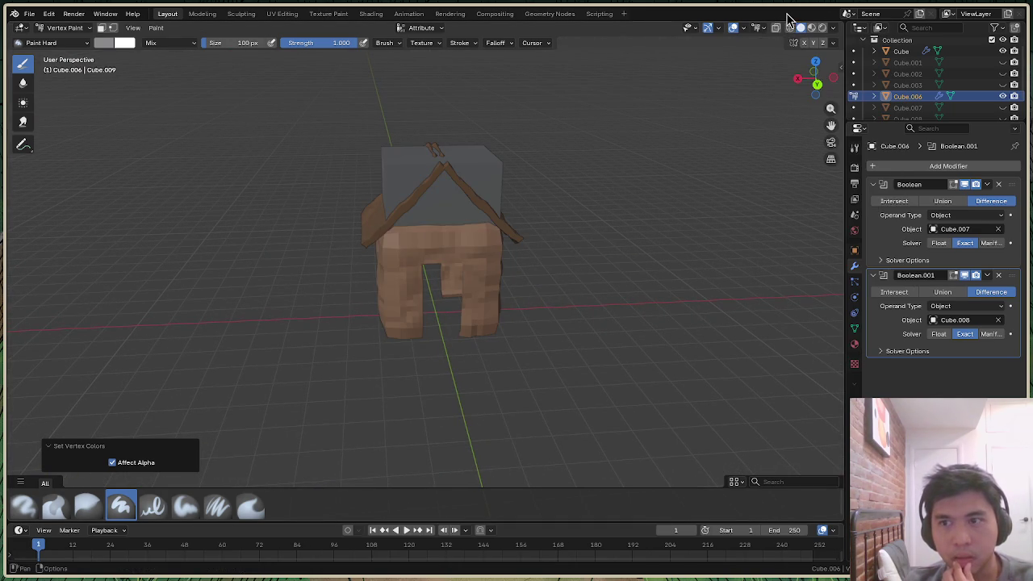
left_click(926, 96)
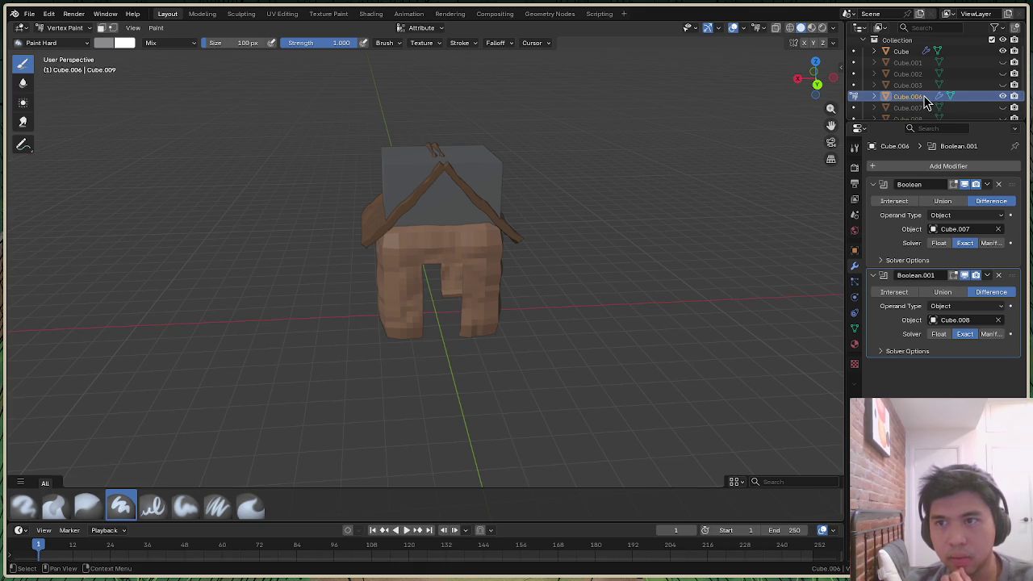
scroll(546, 157, "down", 1)
scroll(449, 159, "up", 2)
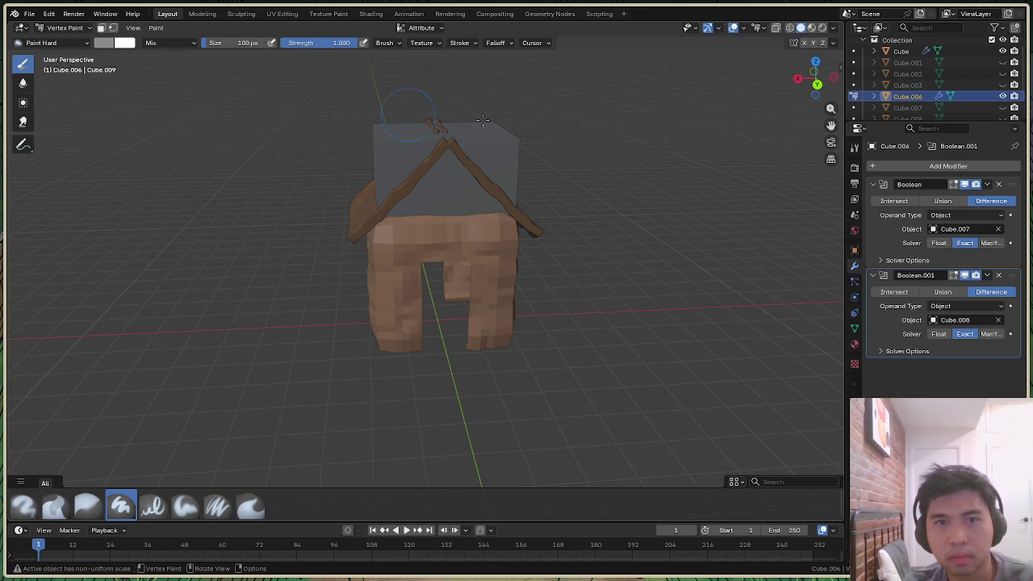
left_click(72, 30)
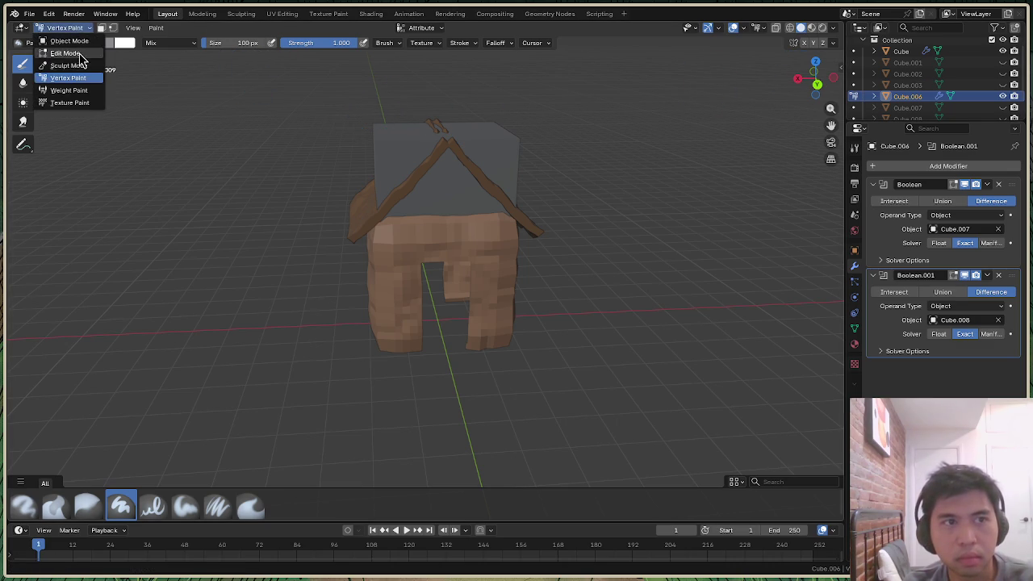
In Edit Mode, subdivide the top block's faces
left_click(65, 52)
right_click(506, 172)
left_click(503, 167)
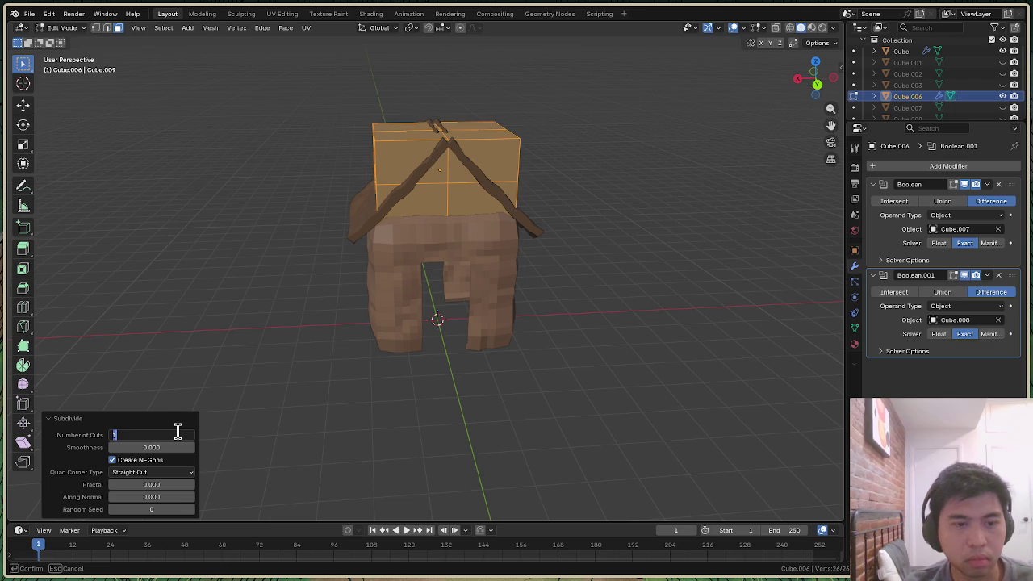
type("4")
key("Return")
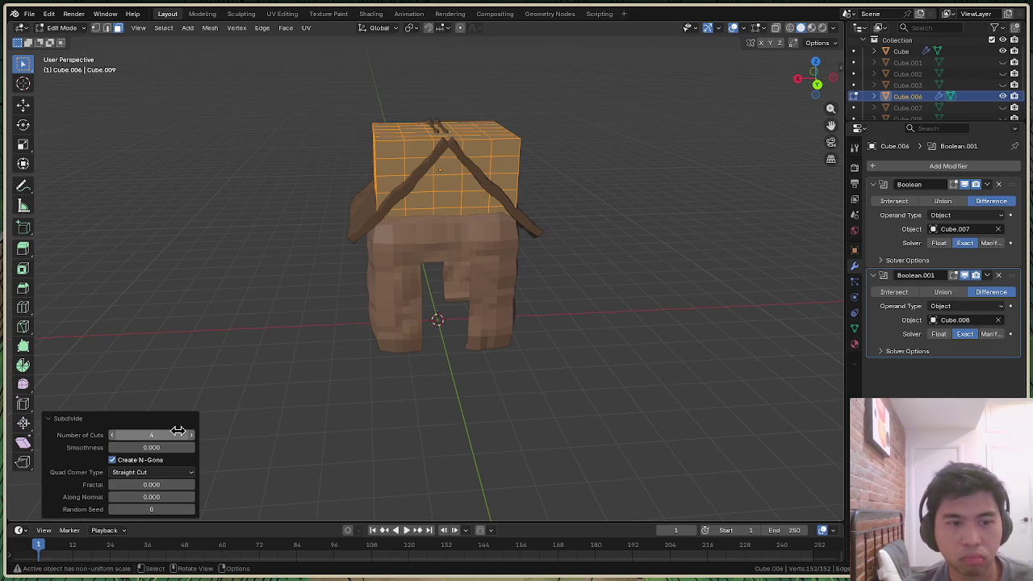
Try 5, 1 and 6 for the subdivision's Number of Cuts
left_click(163, 434)
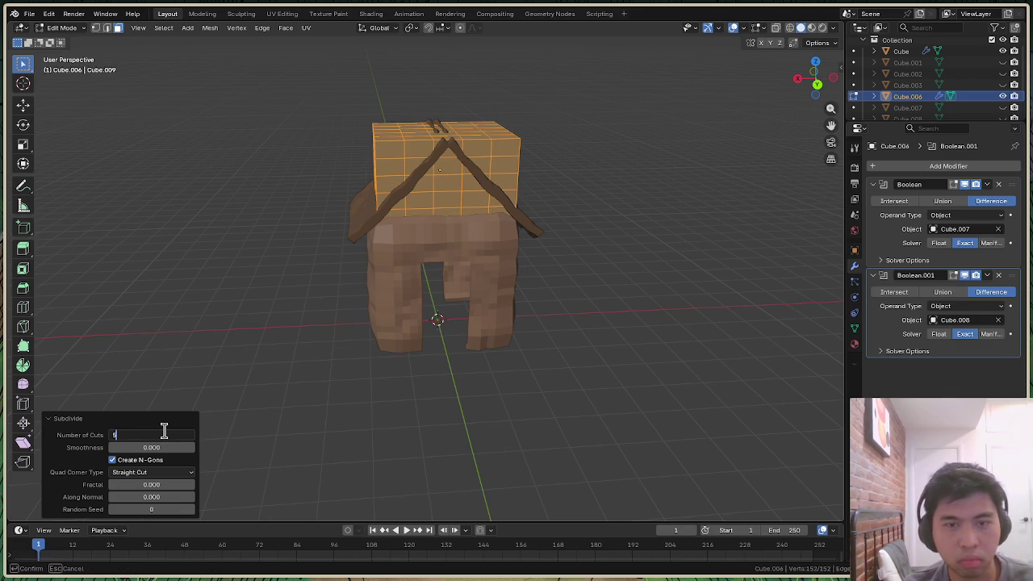
type("5")
key("Return")
left_click(164, 434)
type("1")
key("Return")
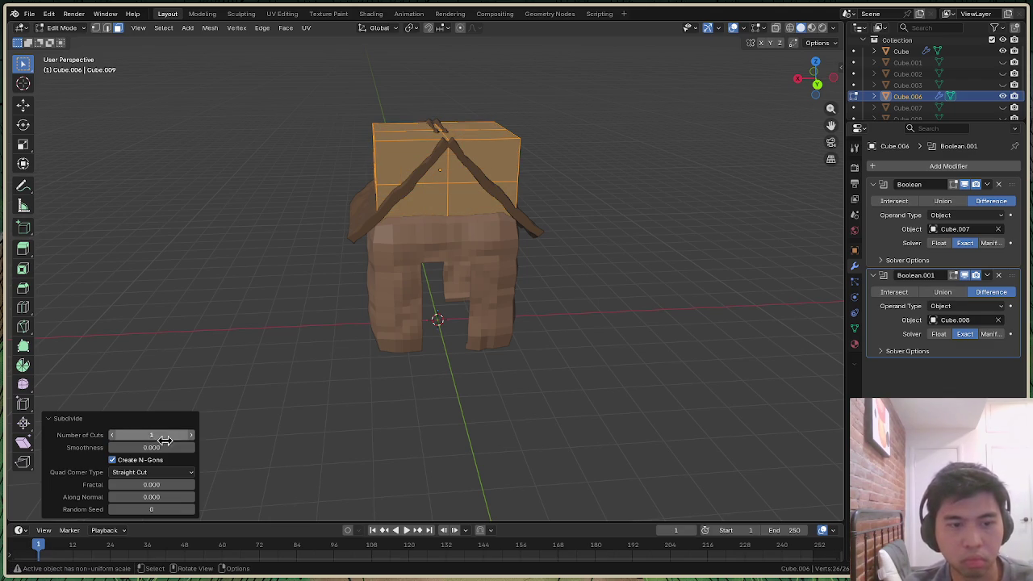
left_click(165, 436)
type("6")
key("Return")
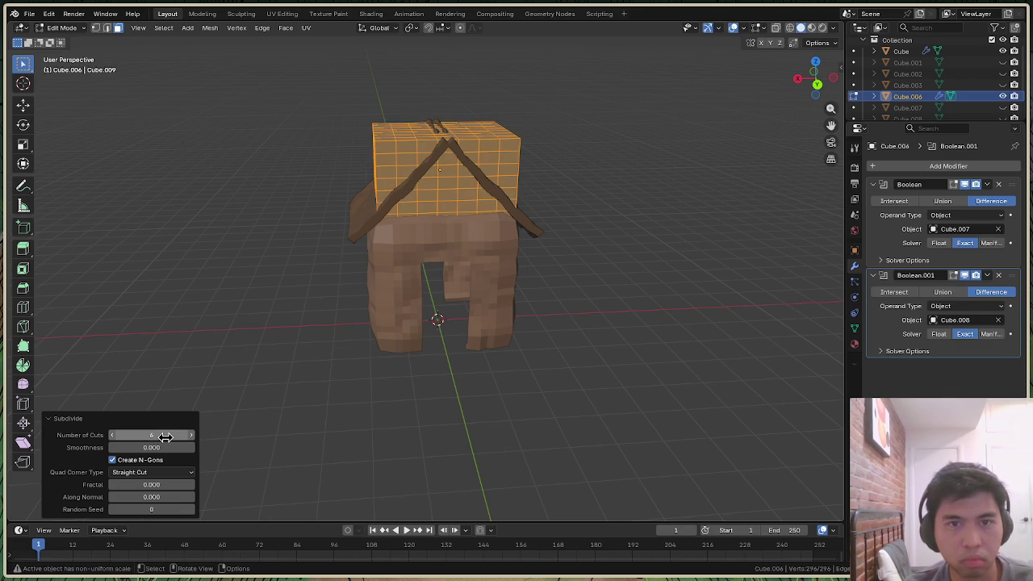
Settle on 8 cuts and return to Object Mode
left_click(165, 436)
type("1")
key("Return")
left_click(165, 435)
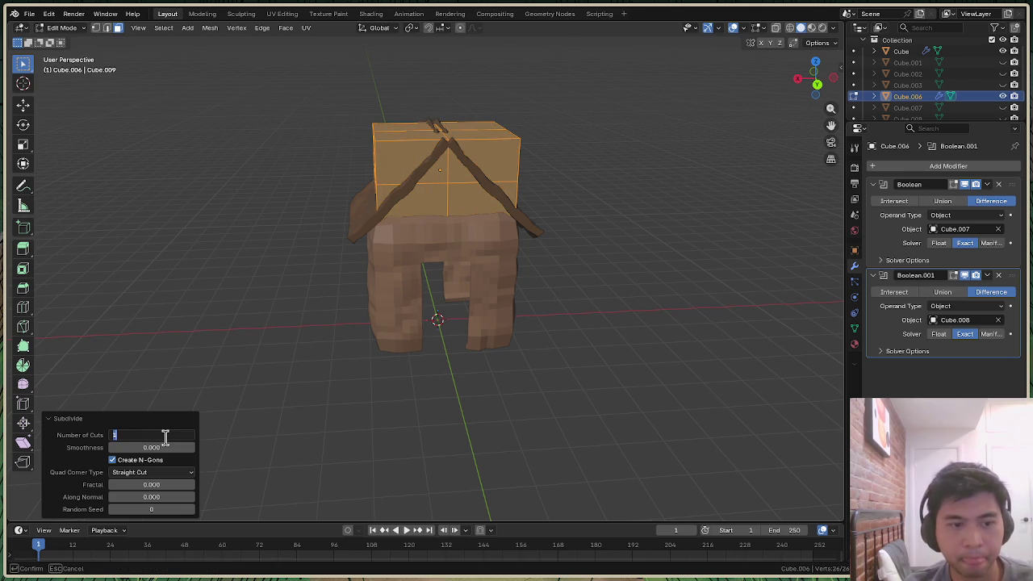
type("8")
key("Return")
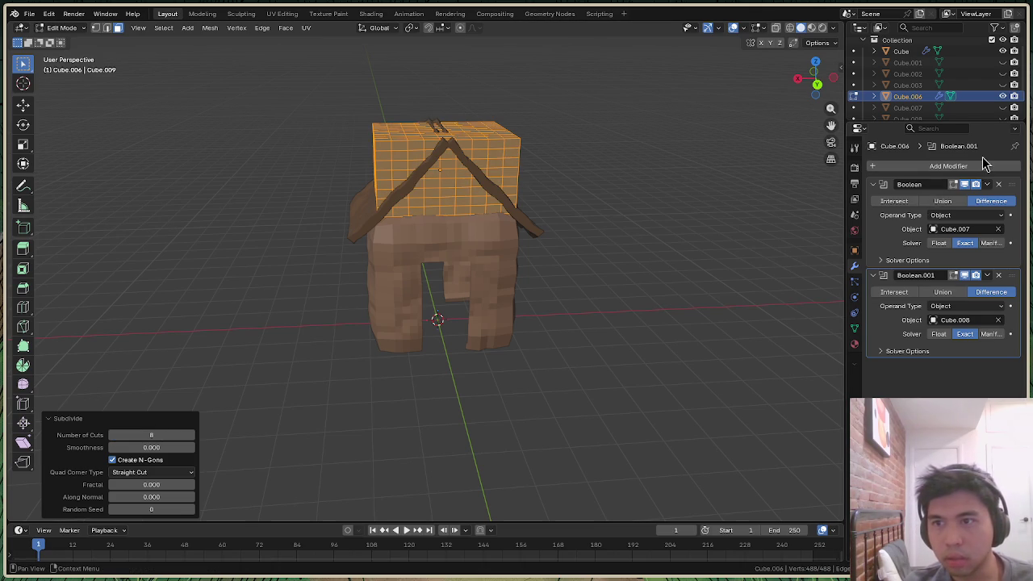
left_click(61, 28)
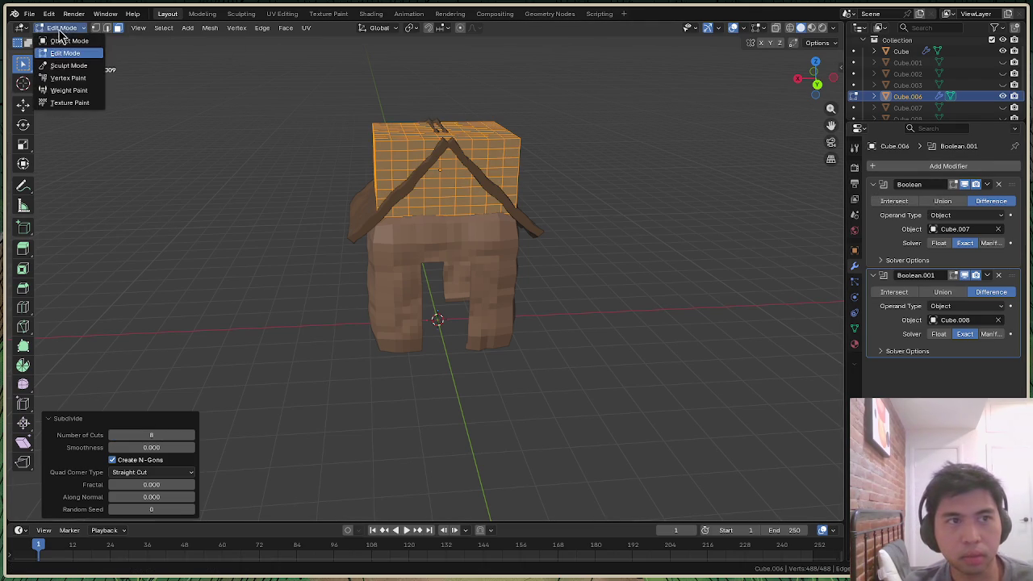
left_click(64, 40)
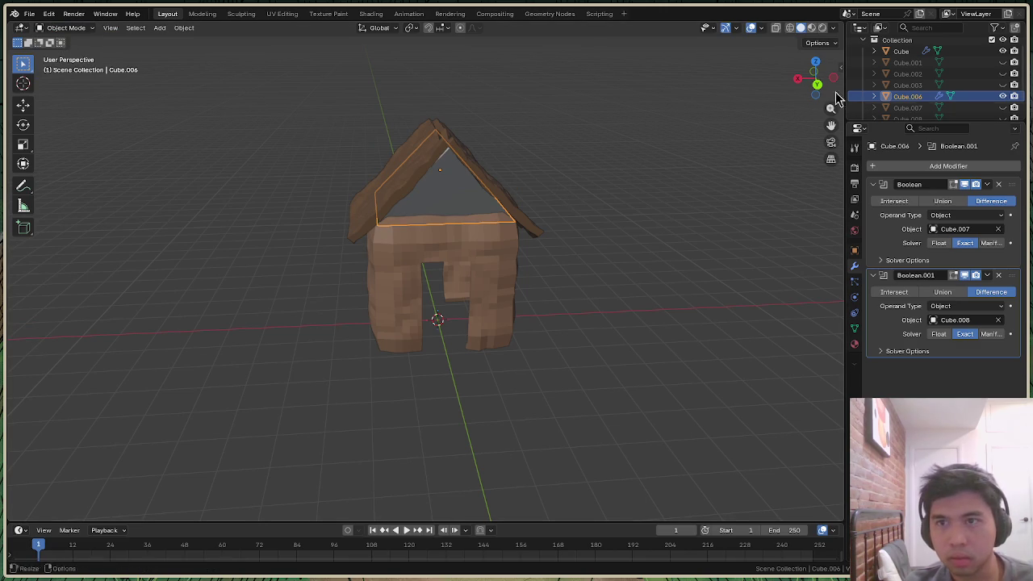
Add a Displace modifier to the grey gable piece
left_click_drag(808, 79, 813, 85)
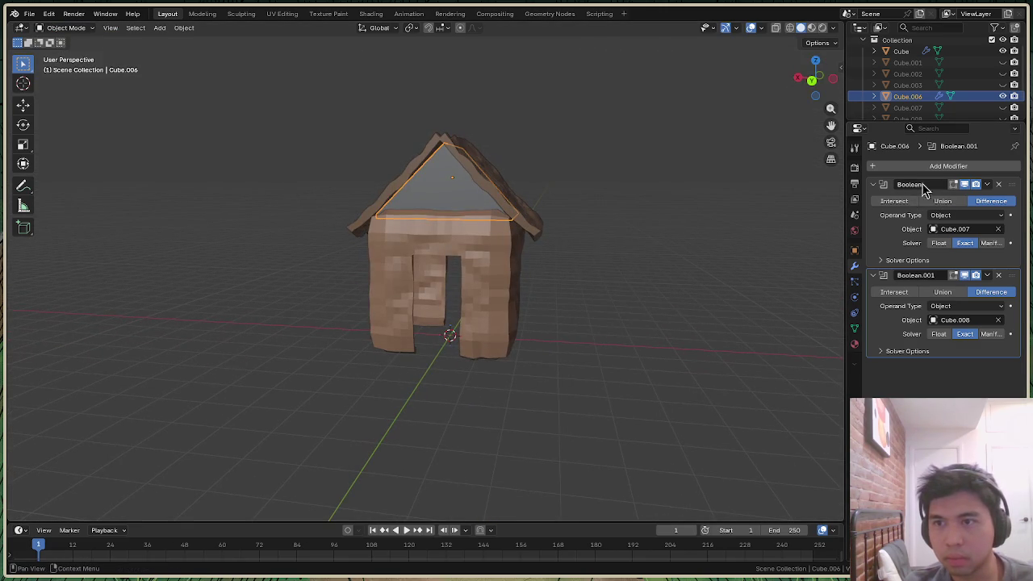
left_click(877, 168)
type("D")
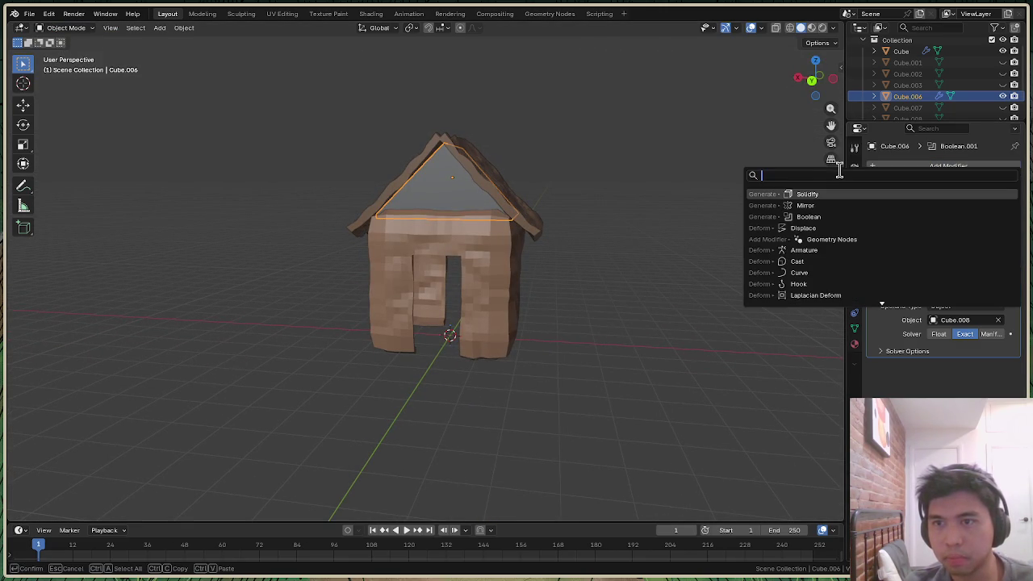
type("is")
key("Return")
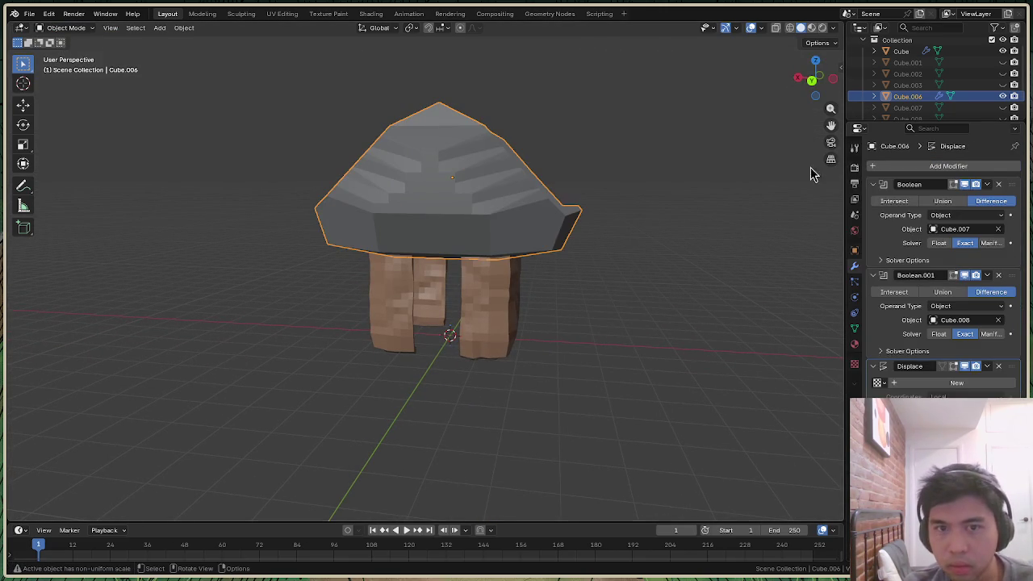
left_click_drag(813, 81, 824, 82)
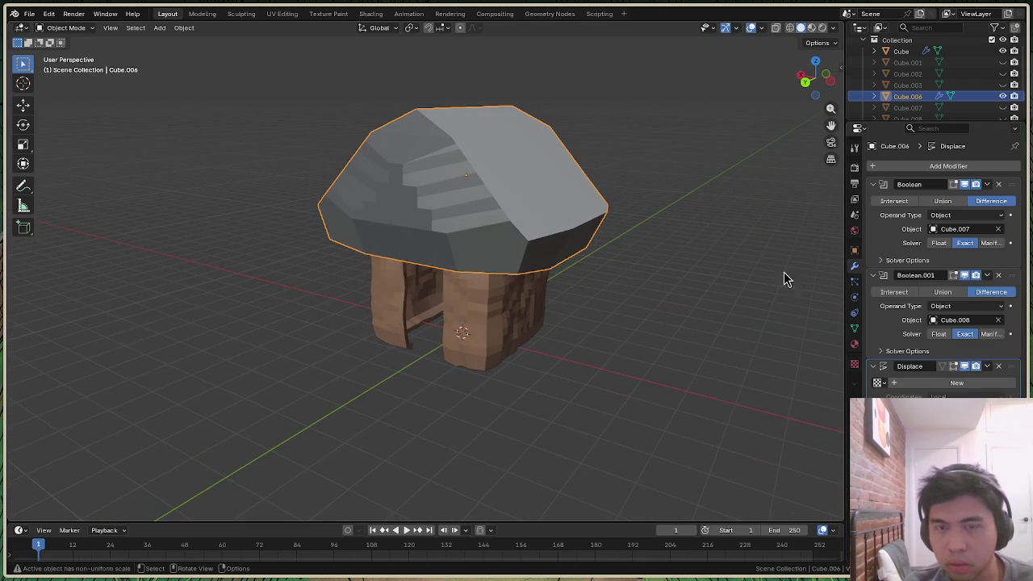
Scale the gable piece to 0.520 and lower it along Z into the roof
key("s")
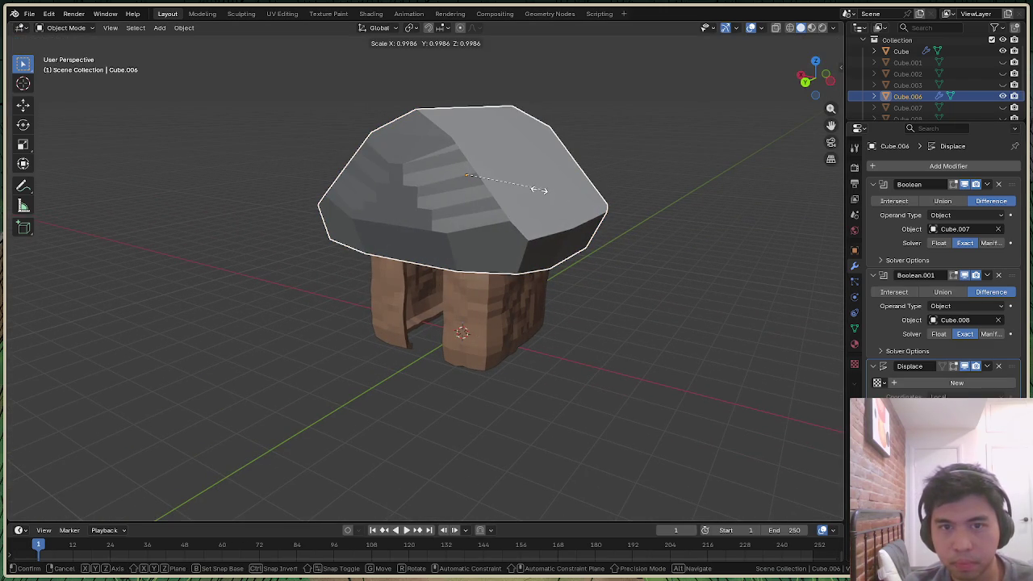
left_click(489, 198)
left_click(827, 75)
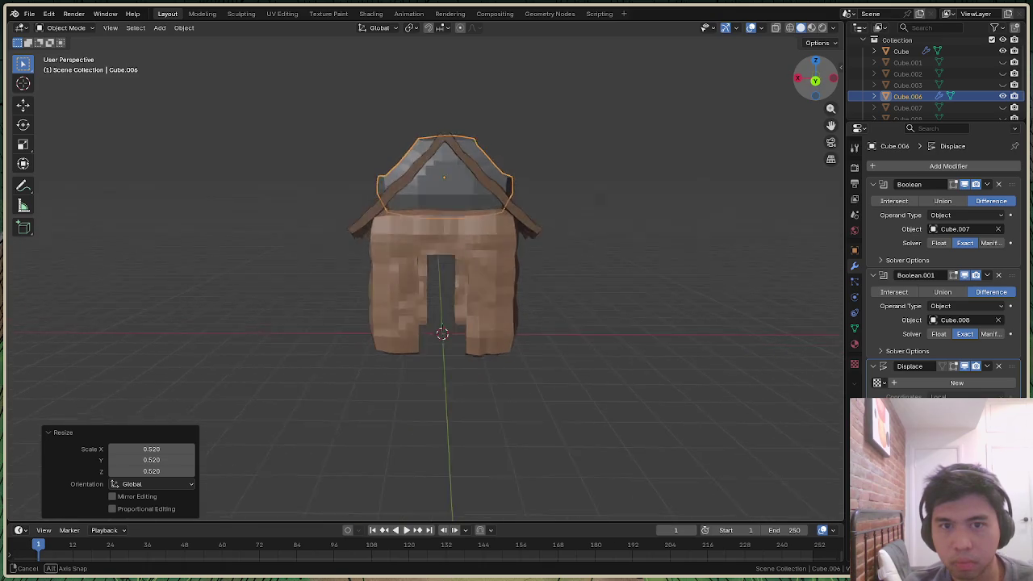
left_click_drag(823, 81, 532, 161)
key("g")
key("z")
left_click(487, 180)
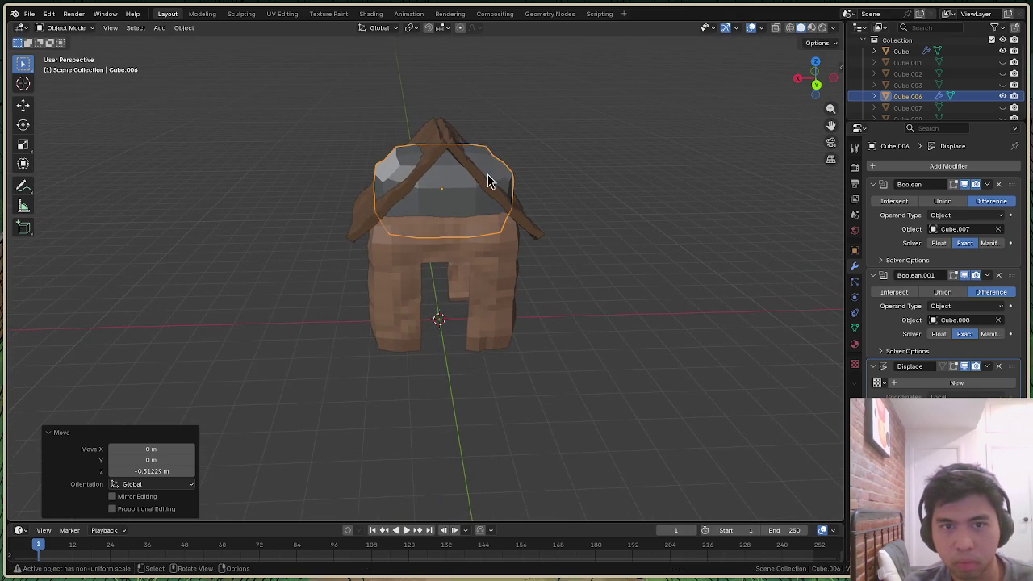
Try shrinking the piece to 0.688, then undo and redo the resize
key("s")
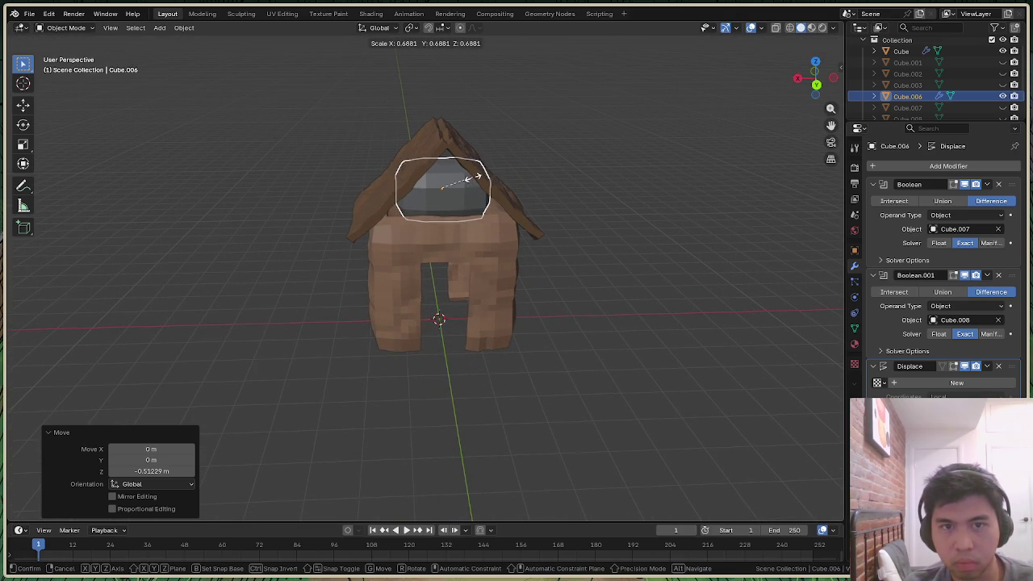
left_click(592, 184)
key("ctrl+z")
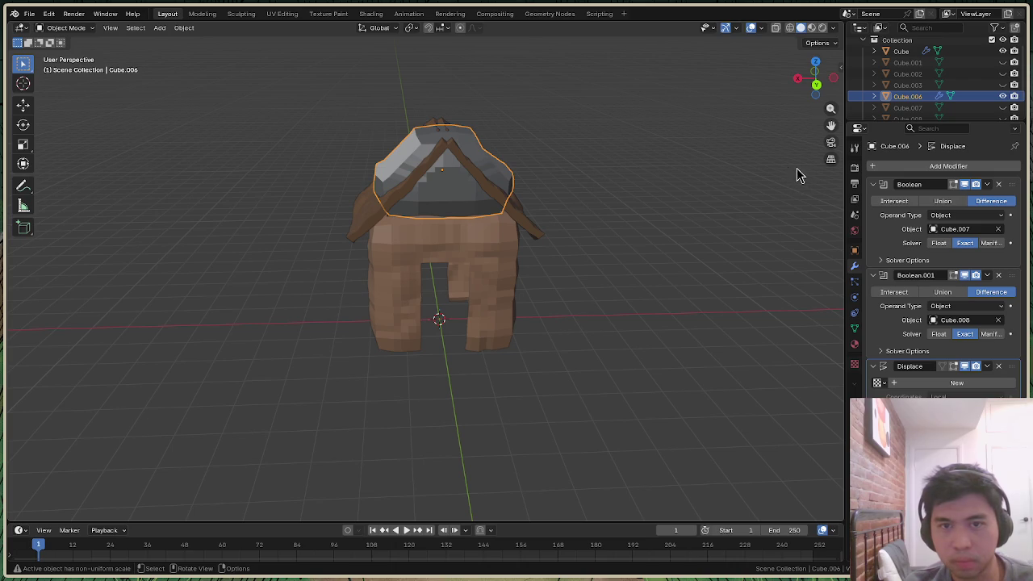
key("ctrl+shift+z")
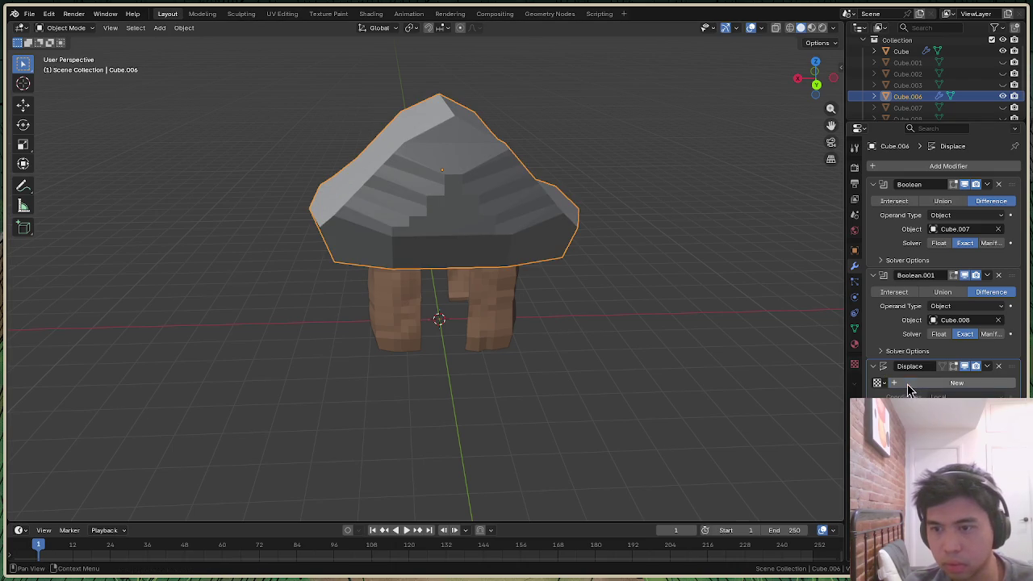
Give the Displace modifier a new Voronoi texture with Intensity 2.600
left_click(907, 386)
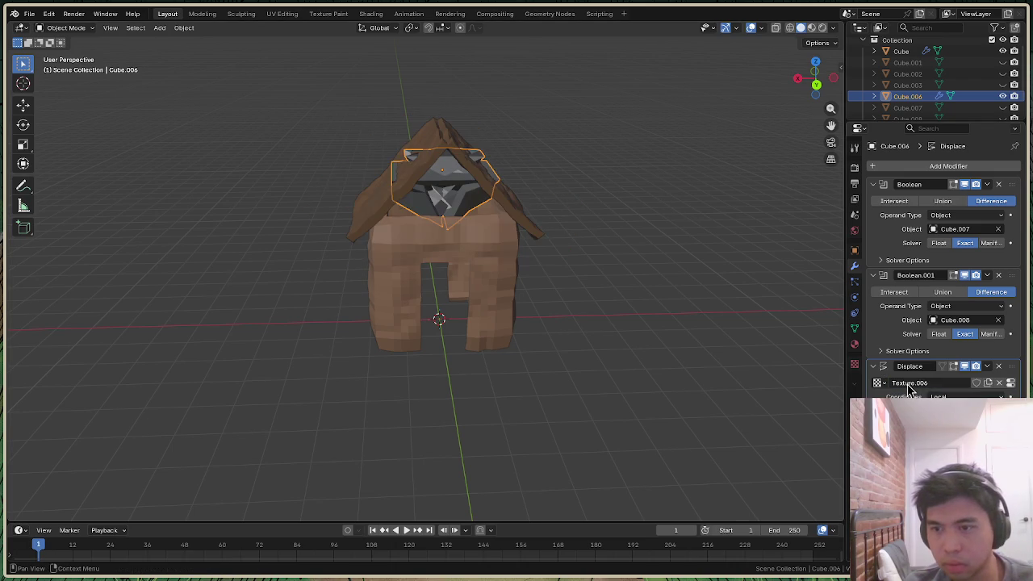
left_click(1010, 384)
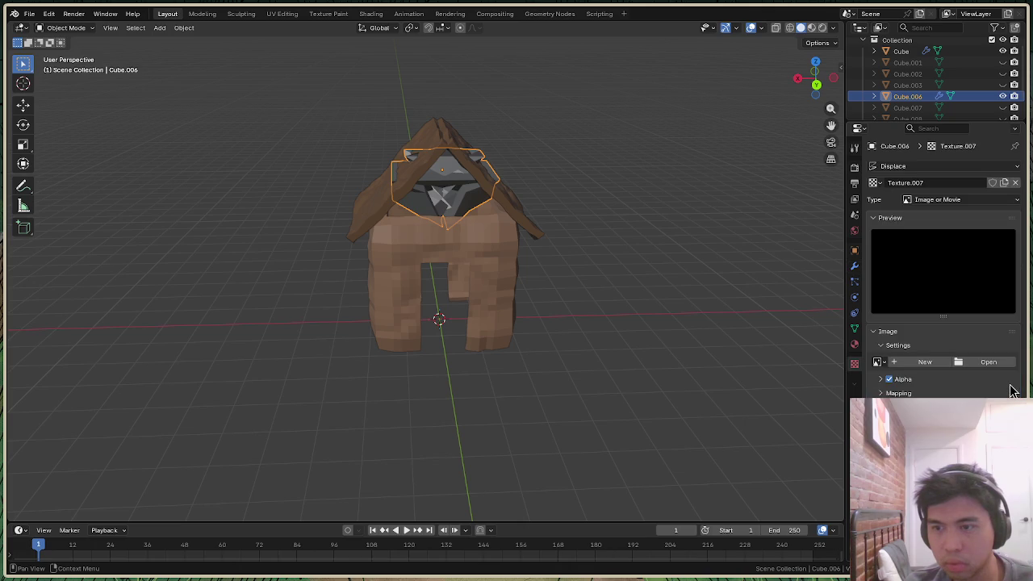
left_click(950, 201)
left_click(945, 337)
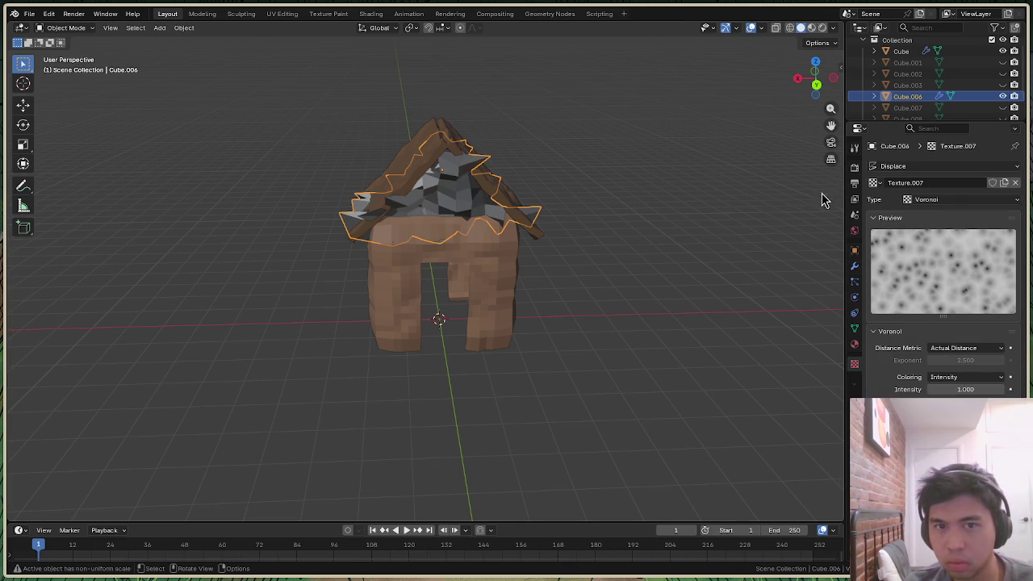
left_click_drag(822, 87, 814, 81)
left_click_drag(965, 420, 1028, 419)
mouse_move(968, 390)
left_mouse_down()
mouse_move(1001, 390)
mouse_move(984, 389)
mouse_move(993, 419)
mouse_move(1009, 420)
mouse_move(981, 389)
left_mouse_up()
Stretch the displaced piece to 1.415 along X, then shrink it to 0.352
key("s")
key("x")
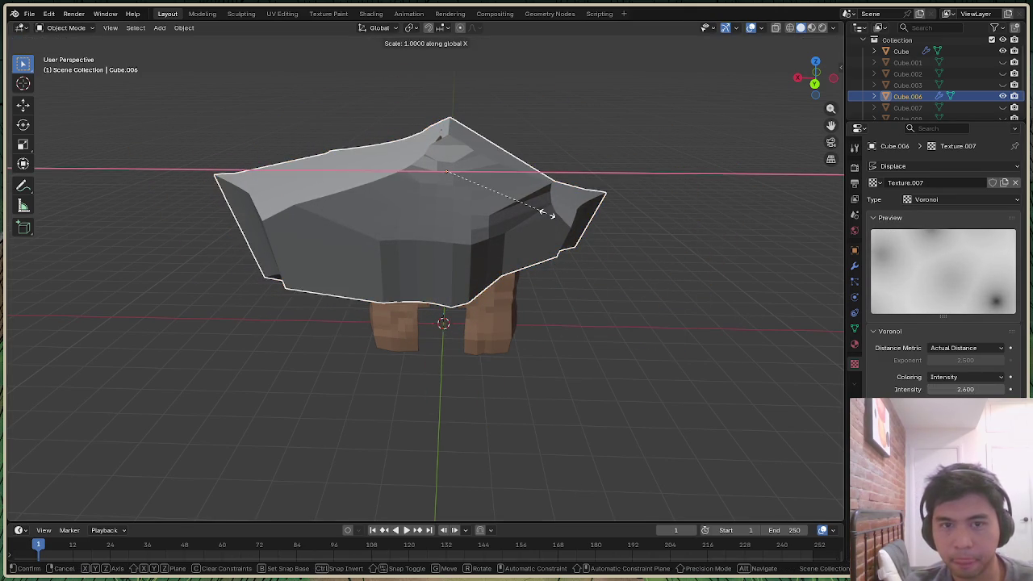
left_click(591, 235)
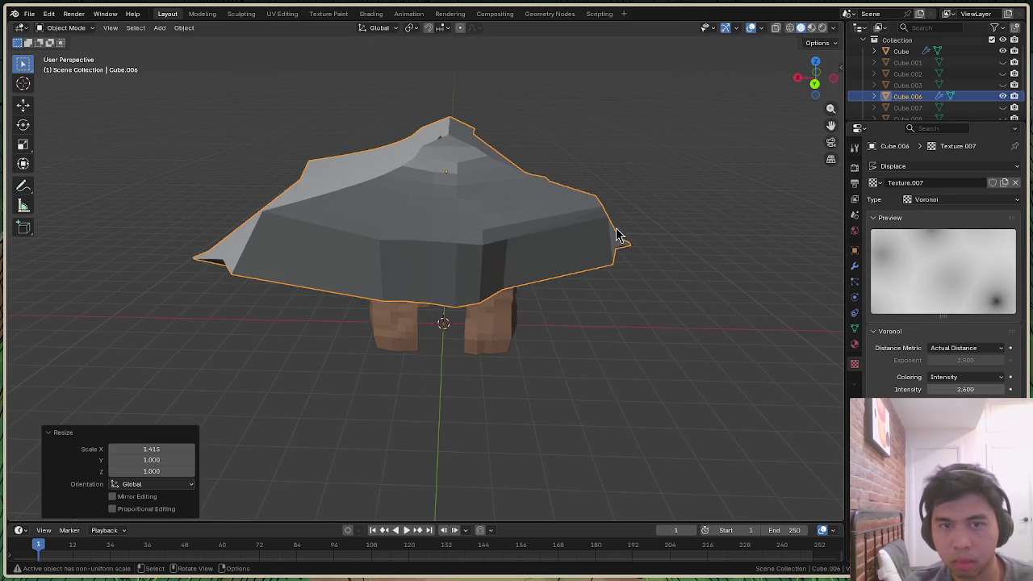
key("s")
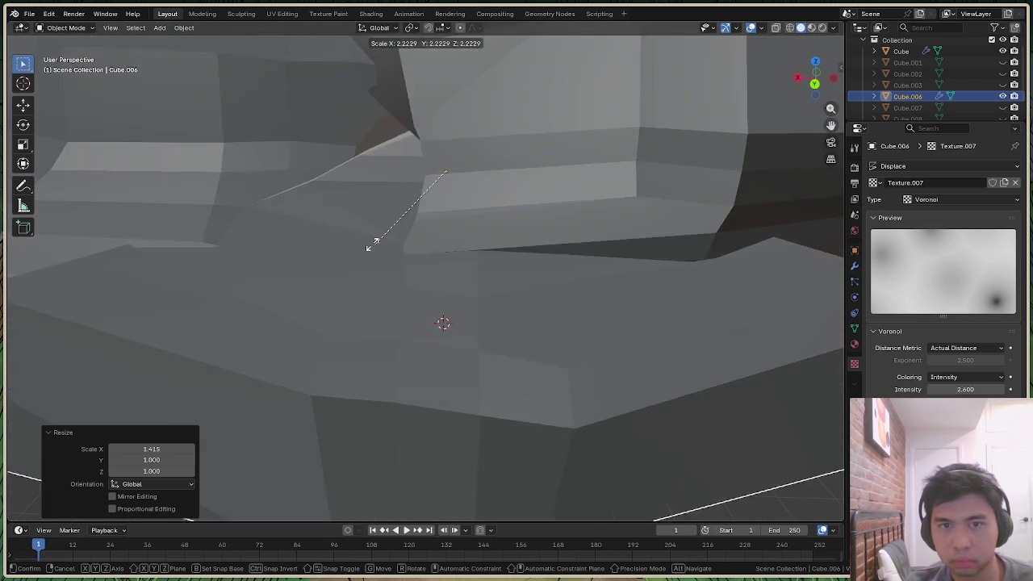
left_click(525, 249)
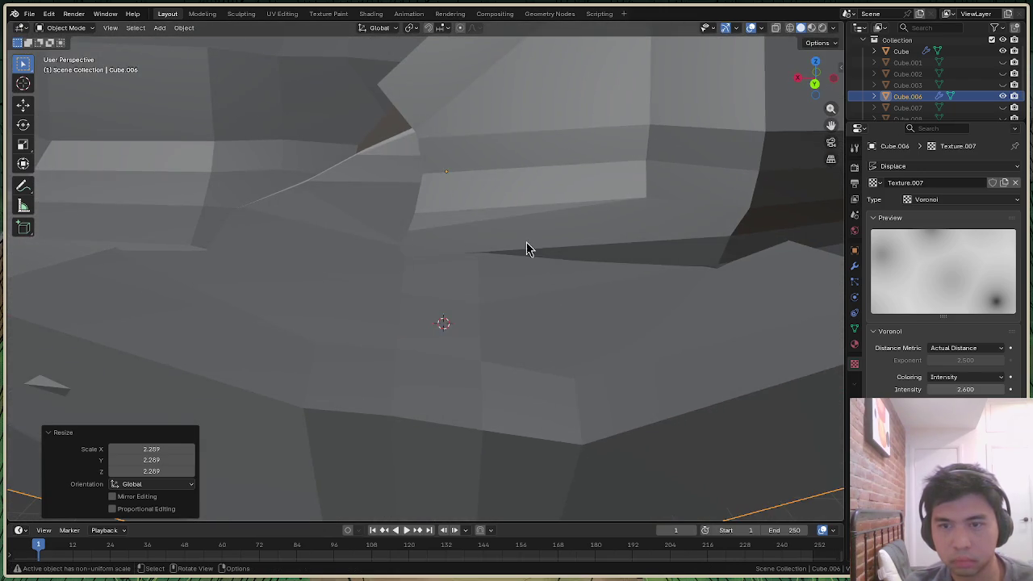
scroll(524, 258, "down", 5)
scroll(533, 262, "down", 3)
scroll(508, 264, "down", 2)
scroll(490, 261, "up", 3)
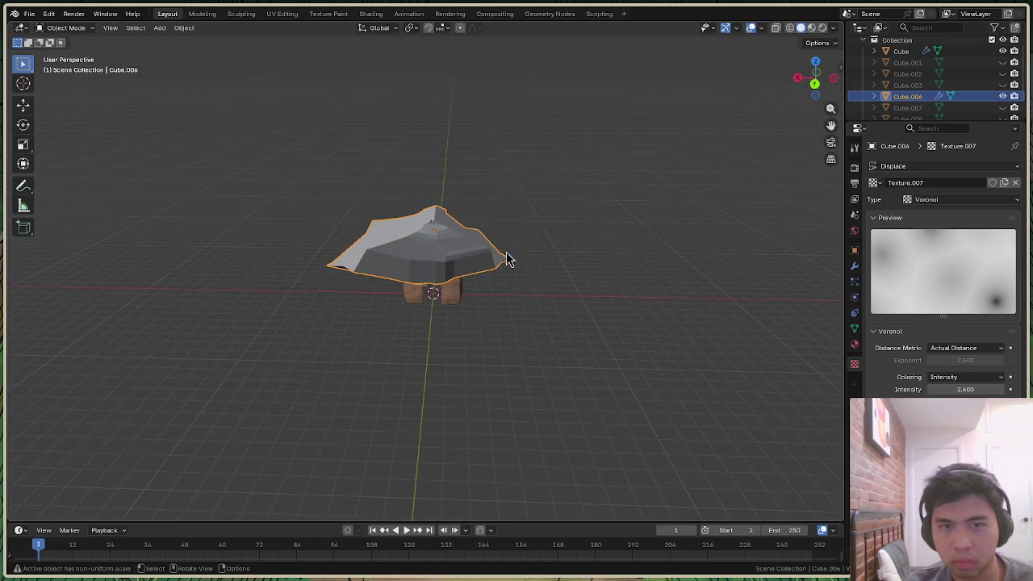
key("s")
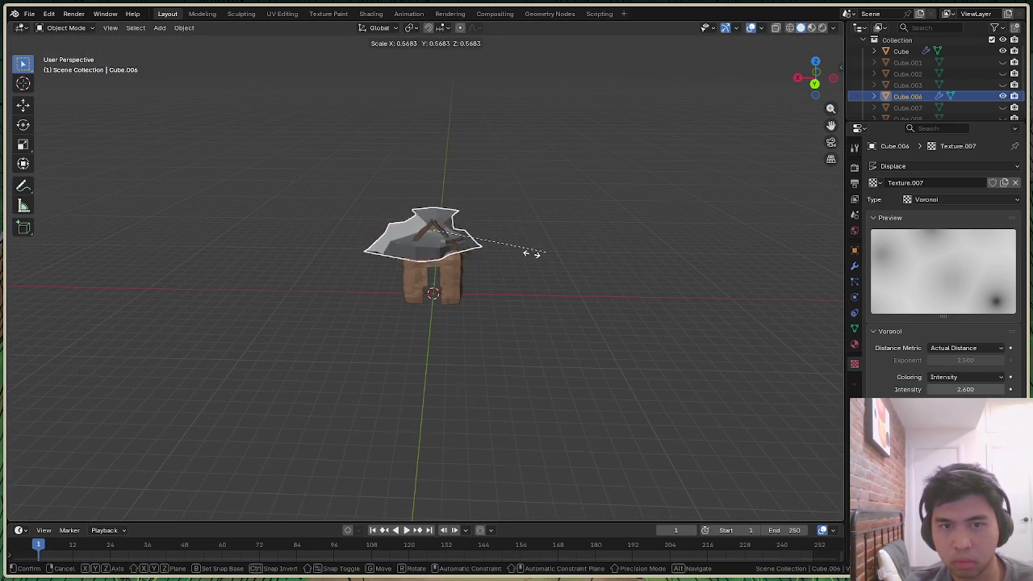
left_click(504, 262)
Move the piece -0.7585 m along X and -0.7899 m along Z
left_click_drag(822, 78, 495, 173)
scroll(496, 173, "up", 3)
key("g")
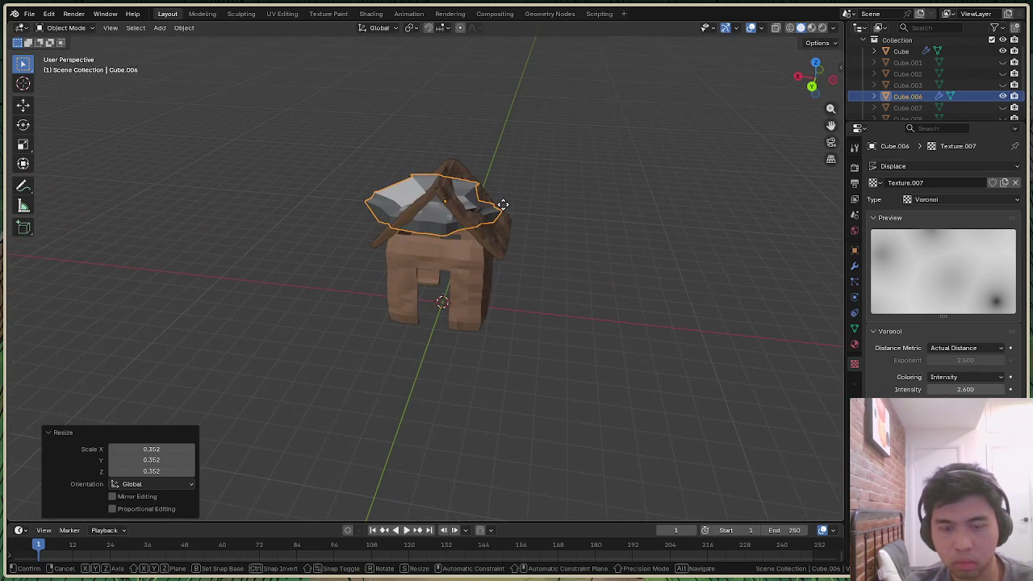
key("x")
left_click(523, 216)
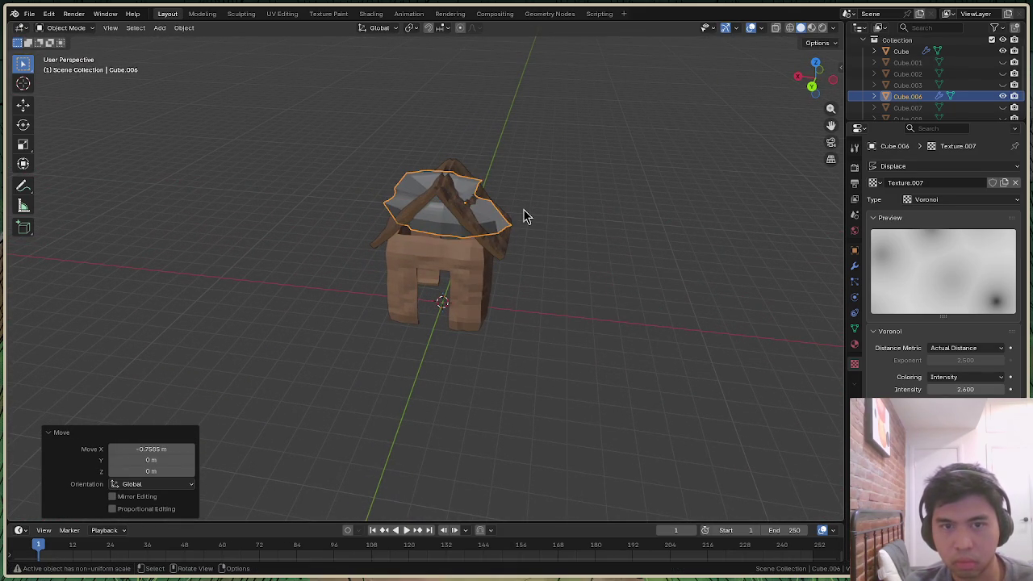
key("g")
key("z")
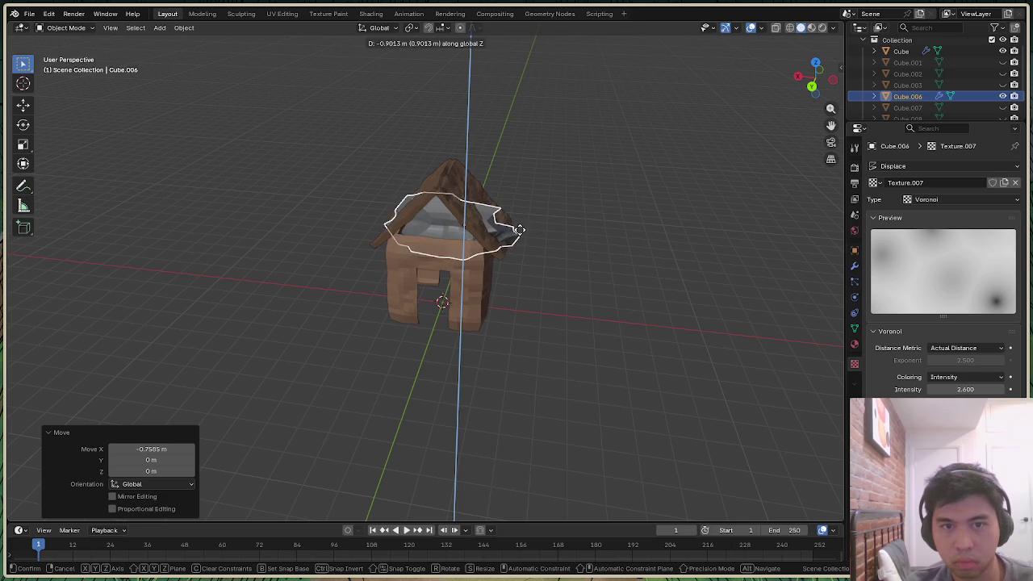
left_click(521, 234)
Undo the moves, Intensity change and Voronoi texture to restore the plain gable
mouse_move(823, 85)
left_mouse_down()
mouse_move(774, 97)
mouse_move(720, 217)
left_mouse_up()
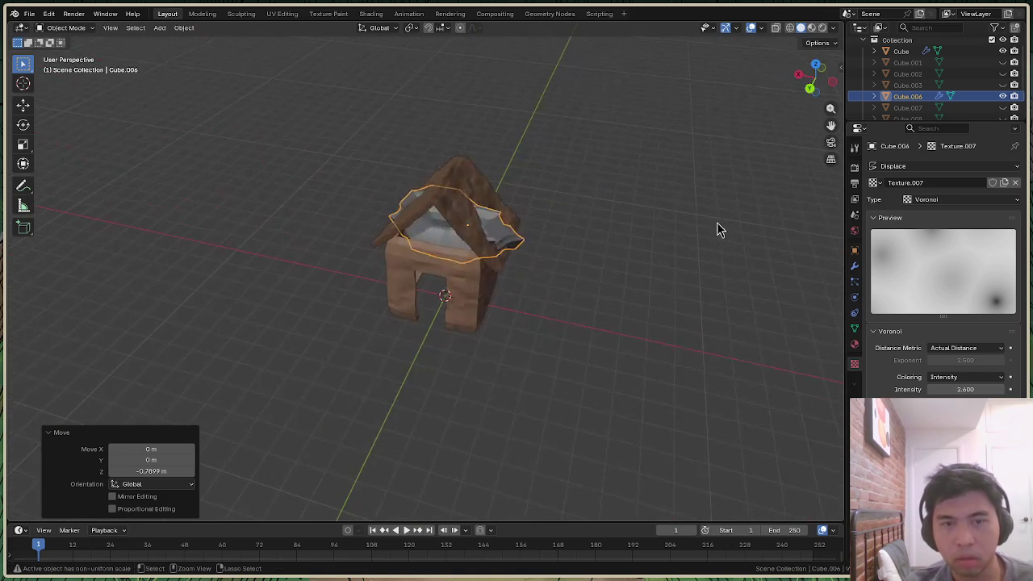
key("ctrl+z")
key("ctrl+z")
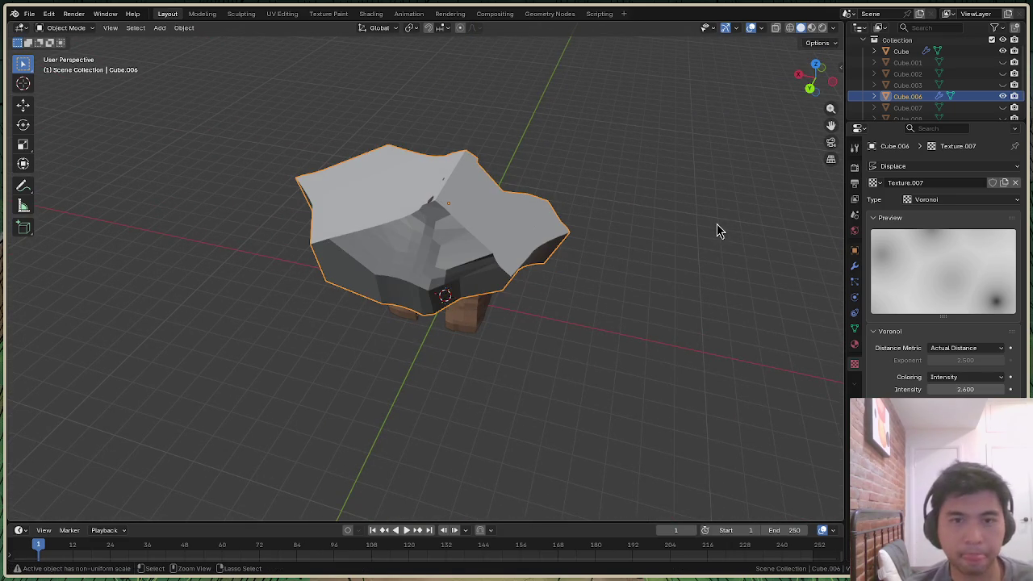
key("ctrl+z")
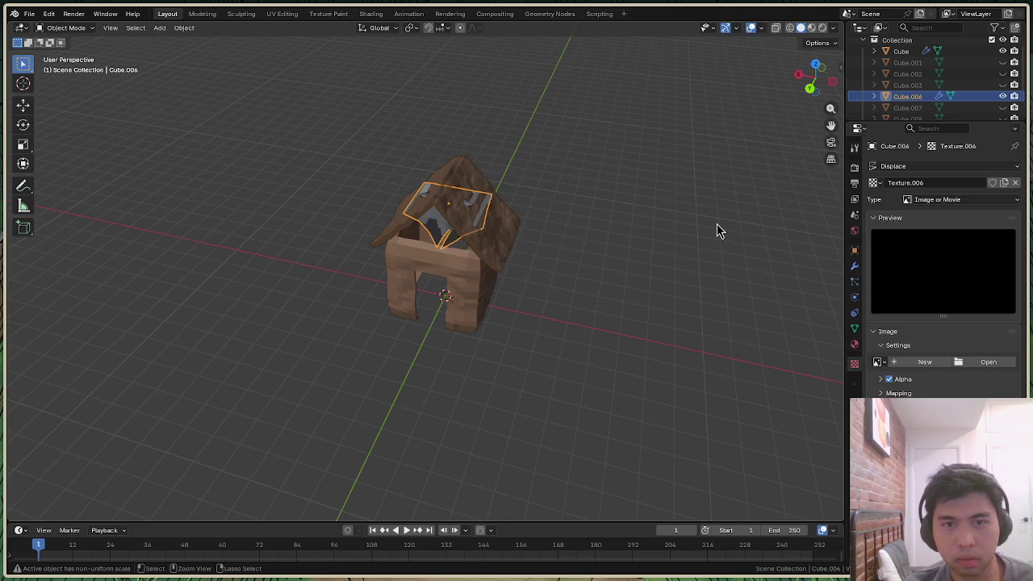
key("ctrl+z")
key("ctrl+z")
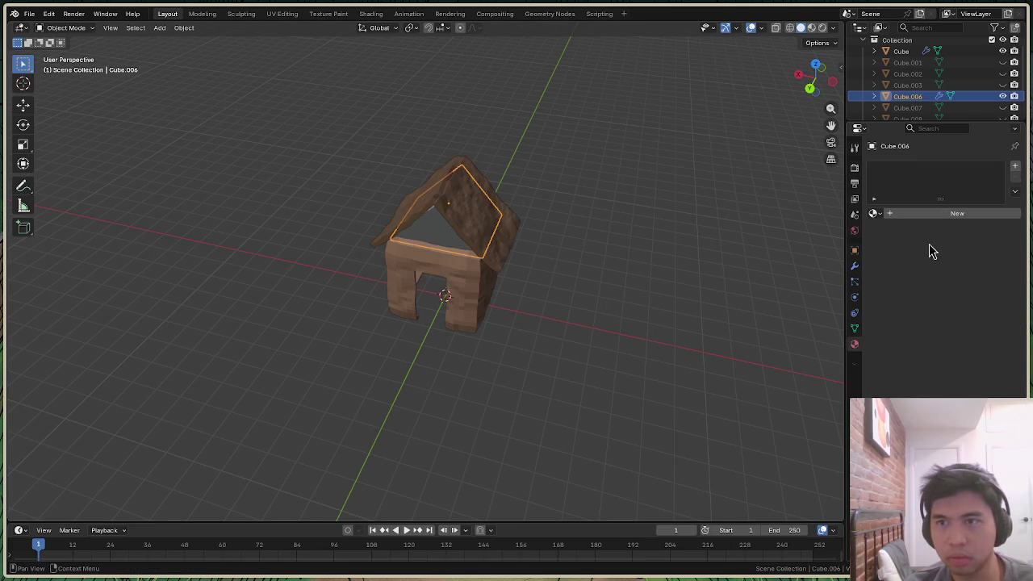
middle_click_drag(129, 76, 129, 77)
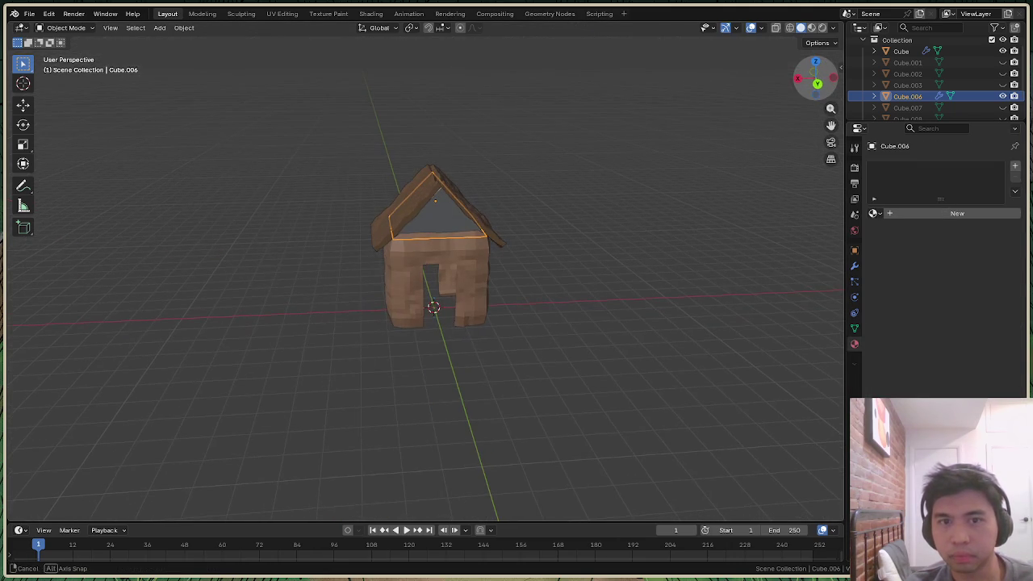
left_click(547, 14)
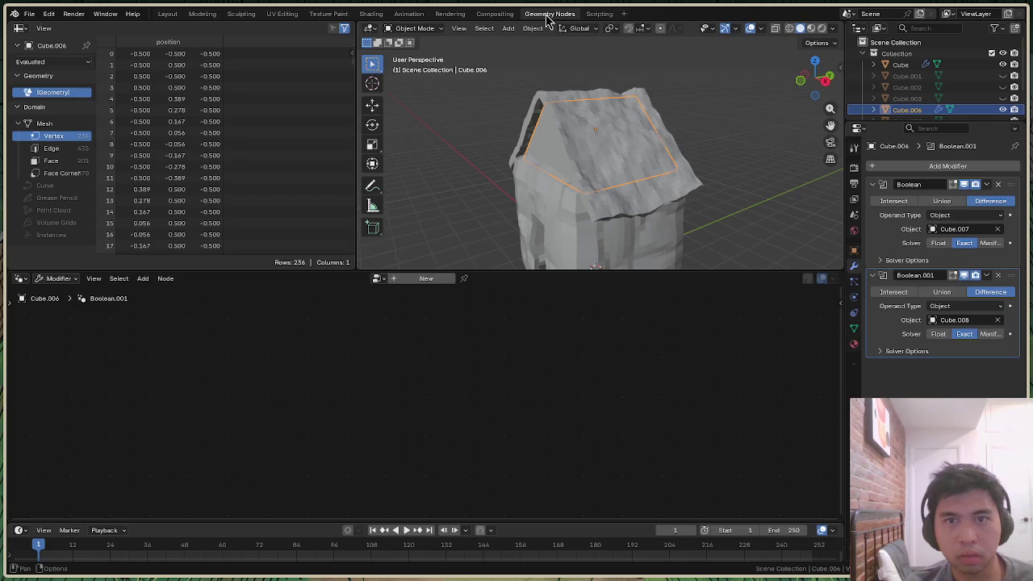
Create a new geometry node tree with Set Position between input and output
left_click(418, 279)
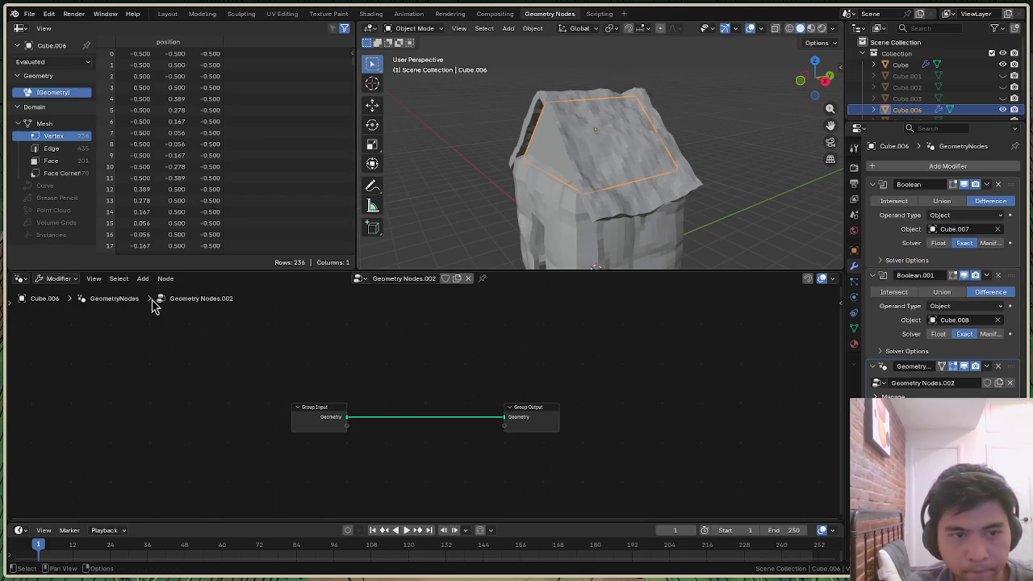
left_click(142, 278)
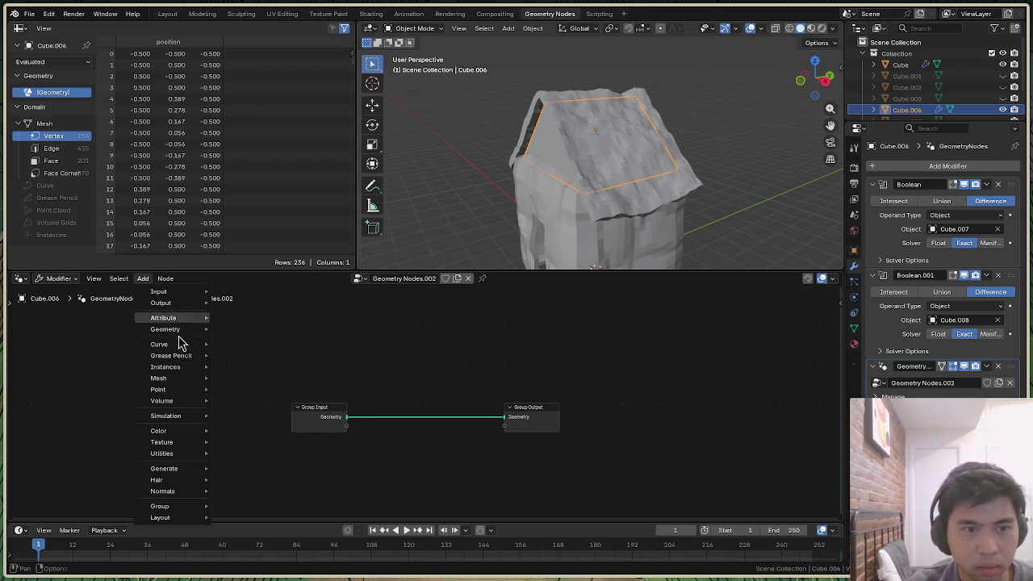
mouse_move(165, 329)
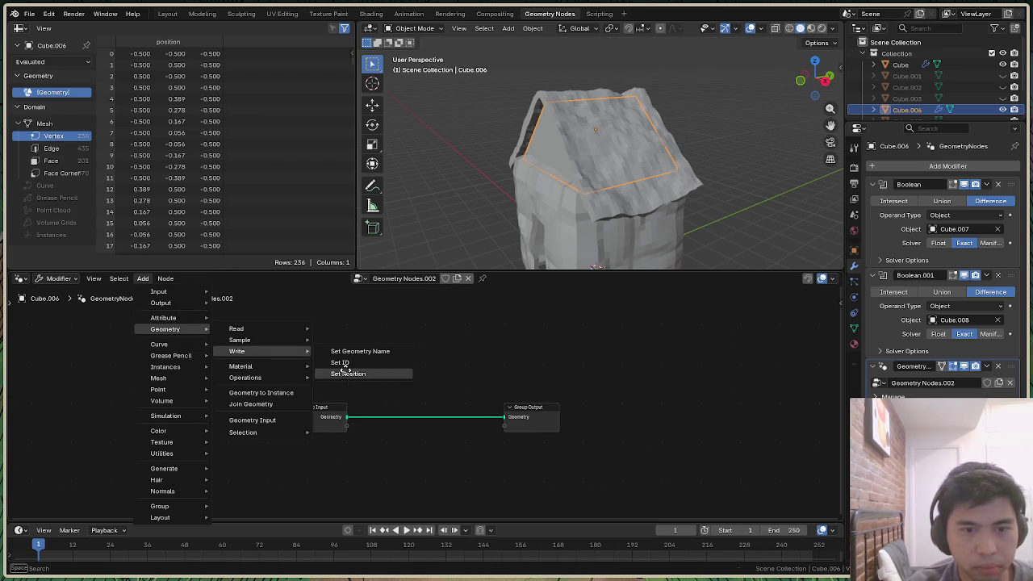
left_click(345, 372)
left_click(440, 388)
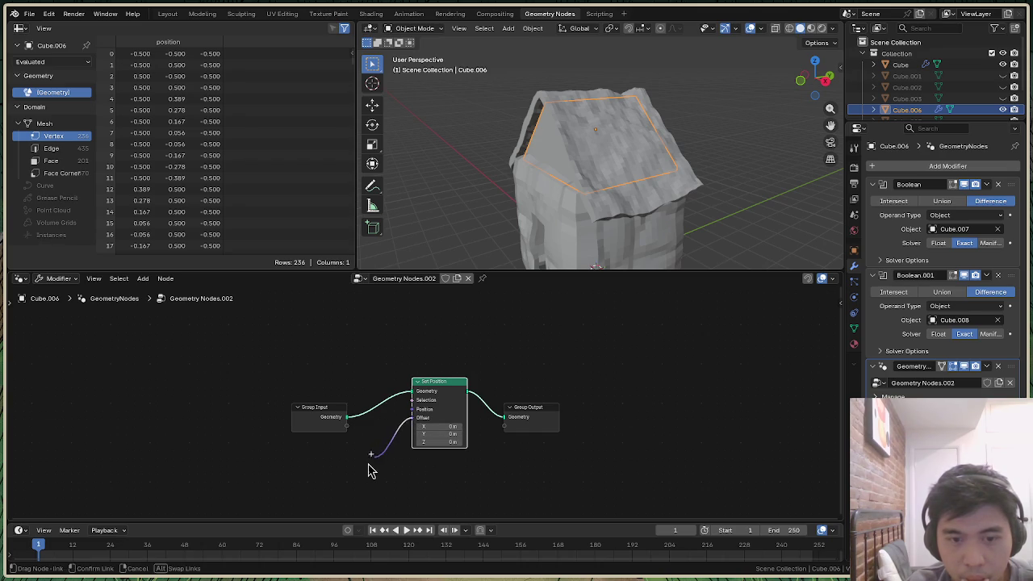
Feed Set Position's Offset from a Combine XYZ, and that node's Y from another
left_click_drag(371, 468, 296, 443)
type("comb")
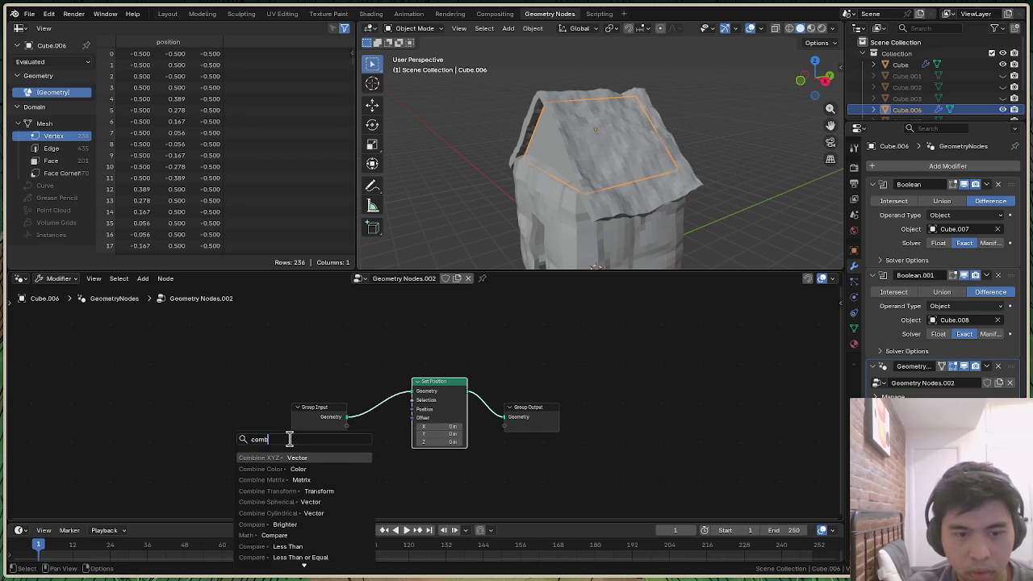
left_click(296, 458)
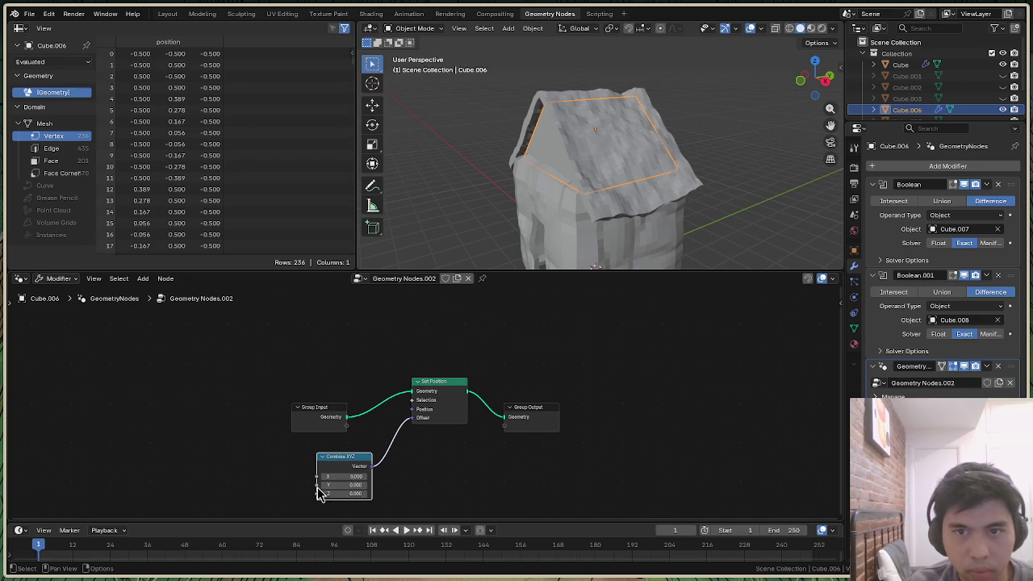
left_click_drag(319, 493, 297, 480)
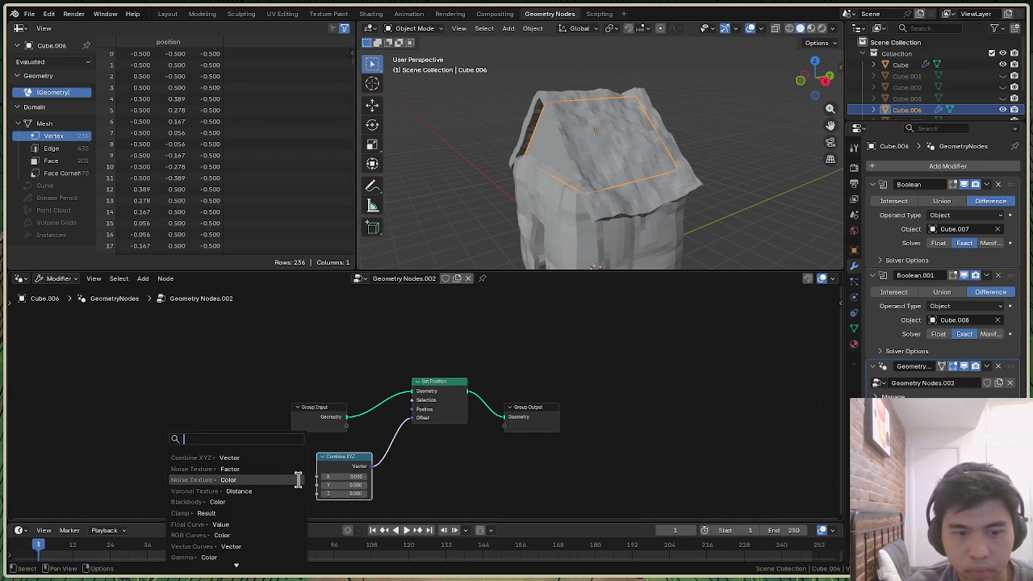
key("Return")
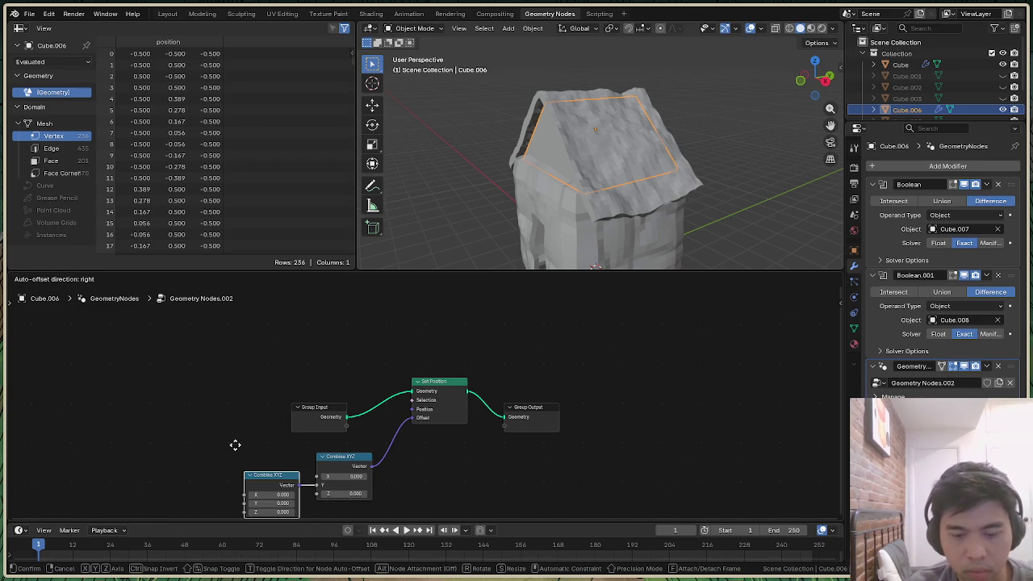
Delete the extra Combine XYZ and add a Noise Texture driving the Y input
left_click(215, 405)
key("x")
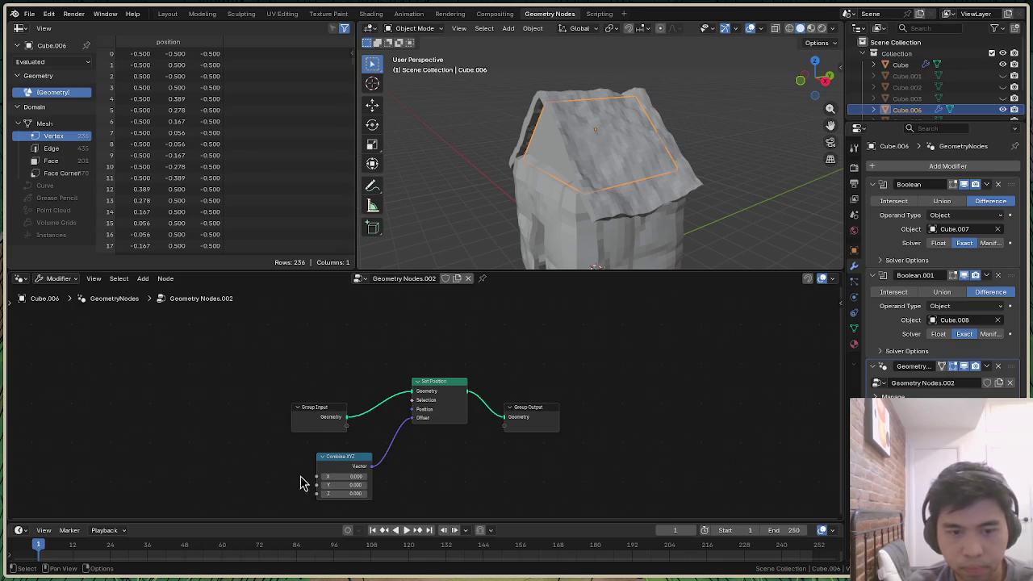
left_click_drag(317, 485, 239, 450)
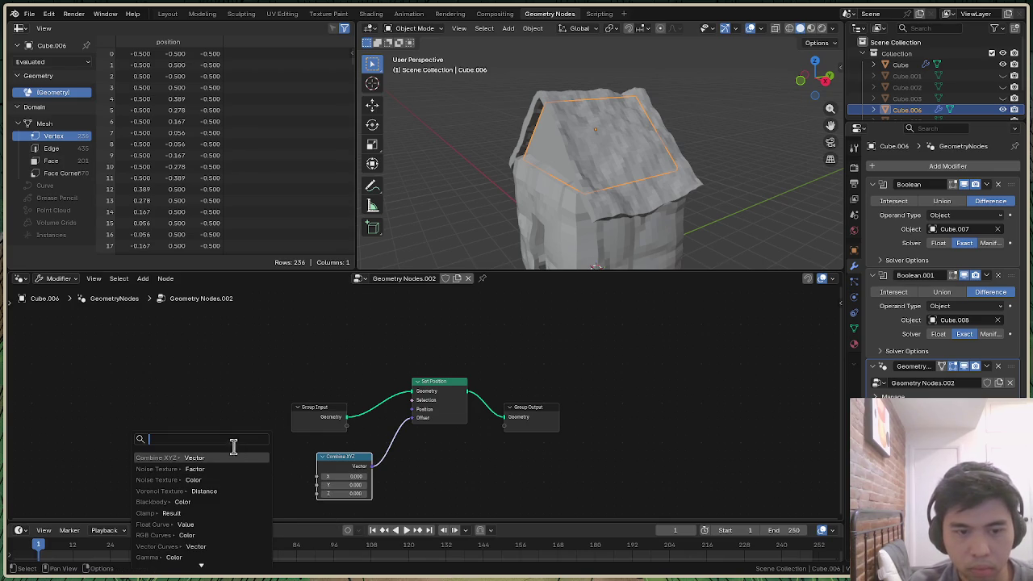
type("noise")
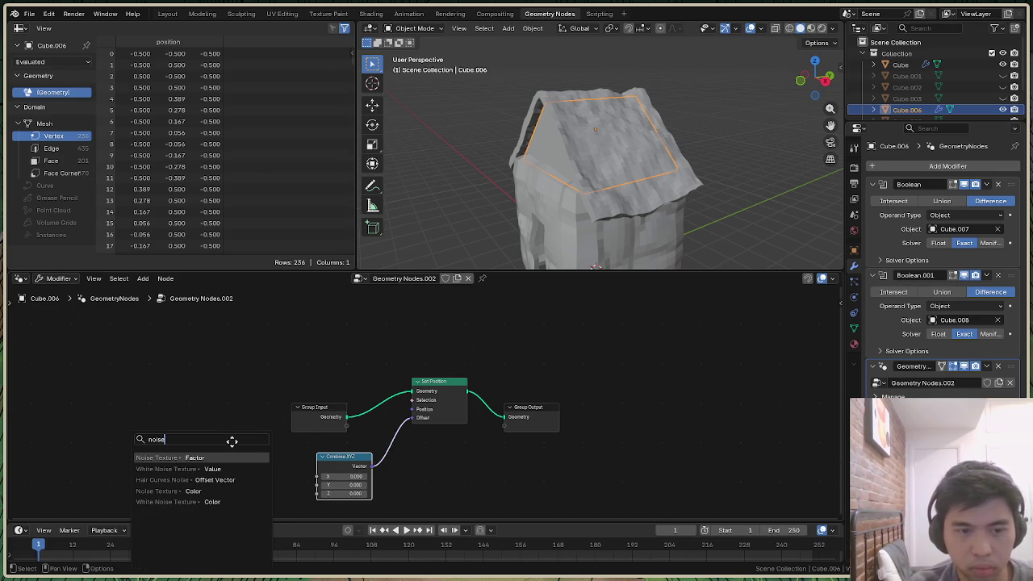
key("Return")
left_click(226, 346)
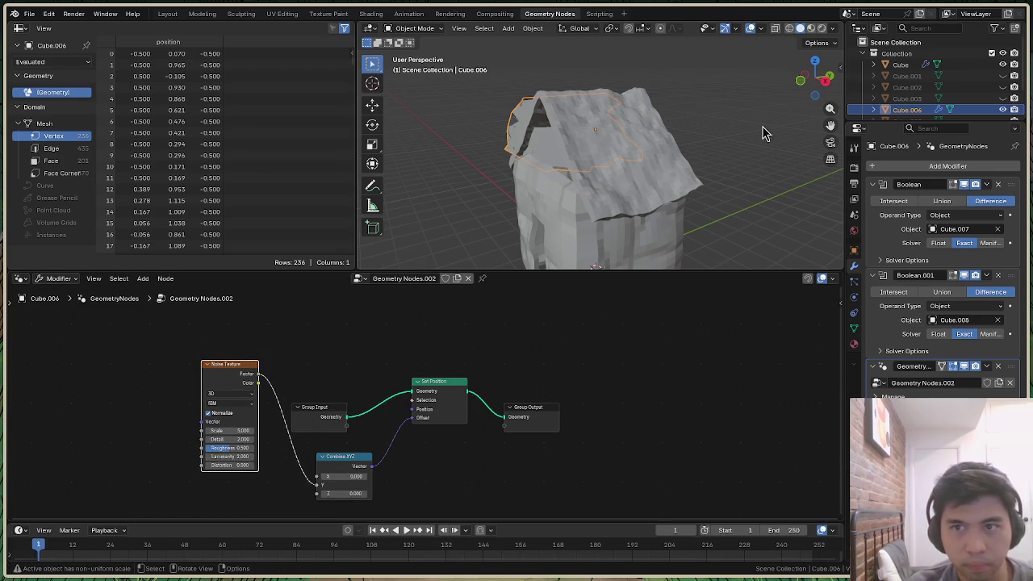
Test a few noise Scale values, then delete the Noise Texture node
left_click(830, 75)
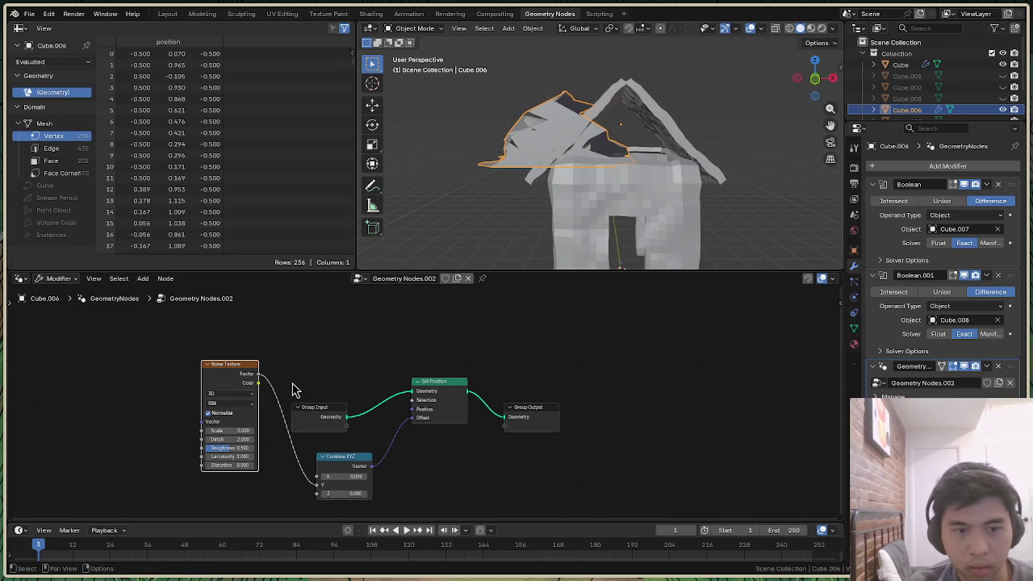
mouse_move(230, 430)
left_mouse_down()
mouse_move(214, 430)
mouse_move(238, 430)
left_mouse_up()
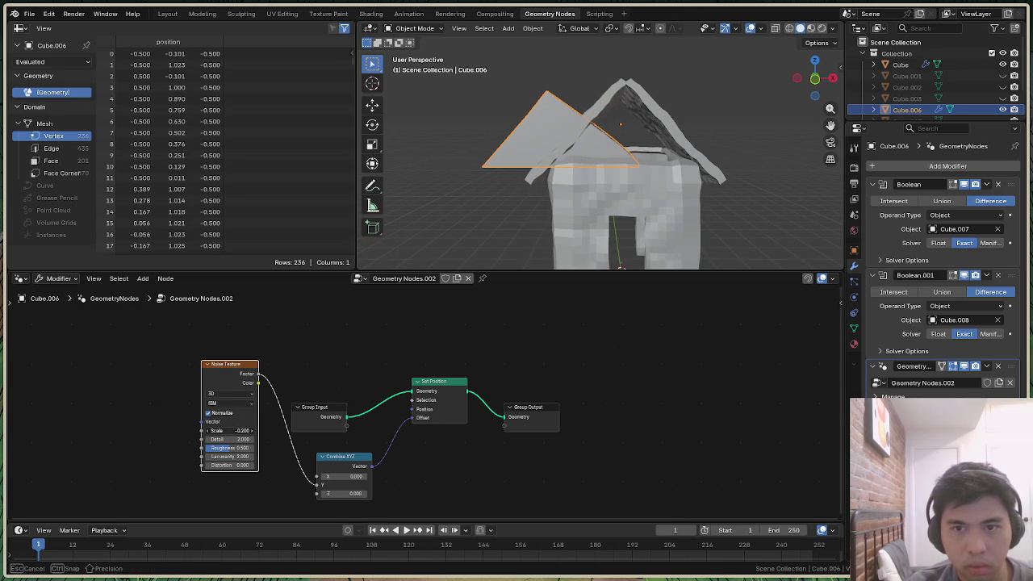
mouse_move(230, 430)
left_mouse_down()
mouse_move(246, 430)
mouse_move(141, 424)
left_mouse_up()
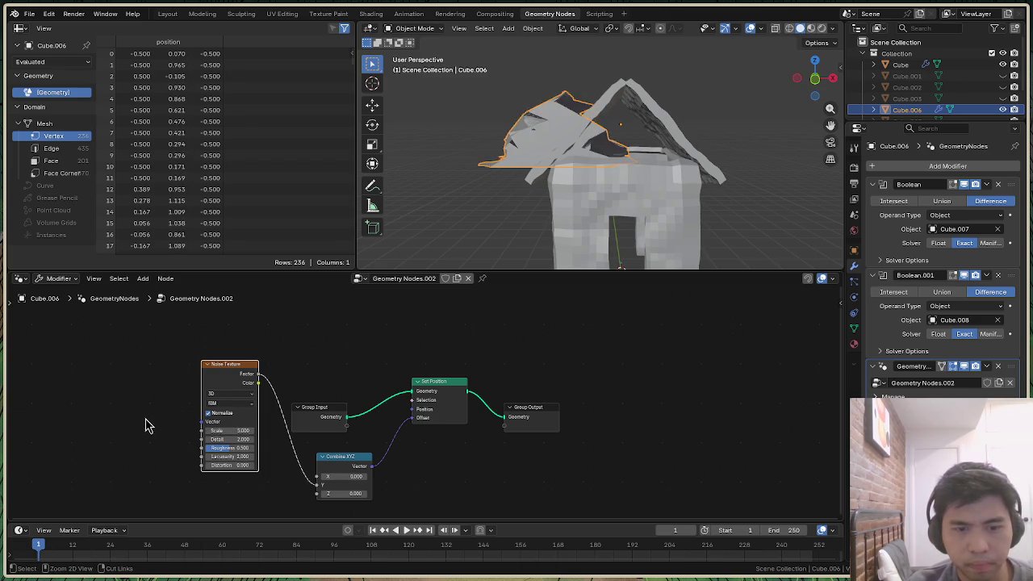
key("x")
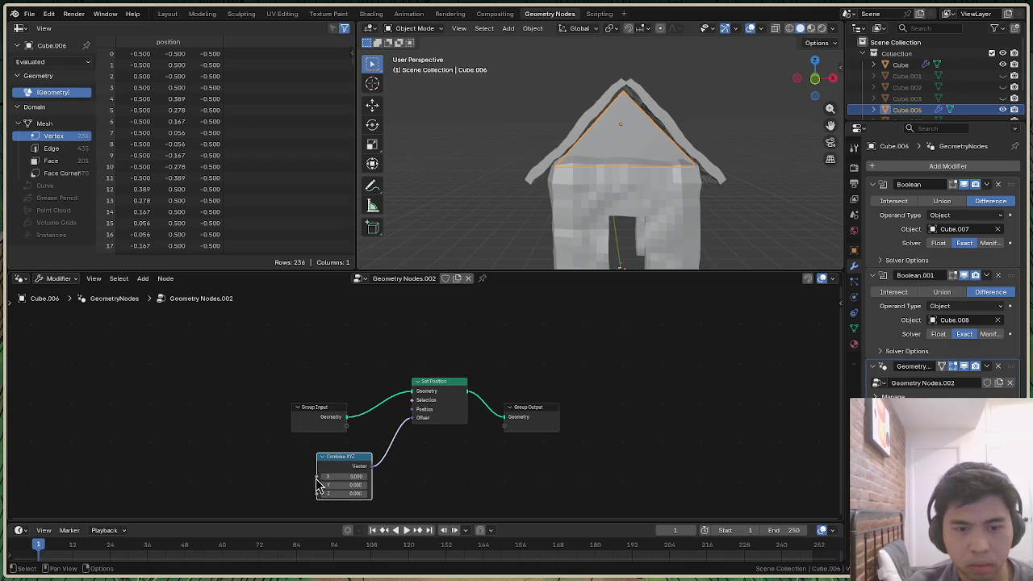
left_click_drag(205, 428, 202, 418)
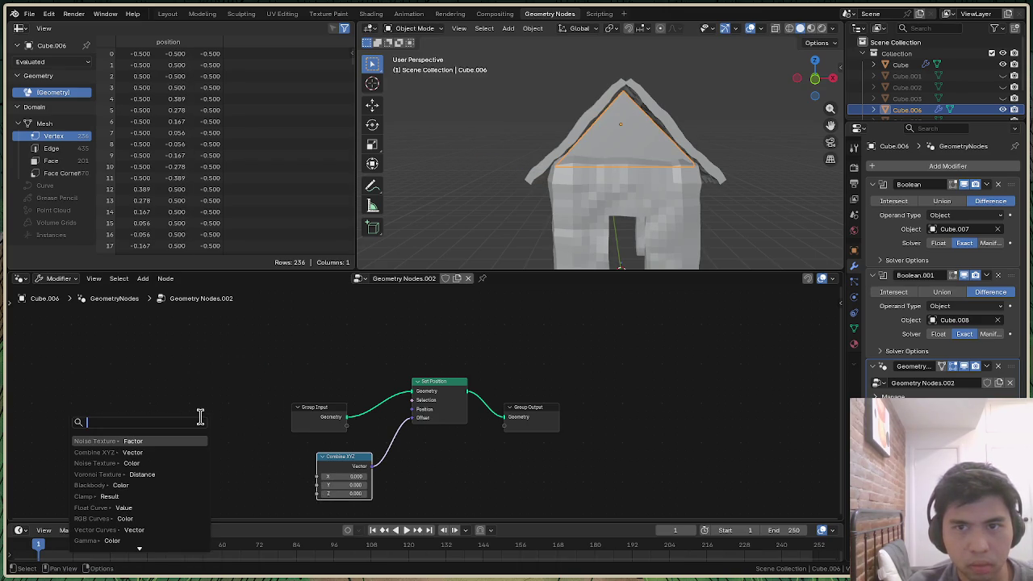
left_click(212, 387)
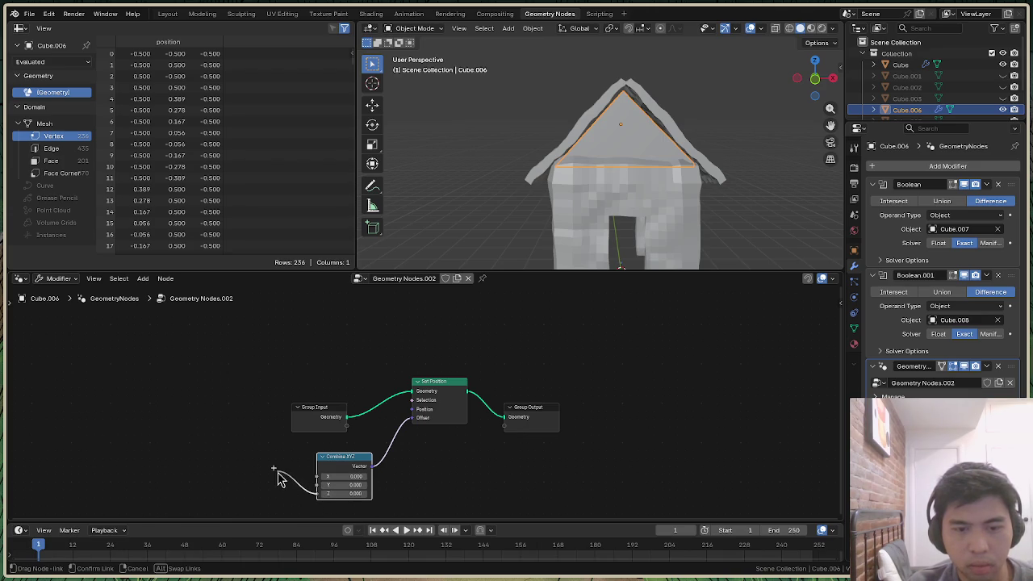
Link a Noise Texture to the Y input and lower its Scale from 5 to about 2
left_click_drag(321, 502, 272, 454)
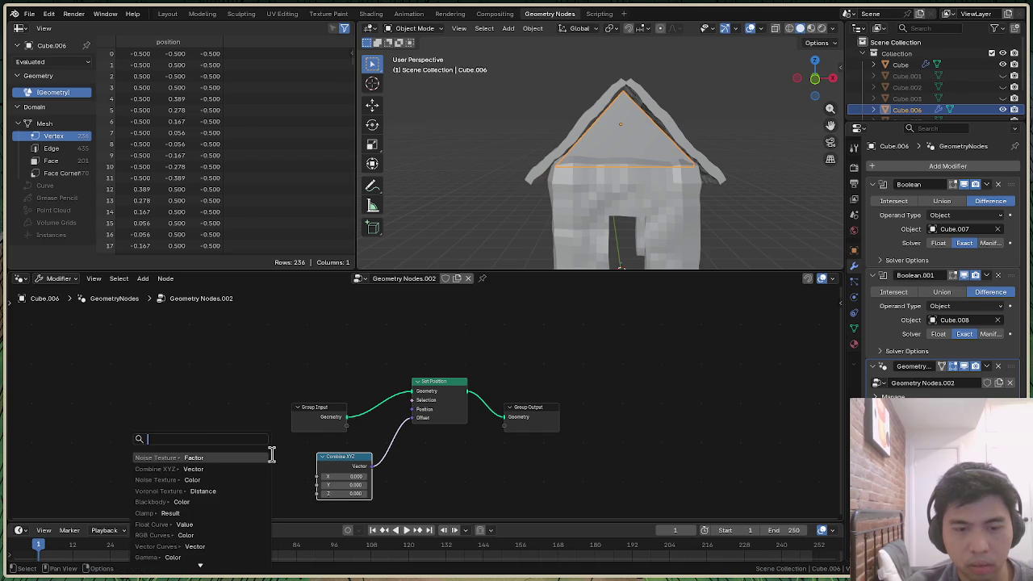
left_click(204, 455)
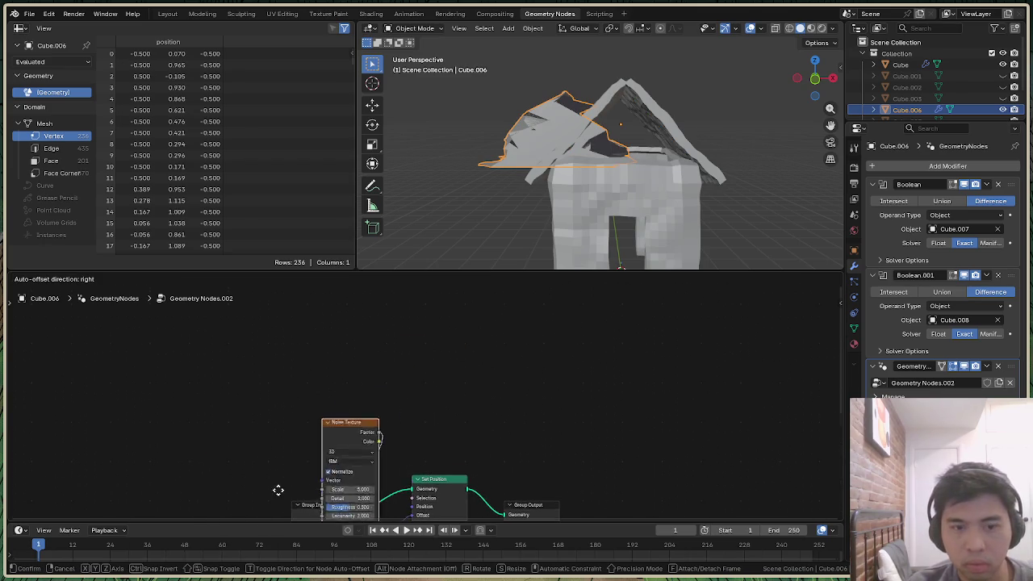
left_click(221, 439)
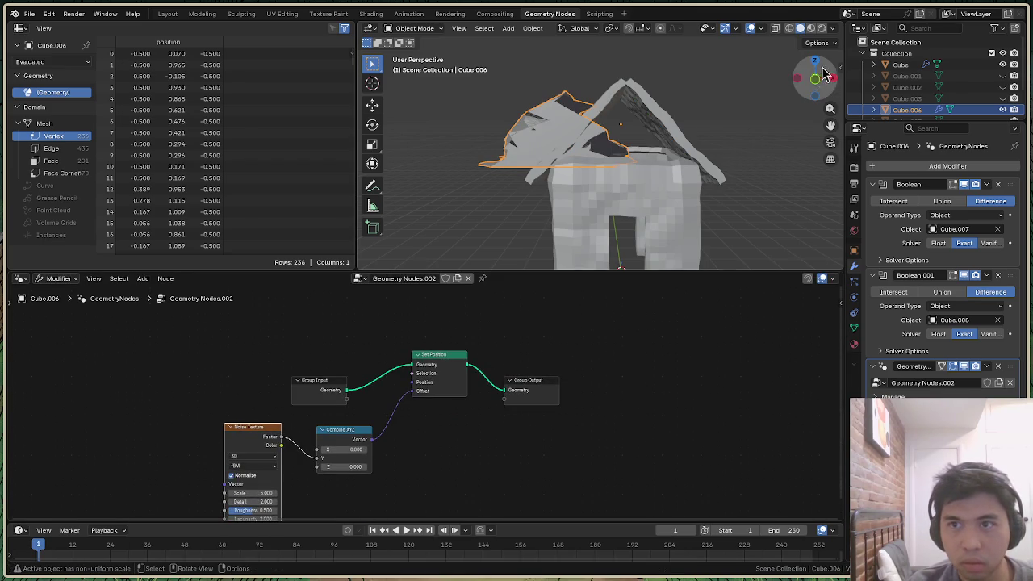
left_click_drag(817, 77, 827, 80)
middle_click_drag(579, 211, 623, 270)
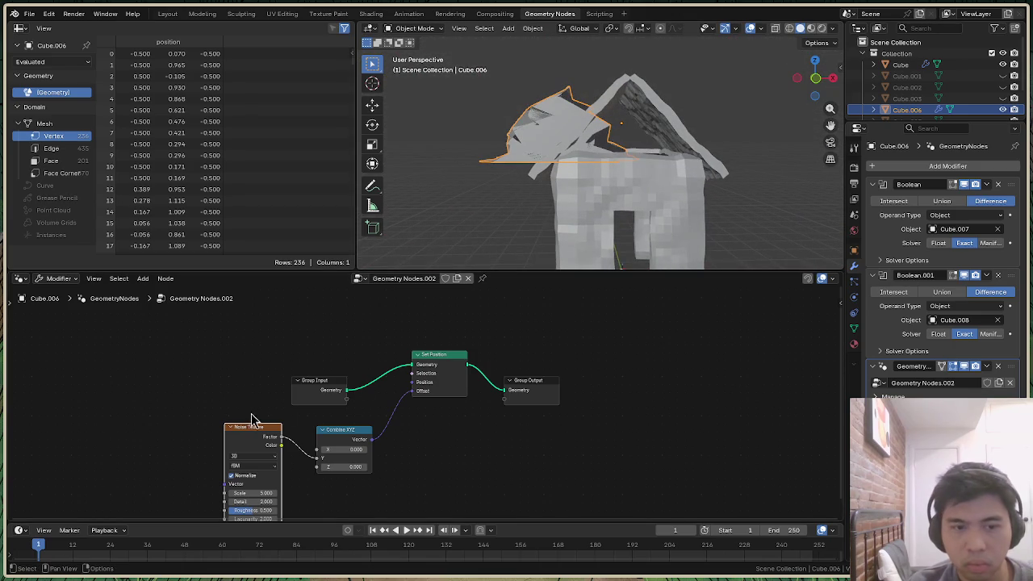
left_click_drag(257, 426, 248, 391)
left_click_drag(242, 457, 246, 456)
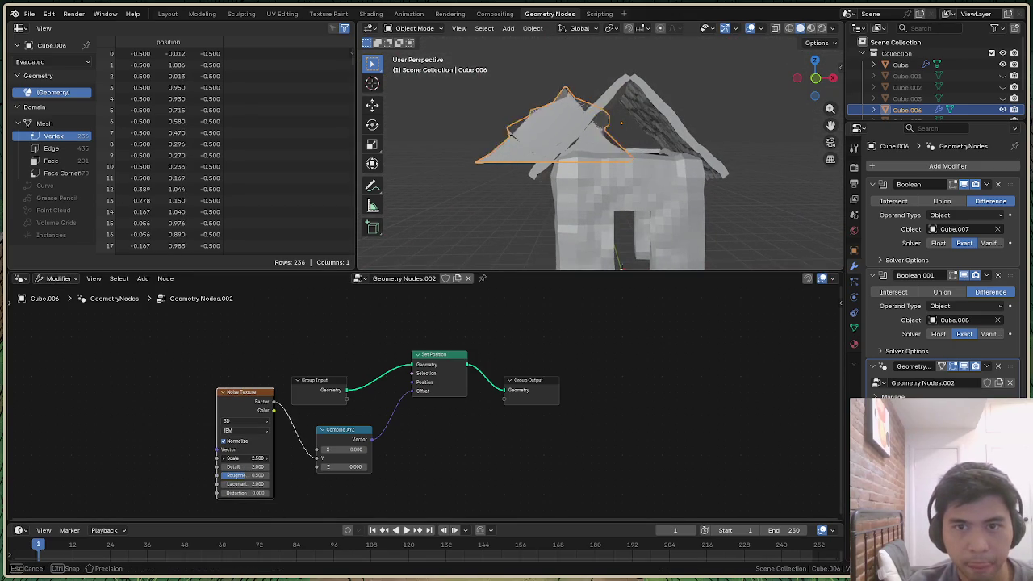
left_click_drag(815, 81, 613, 264)
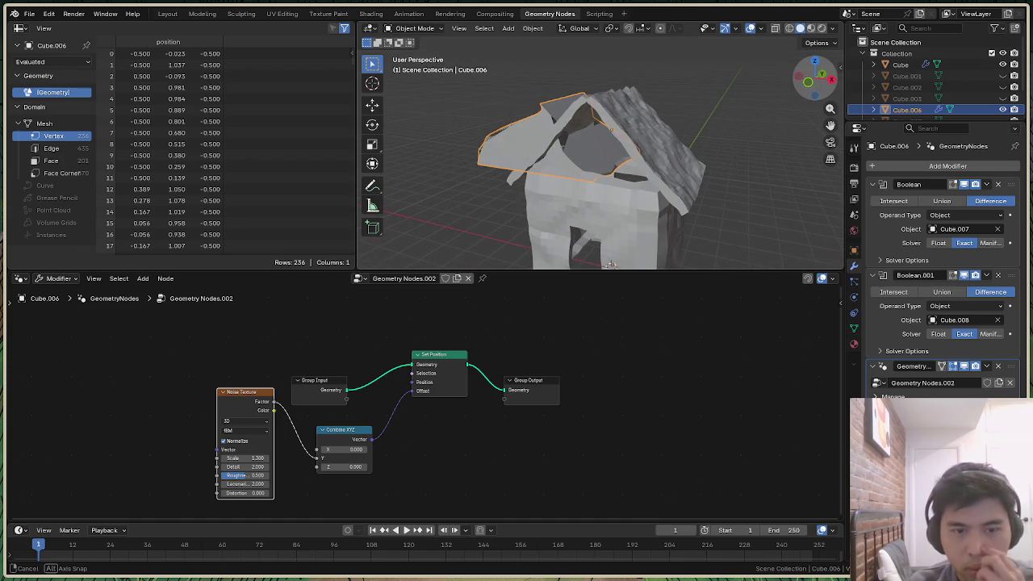
Replace it with a Noise Texture feeding the X input and adjust its Scale
key("x")
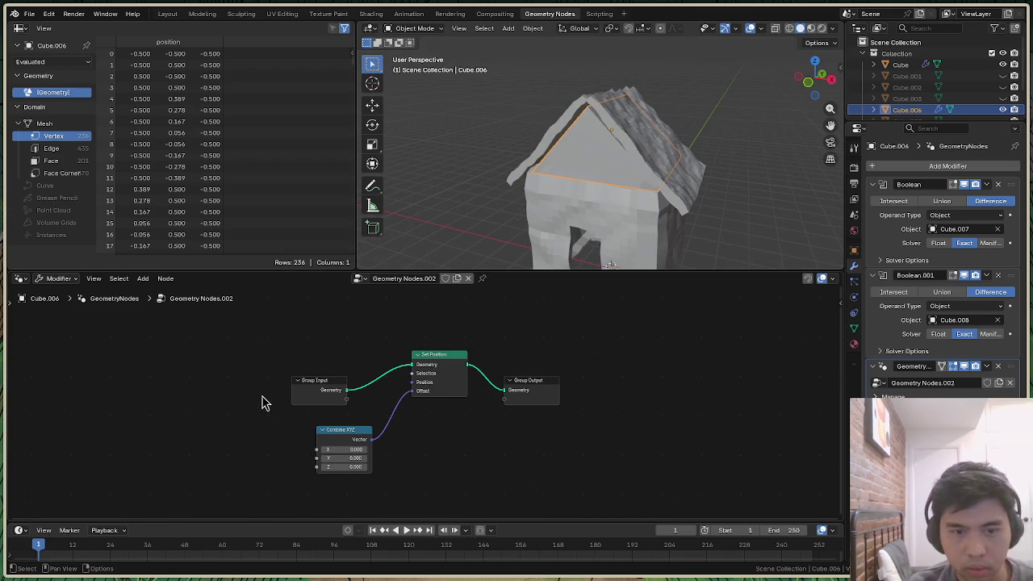
left_click_drag(317, 449, 244, 437)
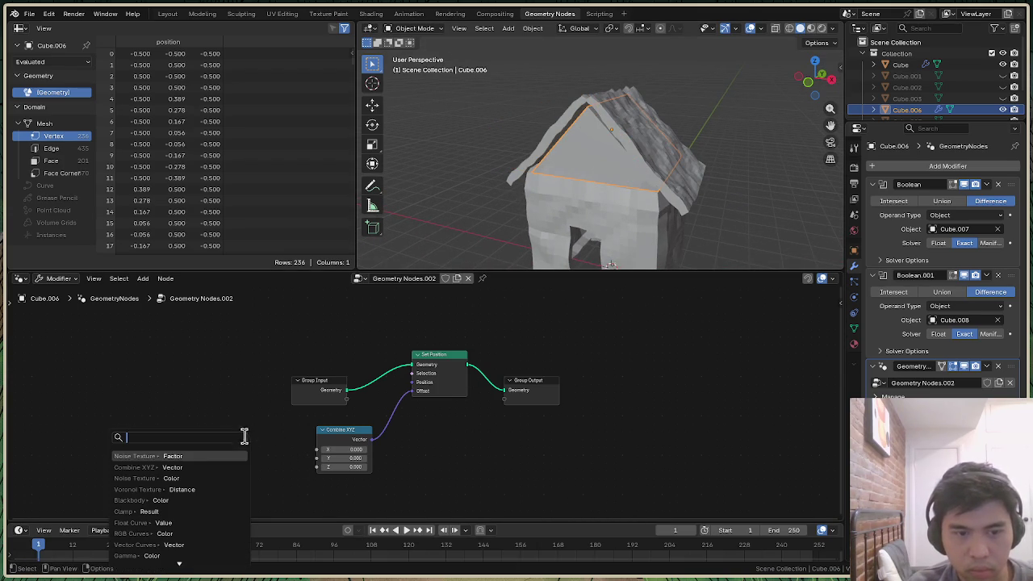
left_click(200, 456)
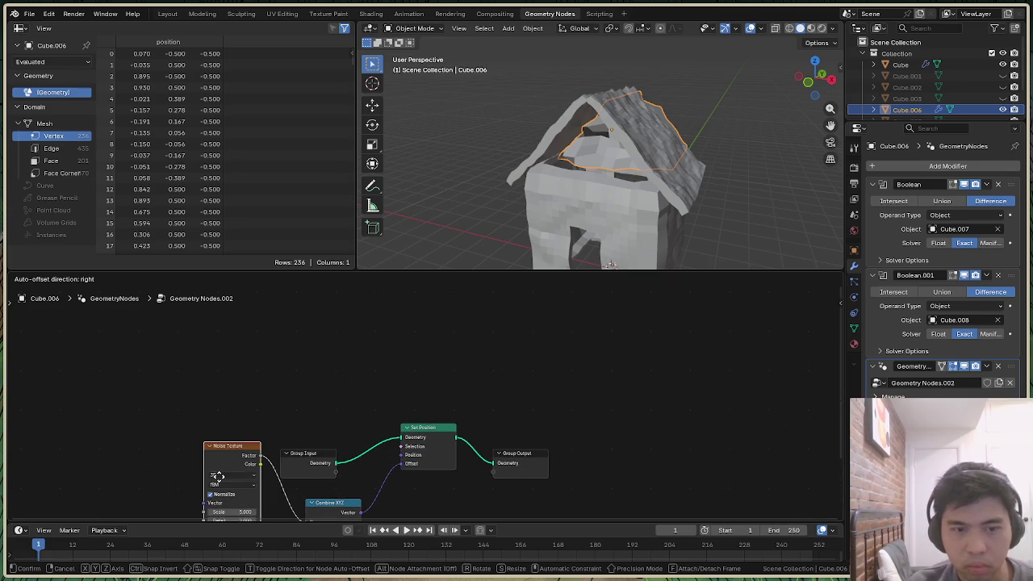
left_click(279, 446)
left_click_drag(812, 81, 605, 187)
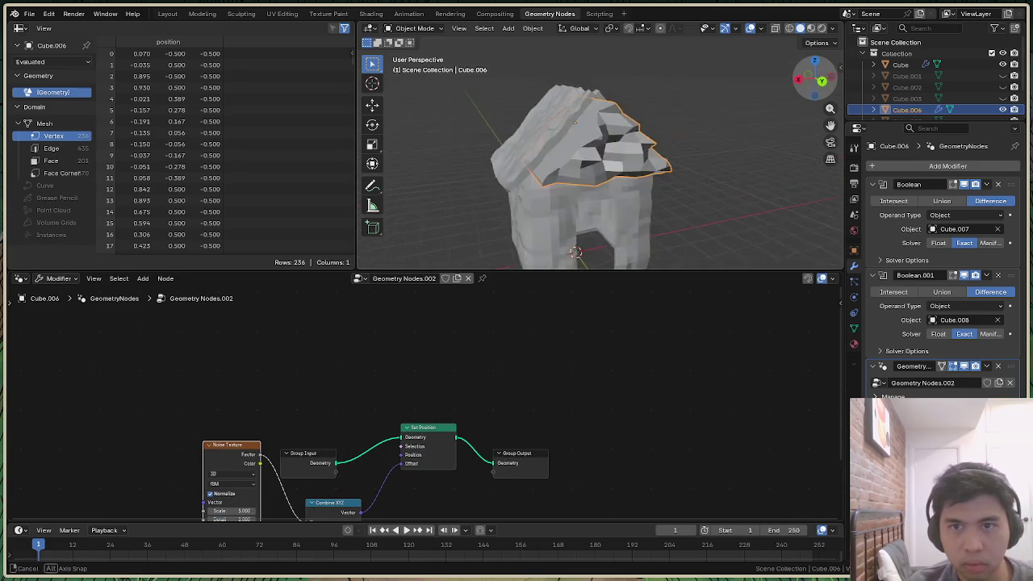
scroll(242, 452, "down", 1)
left_click_drag(236, 458, 234, 415)
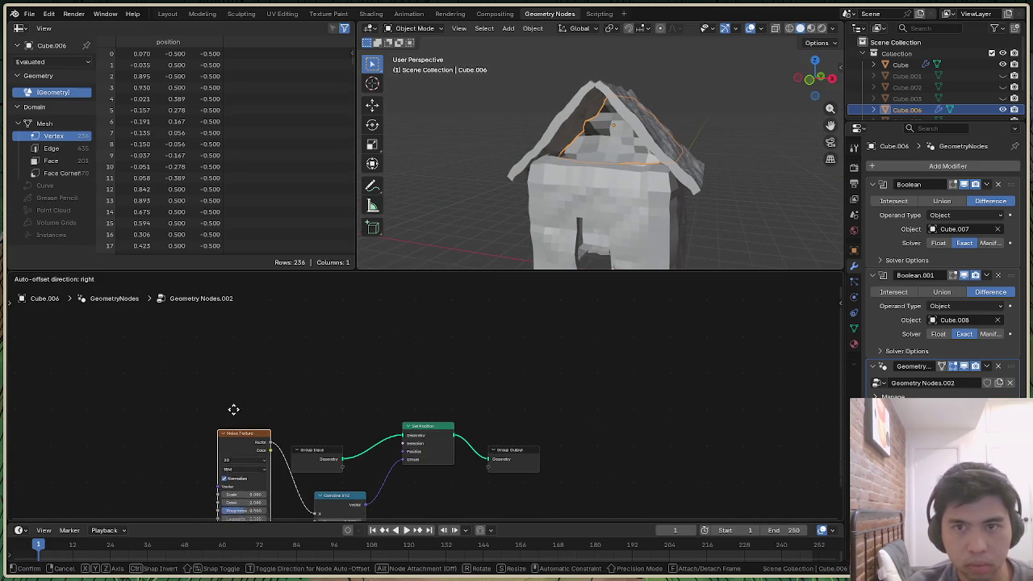
mouse_move(815, 79)
left_mouse_down()
mouse_move(574, 250)
mouse_move(571, 269)
mouse_move(577, 263)
left_mouse_up()
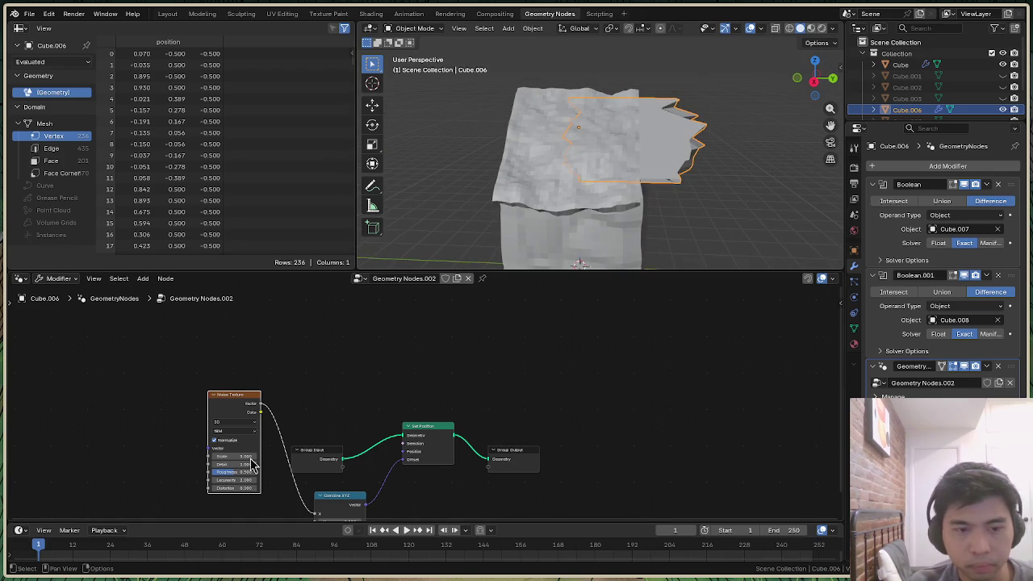
left_click_drag(234, 455, 242, 456)
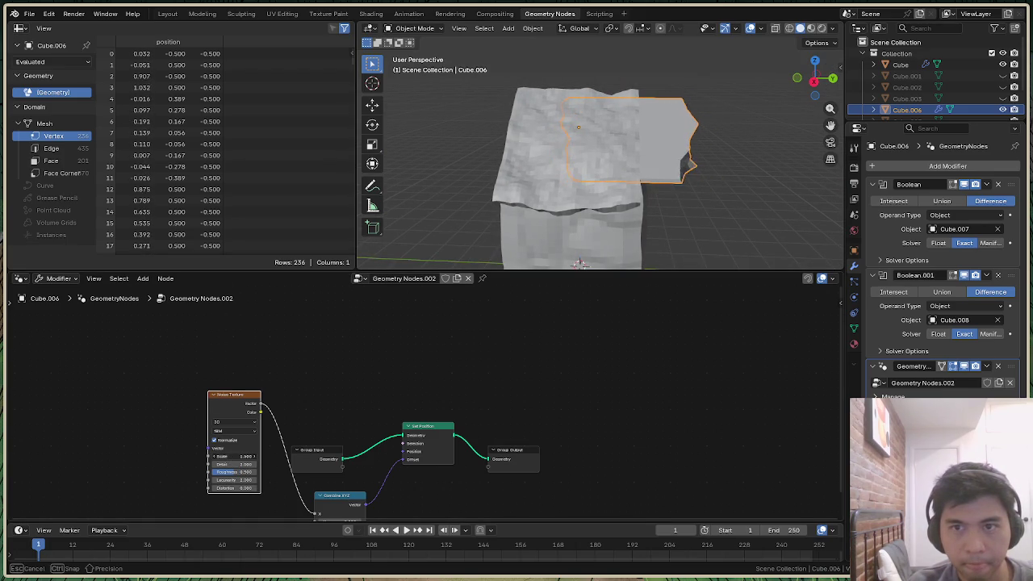
left_click_drag(242, 456, 244, 456)
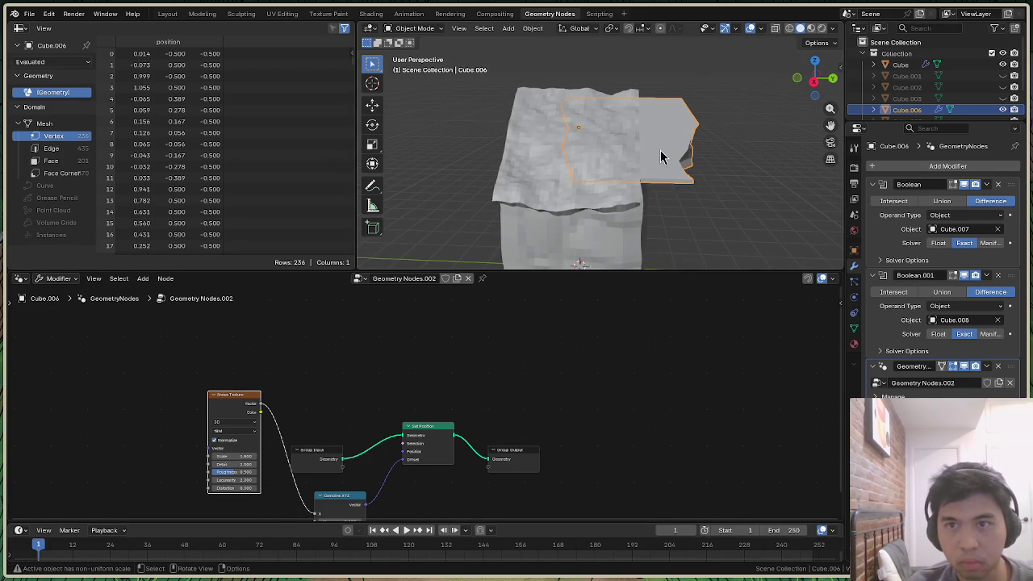
Shift the roof along Y and fine-tune the noise Scale to 2.500
key("g")
key("y")
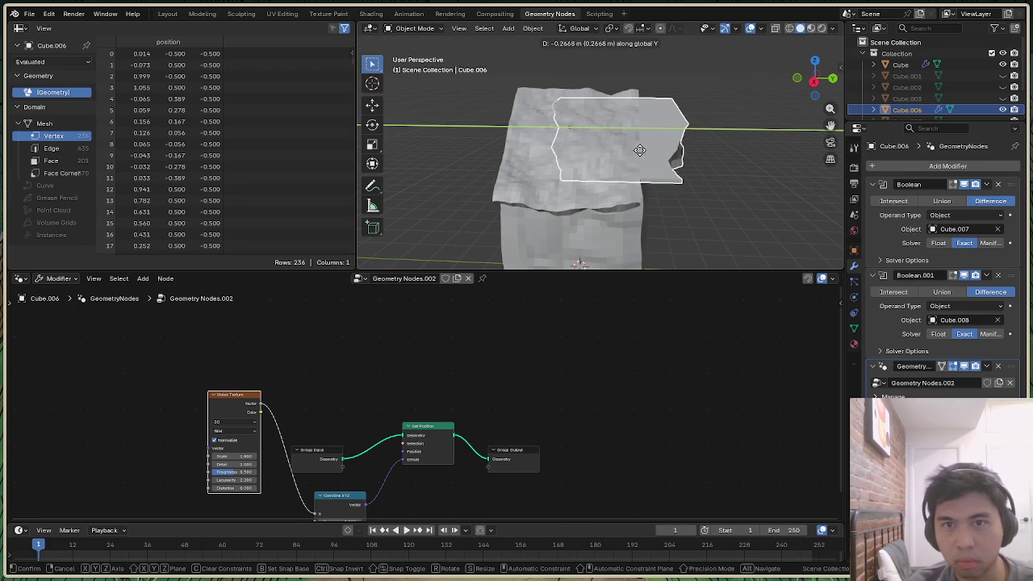
left_click(609, 154)
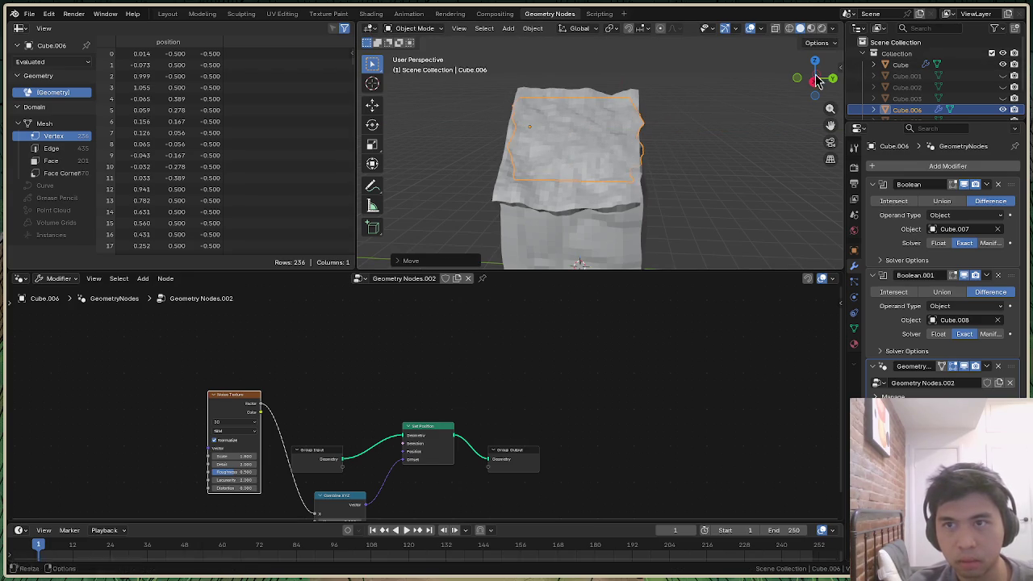
middle_click_drag(613, 161, 589, 154)
middle_click_drag(572, 263, 753, 168)
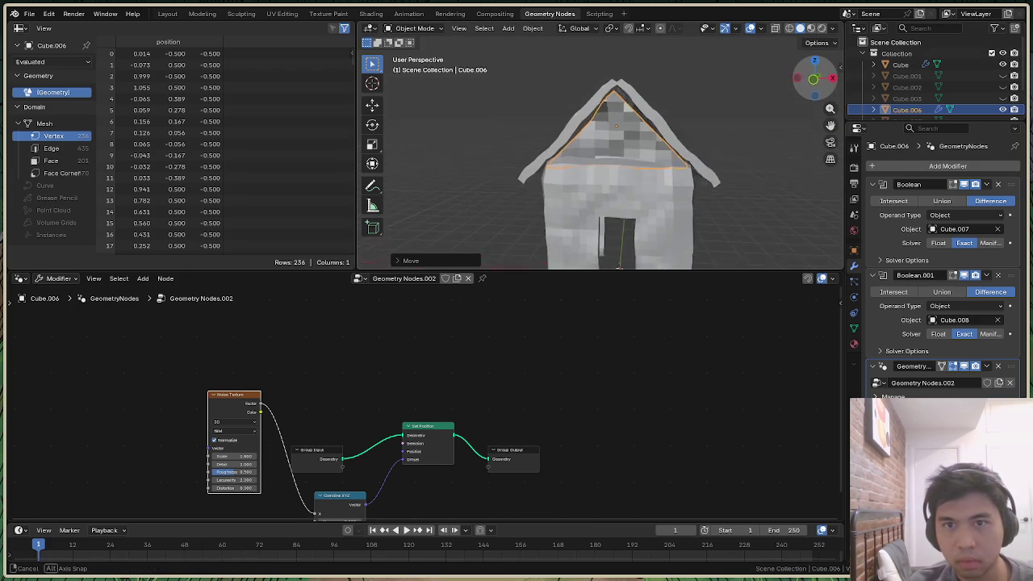
left_click(753, 169)
left_click_drag(809, 80, 766, 88)
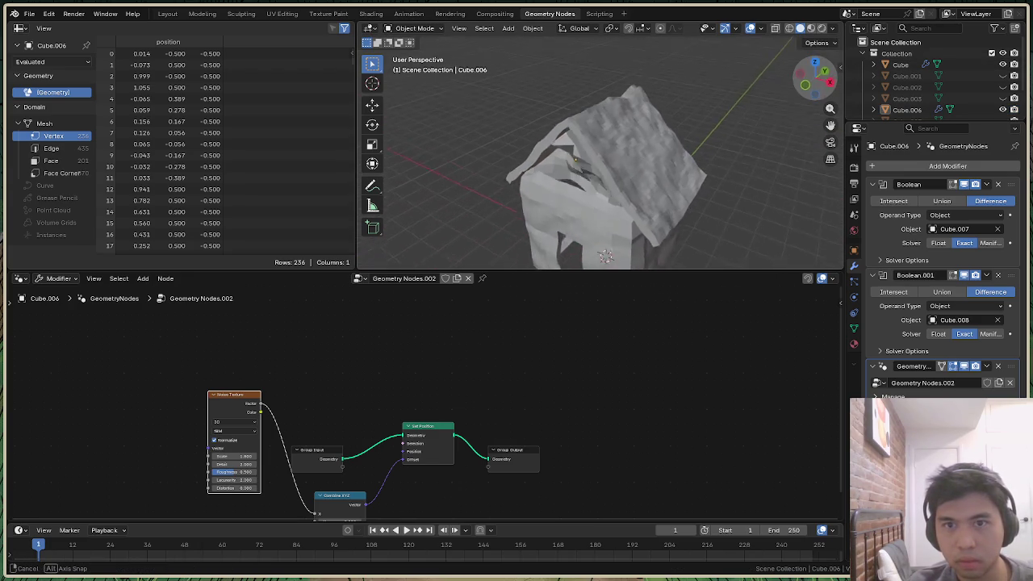
mouse_move(242, 457)
left_mouse_down()
mouse_move(225, 457)
mouse_move(250, 457)
left_mouse_up()
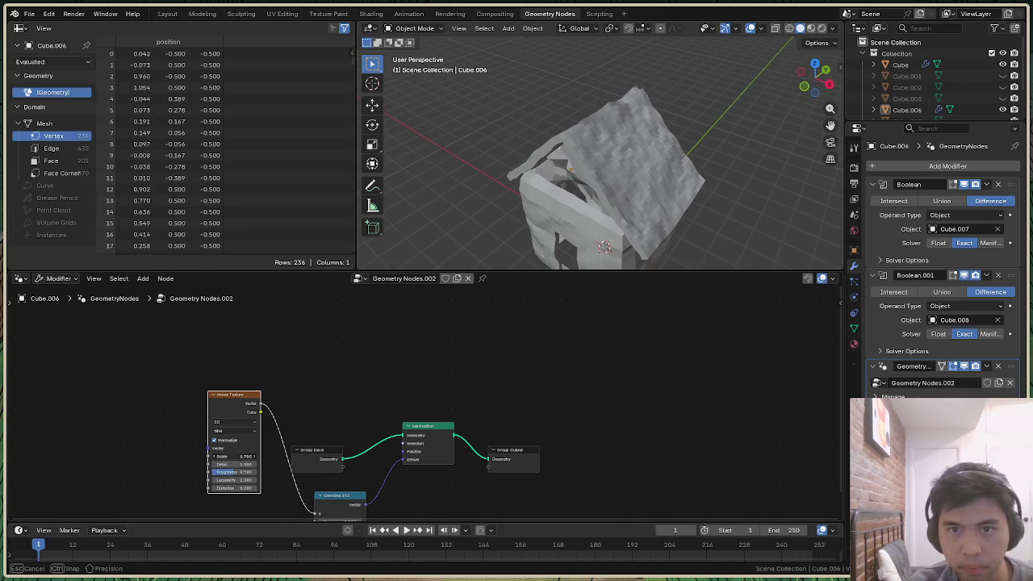
mouse_move(811, 99)
left_mouse_down()
mouse_move(774, 97)
mouse_move(799, 81)
left_mouse_up()
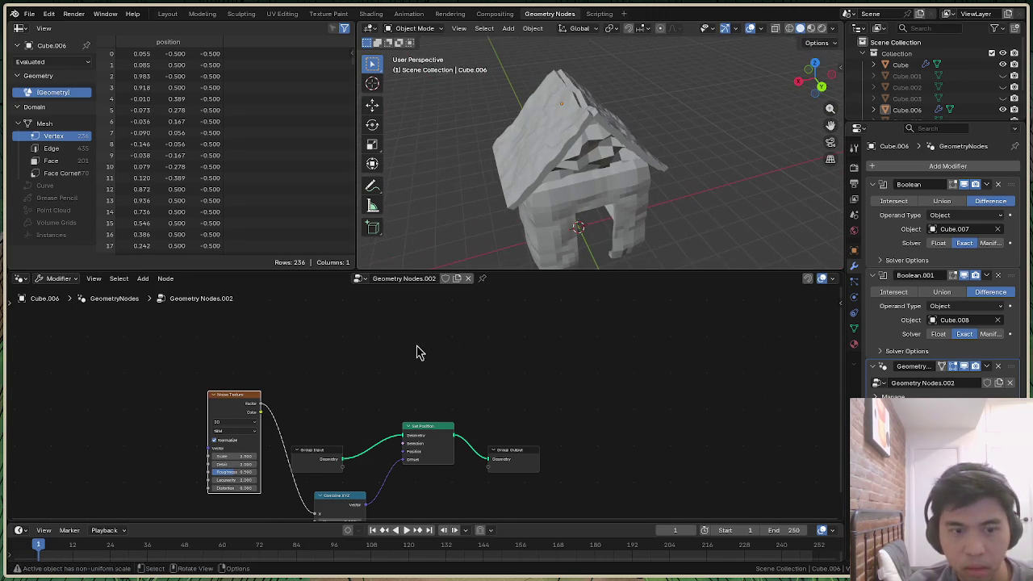
scroll(323, 428, "up", 2)
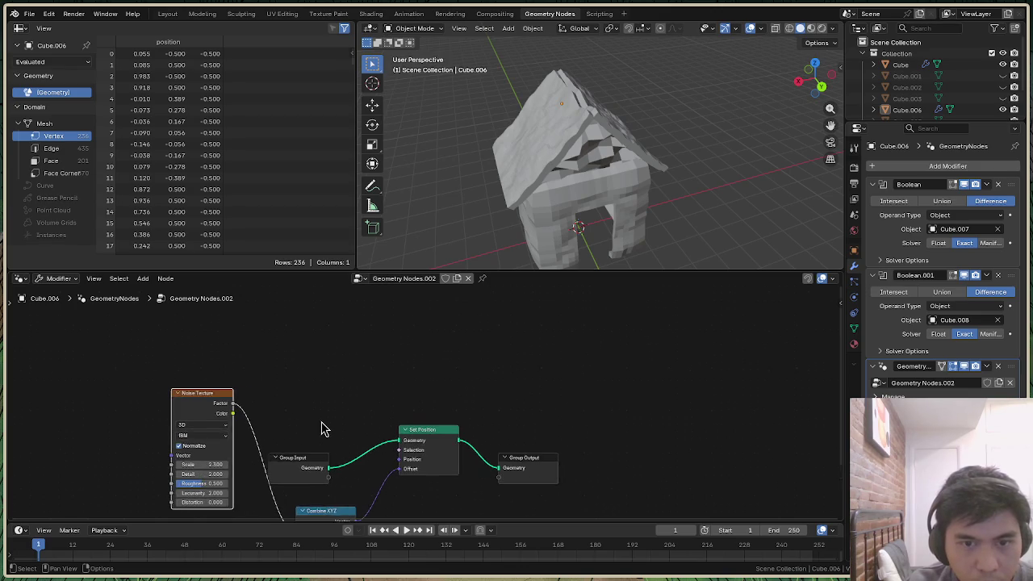
Set the roof's Noise Texture Detail to 15 and Scale to 5.4 for finer wrinkles
left_click_drag(192, 403, 219, 359)
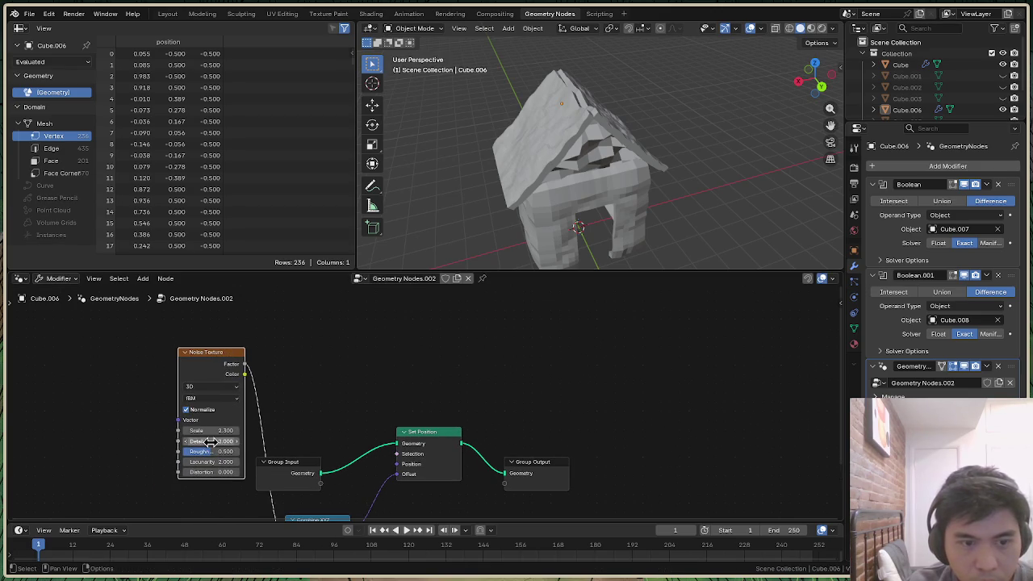
left_click_drag(214, 442, 186, 441)
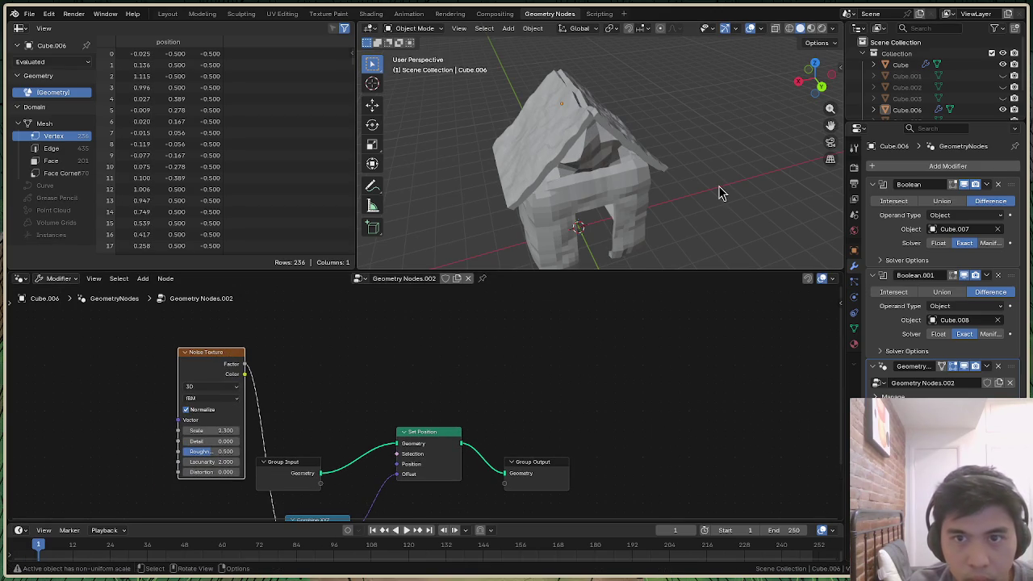
left_click_drag(813, 84, 839, 81)
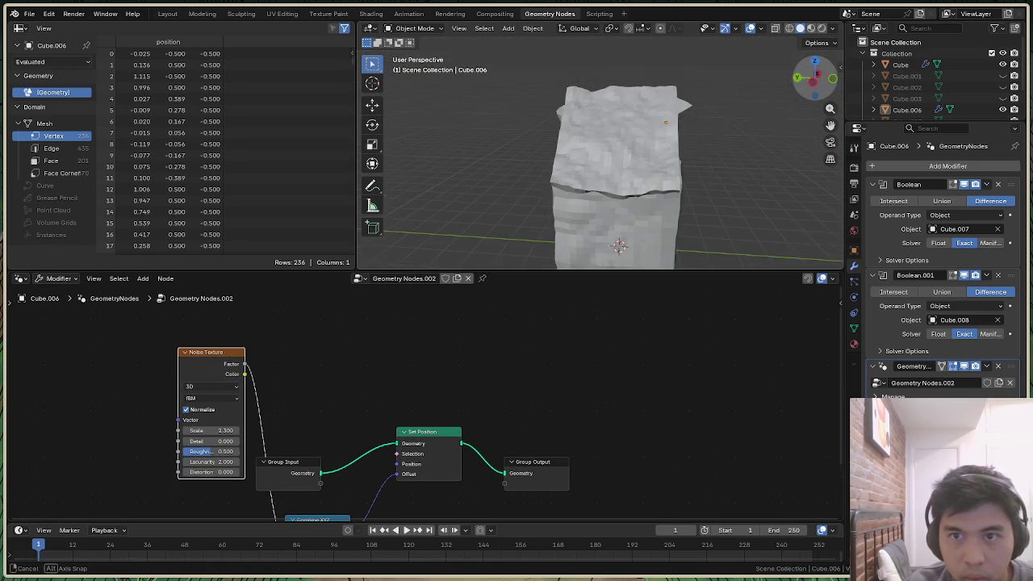
left_click_drag(196, 442, 230, 441)
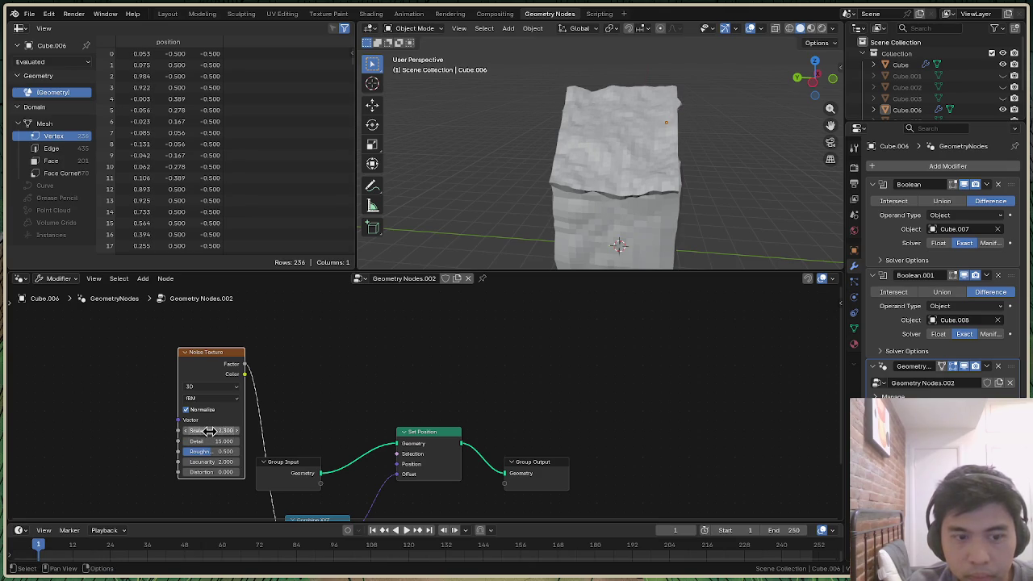
left_click_drag(821, 89, 839, 92)
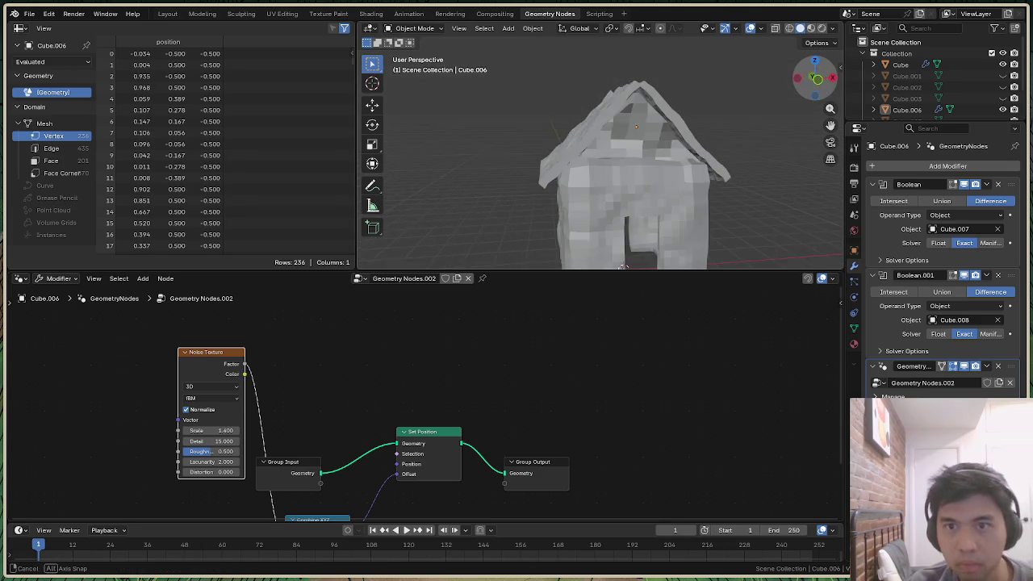
mouse_move(197, 430)
left_mouse_down()
mouse_move(182, 430)
mouse_move(196, 430)
left_mouse_up()
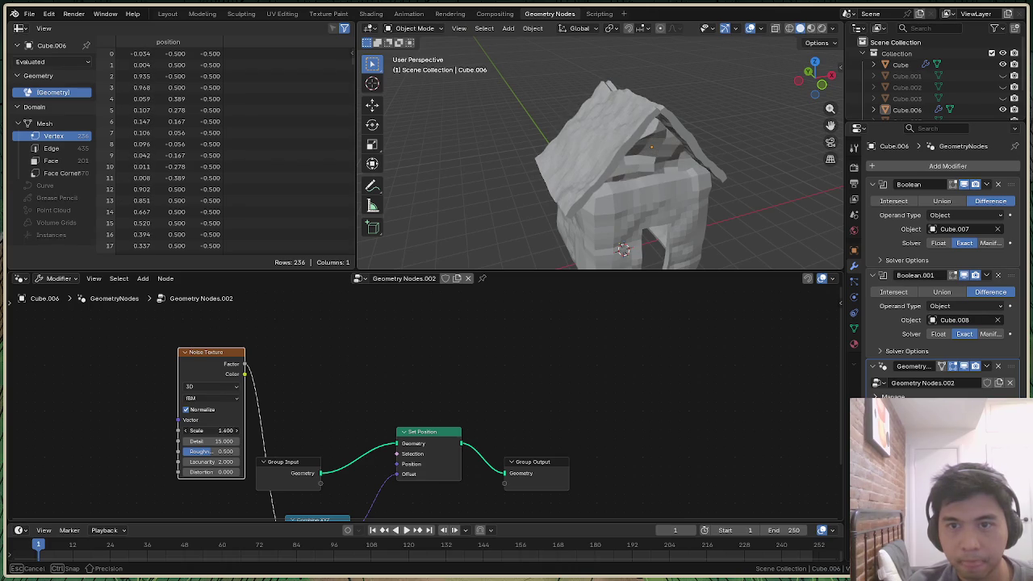
left_click_drag(815, 81, 659, 156)
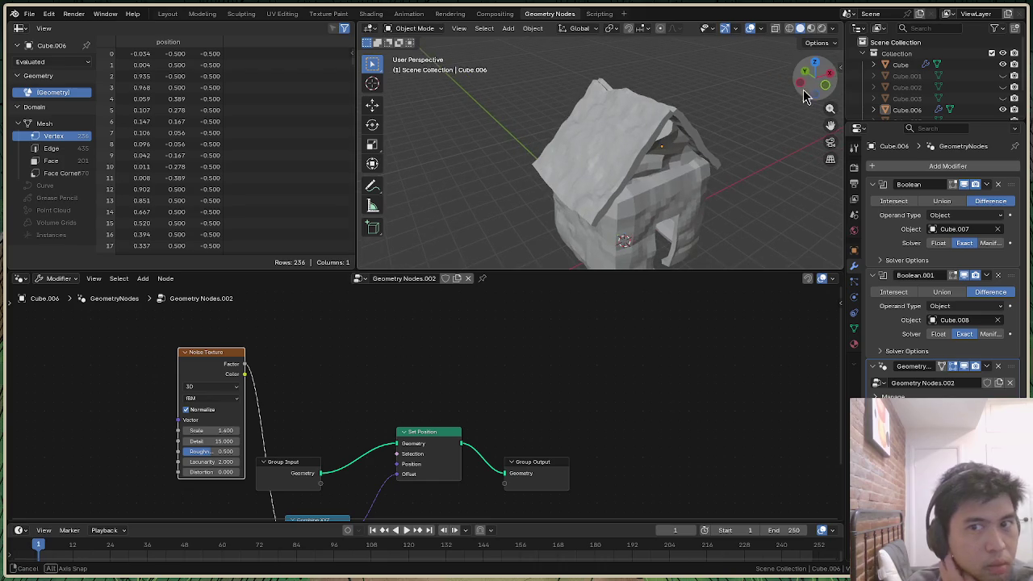
Stretch the roof object Cube.006 along the Y axis
left_click(659, 156)
key("s")
key("y")
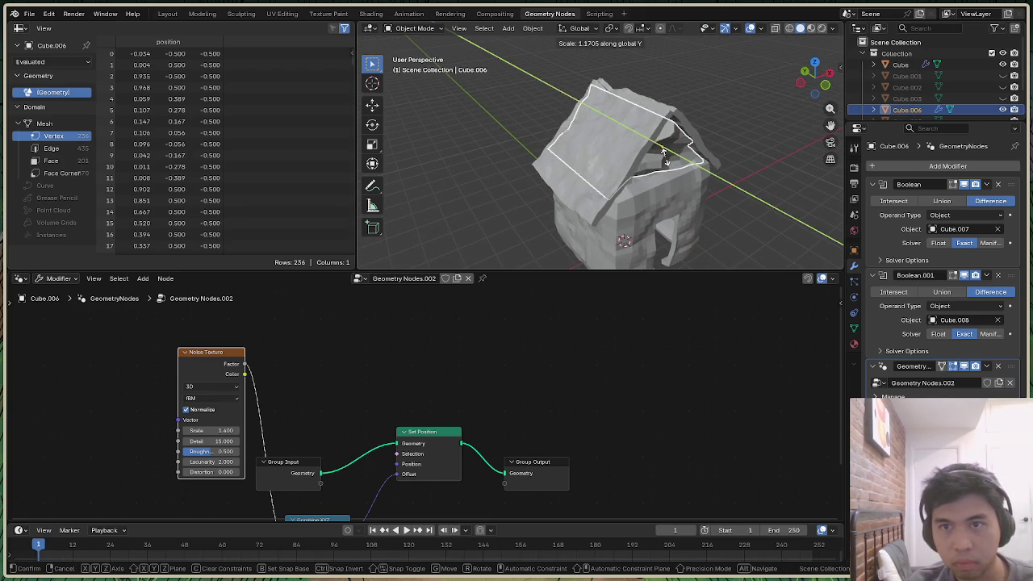
left_click(692, 156)
middle_click_drag(692, 156, 645, 169)
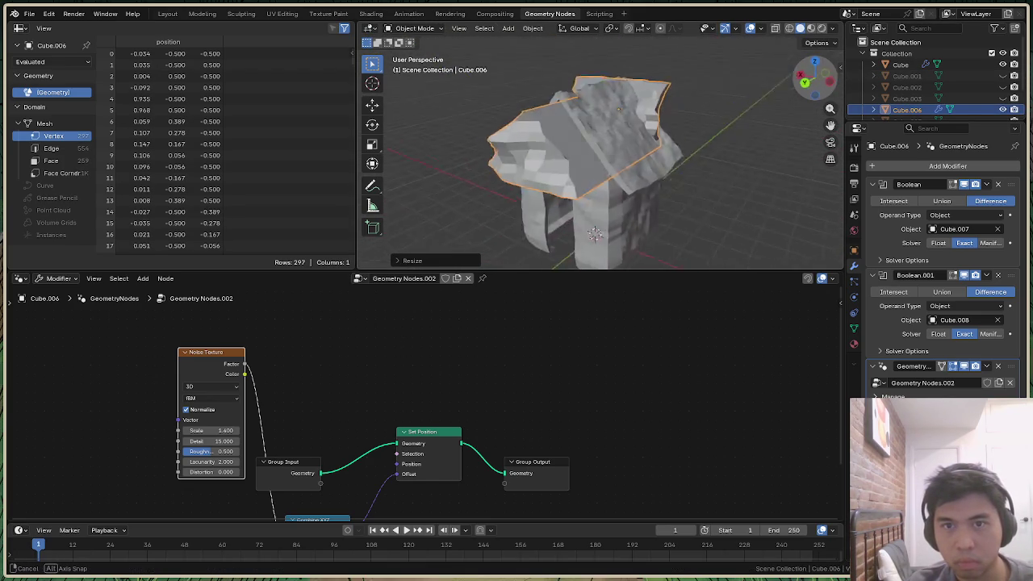
middle_click_drag(645, 169, 643, 148)
Shift the roof along Y so it sits over the walls
key("g")
key("y")
left_click(643, 148)
middle_click_drag(643, 147, 597, 154)
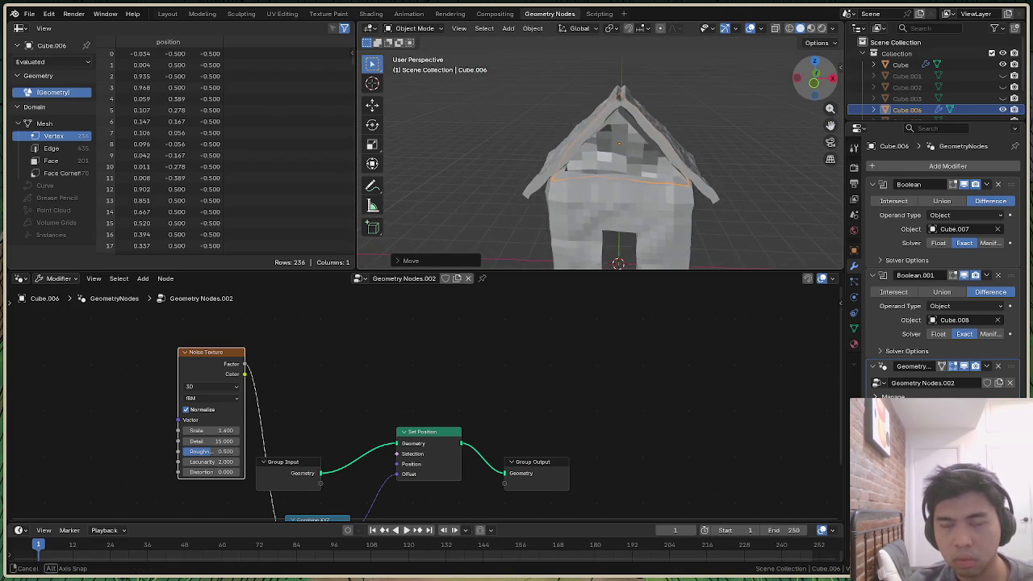
mouse_move(597, 153)
middle_mouse_down()
mouse_move(786, 157)
mouse_move(548, 161)
middle_mouse_up()
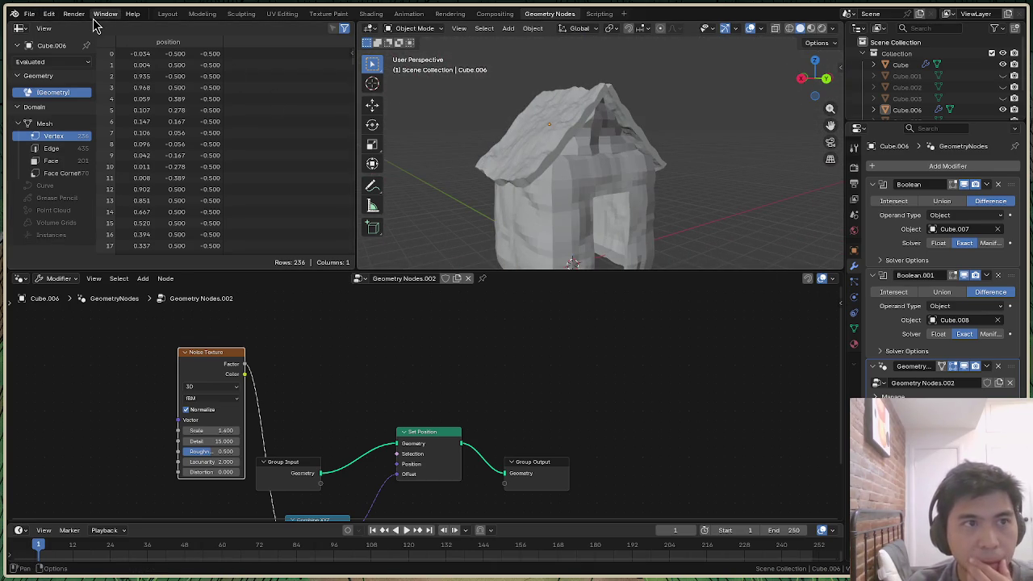
Switch to the Layout workspace and bring the house into a front view
left_click(167, 14)
mouse_move(824, 96)
left_mouse_down()
mouse_move(811, 89)
mouse_move(815, 78)
mouse_move(839, 81)
left_mouse_up()
left_click(29, 15)
mouse_move(59, 158)
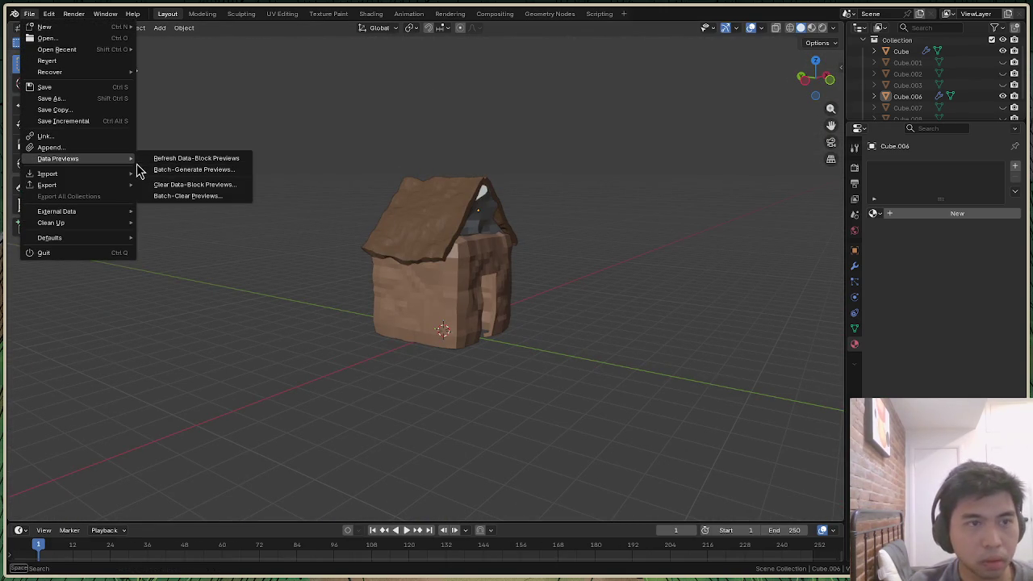
left_click_drag(811, 77, 831, 78)
Unhide the door cutter Cube.001, scale it along X to 2.015, and hide it
left_click(972, 63)
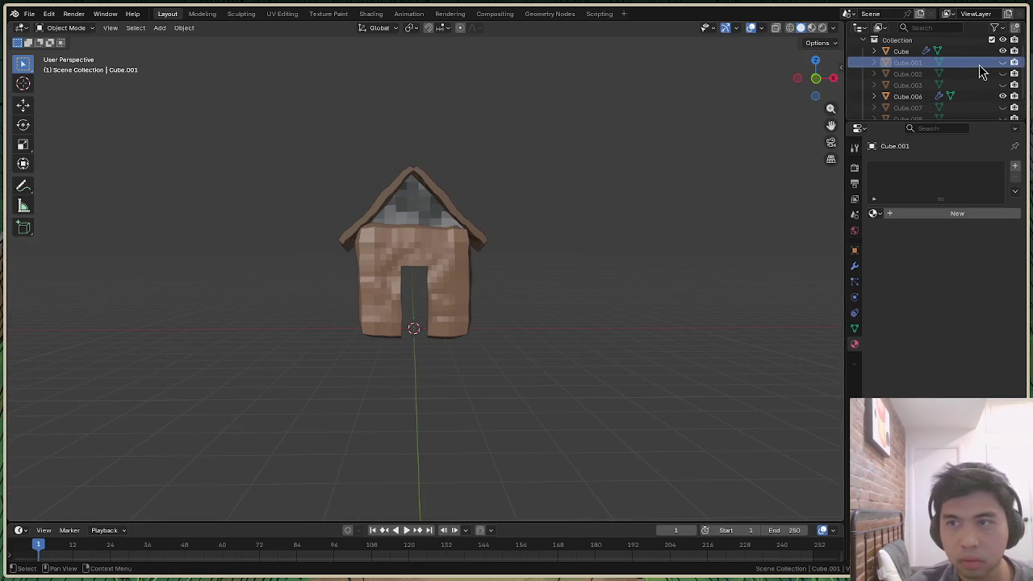
left_click(1002, 63)
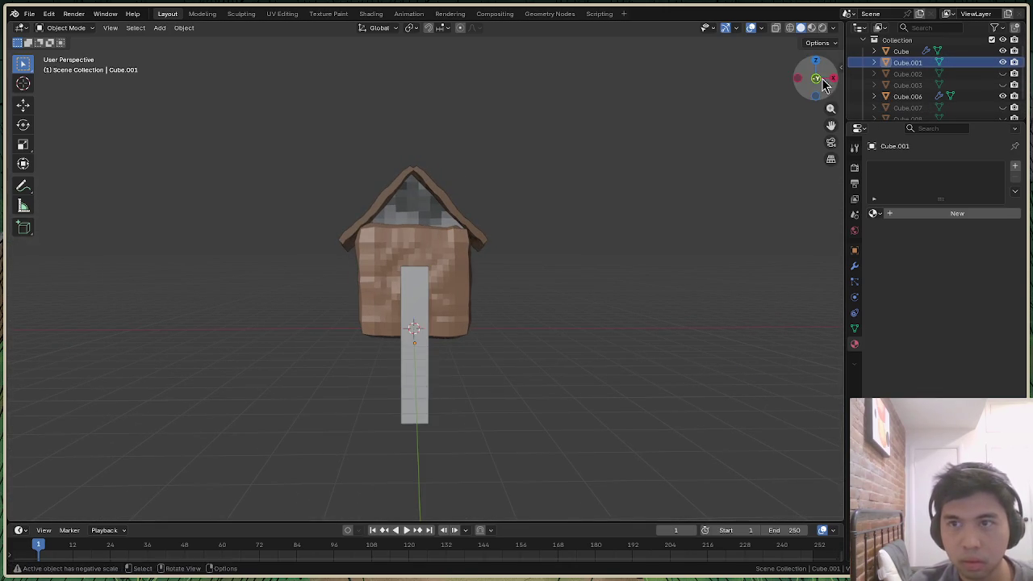
left_click_drag(817, 79, 831, 89)
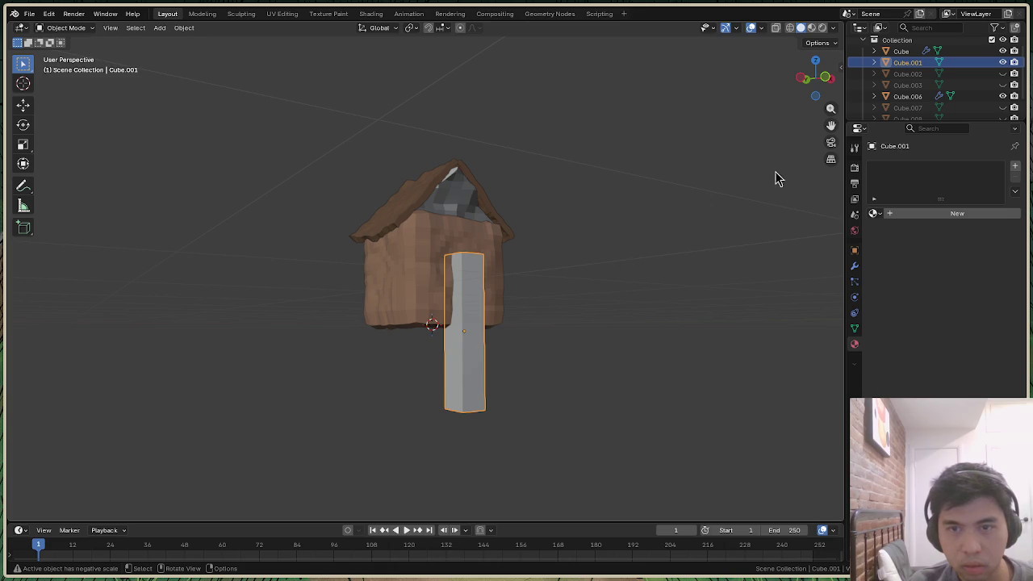
left_click_drag(816, 96, 823, 85)
key("s")
key("x")
left_click(435, 397)
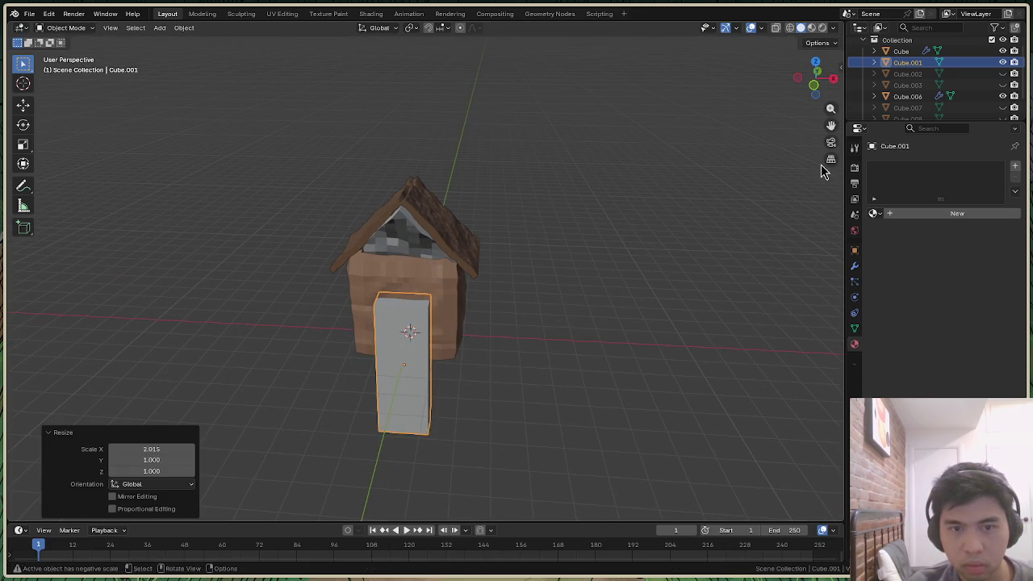
left_click(1003, 62)
Reveal Cube.001 again, rescale it along X to adjust the doorway, and re-hide it
mouse_move(818, 74)
left_mouse_down()
mouse_move(807, 65)
mouse_move(814, 78)
left_mouse_up()
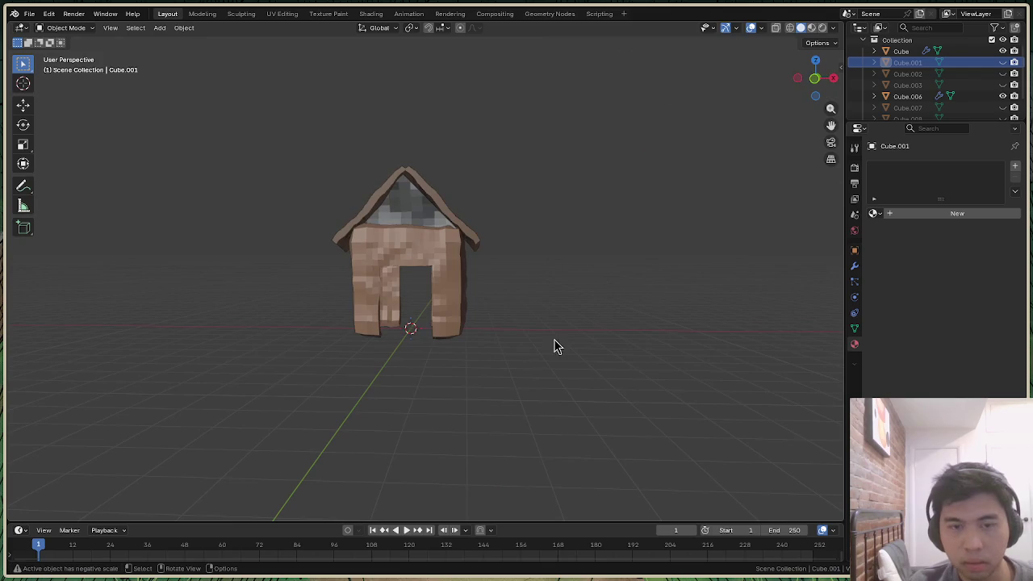
key("alt+h")
key("s")
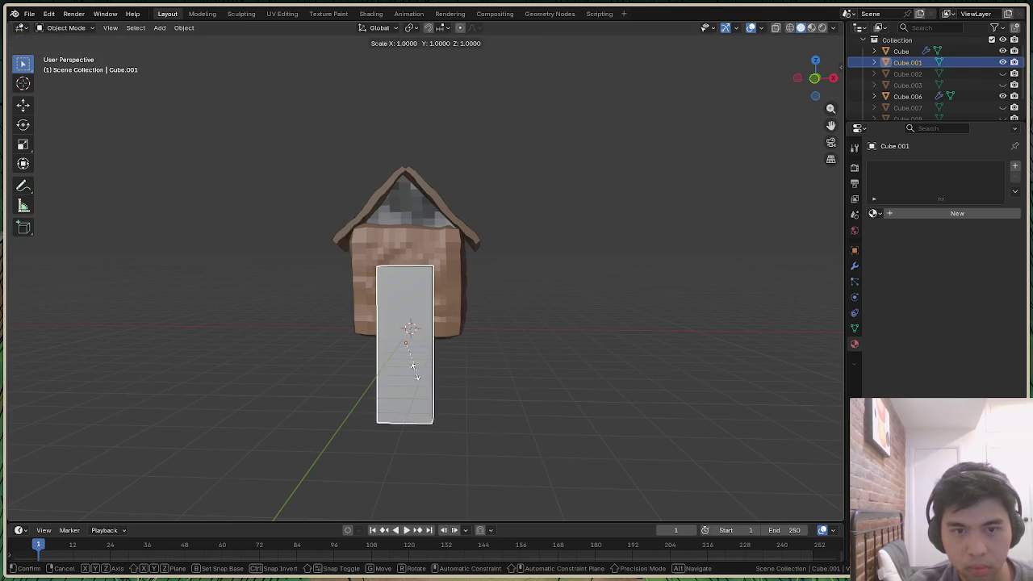
left_click(400, 371)
key("ctrl+z")
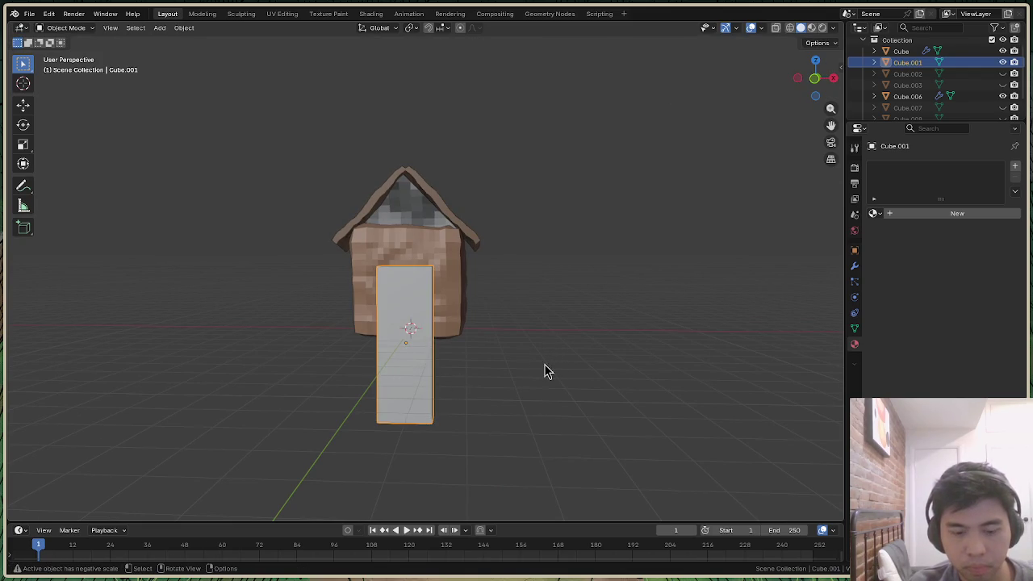
key("s")
key("x")
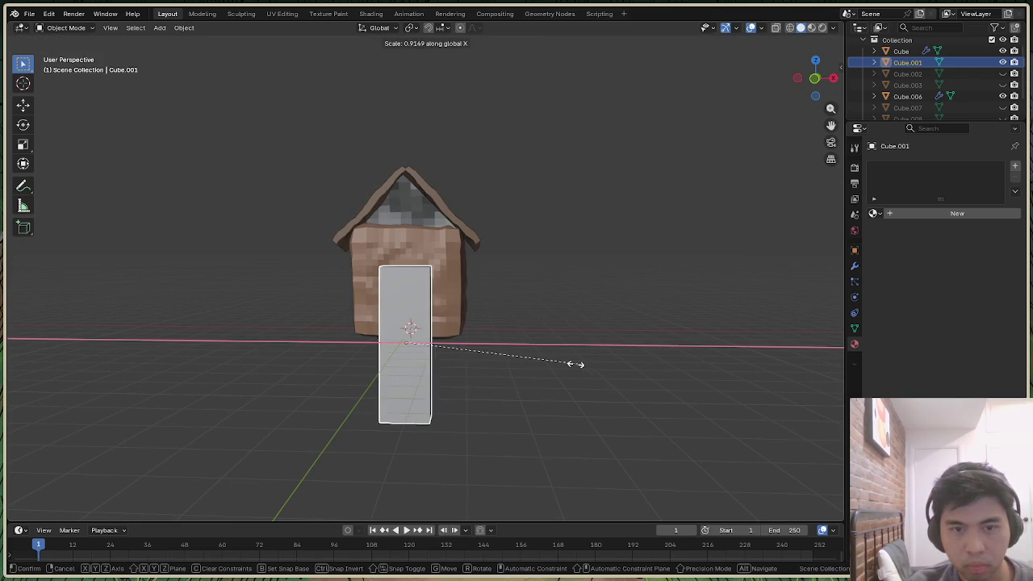
left_click(567, 363)
left_click(1003, 62)
left_click_drag(835, 77, 828, 77)
left_click(31, 15)
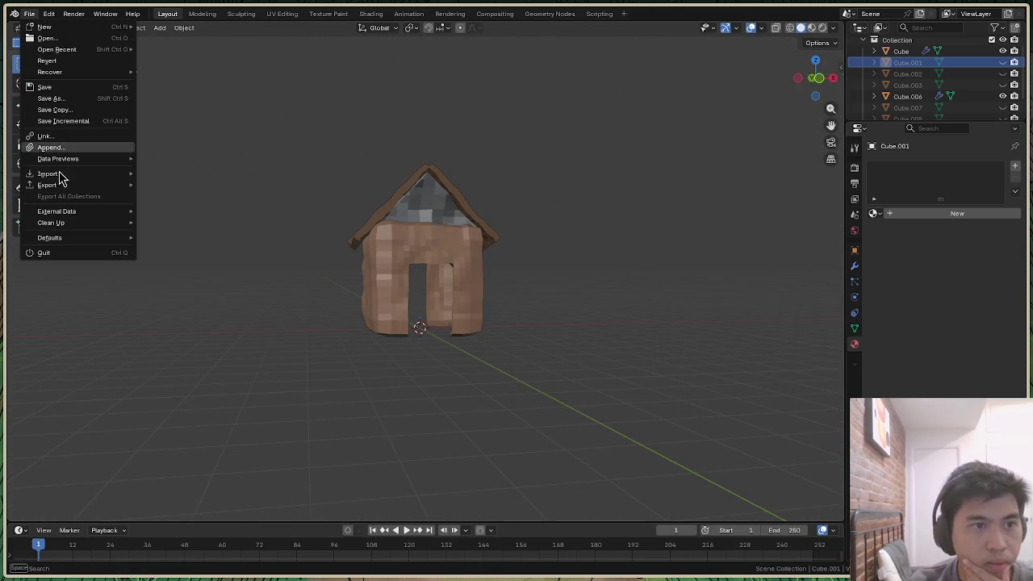
Select all house parts and export them as Stanford PLY house.ply in the meshes folder
key("a")
left_click(31, 15)
mouse_move(46, 184)
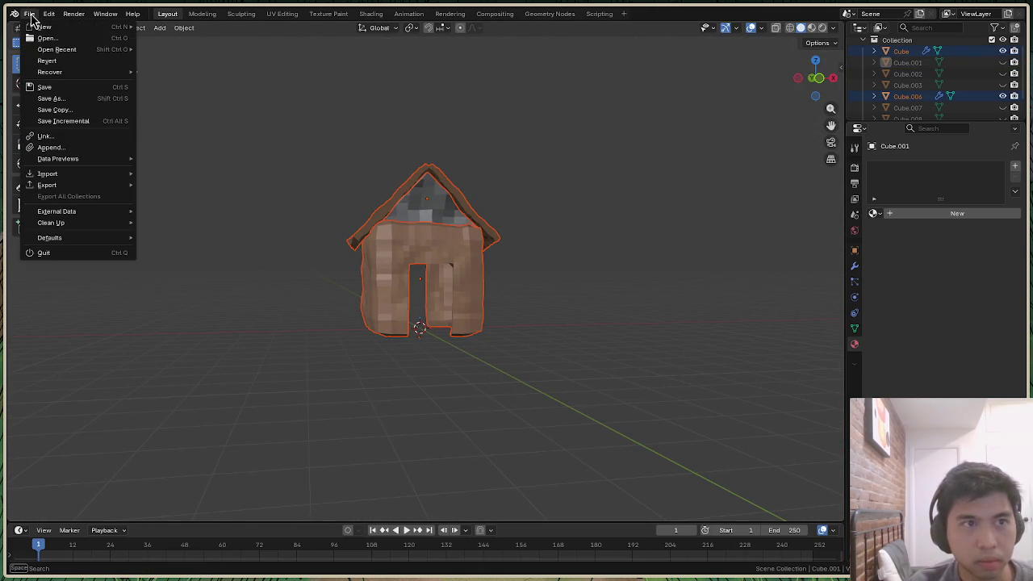
left_click(229, 243)
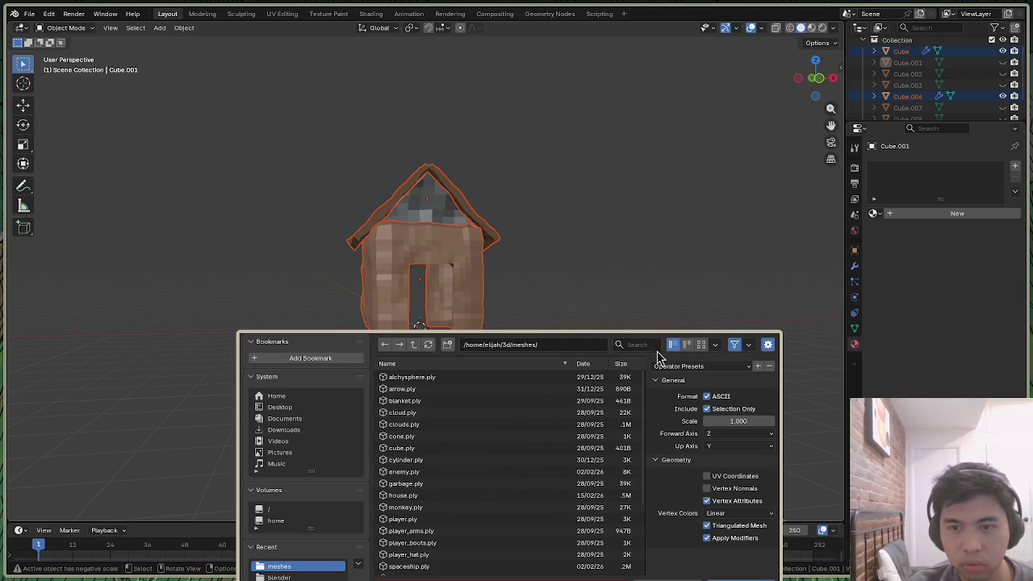
left_click_drag(666, 359, 669, 247)
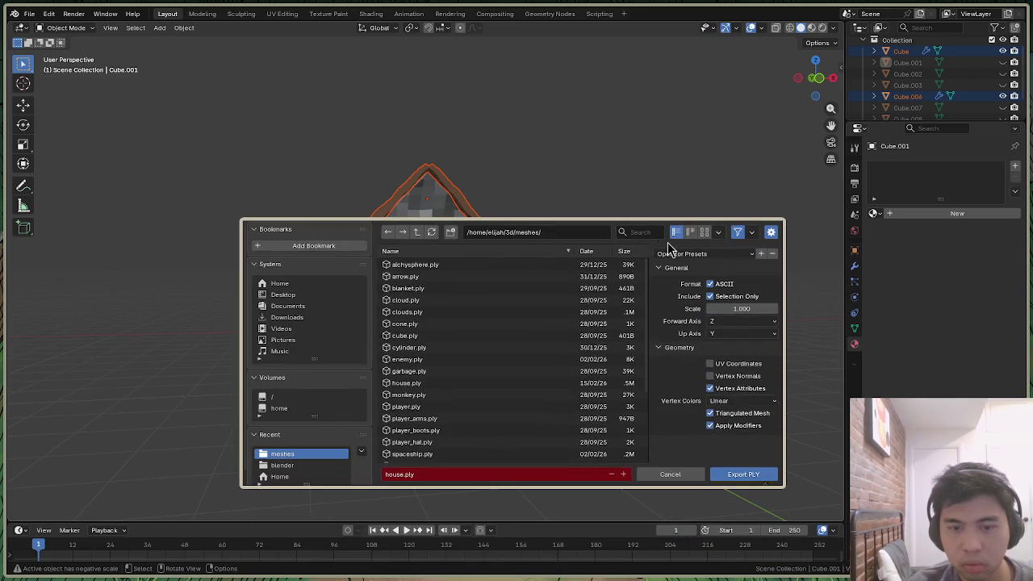
left_click(758, 482)
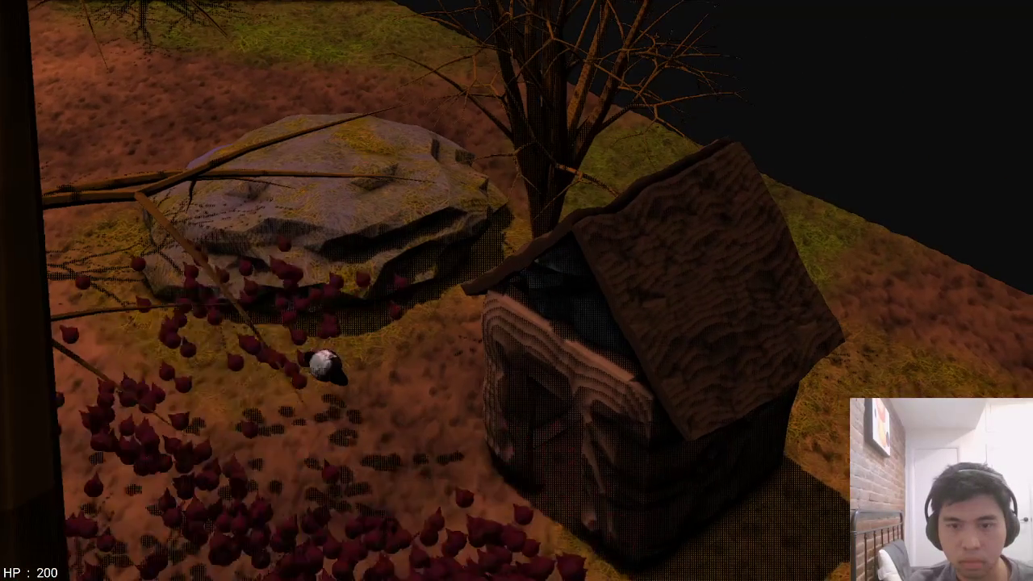
Reload the forest map in the game with R to load the new house
key("r")
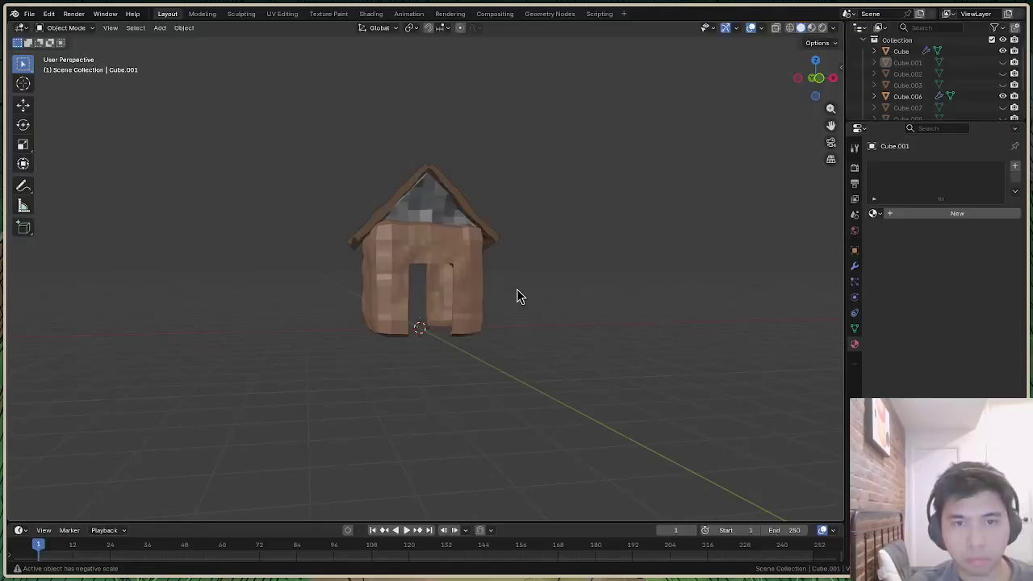
mouse_move(420, 242)
middle_mouse_down()
mouse_move(451, 306)
mouse_move(427, 307)
mouse_move(419, 338)
mouse_move(484, 331)
mouse_move(452, 275)
mouse_move(420, 323)
mouse_move(421, 215)
middle_mouse_up()
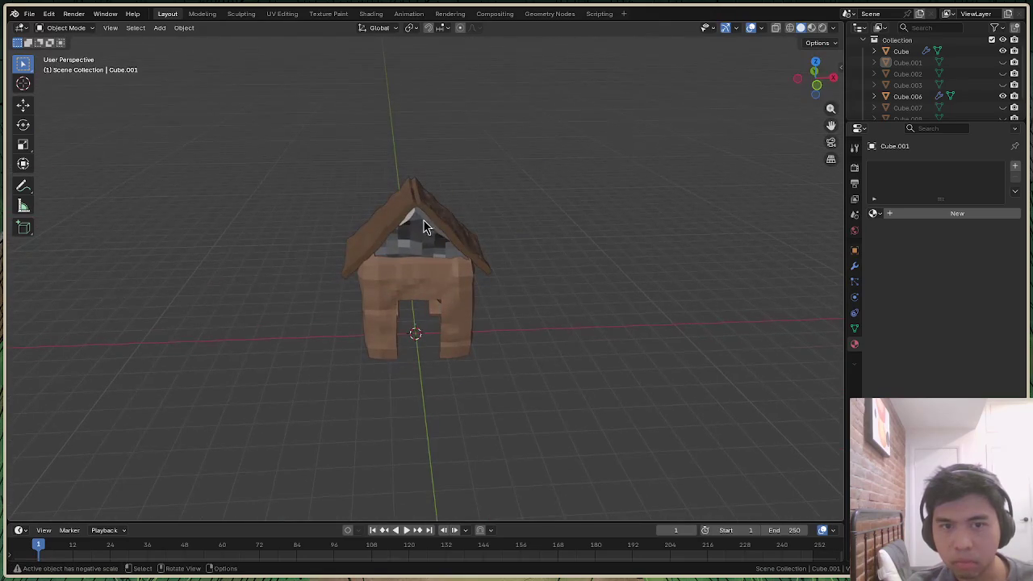
left_click(420, 232)
left_click_drag(816, 76, 795, 85)
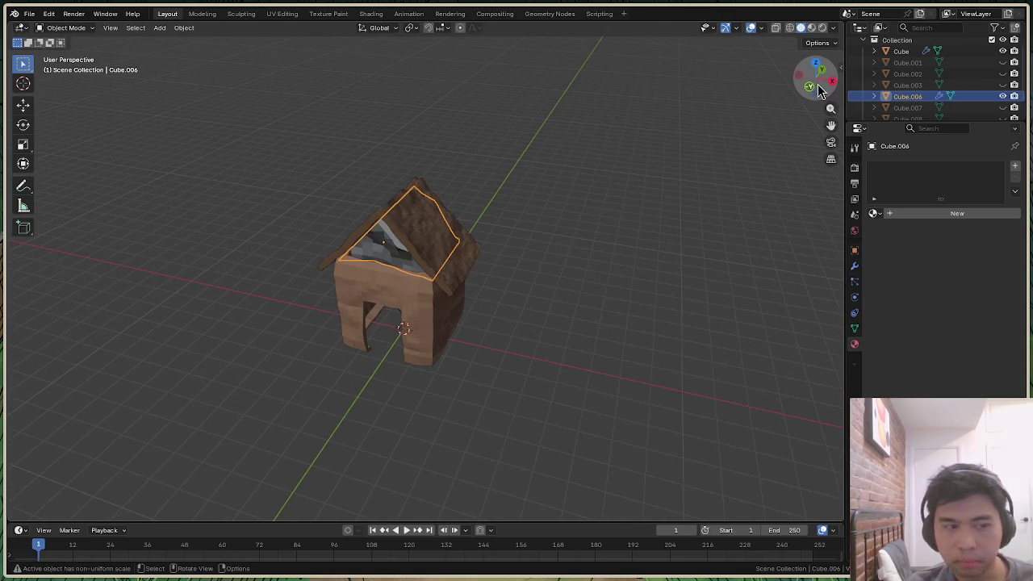